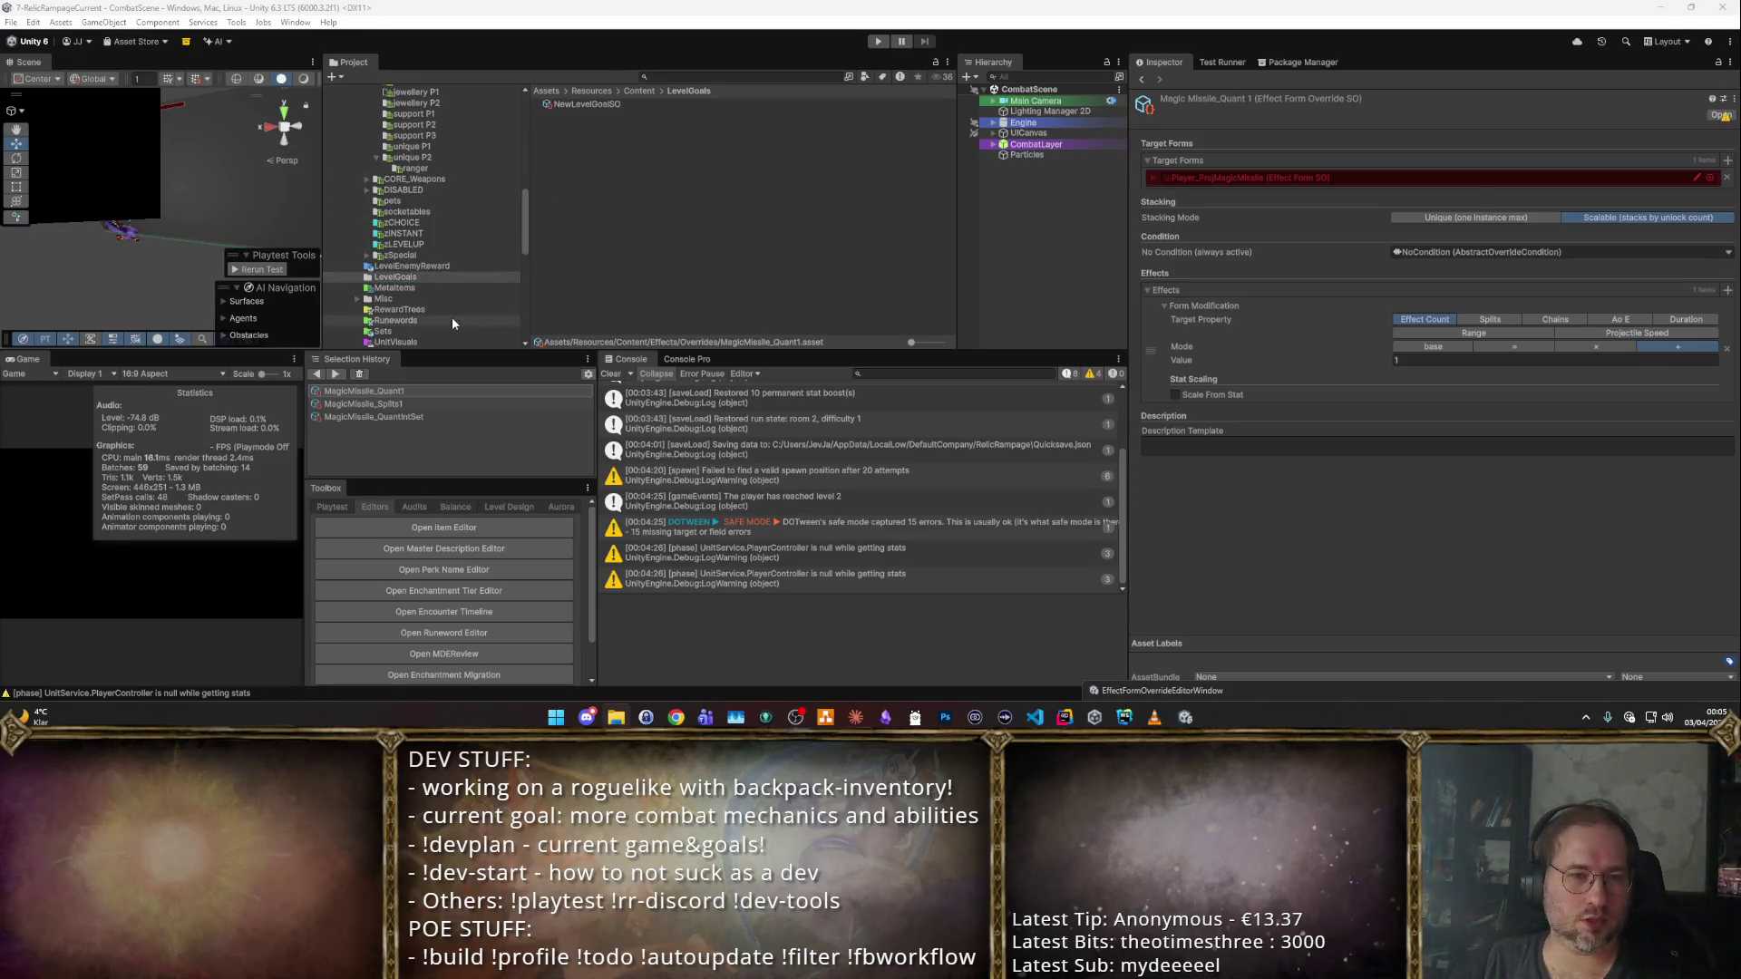
Look through the DISABLED items folder and its uniques subfolder.
click(435, 191)
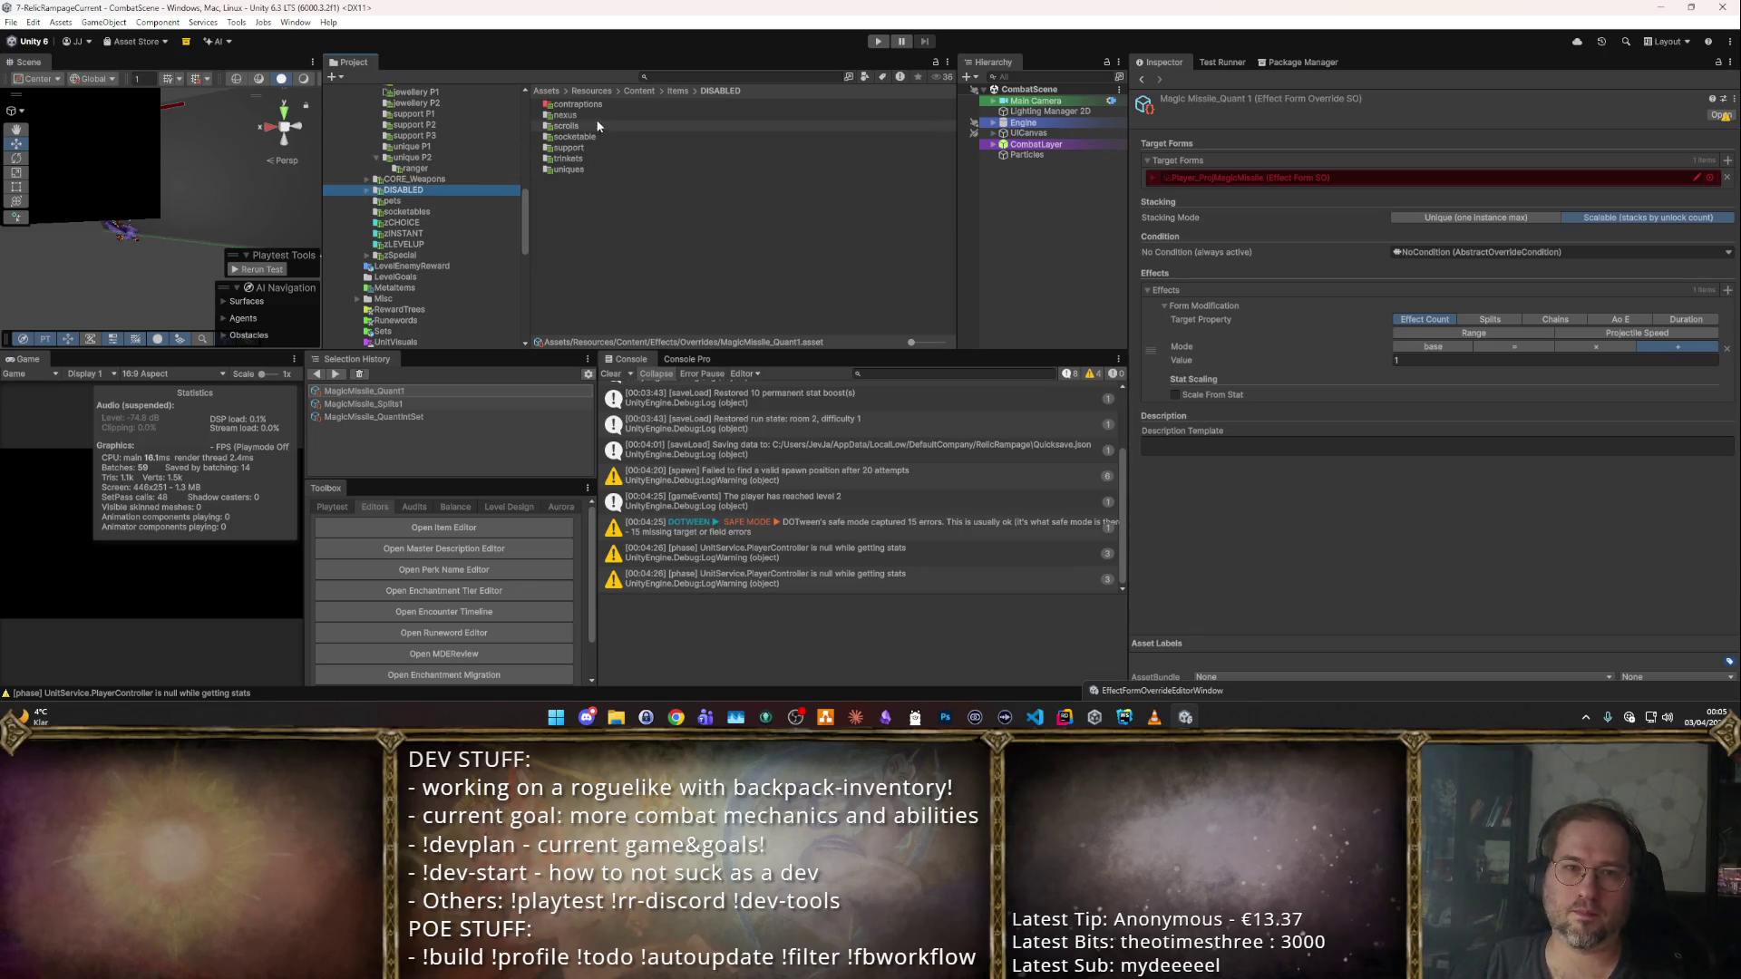
click(365, 190)
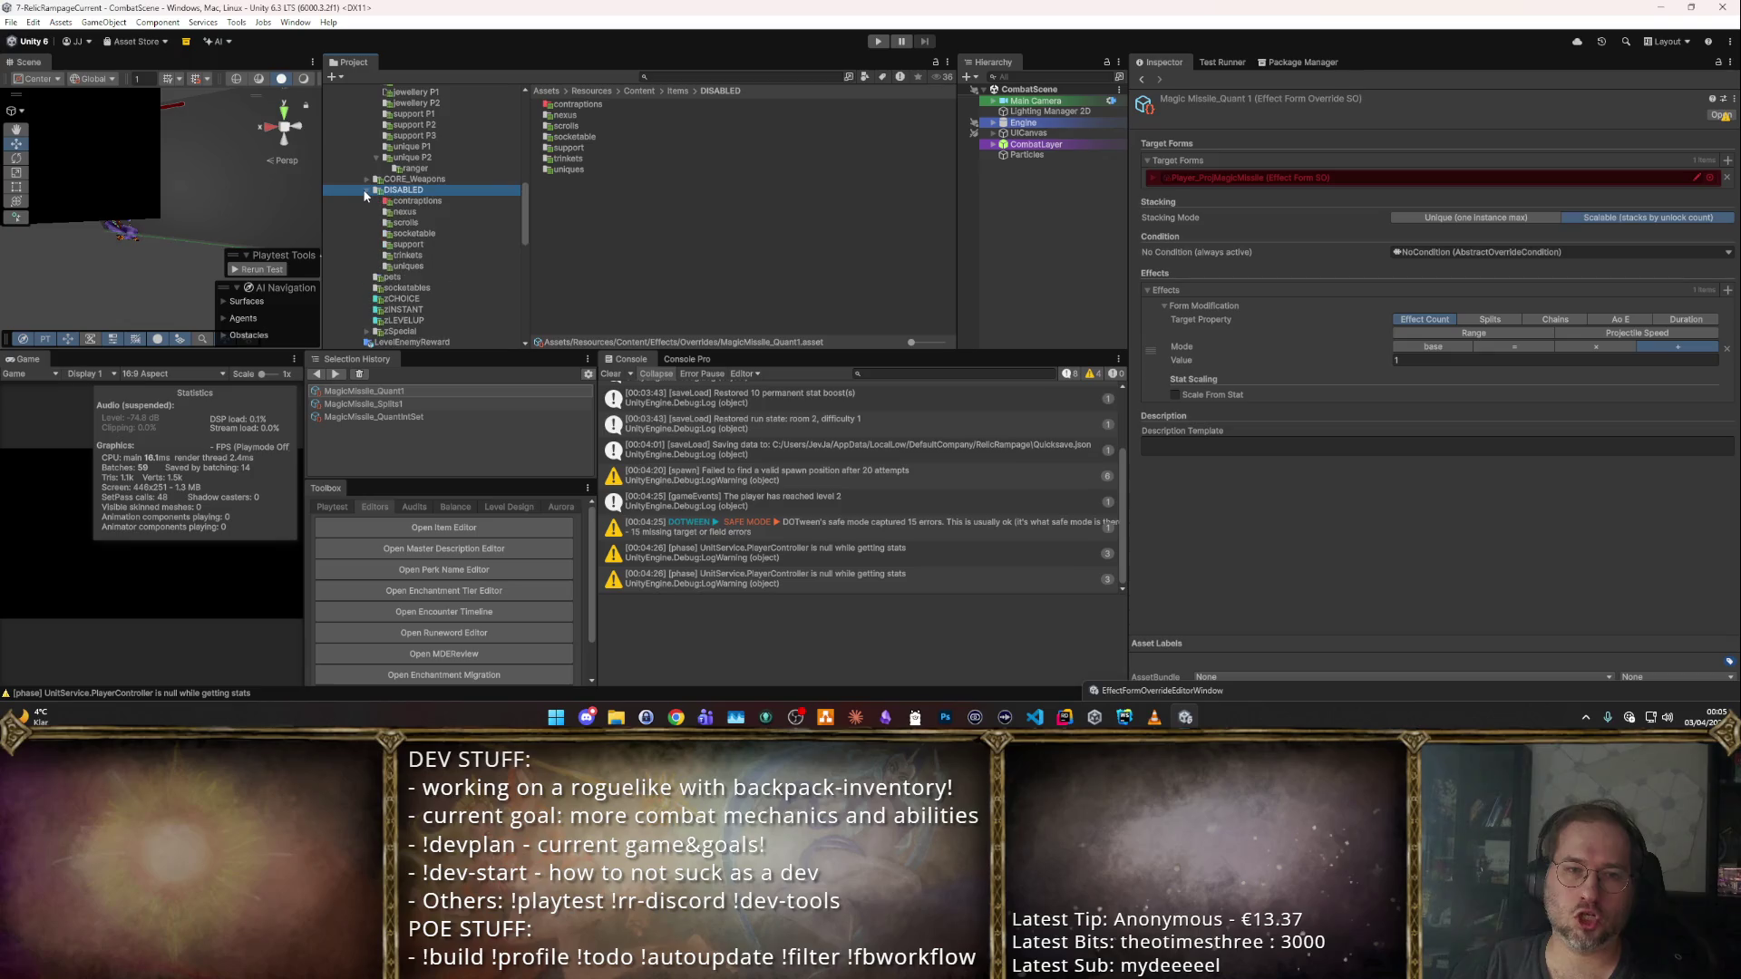
click(423, 266)
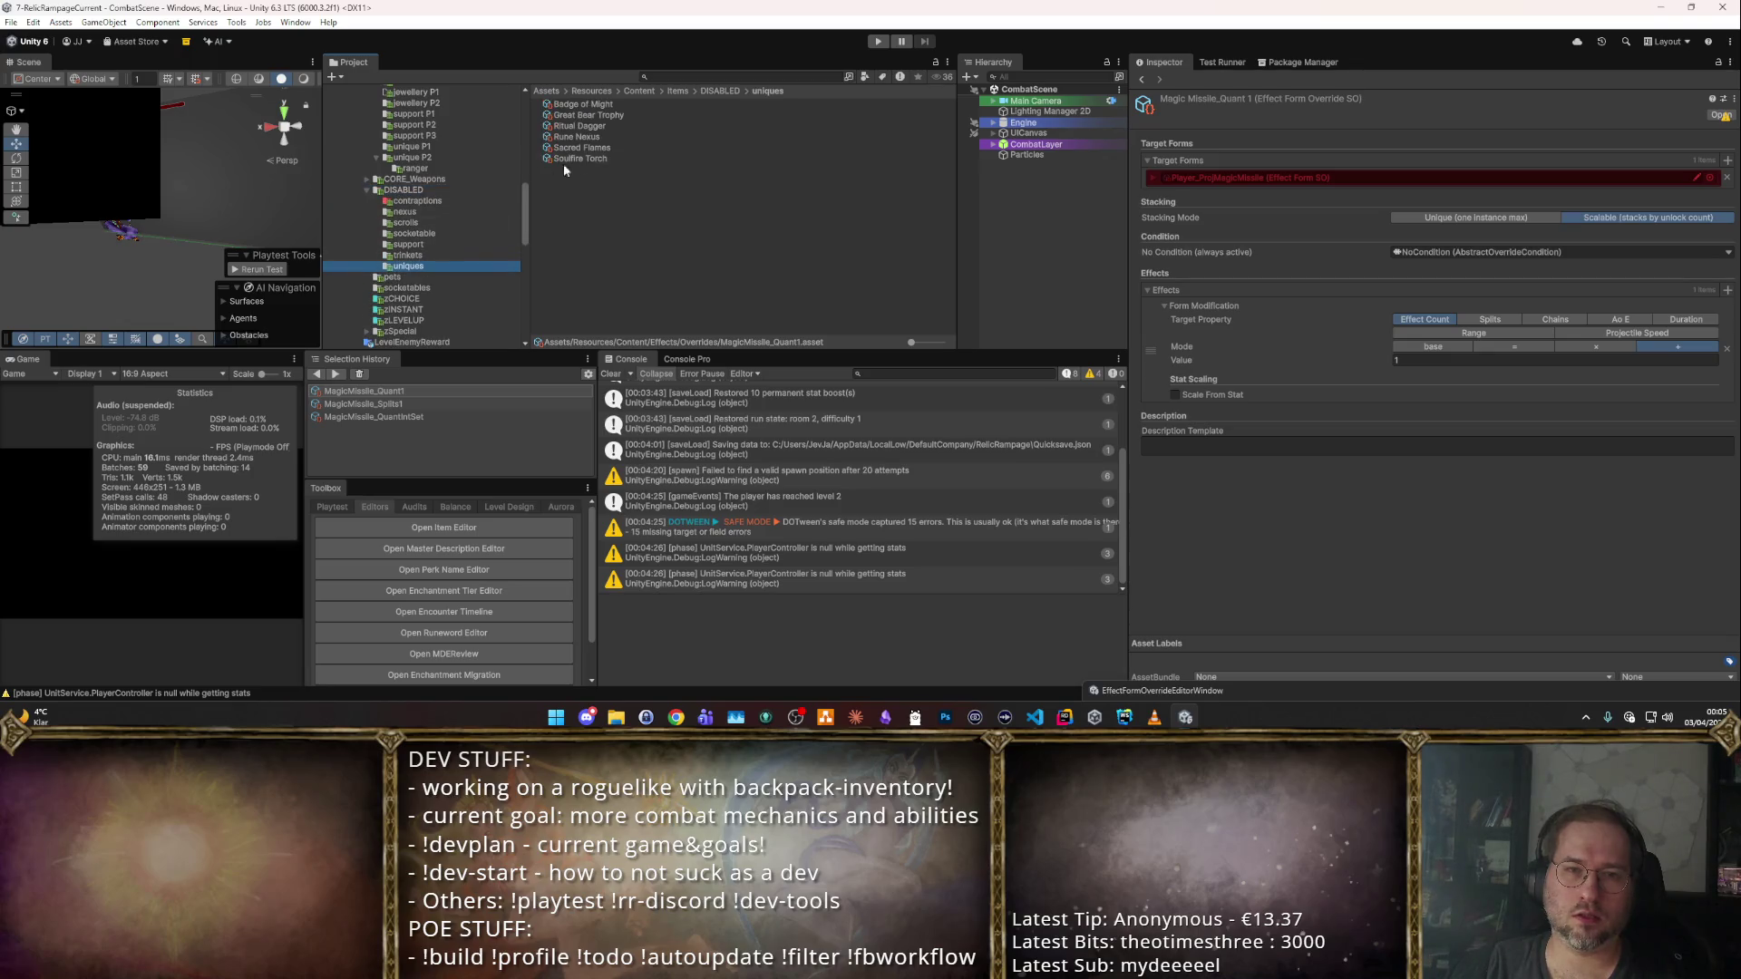
scroll(390, 217, up, 3)
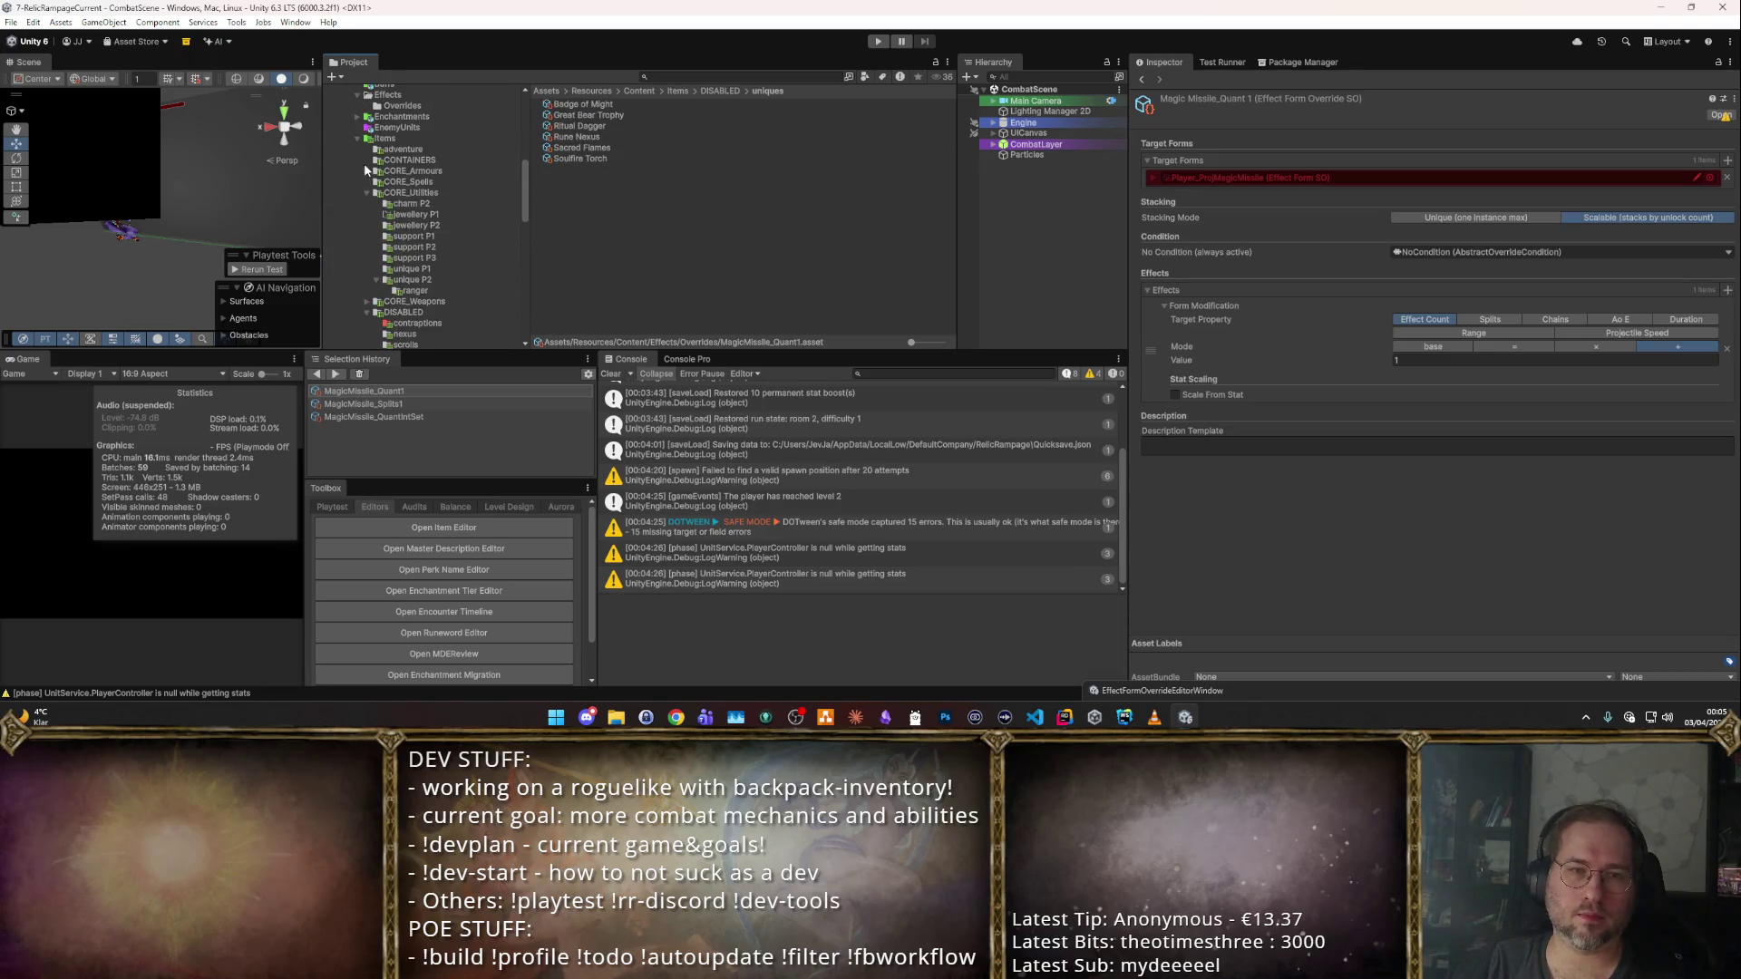
Open Void Staff from CORE_Weapons > P5 and show its identity and shape details.
click(366, 193)
click(367, 203)
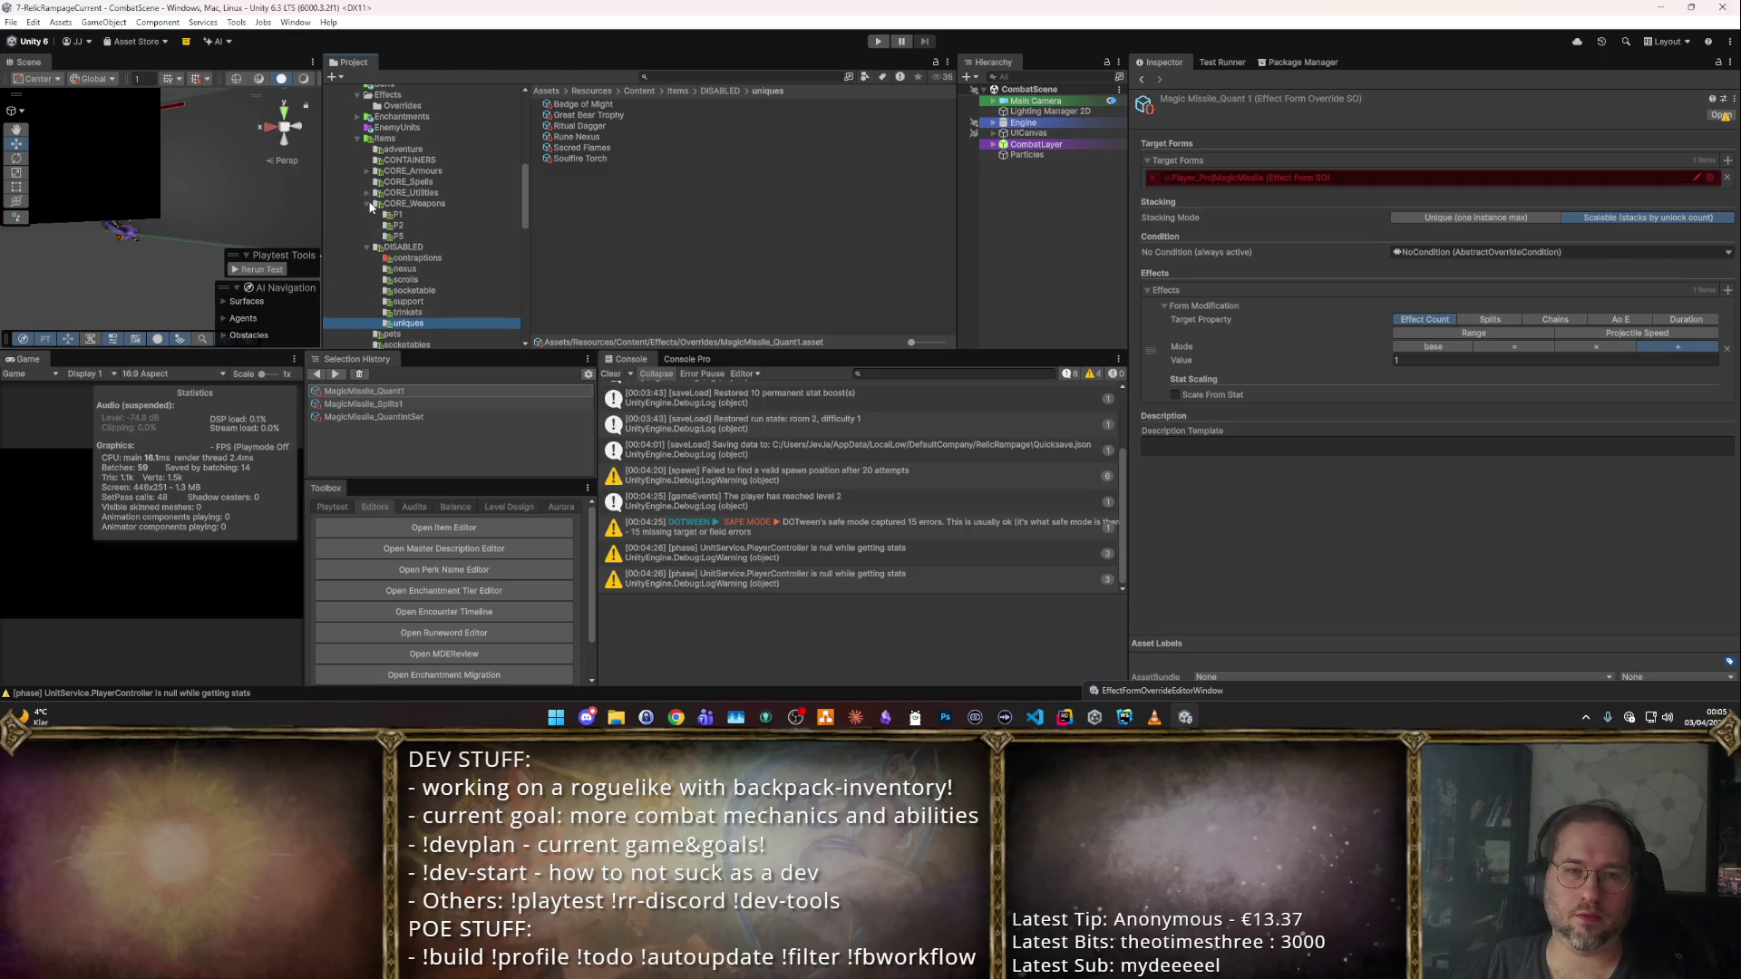
click(397, 235)
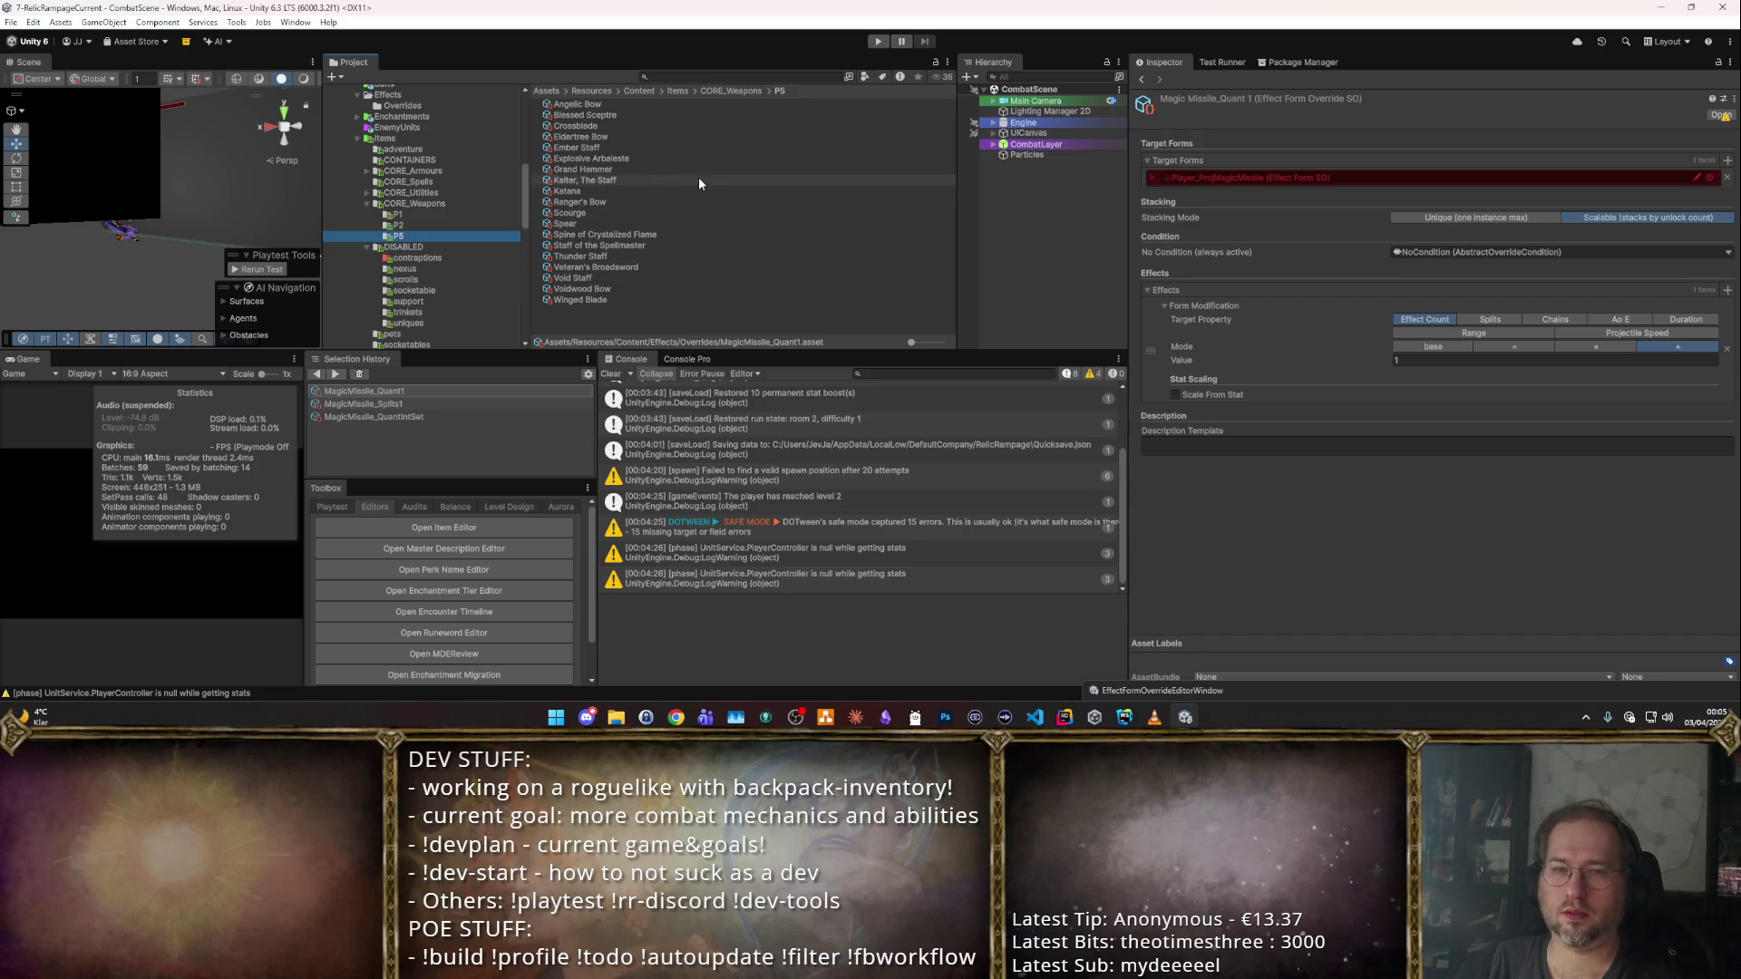
click(593, 276)
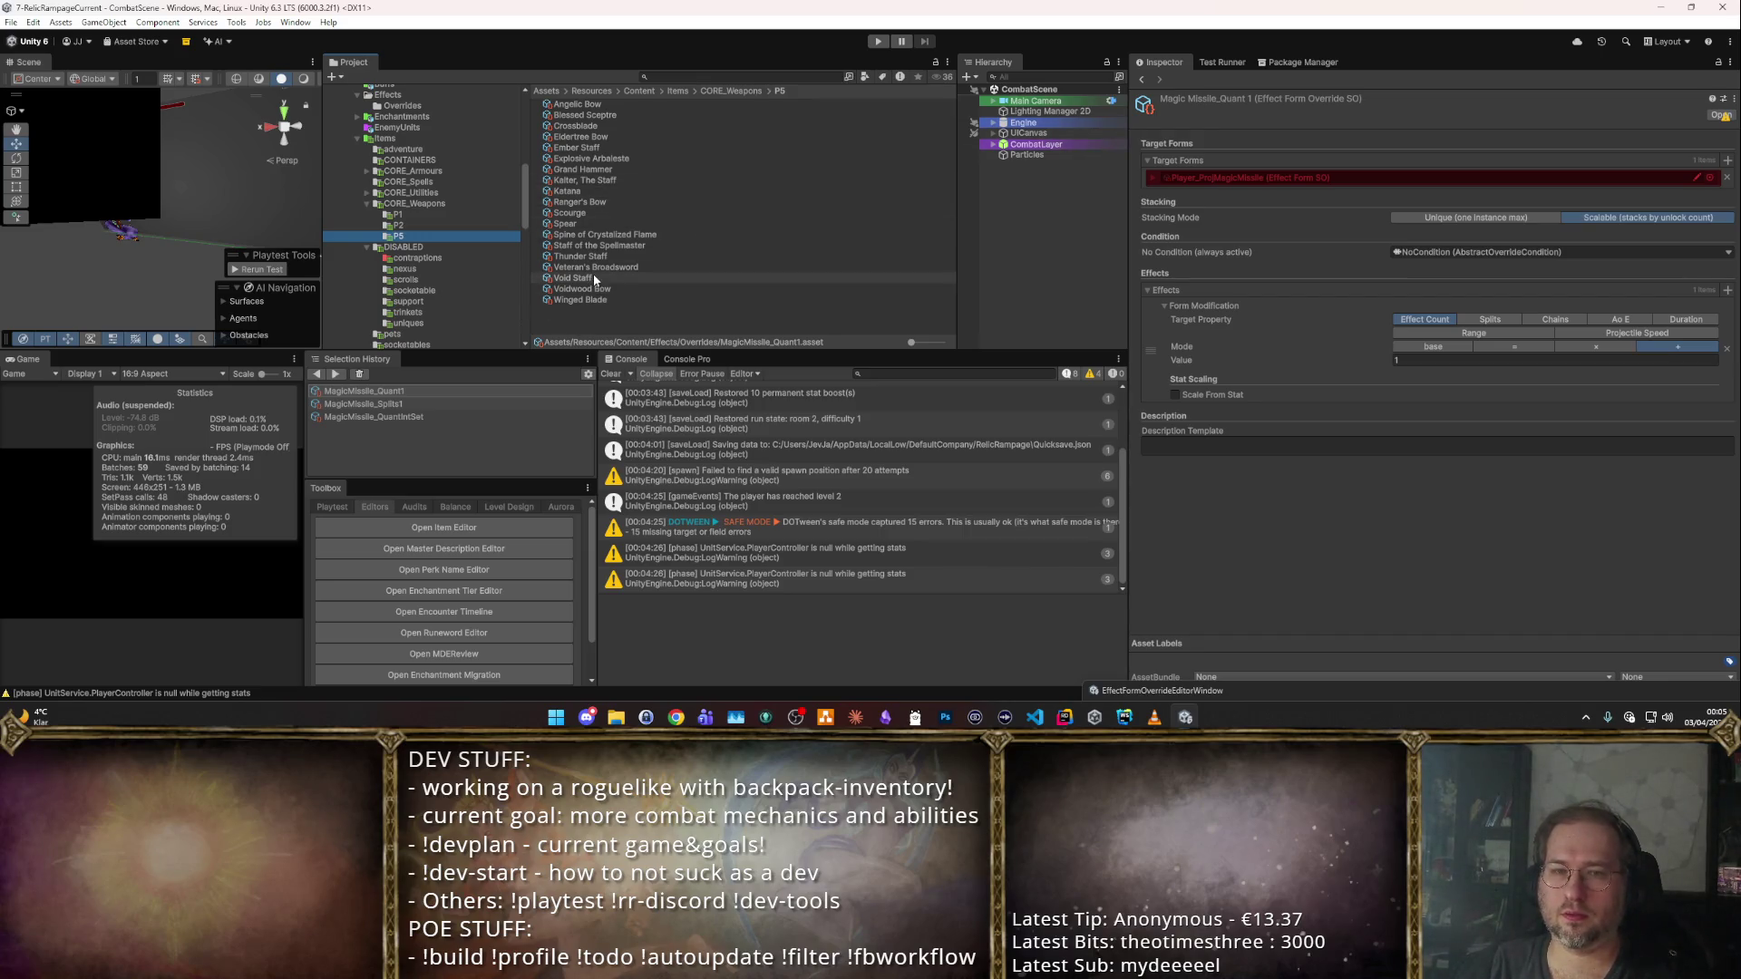
click(1199, 157)
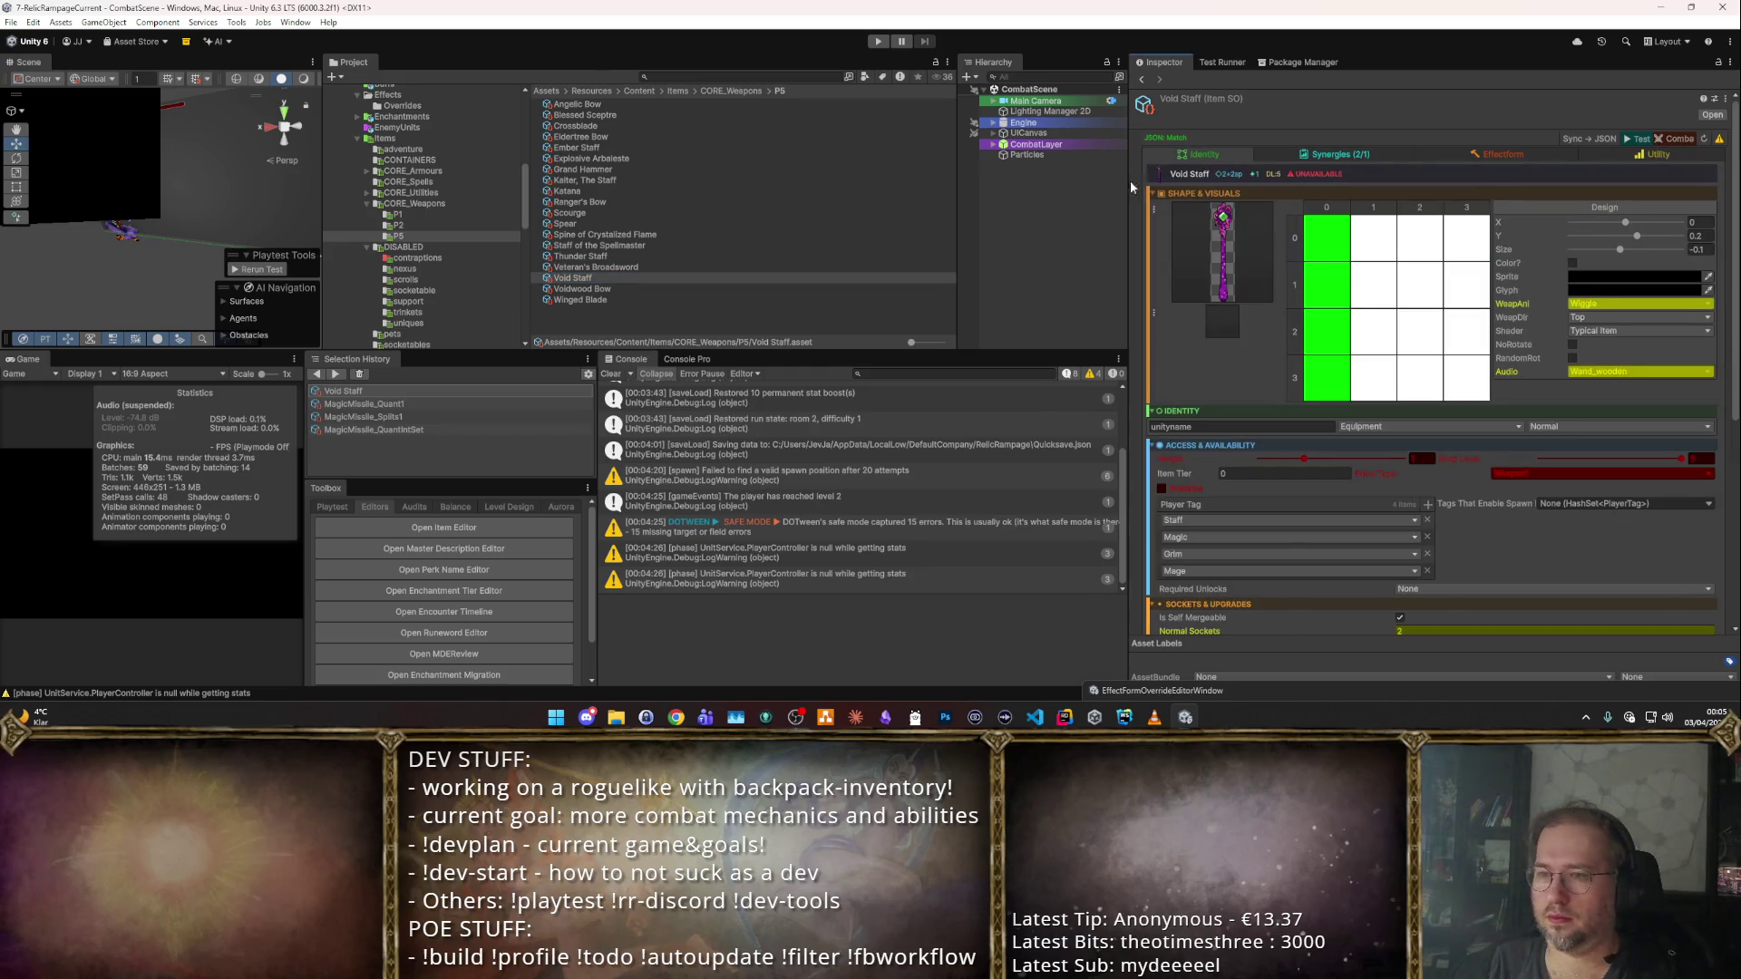
click(653, 289)
key(Down)
click(656, 269)
click(659, 257)
key(Up)
key(Up)
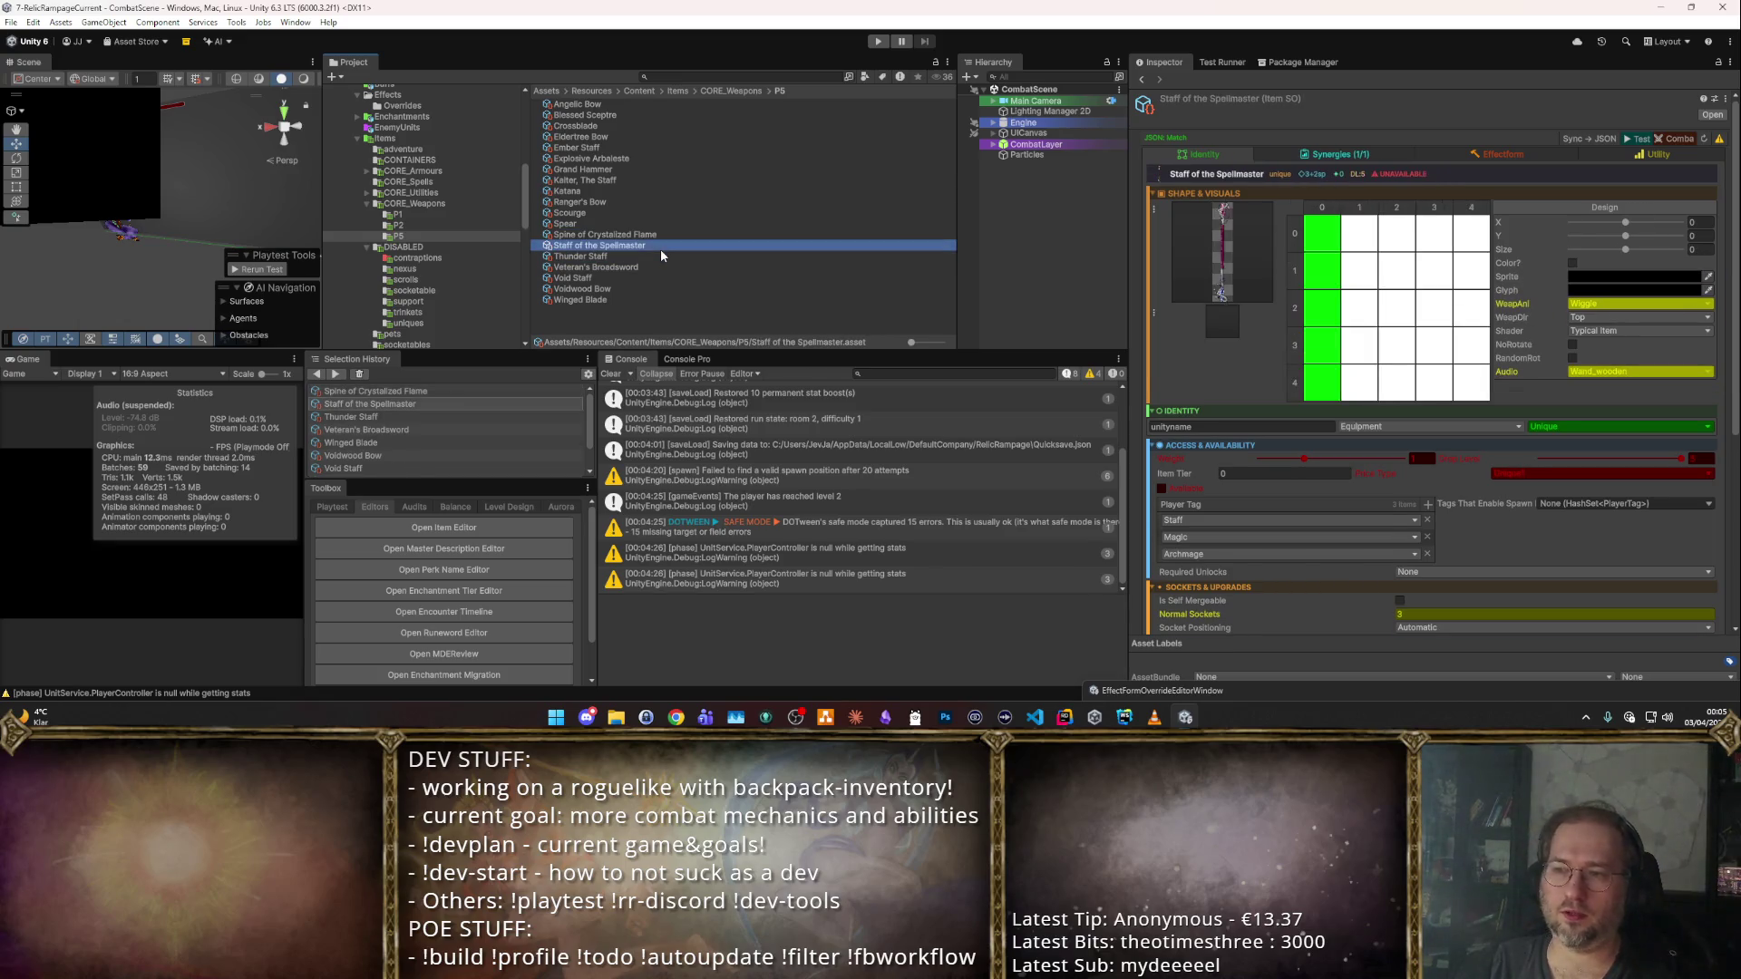
key(Up)
key(Up)
key(Up)
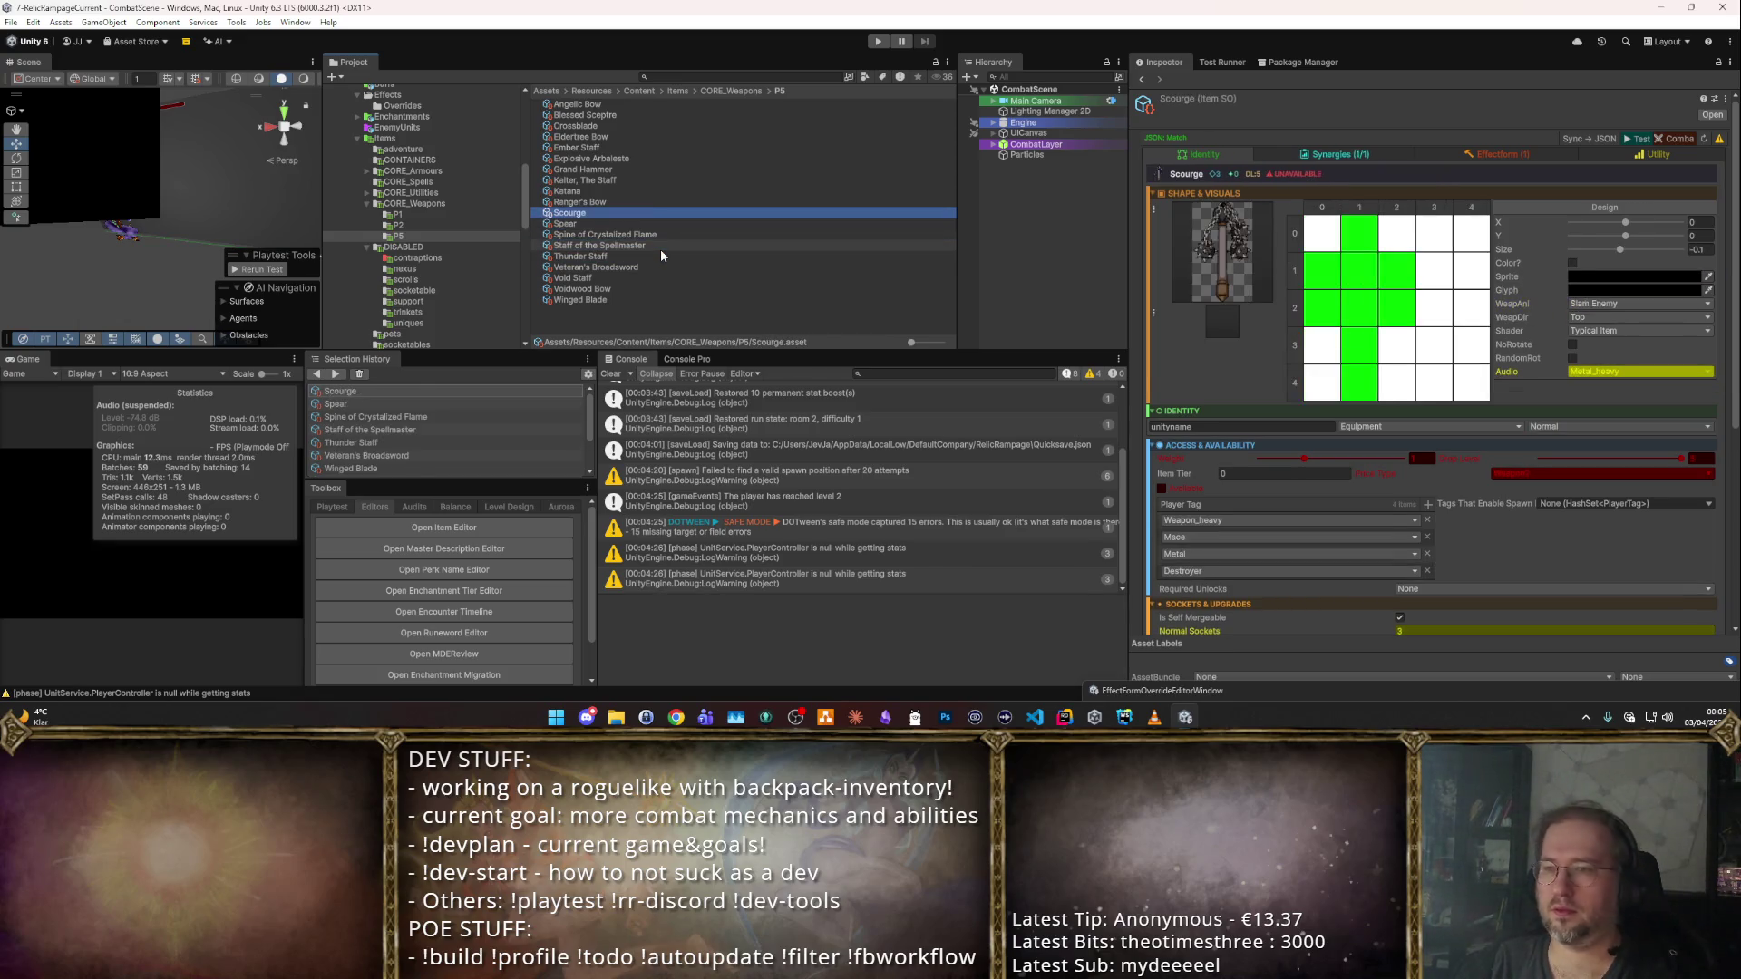
key(Up)
key(Up)
key(Down)
key(Down)
key(Down)
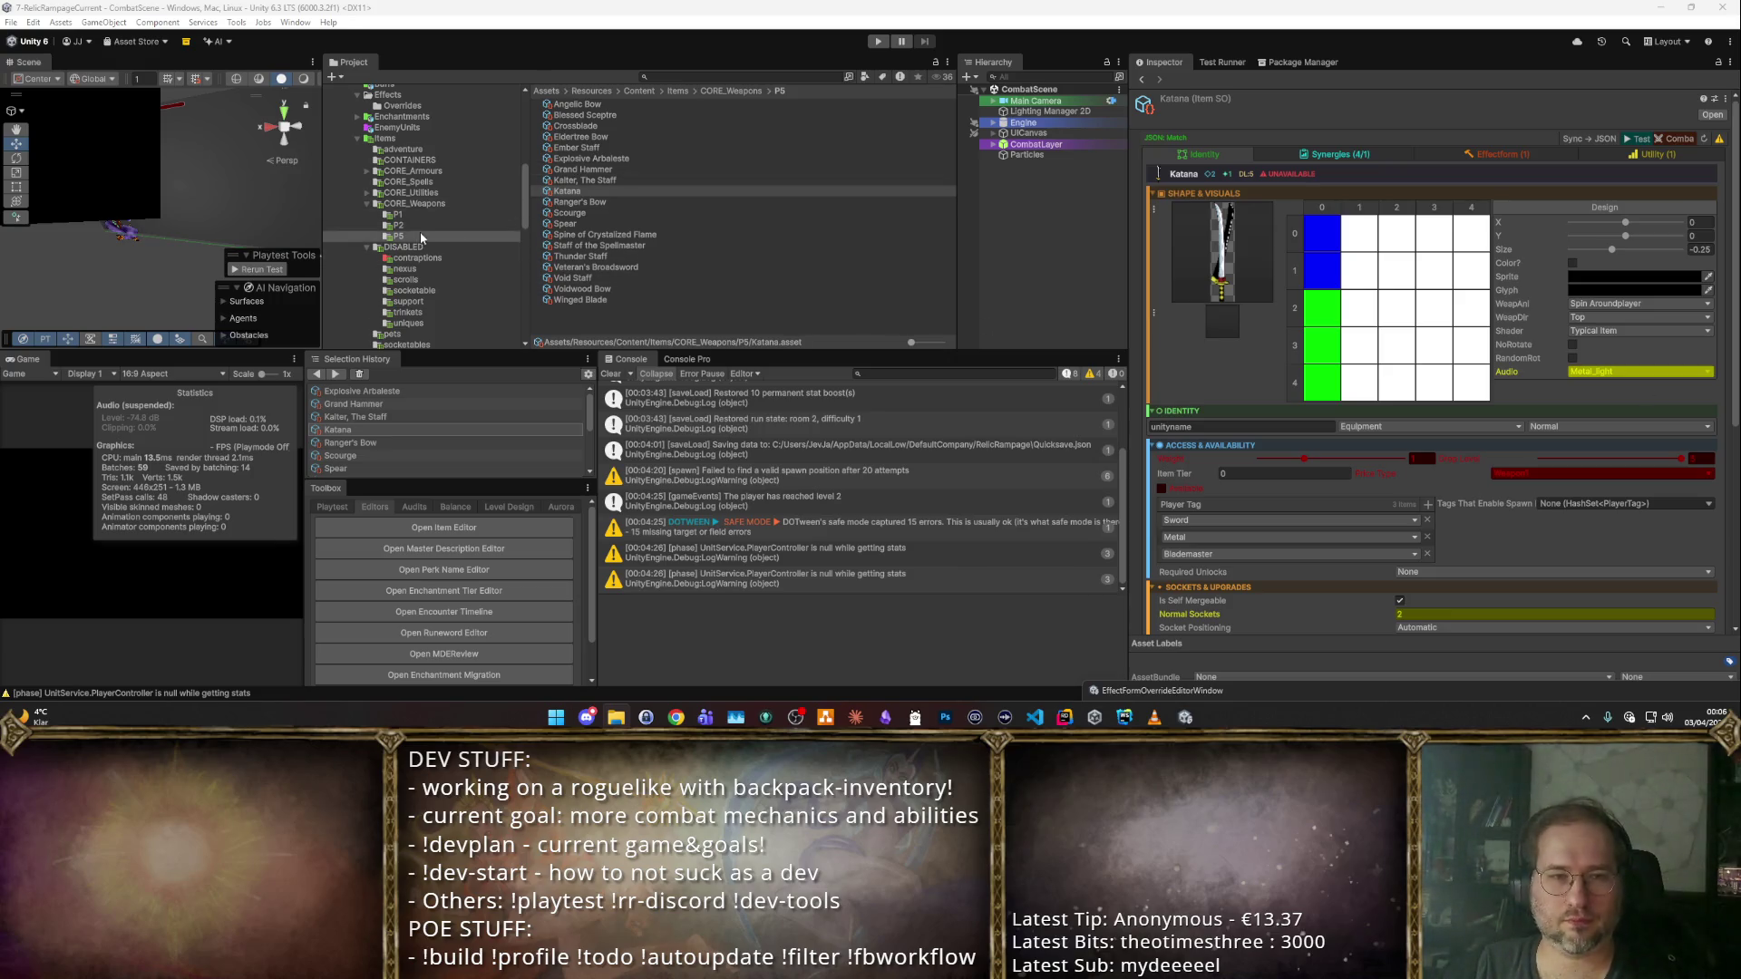
click(443, 233)
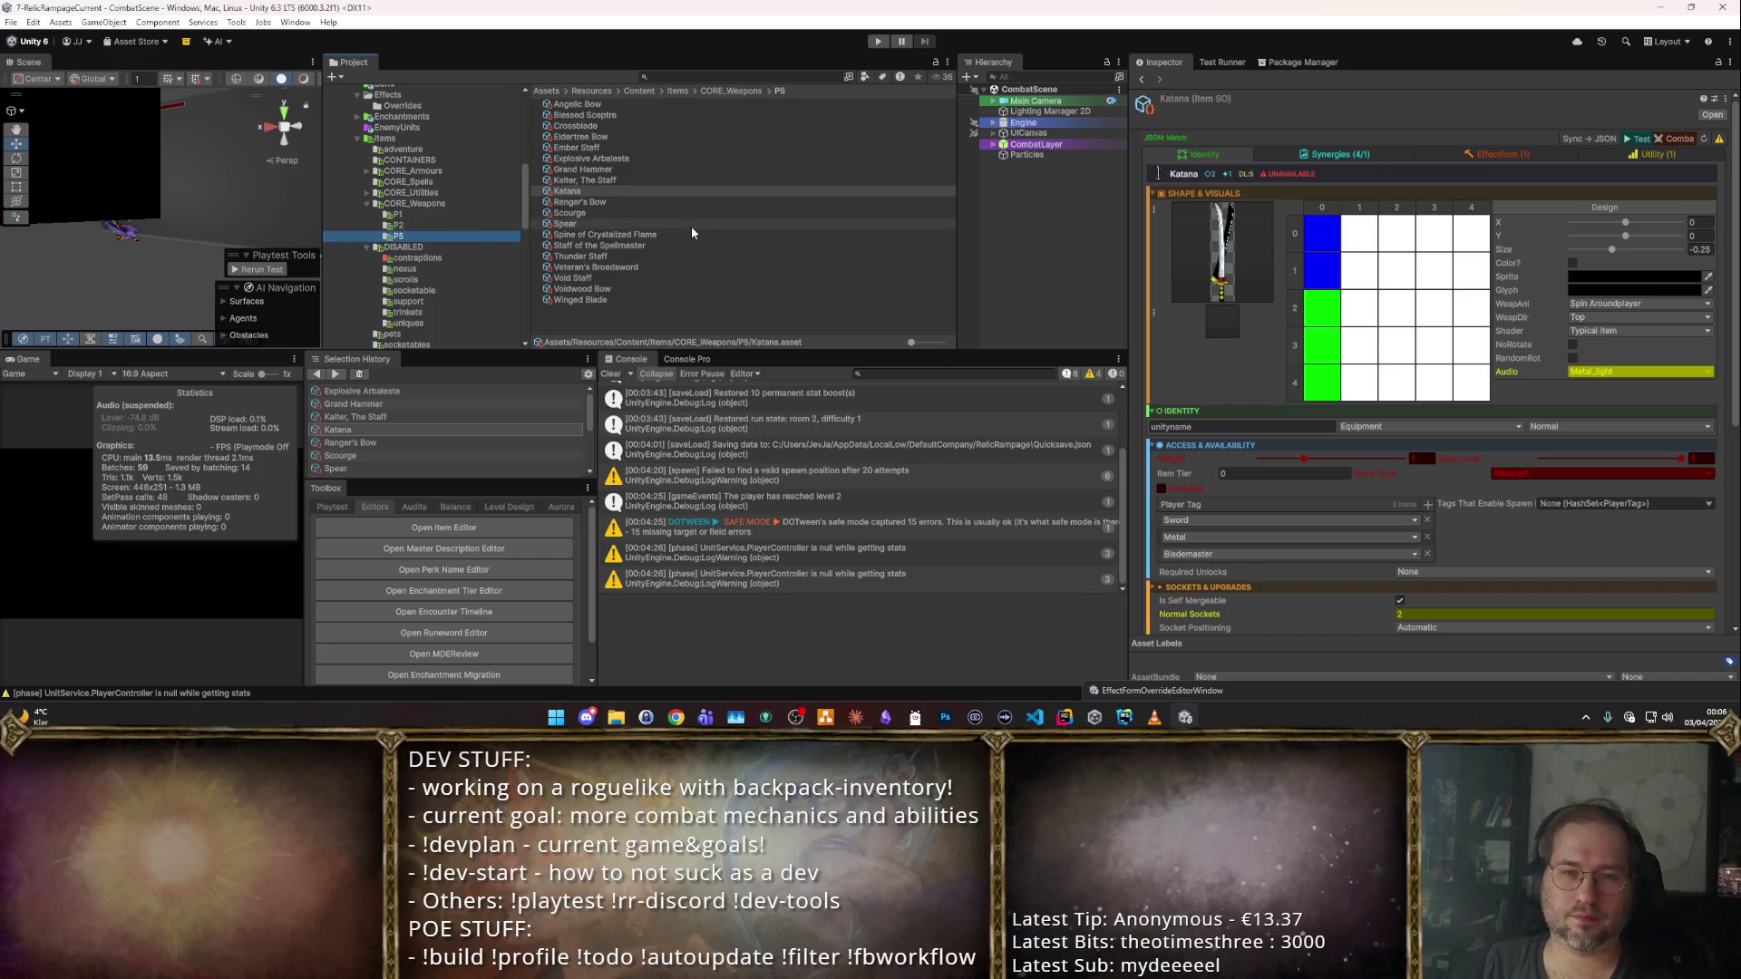
click(602, 278)
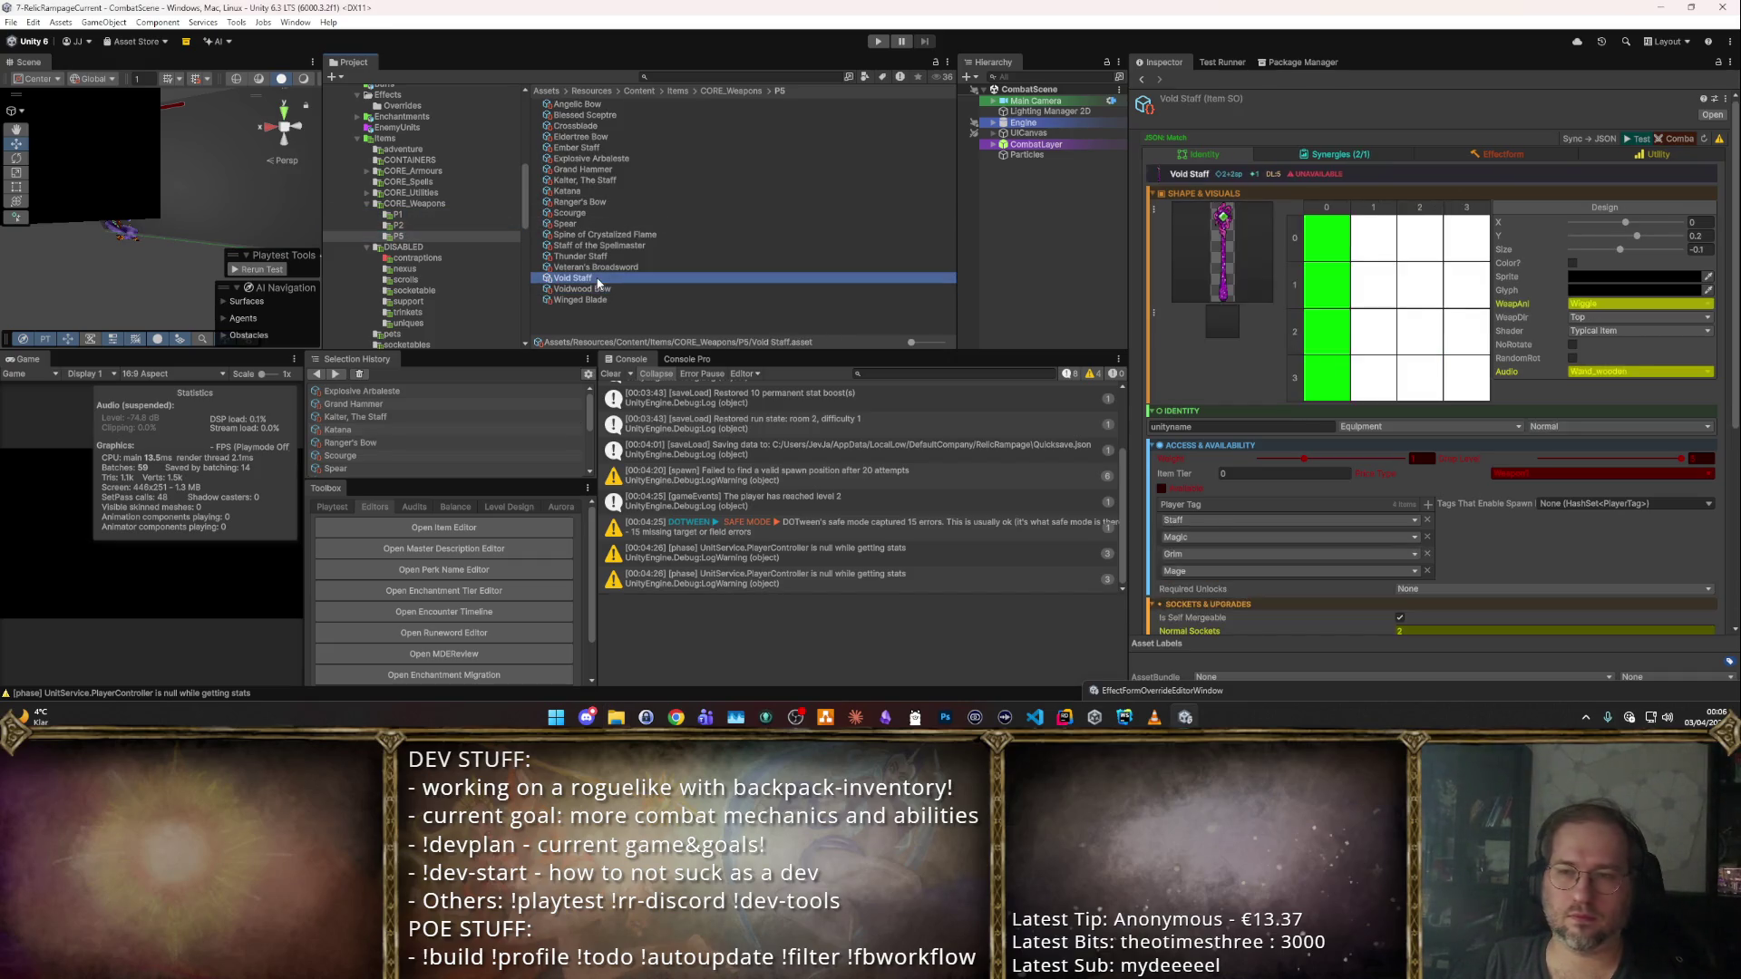
click(613, 289)
click(607, 279)
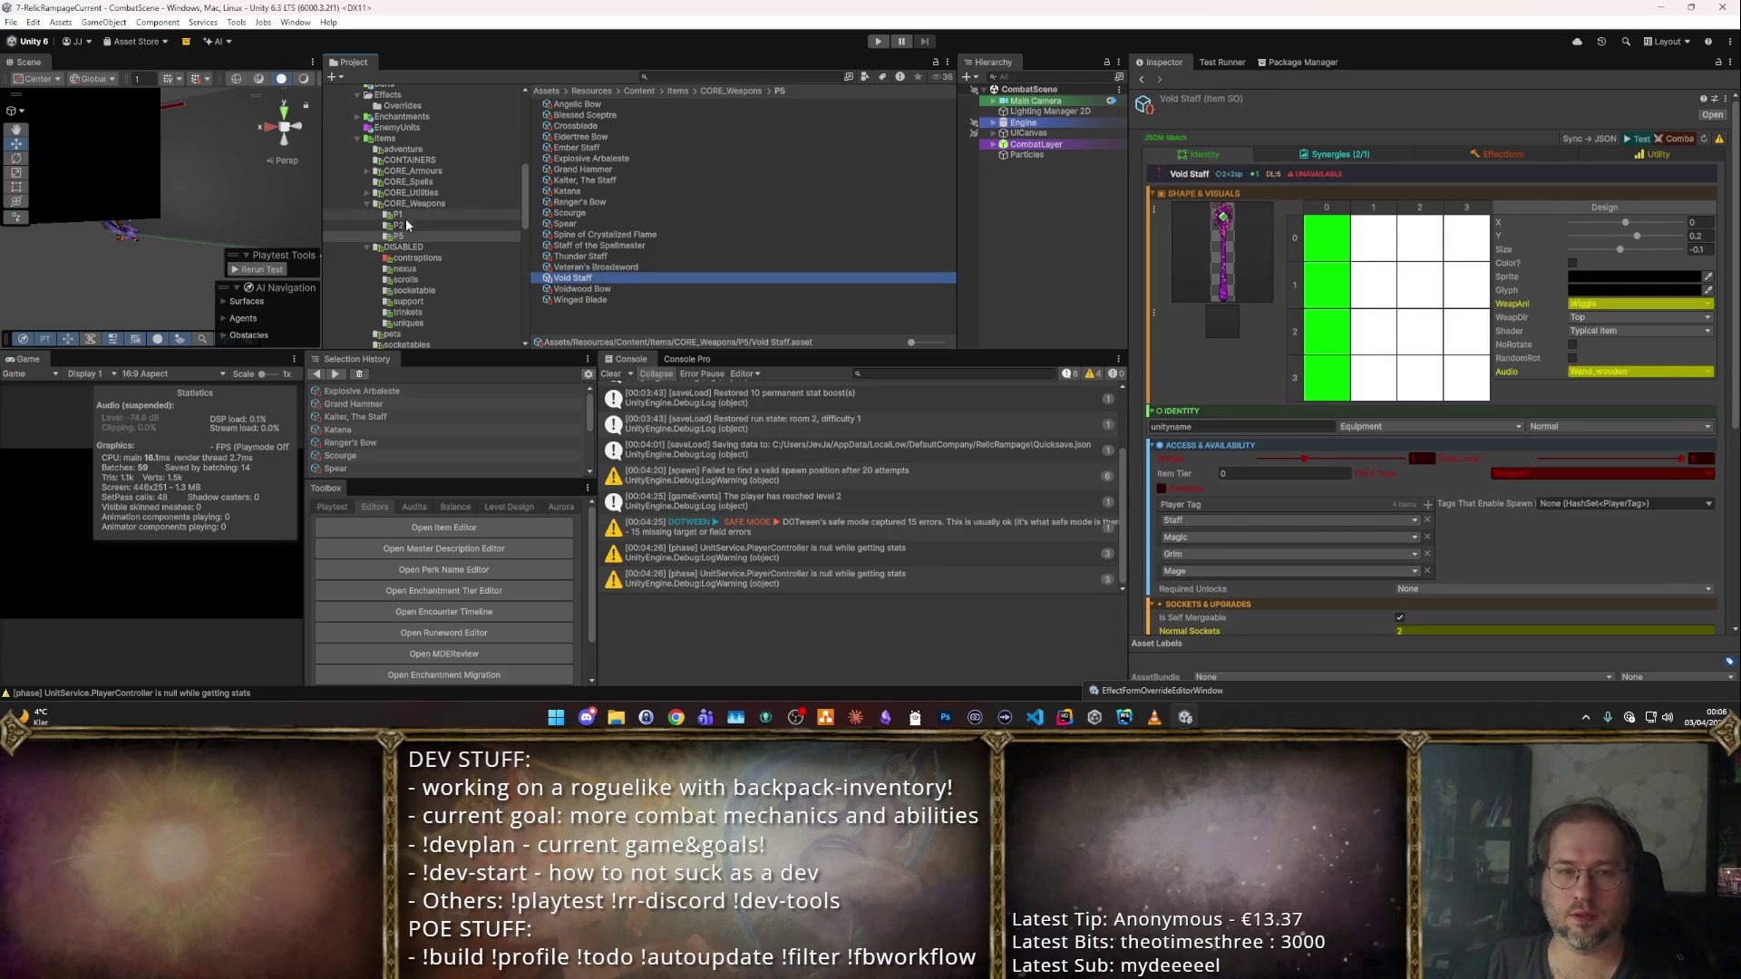
drag(405, 225, 399, 226)
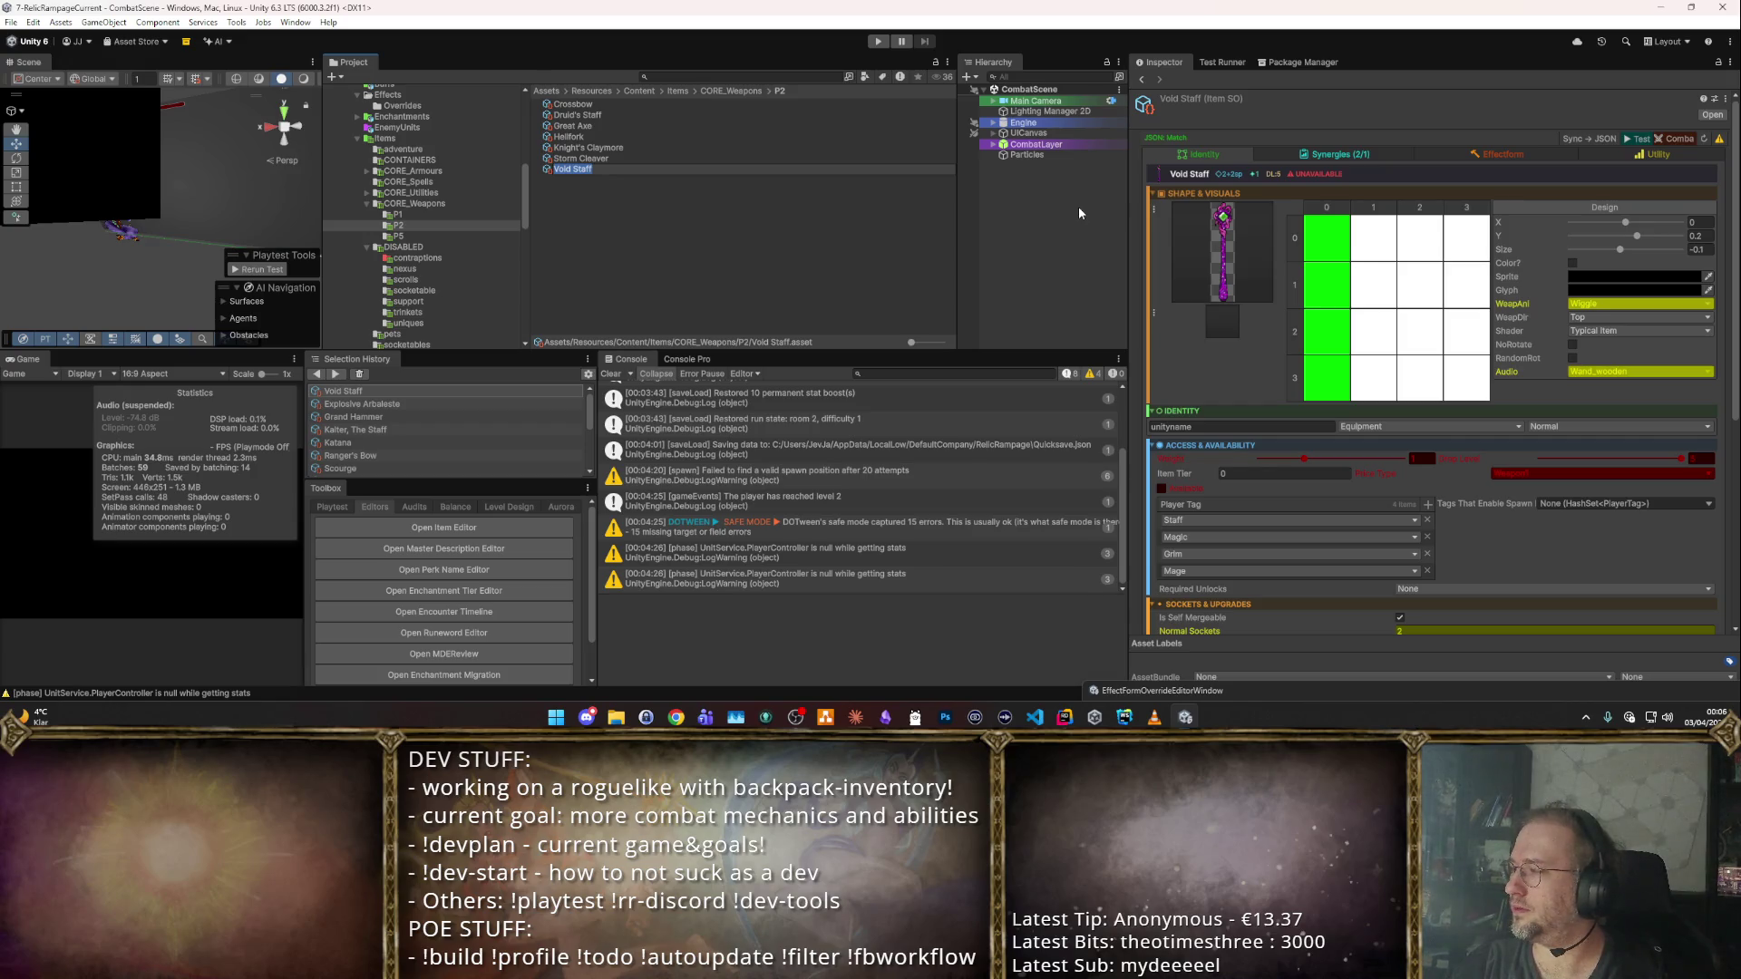
Rename the staff to 'Staff of the Swift Apprentice'.
text(Staff of the)
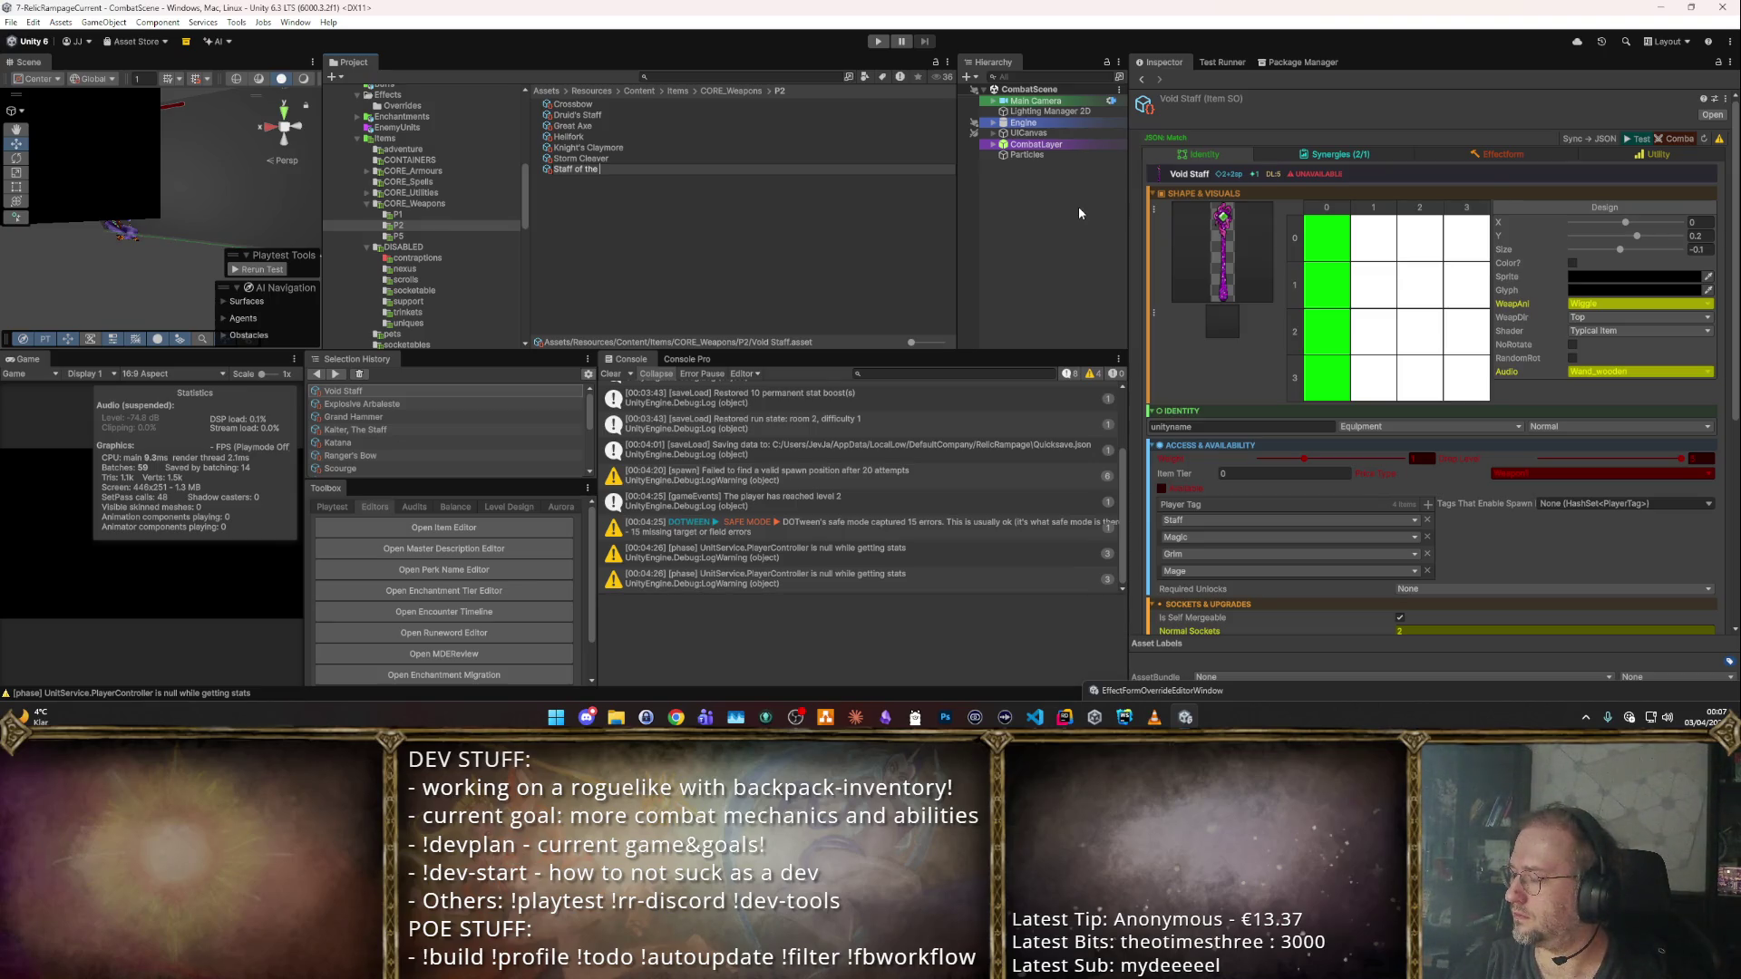
text(Swi)
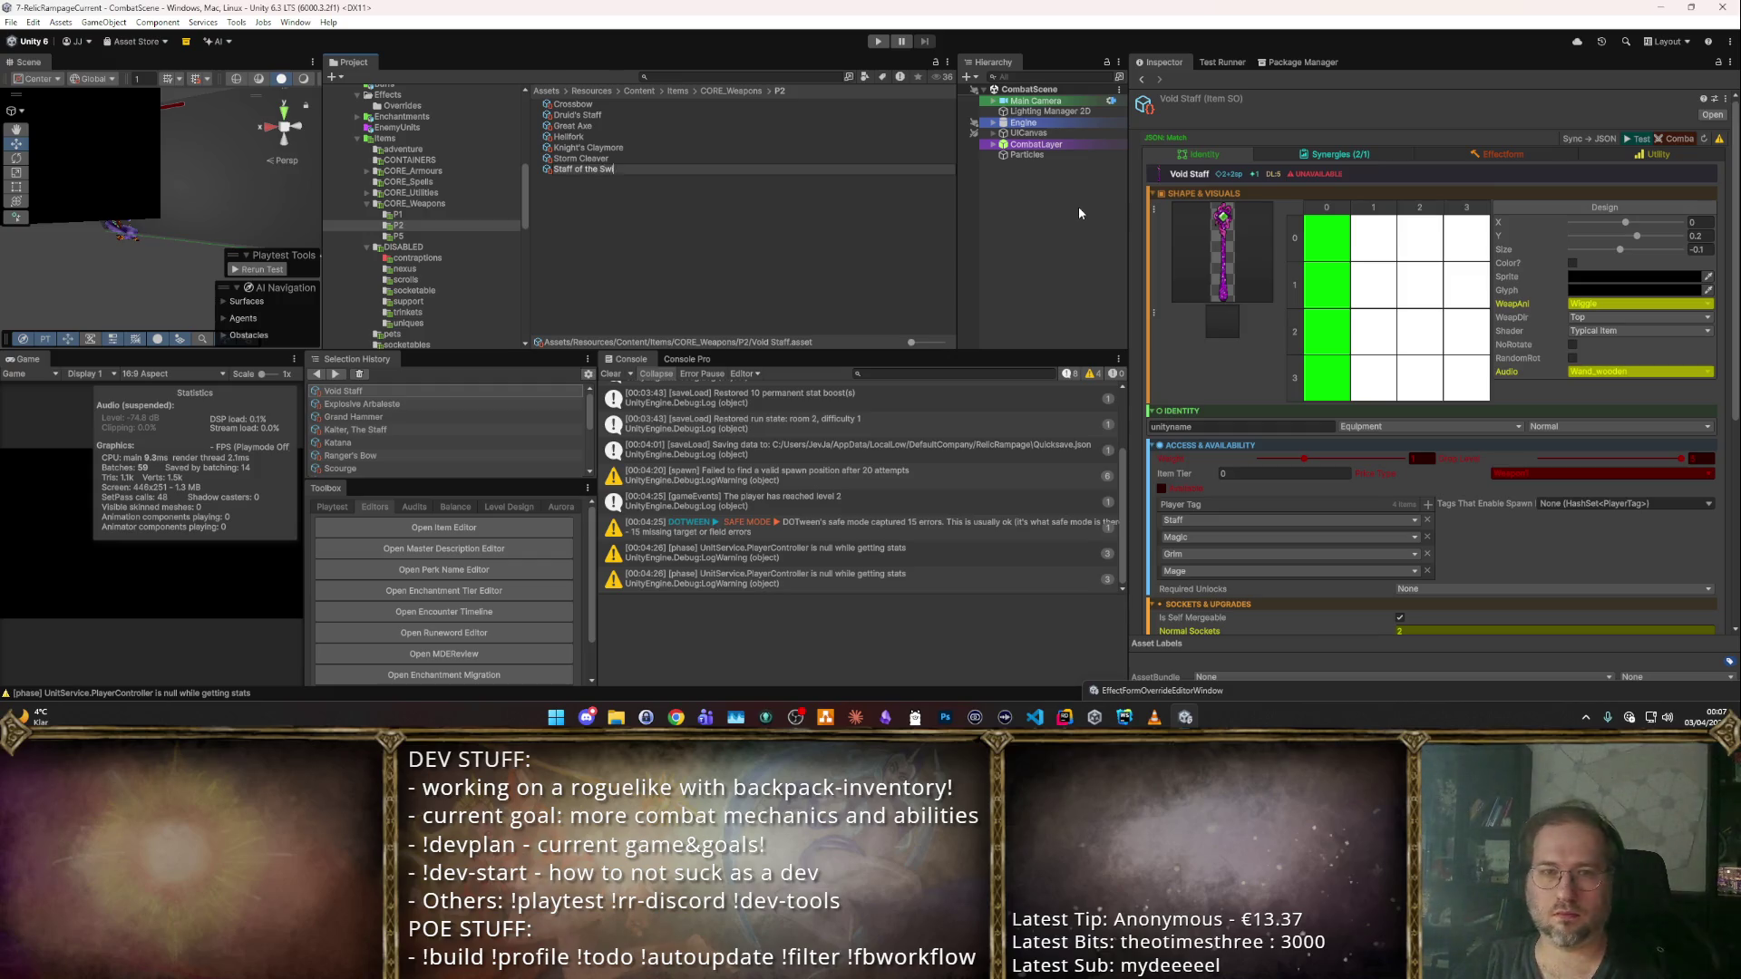
text(ft Apprentice)
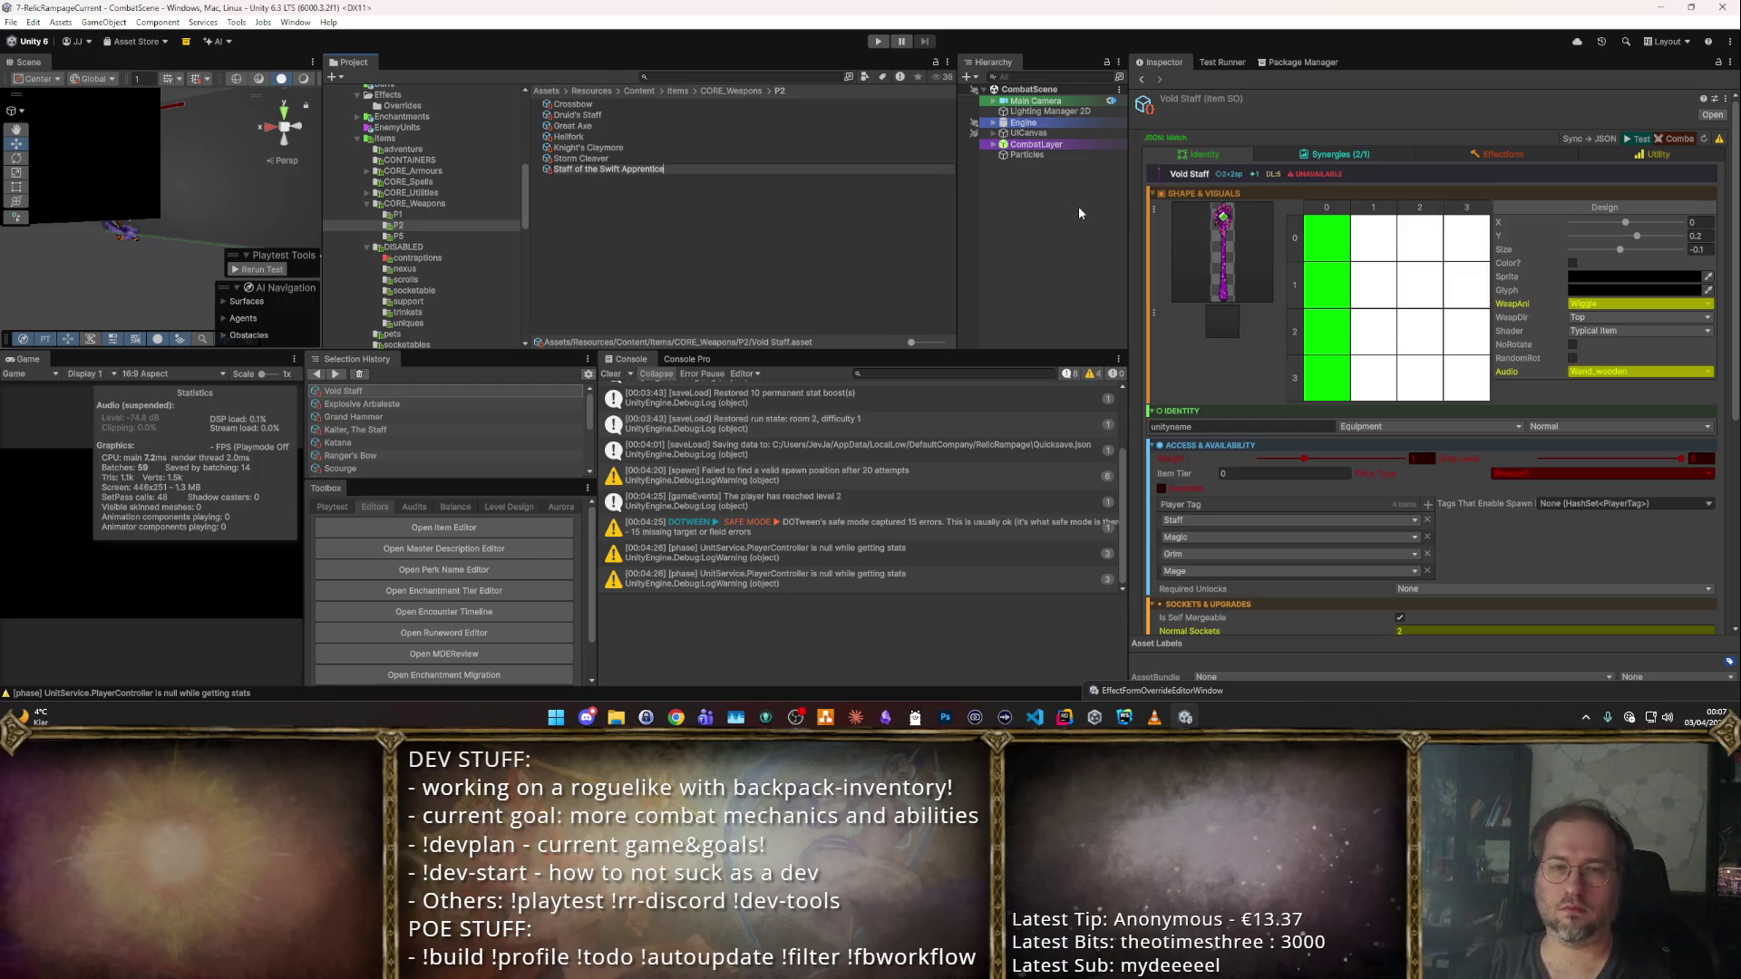
key(Return)
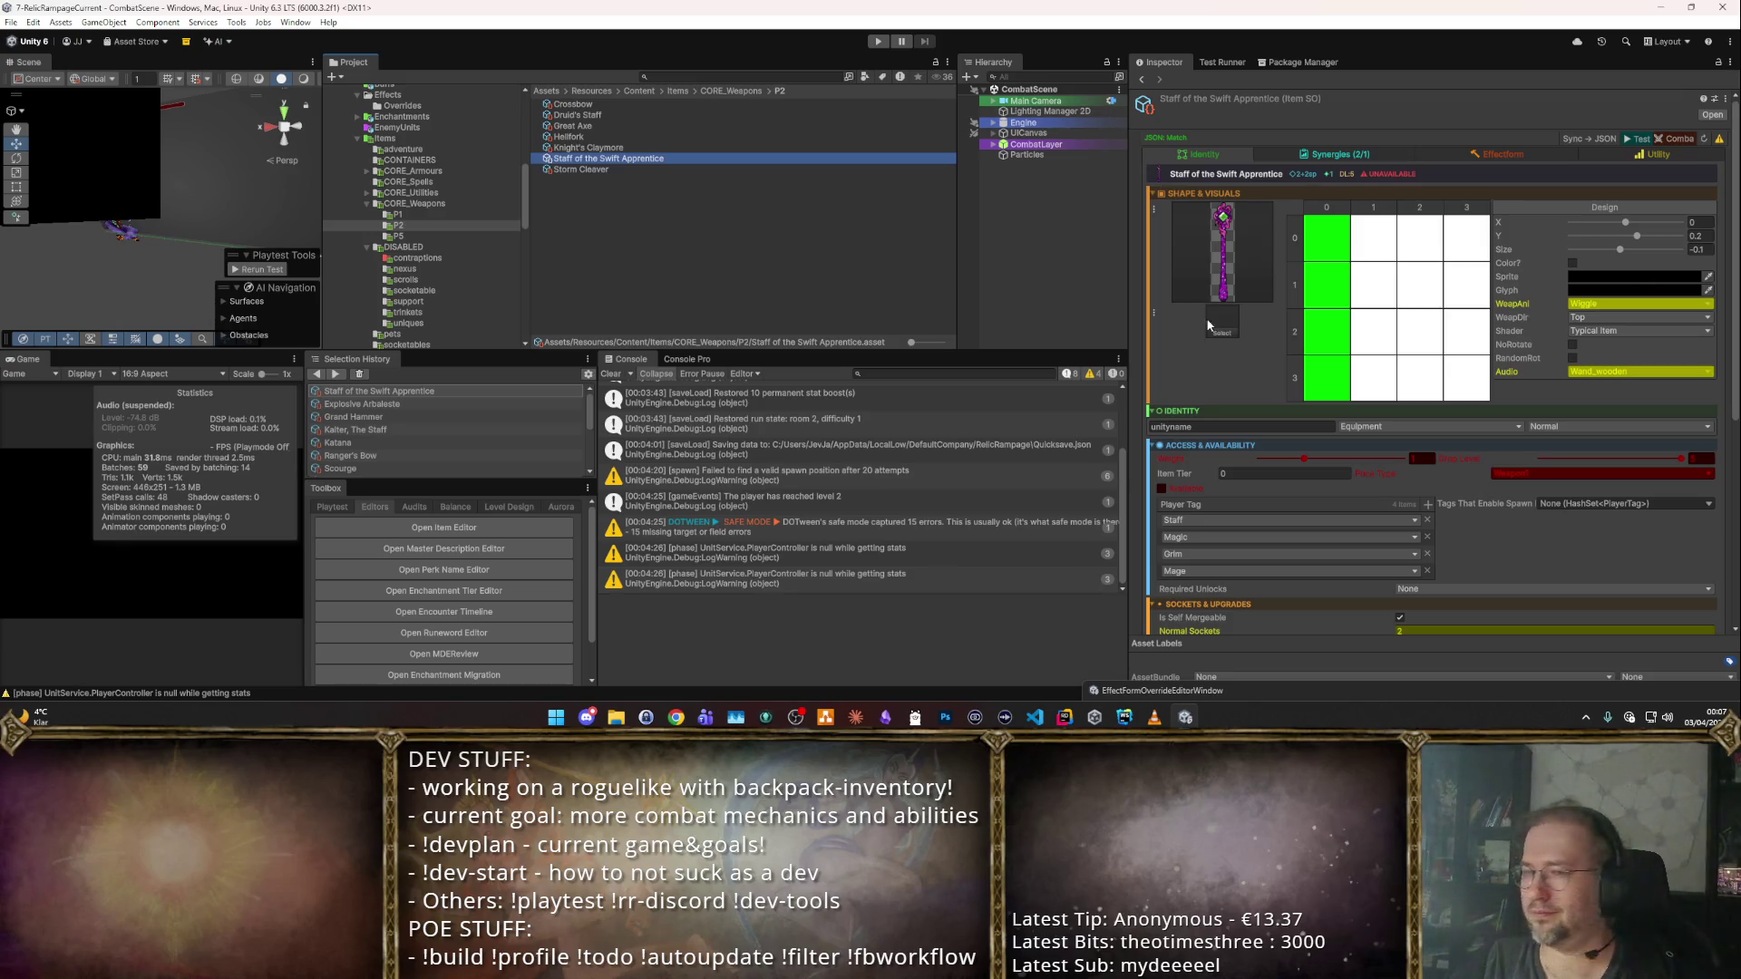
Give the staff the brown 'staff' sprite, then reopen Explosive Arbalest.
click(1230, 297)
click(1222, 332)
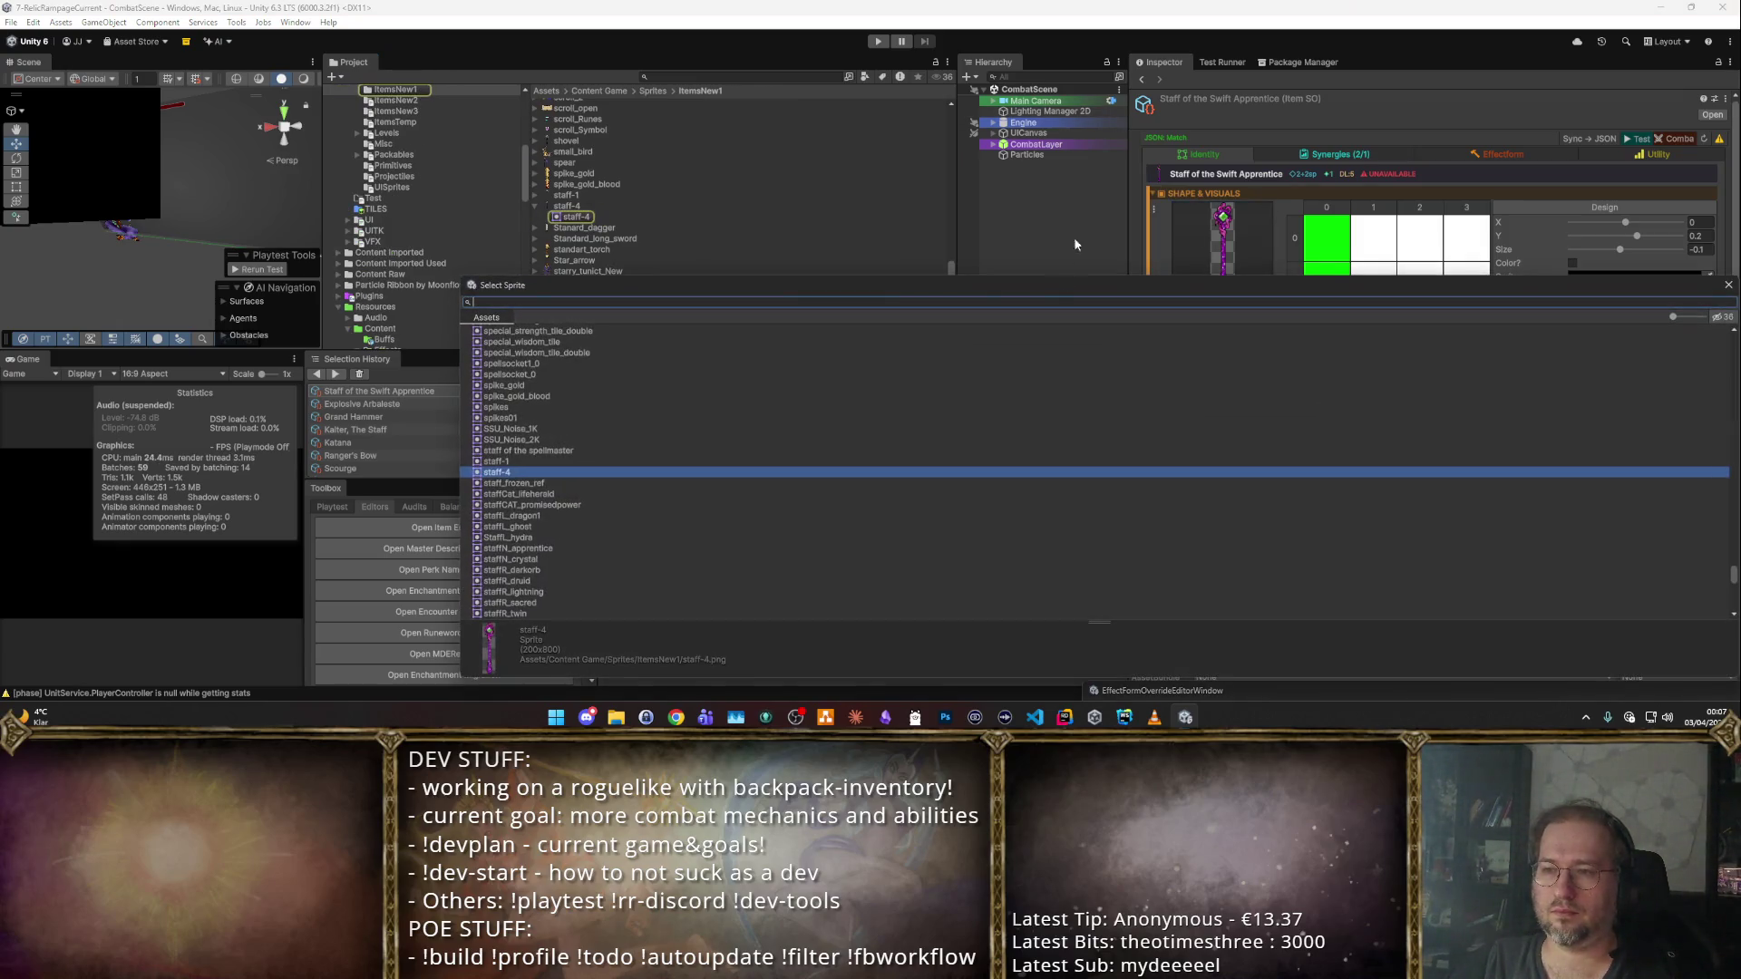
text(staff)
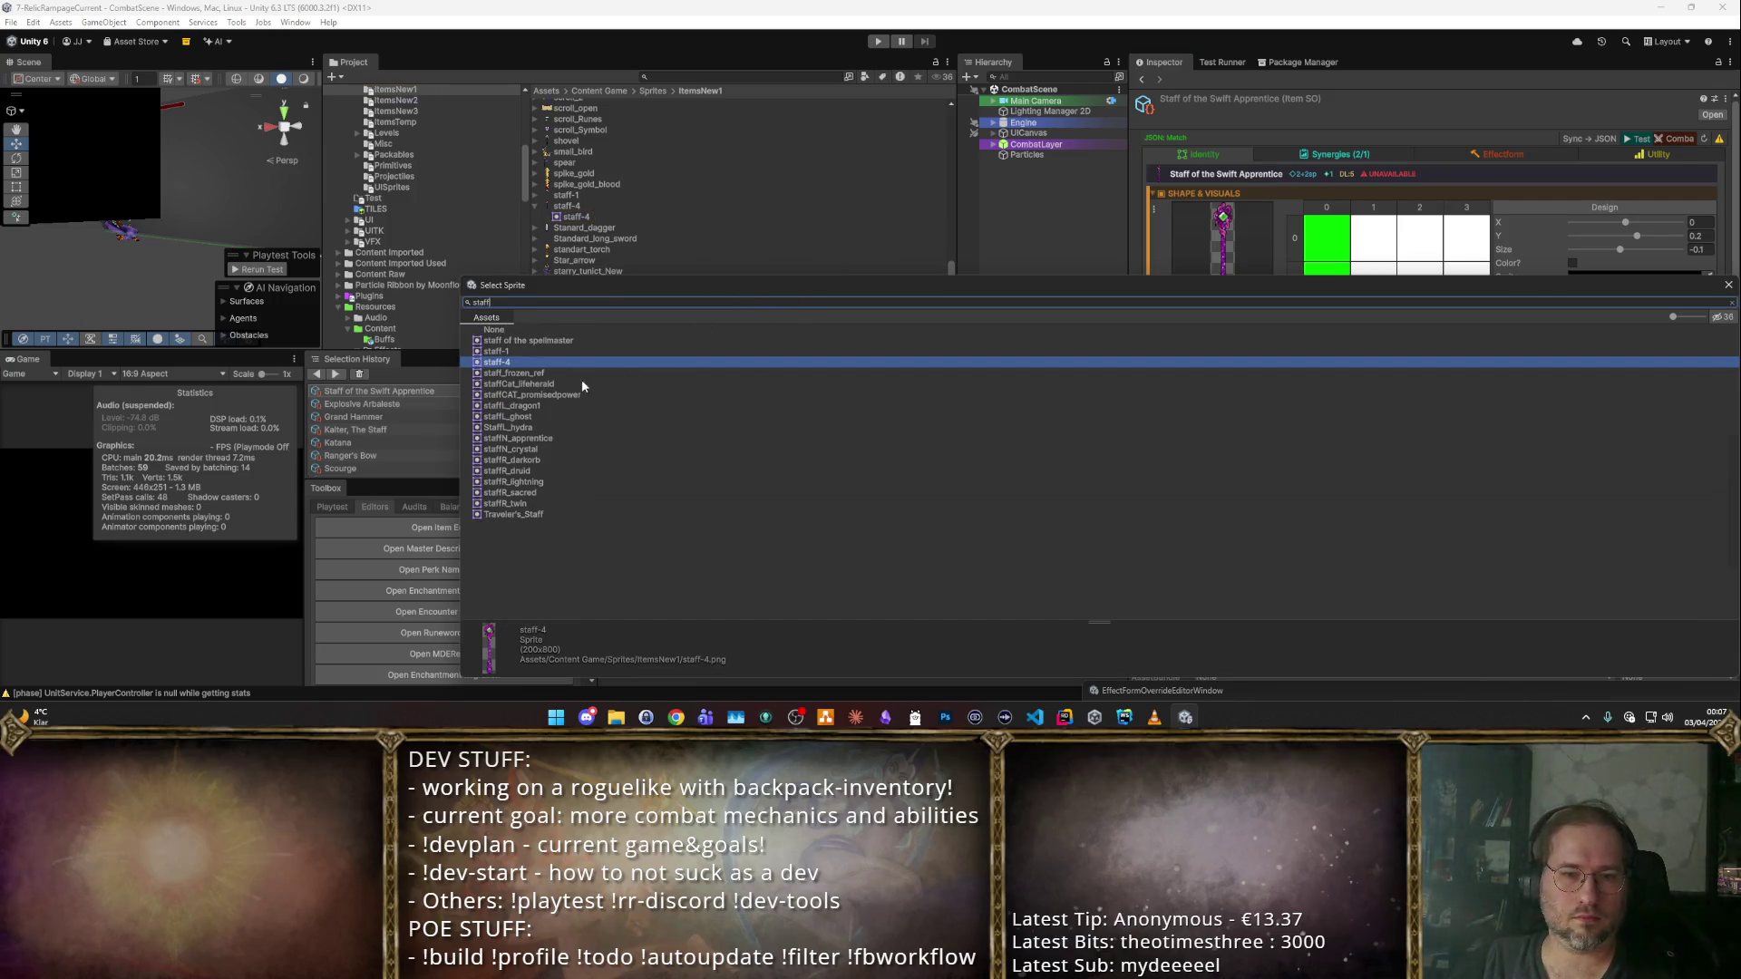
double_click(564, 426)
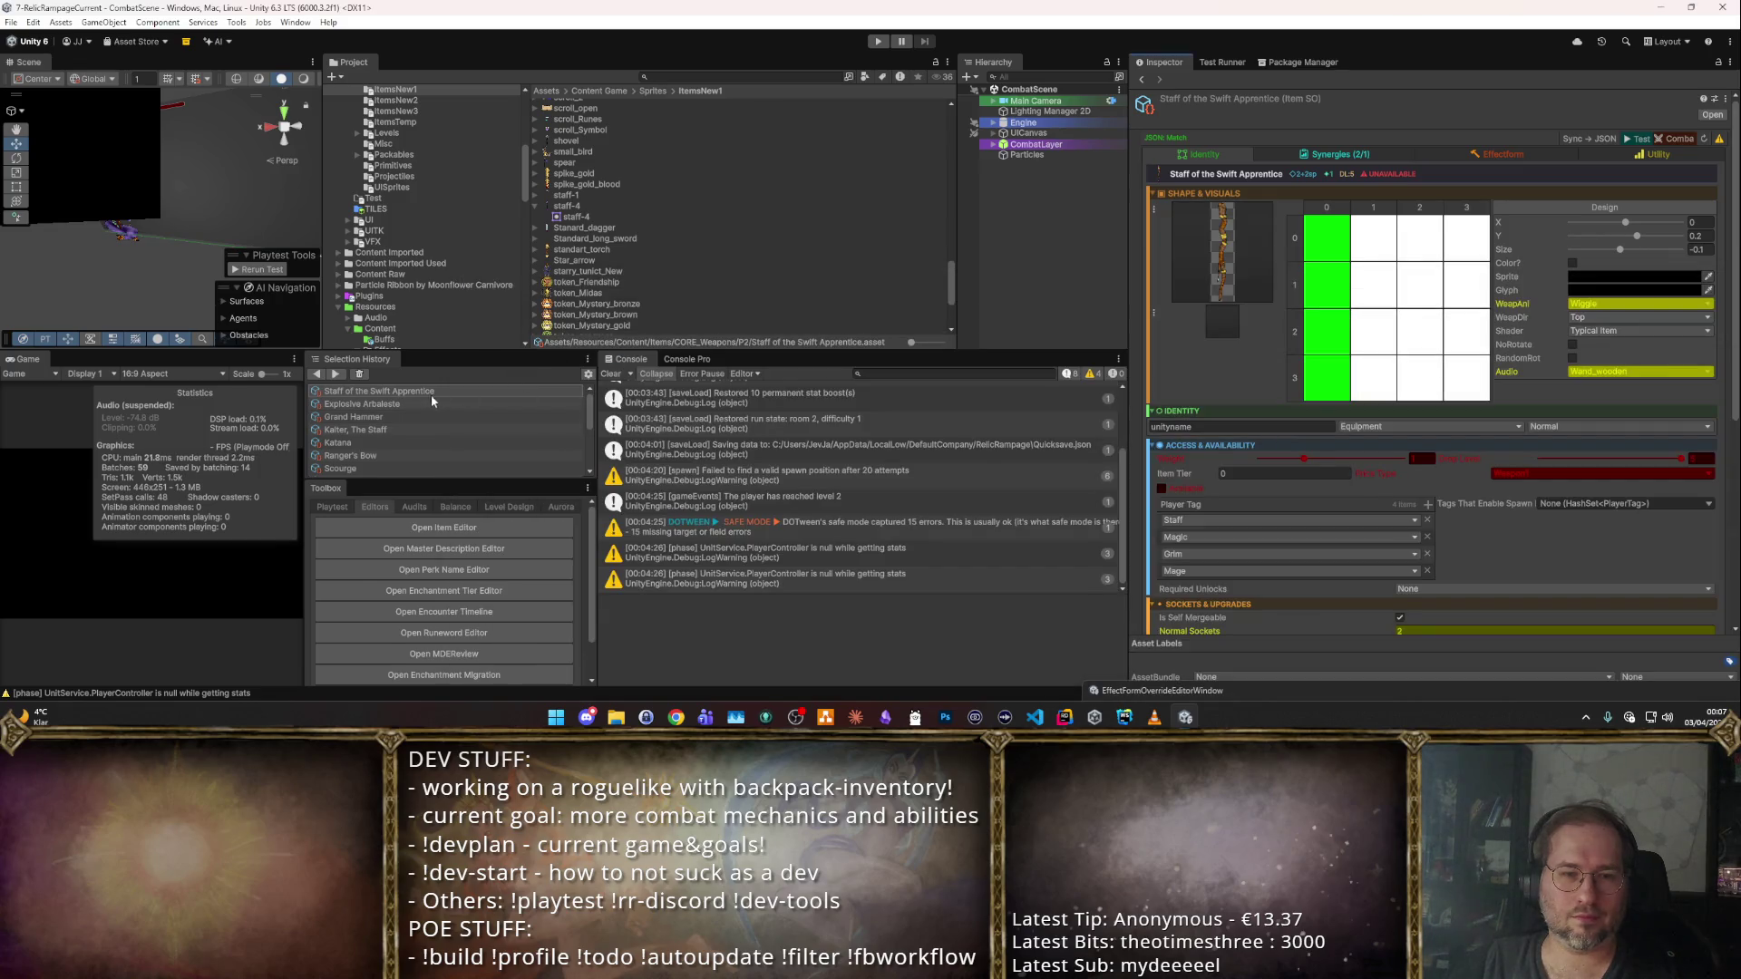
click(415, 403)
scroll(423, 426, down, 5)
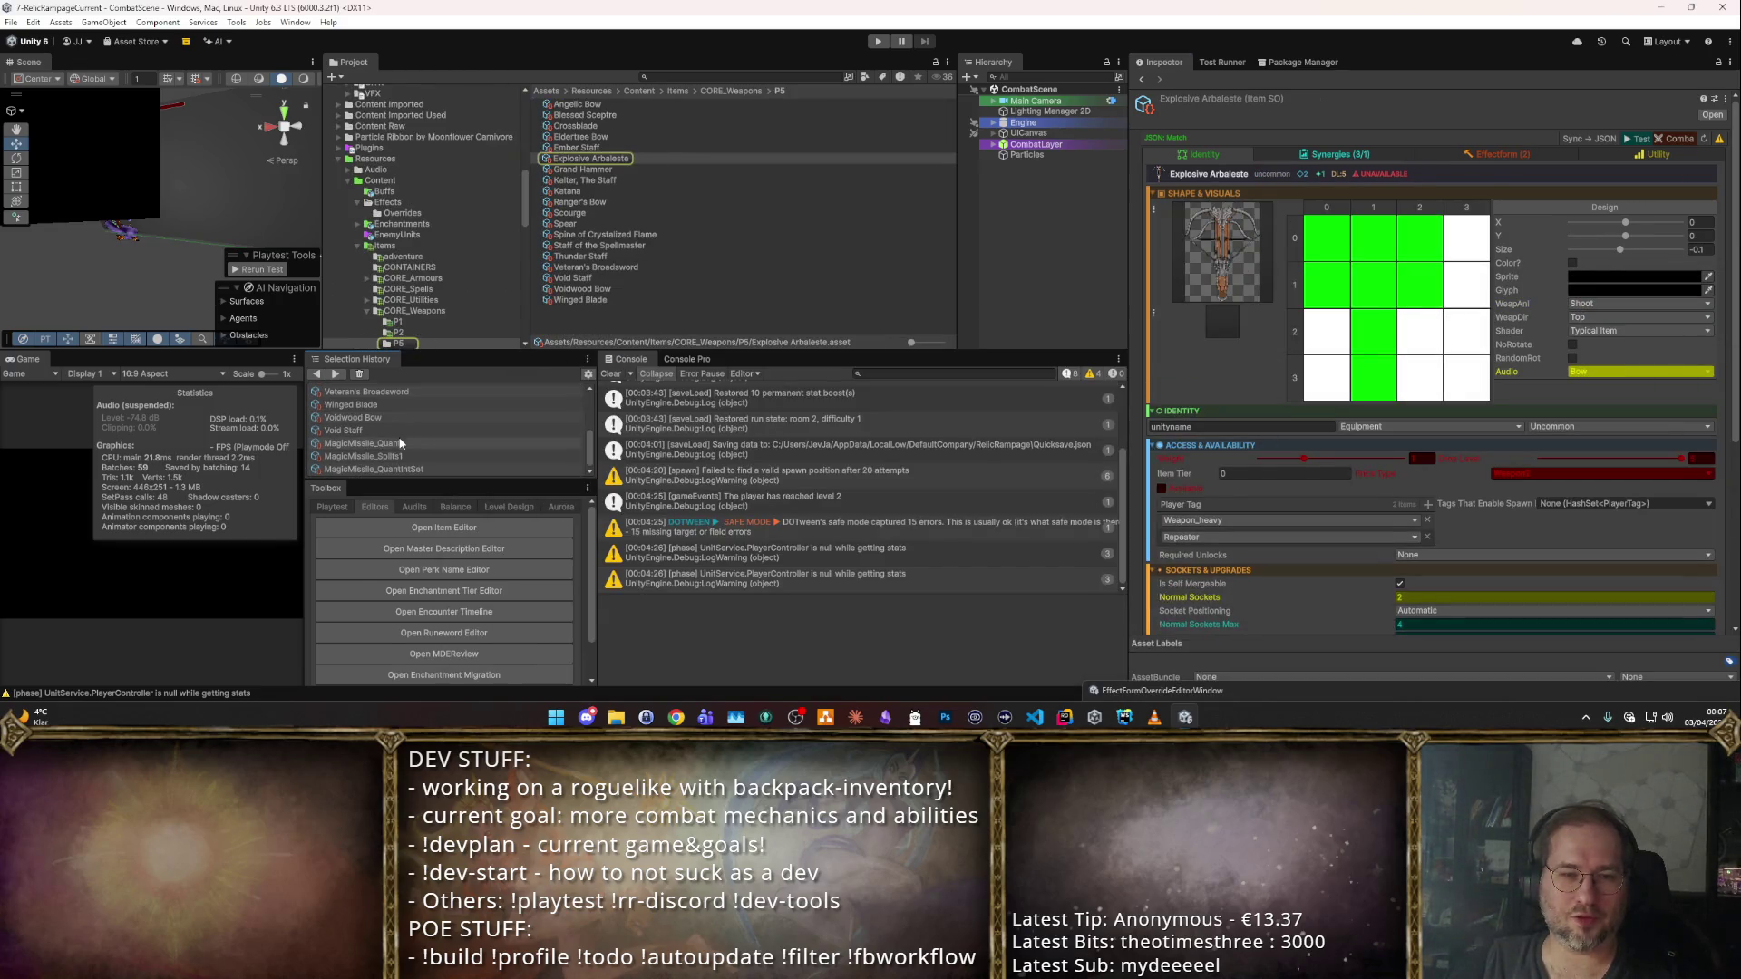
Return to Staff of the Swift Apprentice through the project browser folder tree.
click(401, 430)
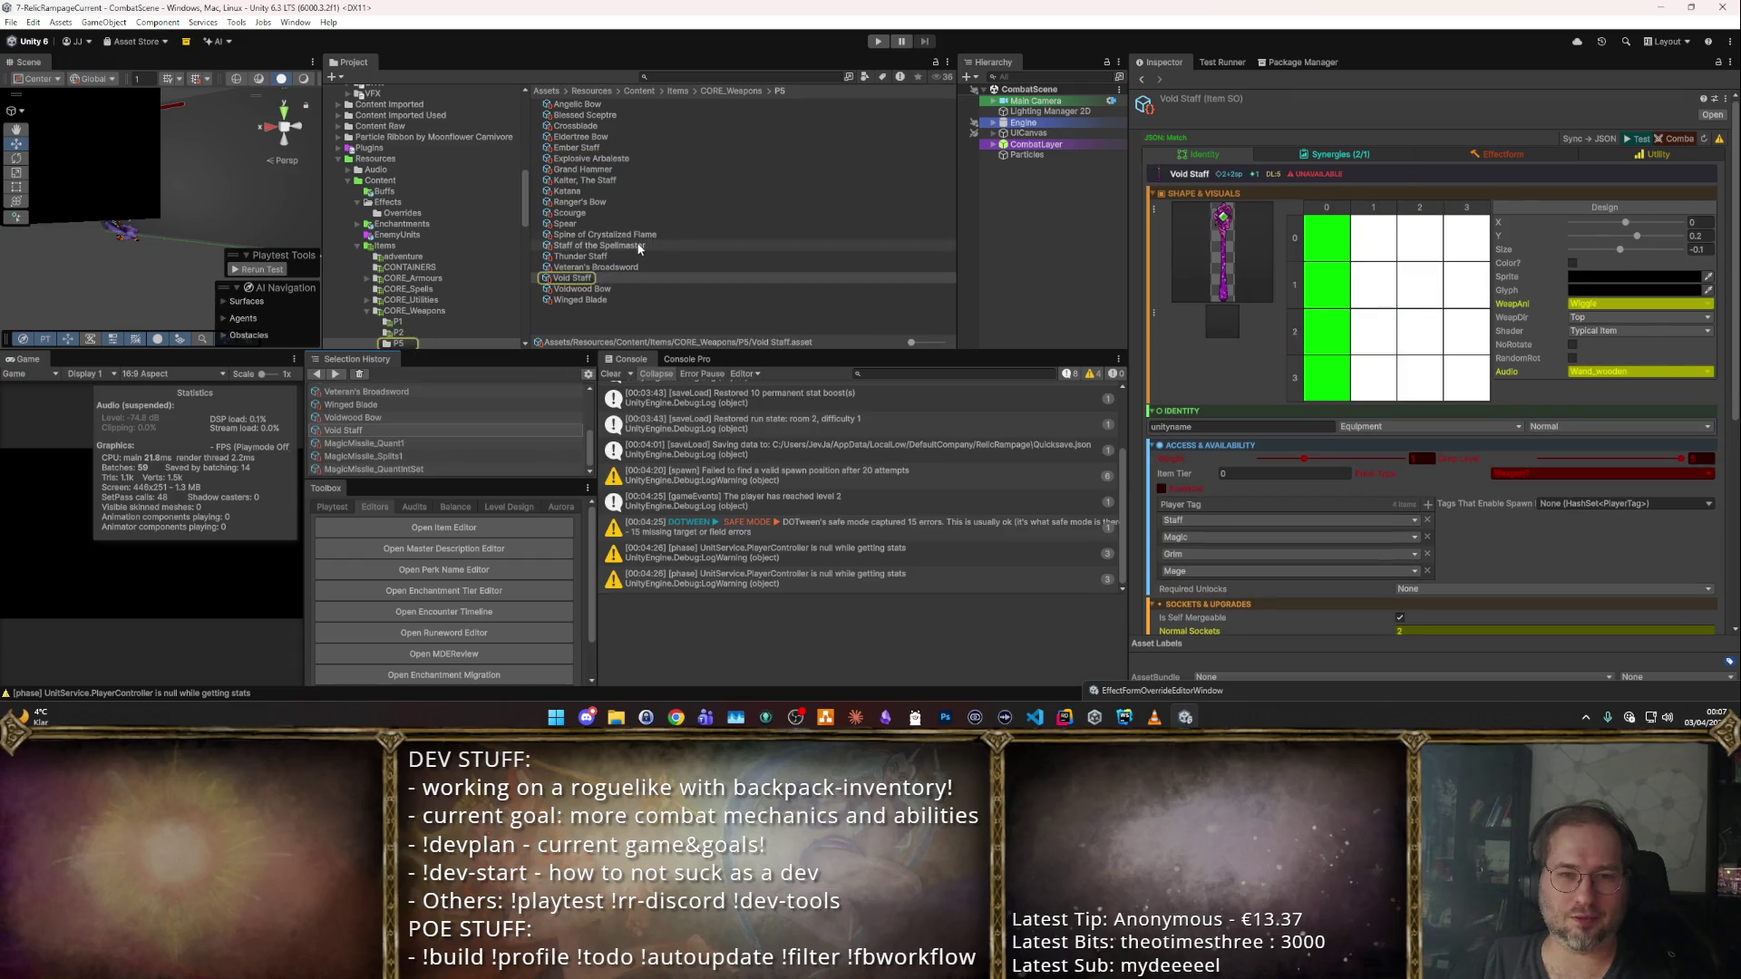
click(426, 217)
scroll(433, 194, down, 5)
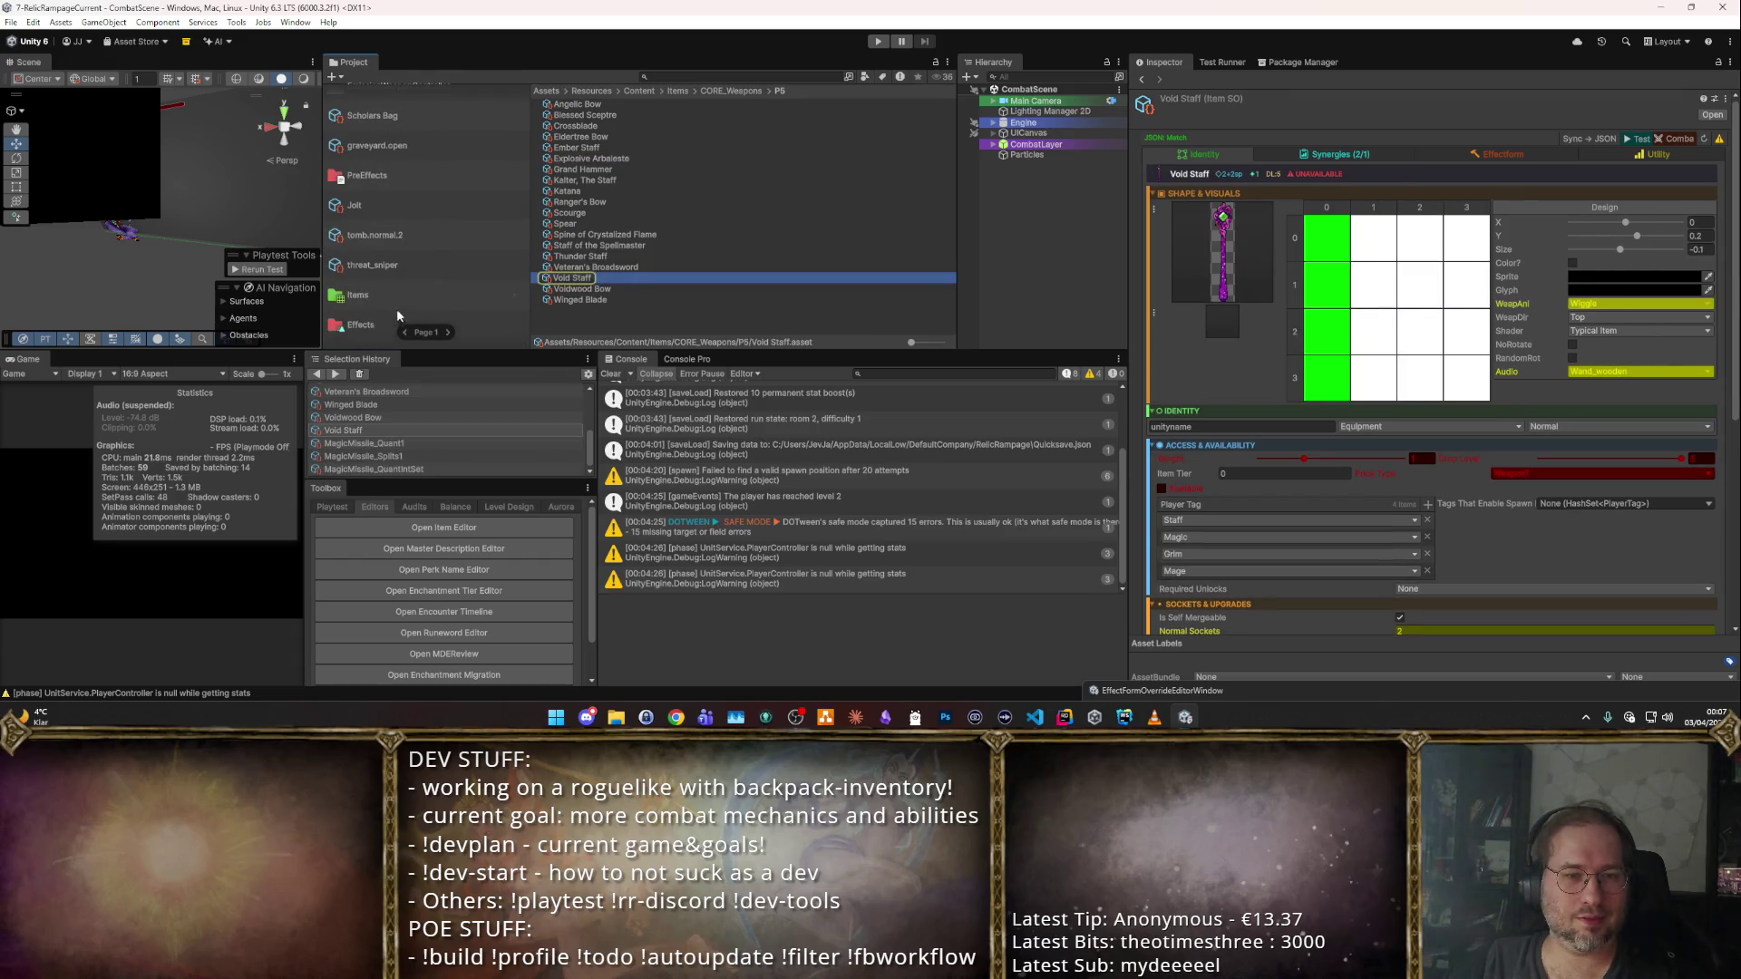
click(439, 312)
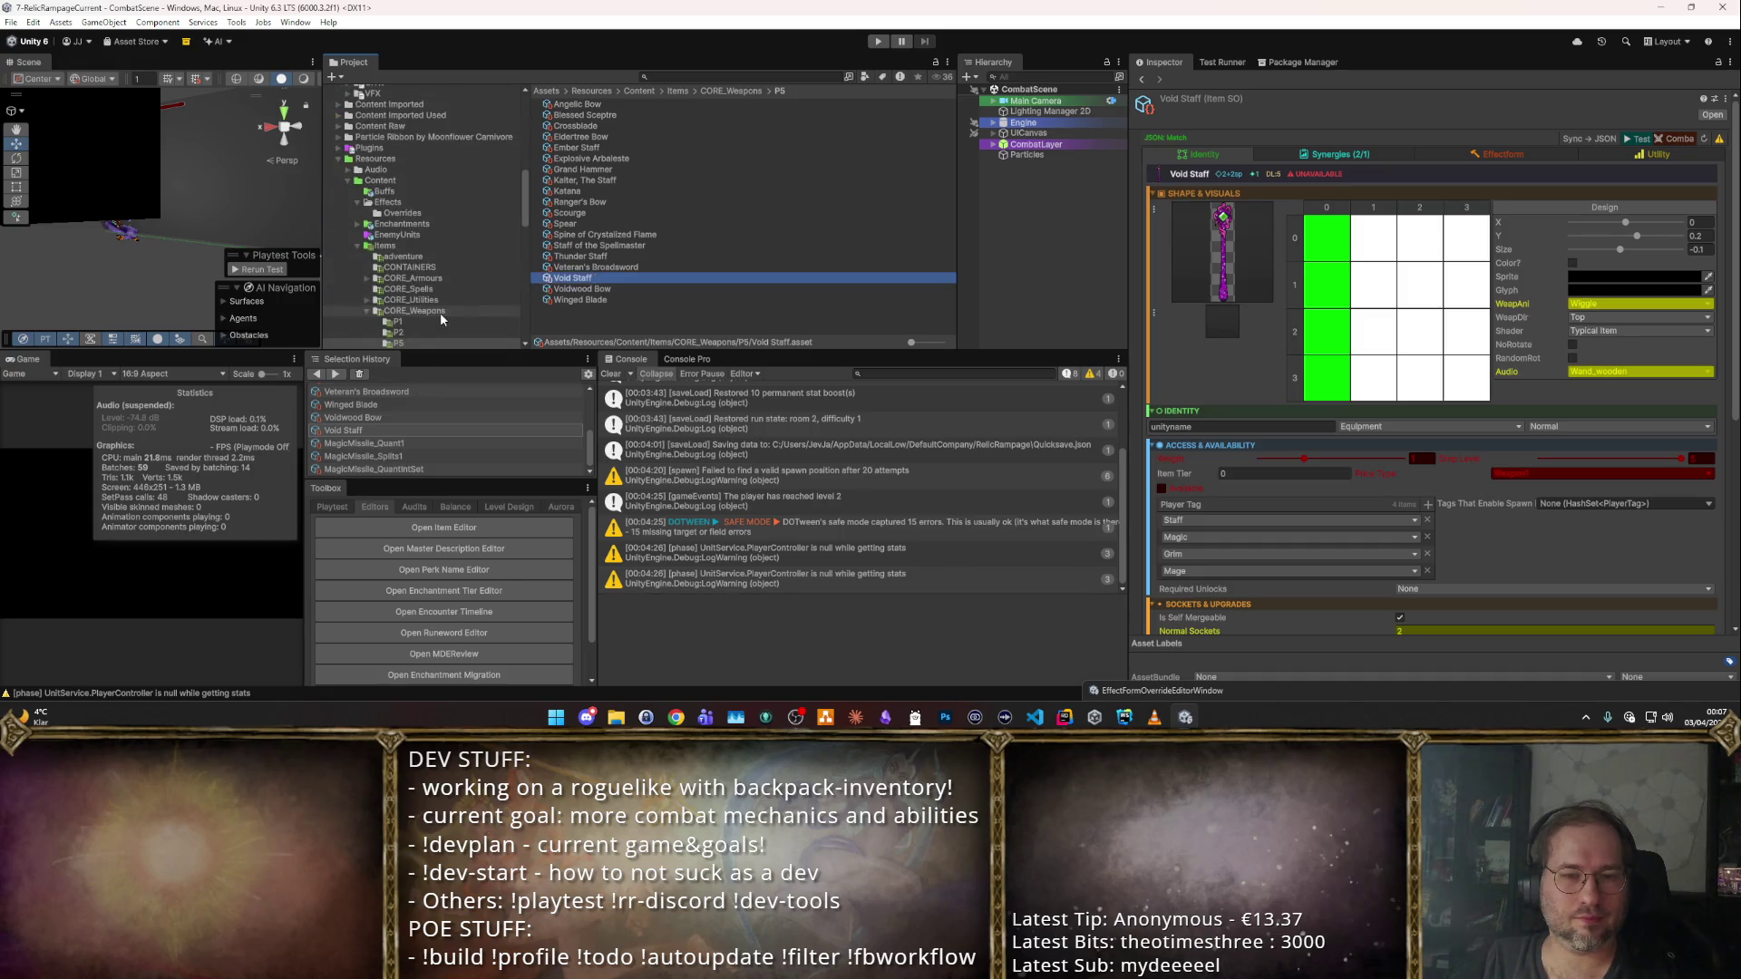
scroll(395, 427, up, 5)
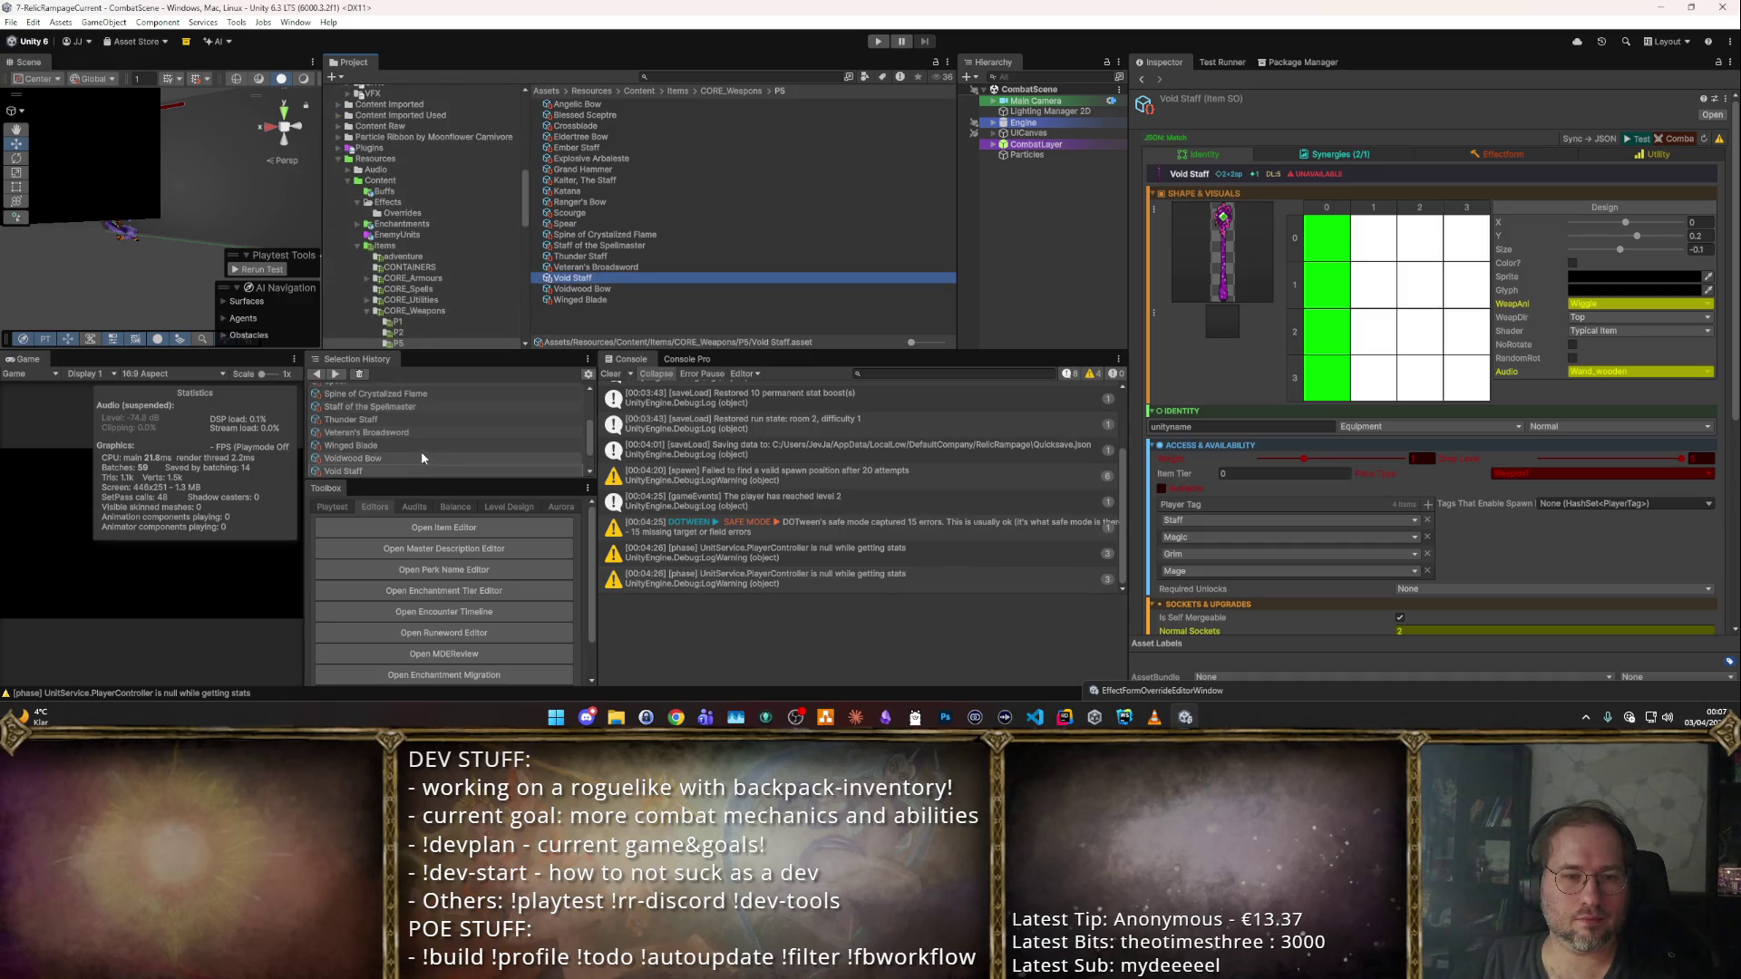
click(421, 391)
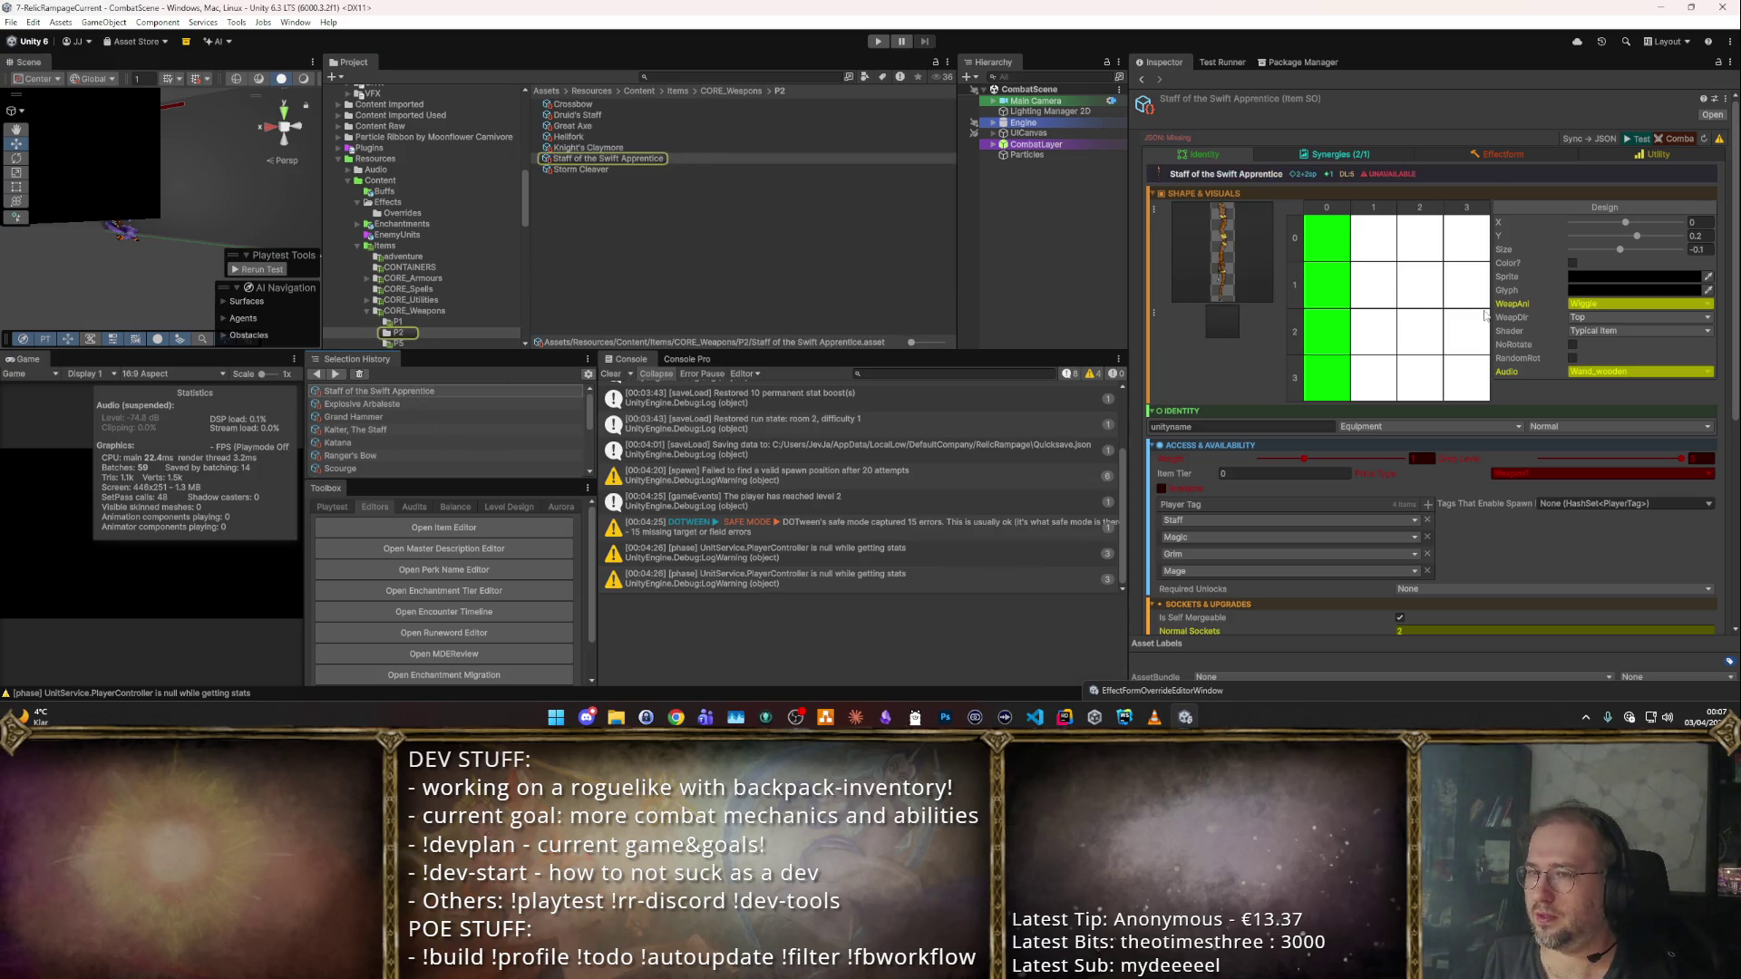
scroll(1515, 435, down, 5)
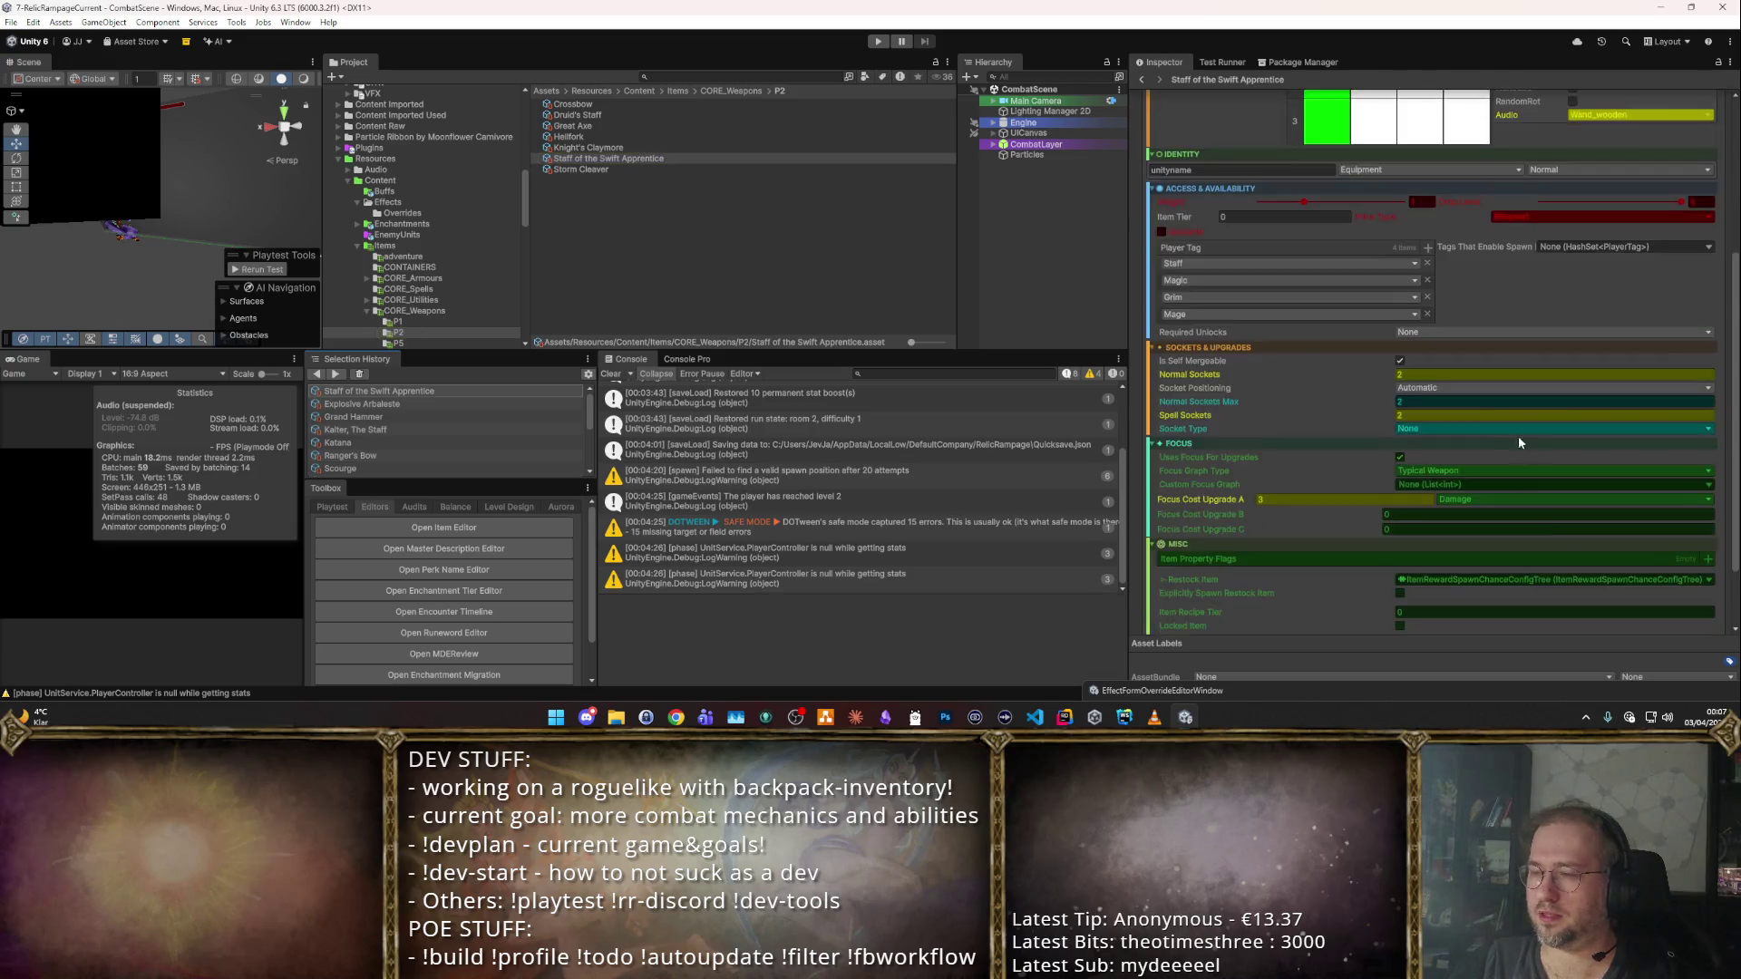
scroll(1505, 453, up, 5)
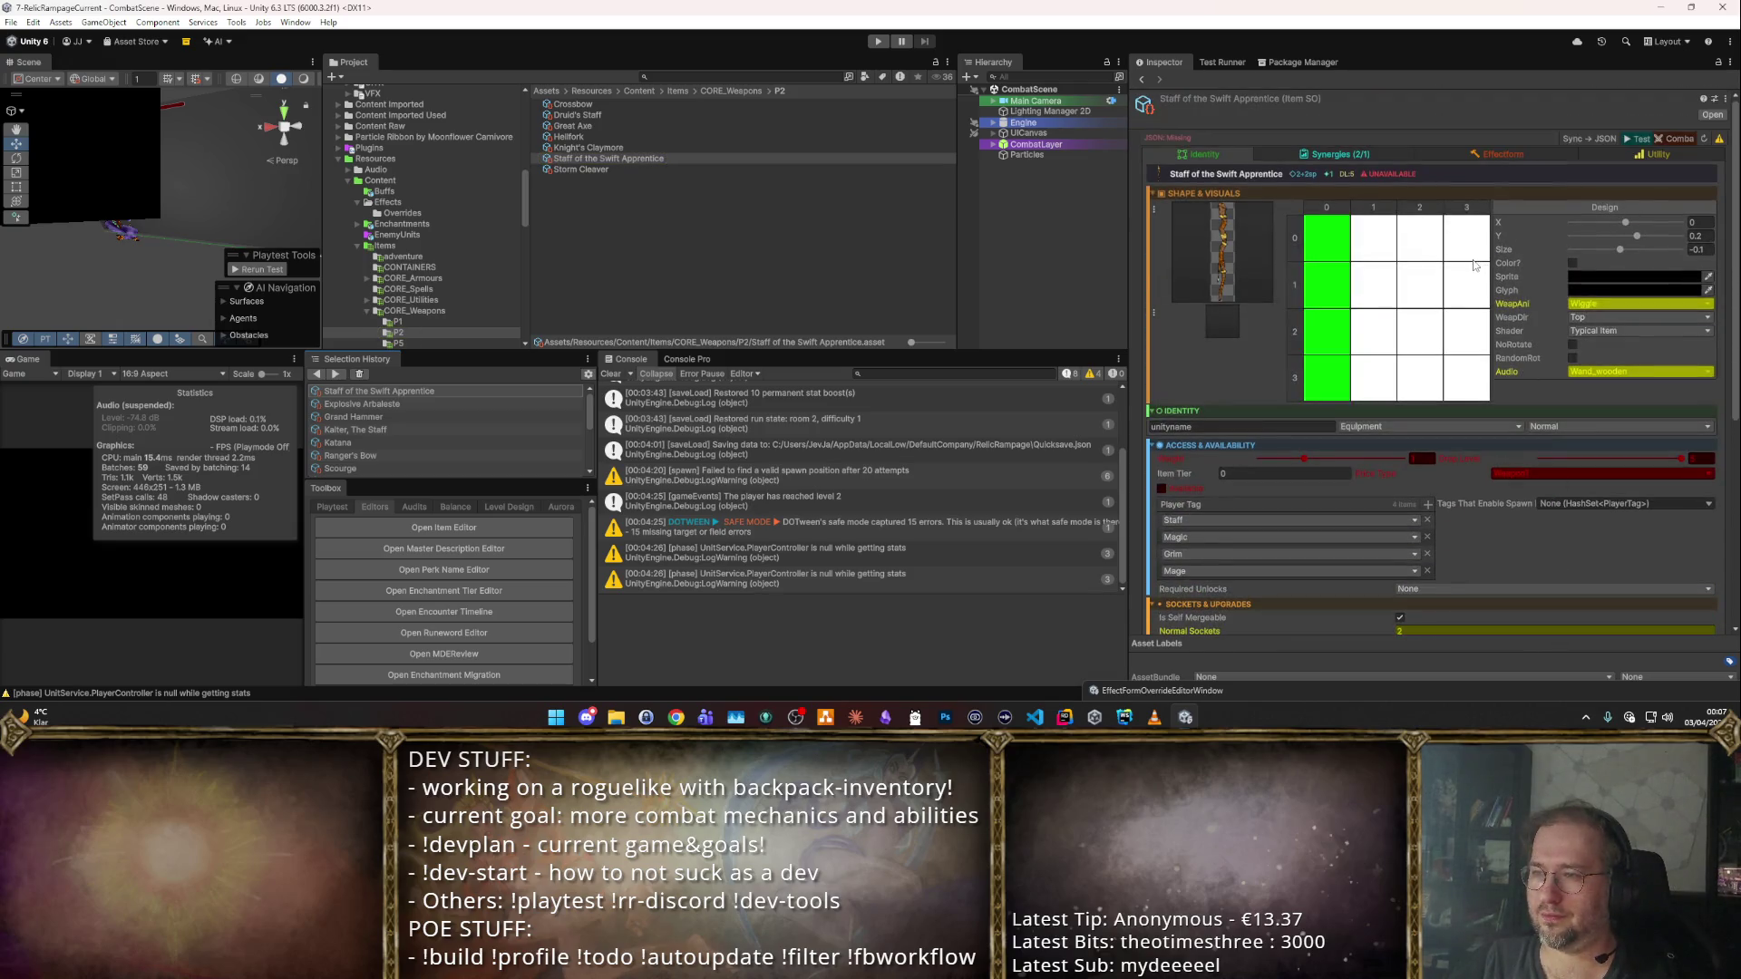
Start a playtest and show the staff's Synergies (2/1) list.
key(ctrl+p)
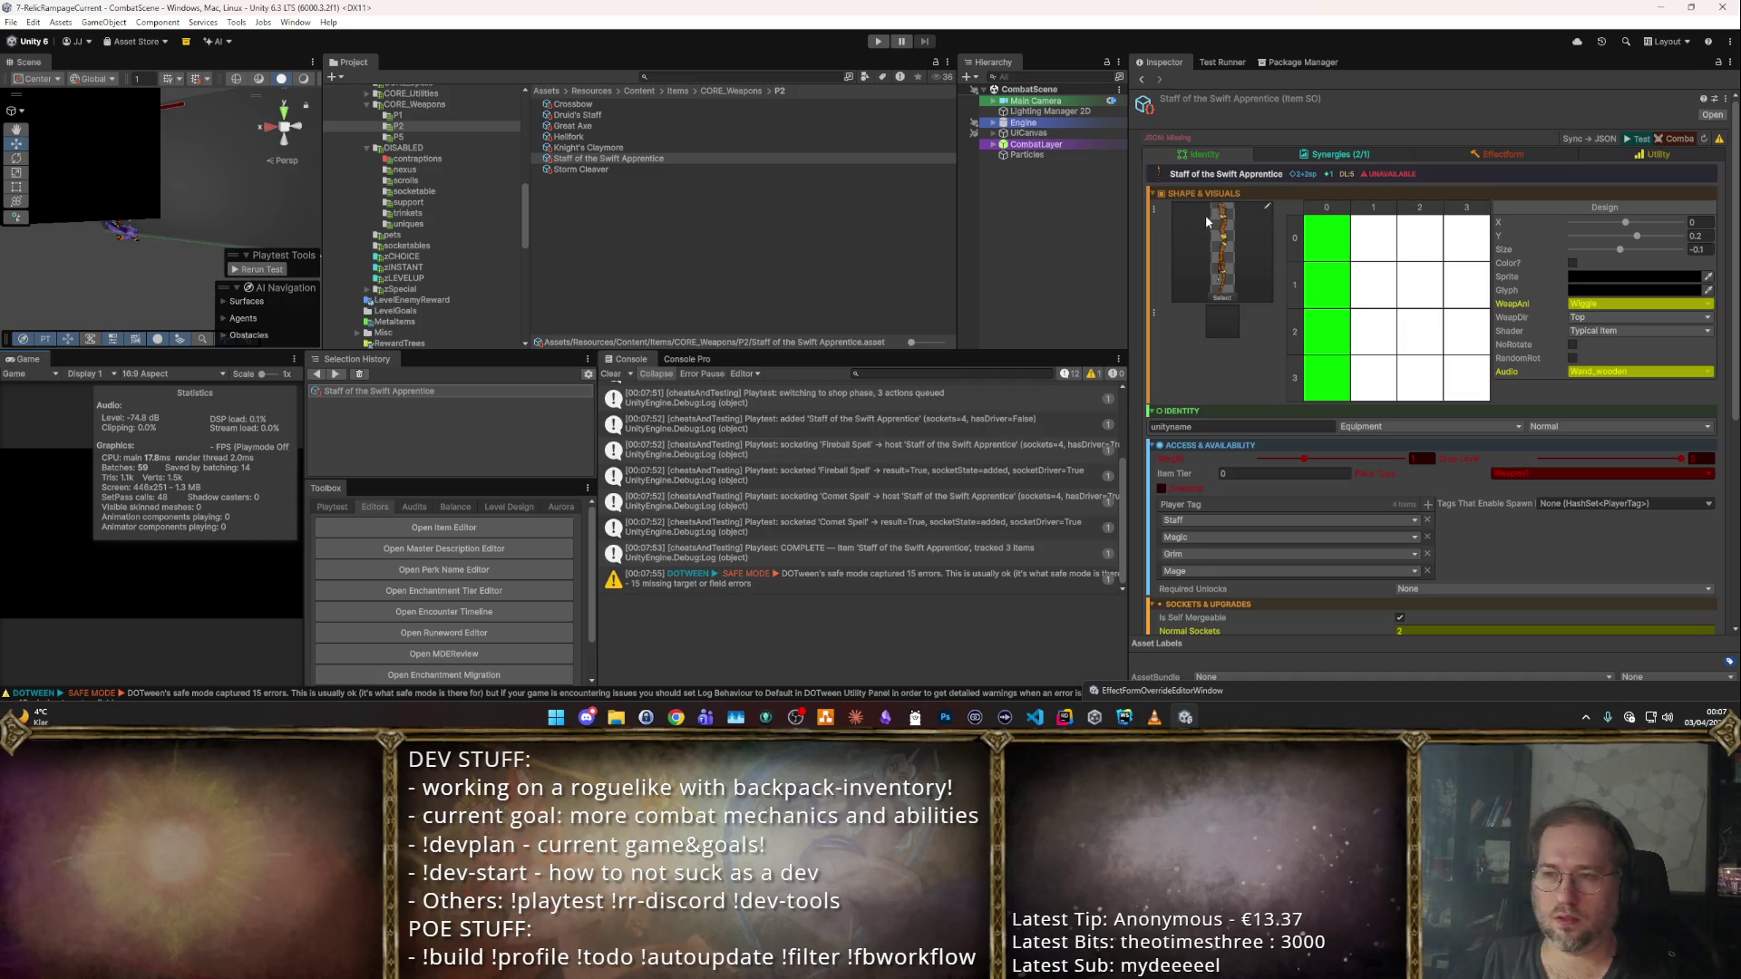
scroll(1406, 401, down, 6)
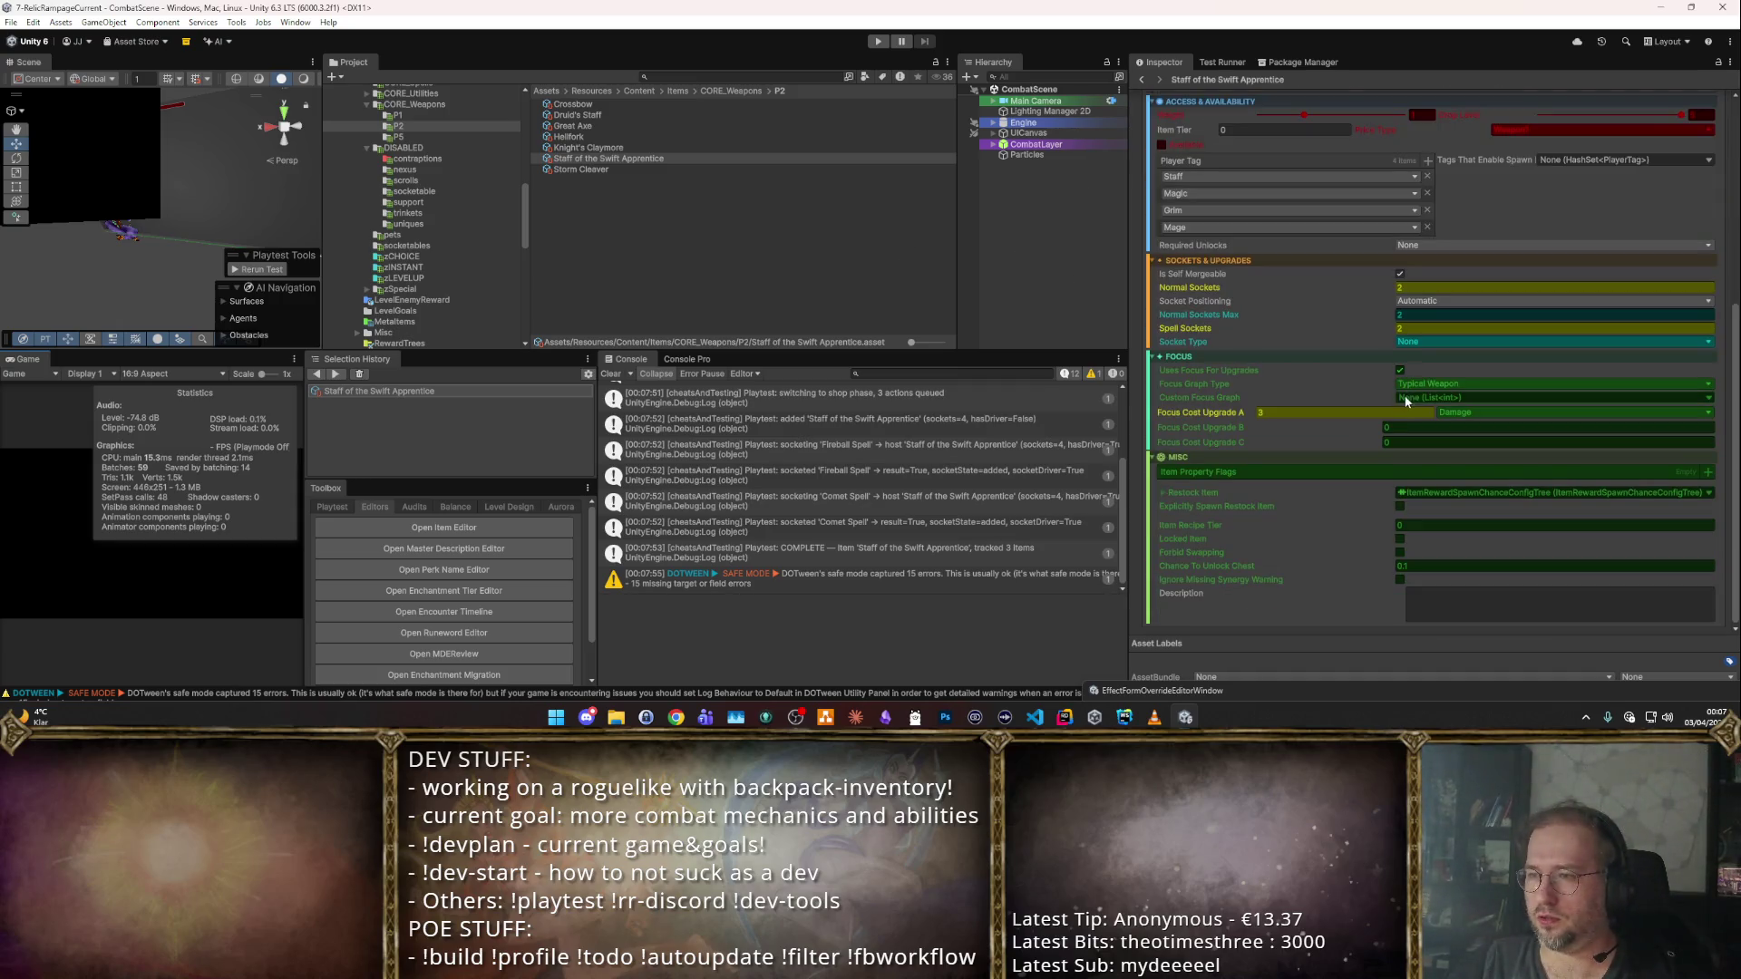
click(1344, 155)
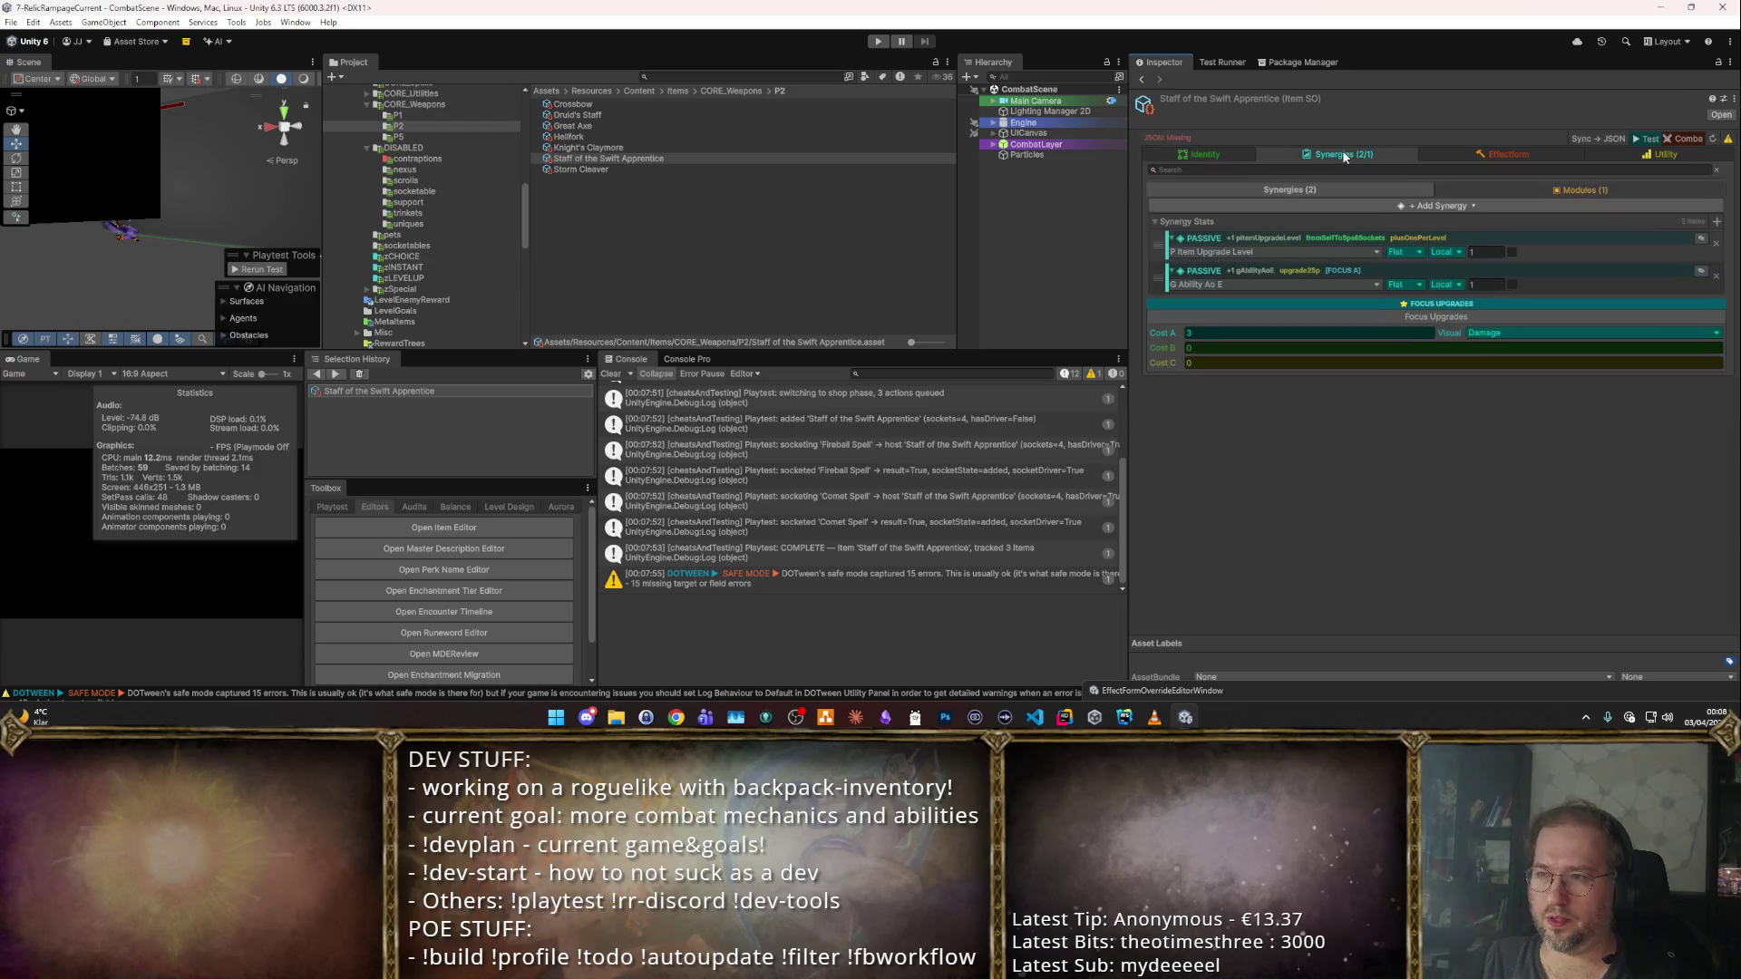
Review the staff's Identity settings, then show its Modules (1) trigger synergy module.
click(1202, 156)
scroll(1420, 351, down, 8)
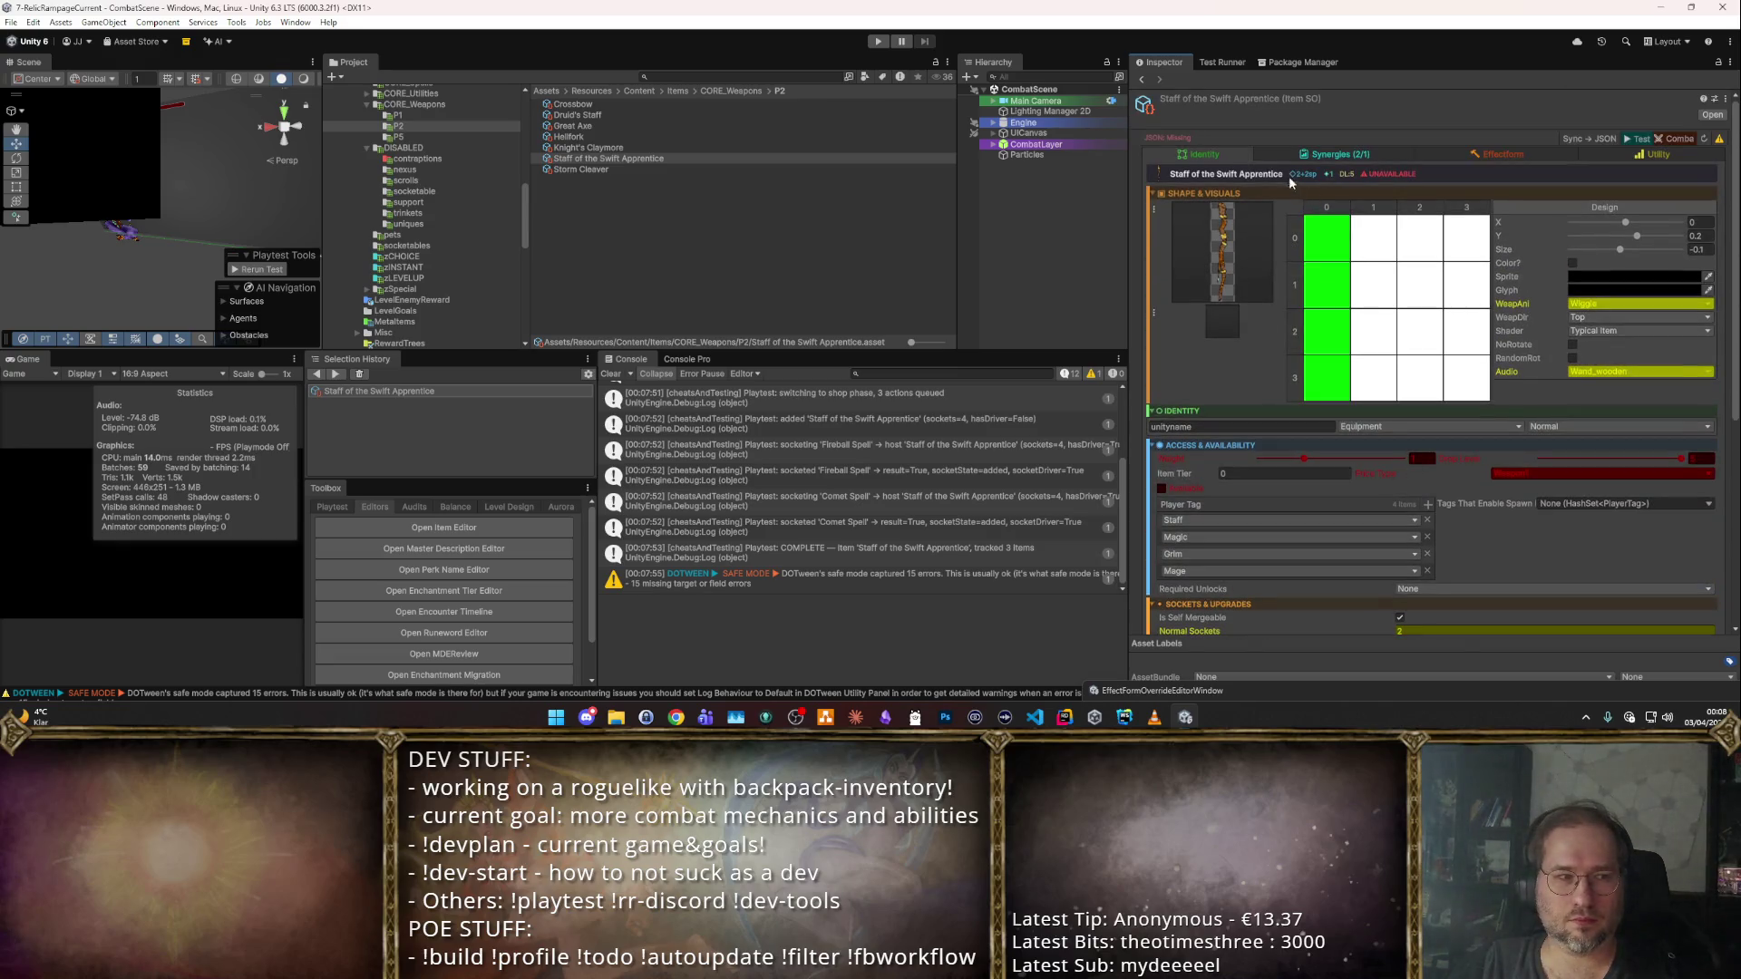
click(1297, 154)
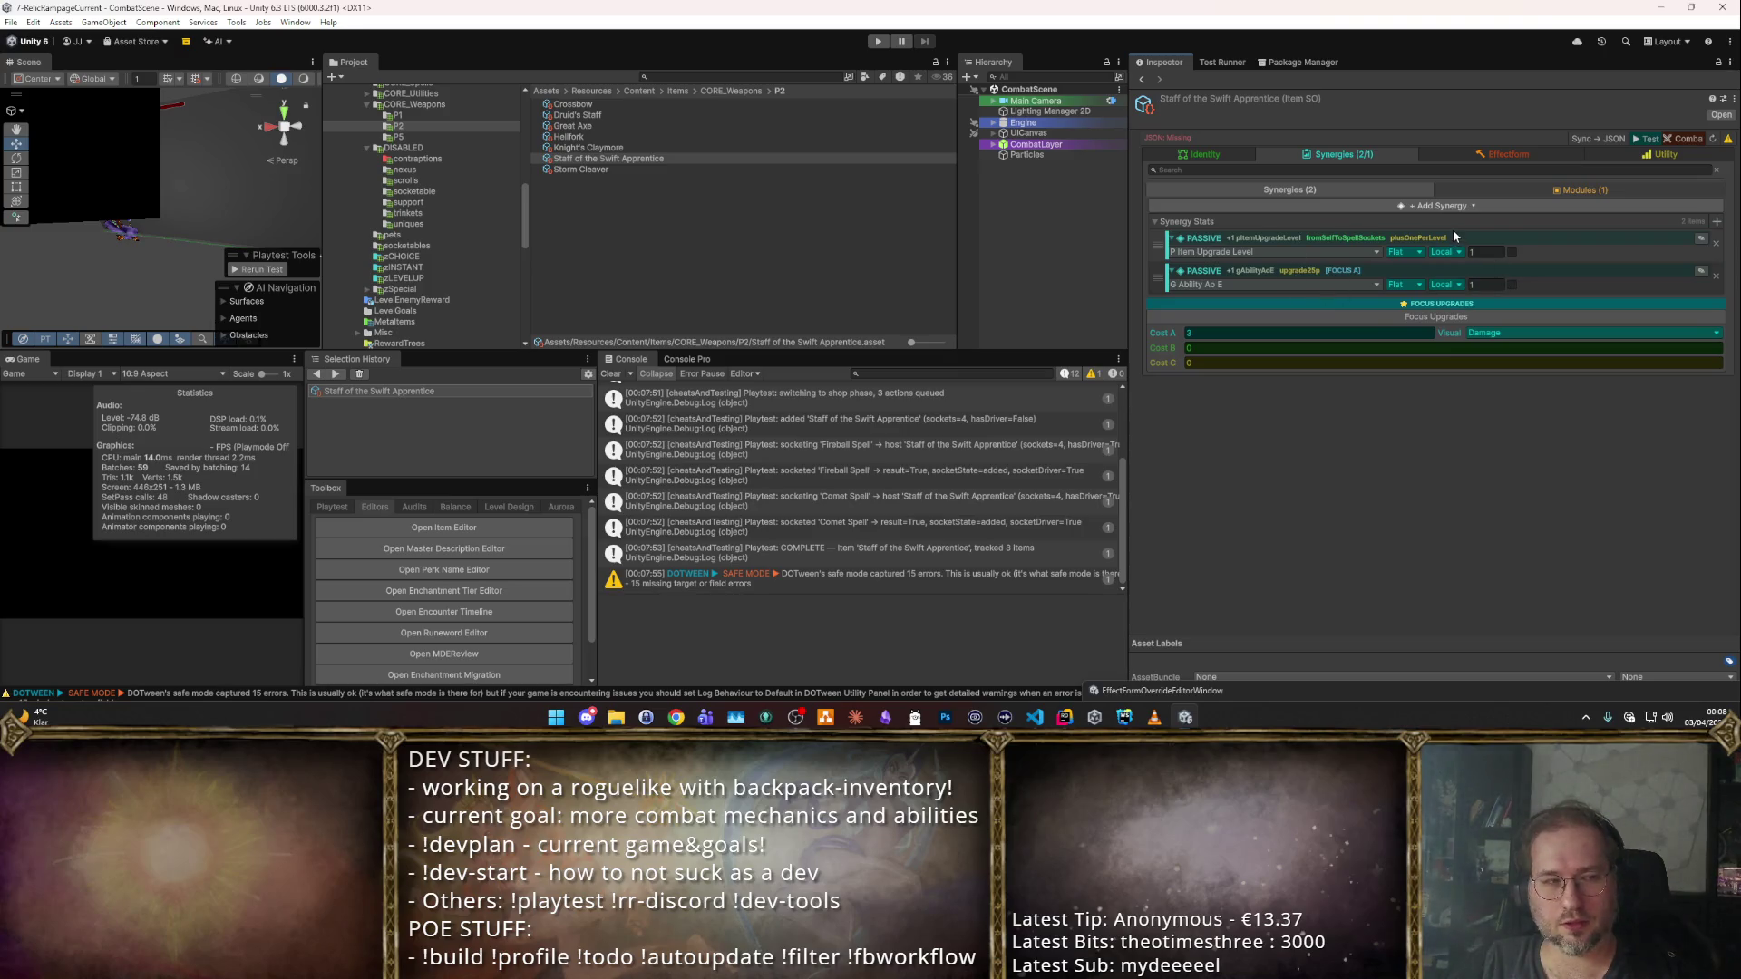
click(1540, 187)
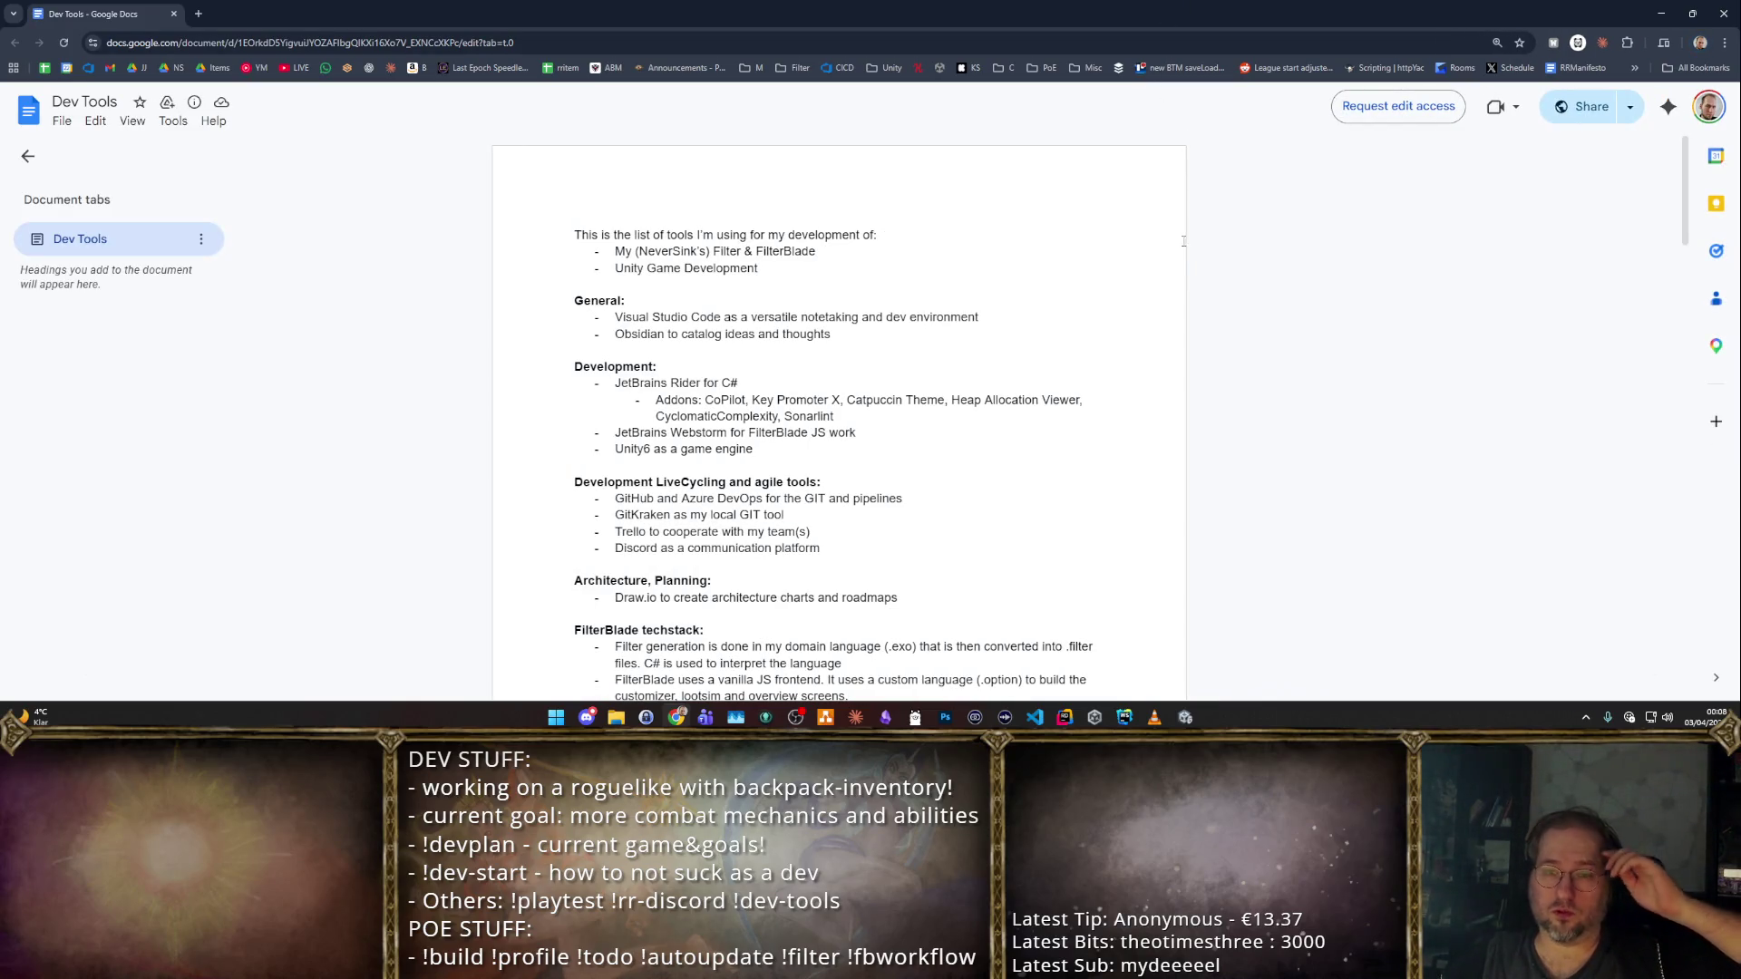
Read the Dev Tools doc down to the AI and Copilot bullets, then return to Unity.
scroll(1161, 285, down, 1)
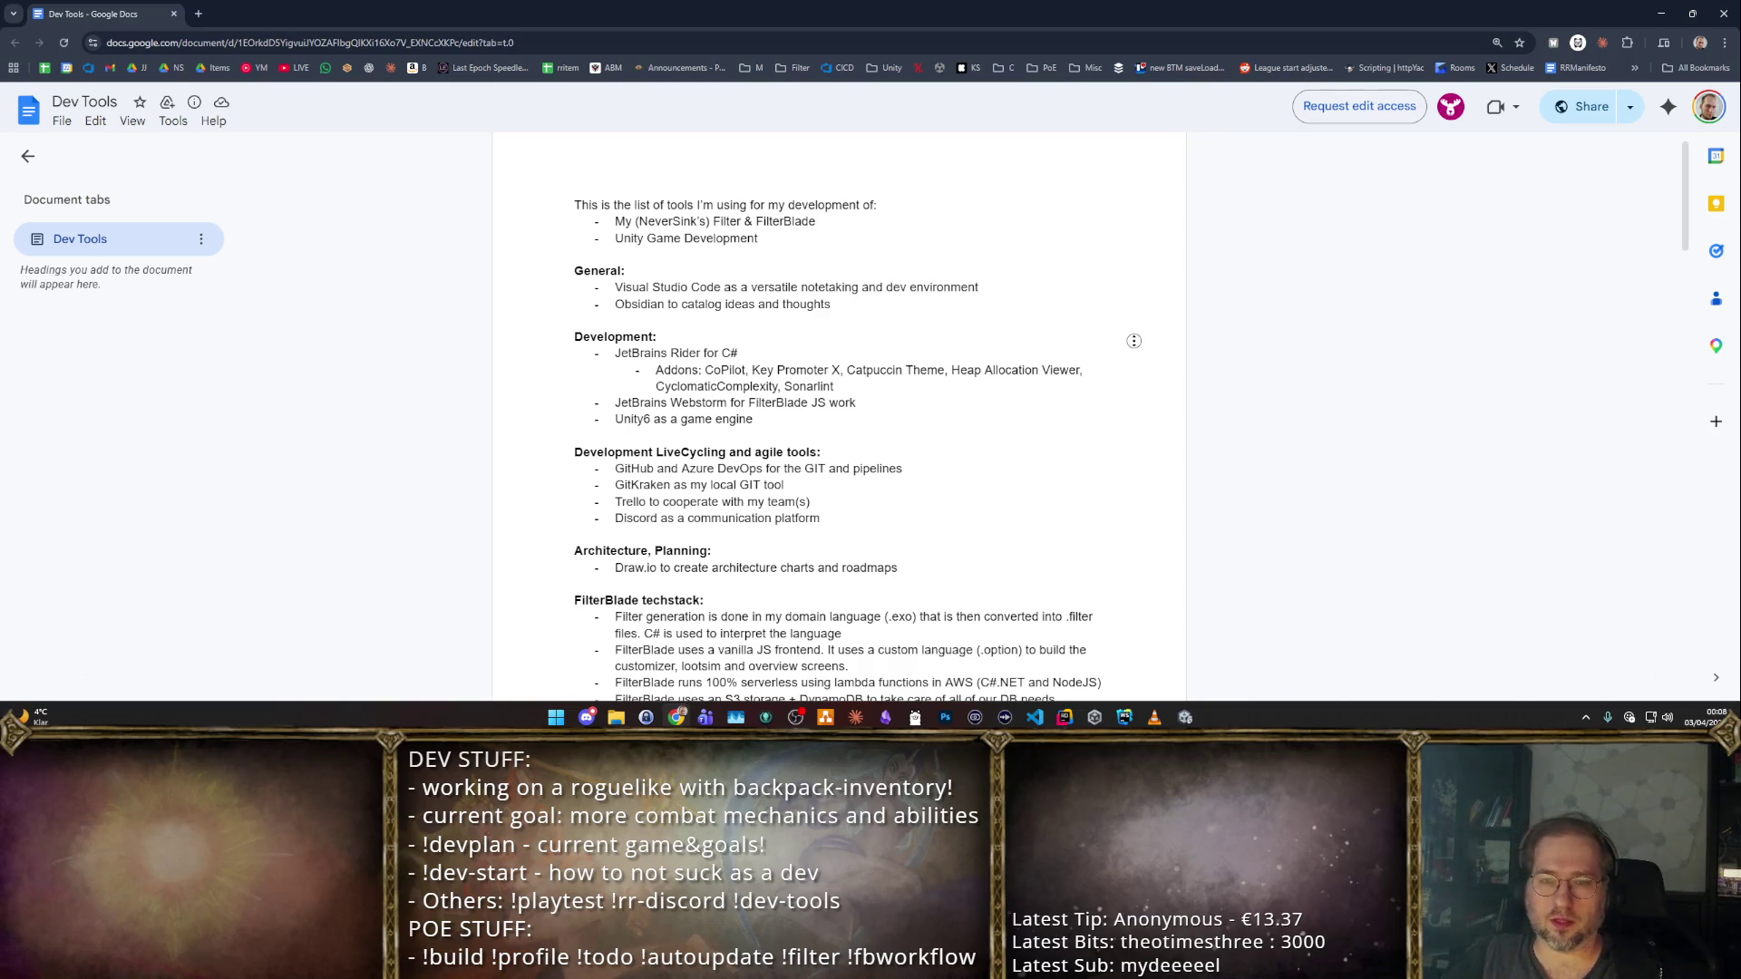
scroll(1133, 340, down, 5)
scroll(1147, 367, down, 10)
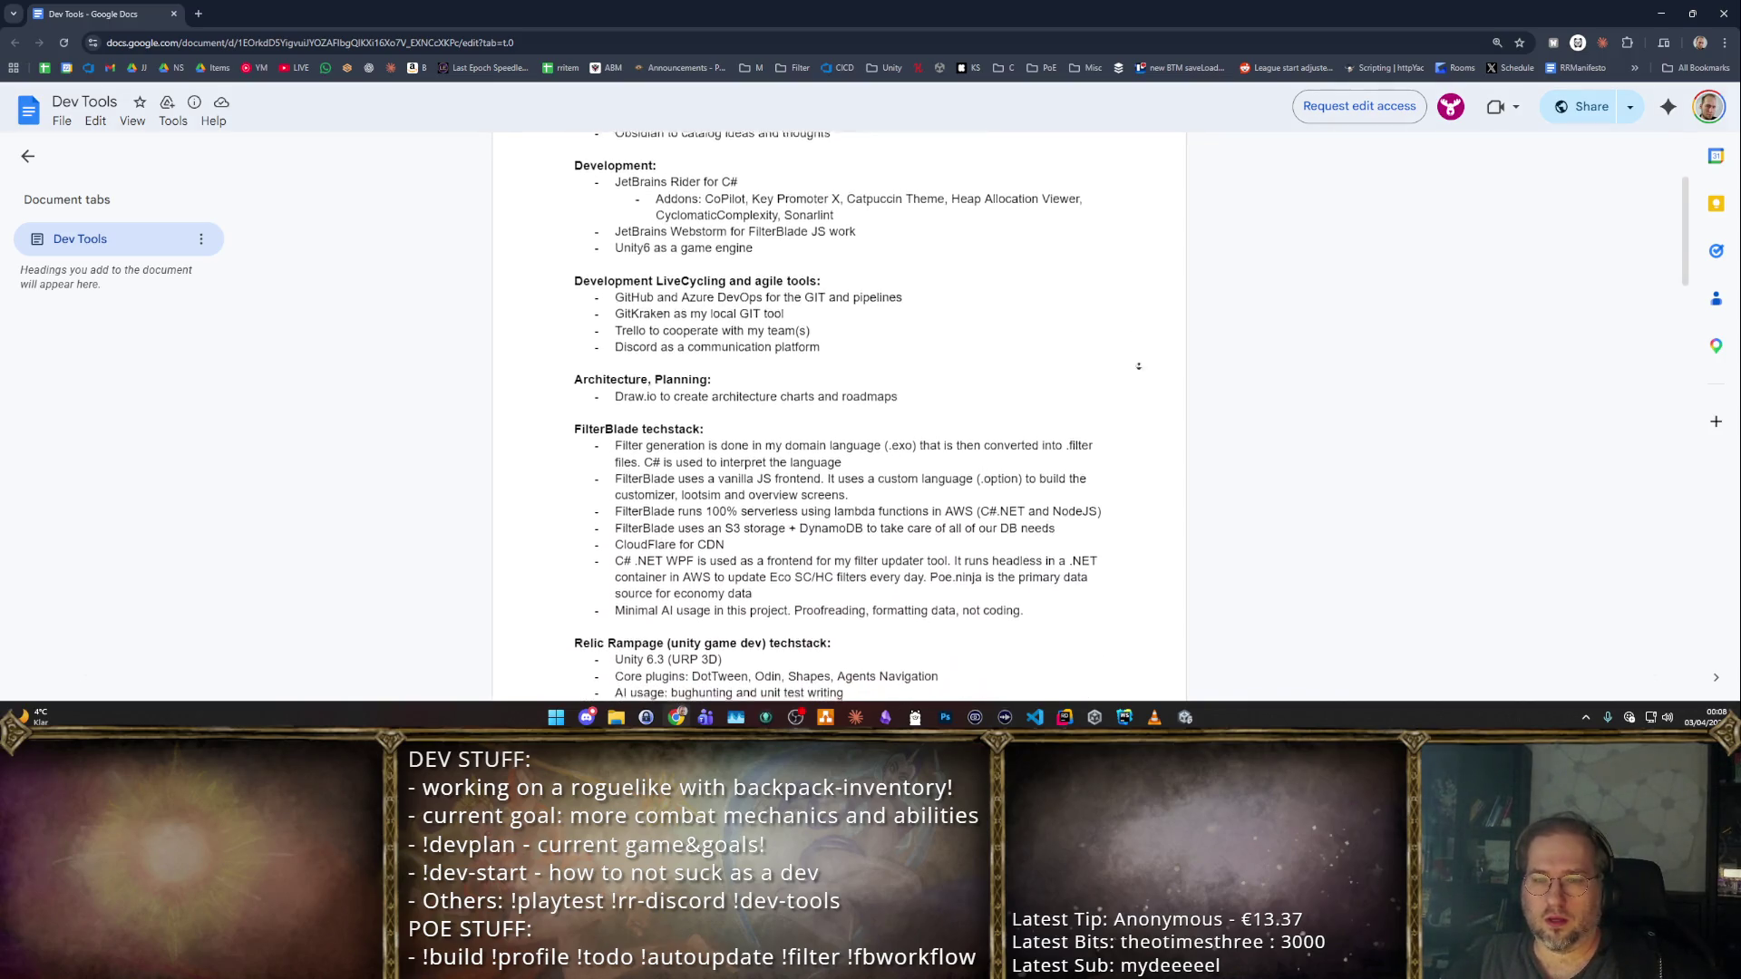
scroll(1124, 349, down, 5)
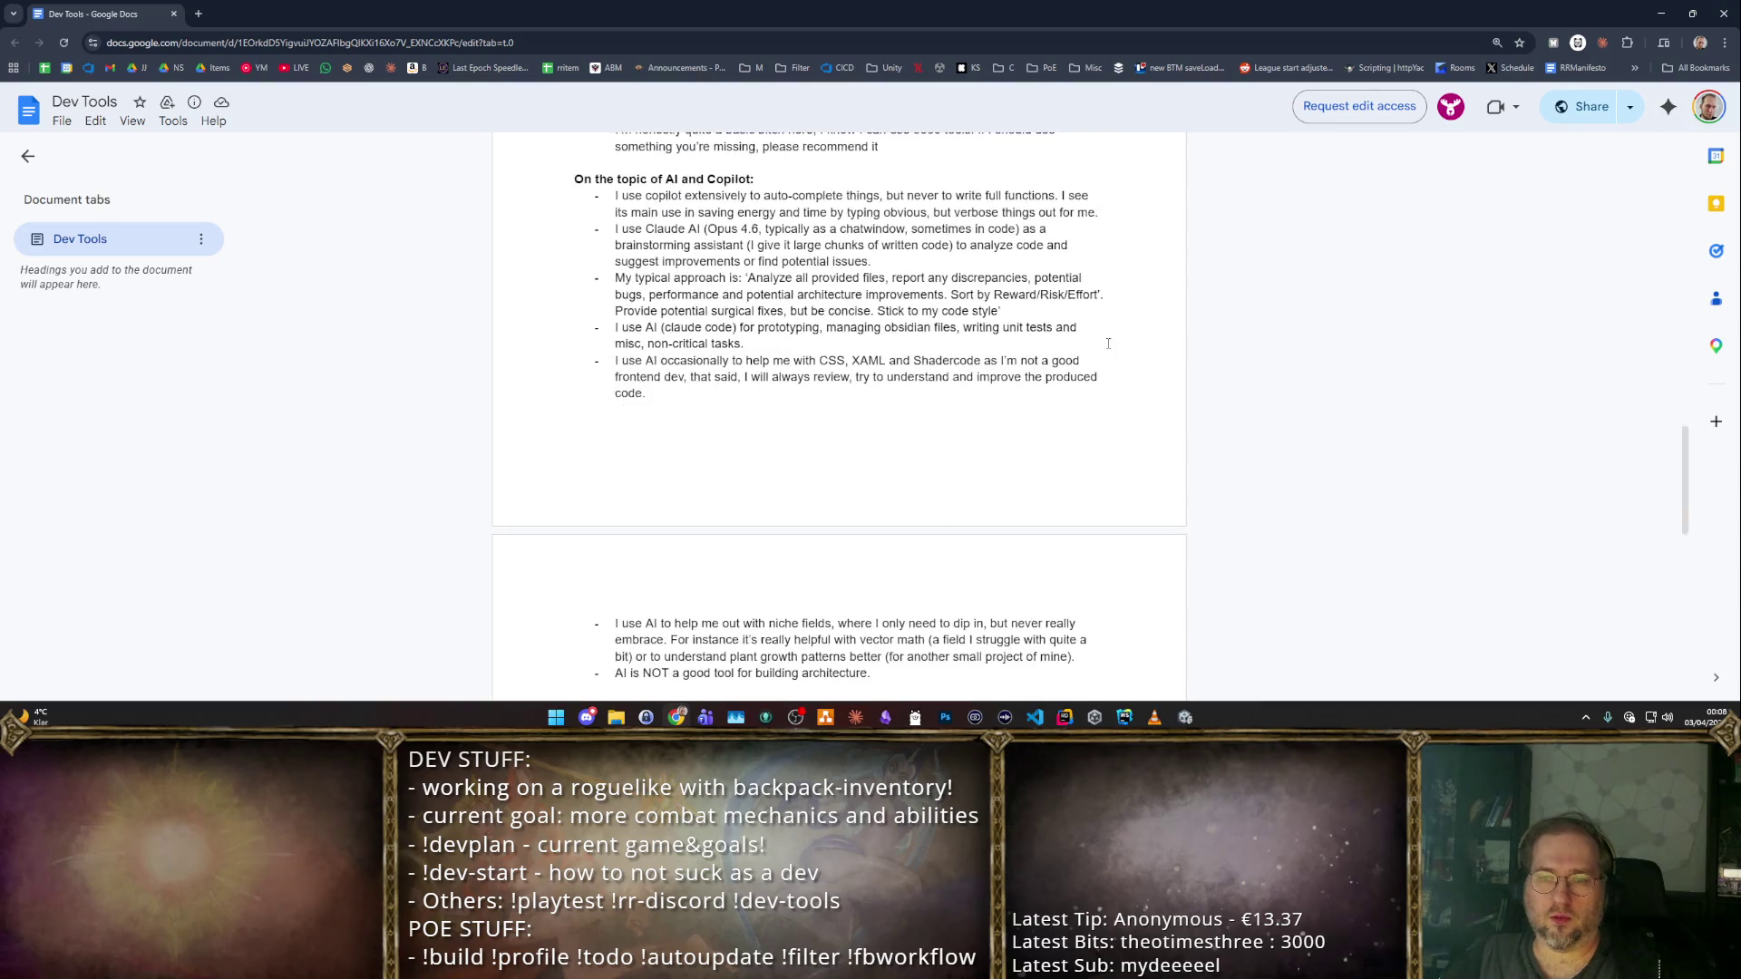
scroll(994, 283, down, 5)
scroll(1002, 376, up, 5)
mouse_move(884, 606)
mouse_down()
mouse_move(823, 339)
mouse_move(726, 335)
mouse_up()
scroll(726, 334, up, 4)
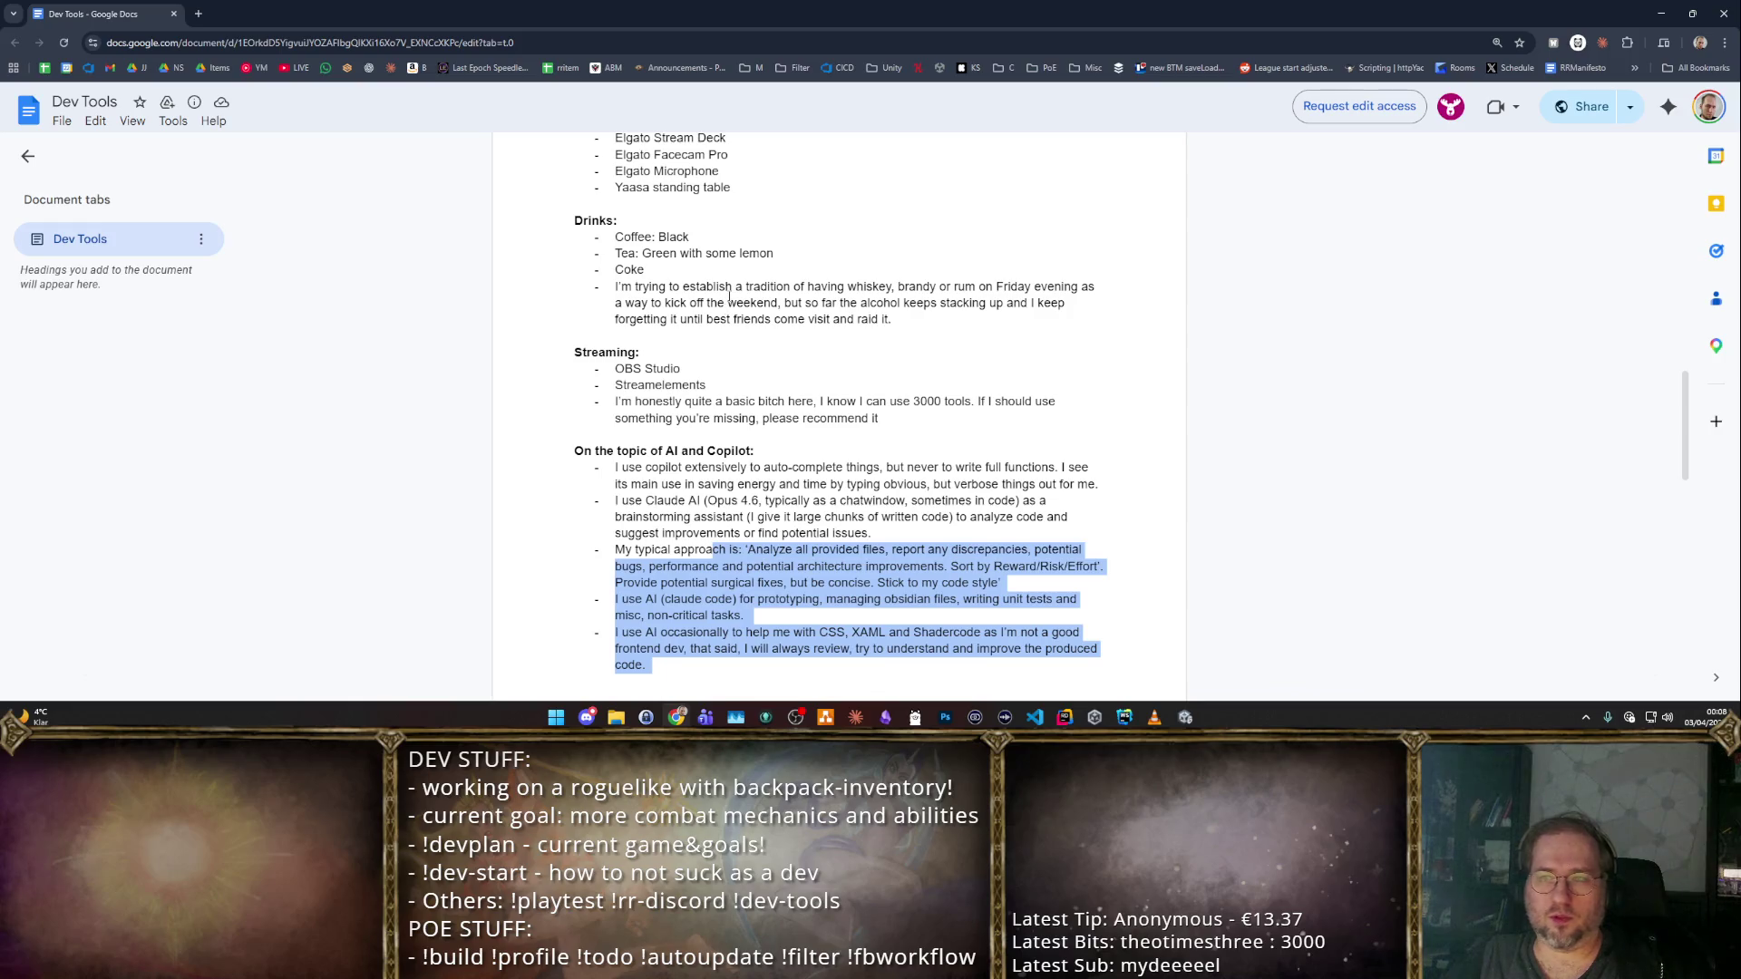
click(750, 277)
scroll(749, 276, down, 3)
key(alt+Tab)
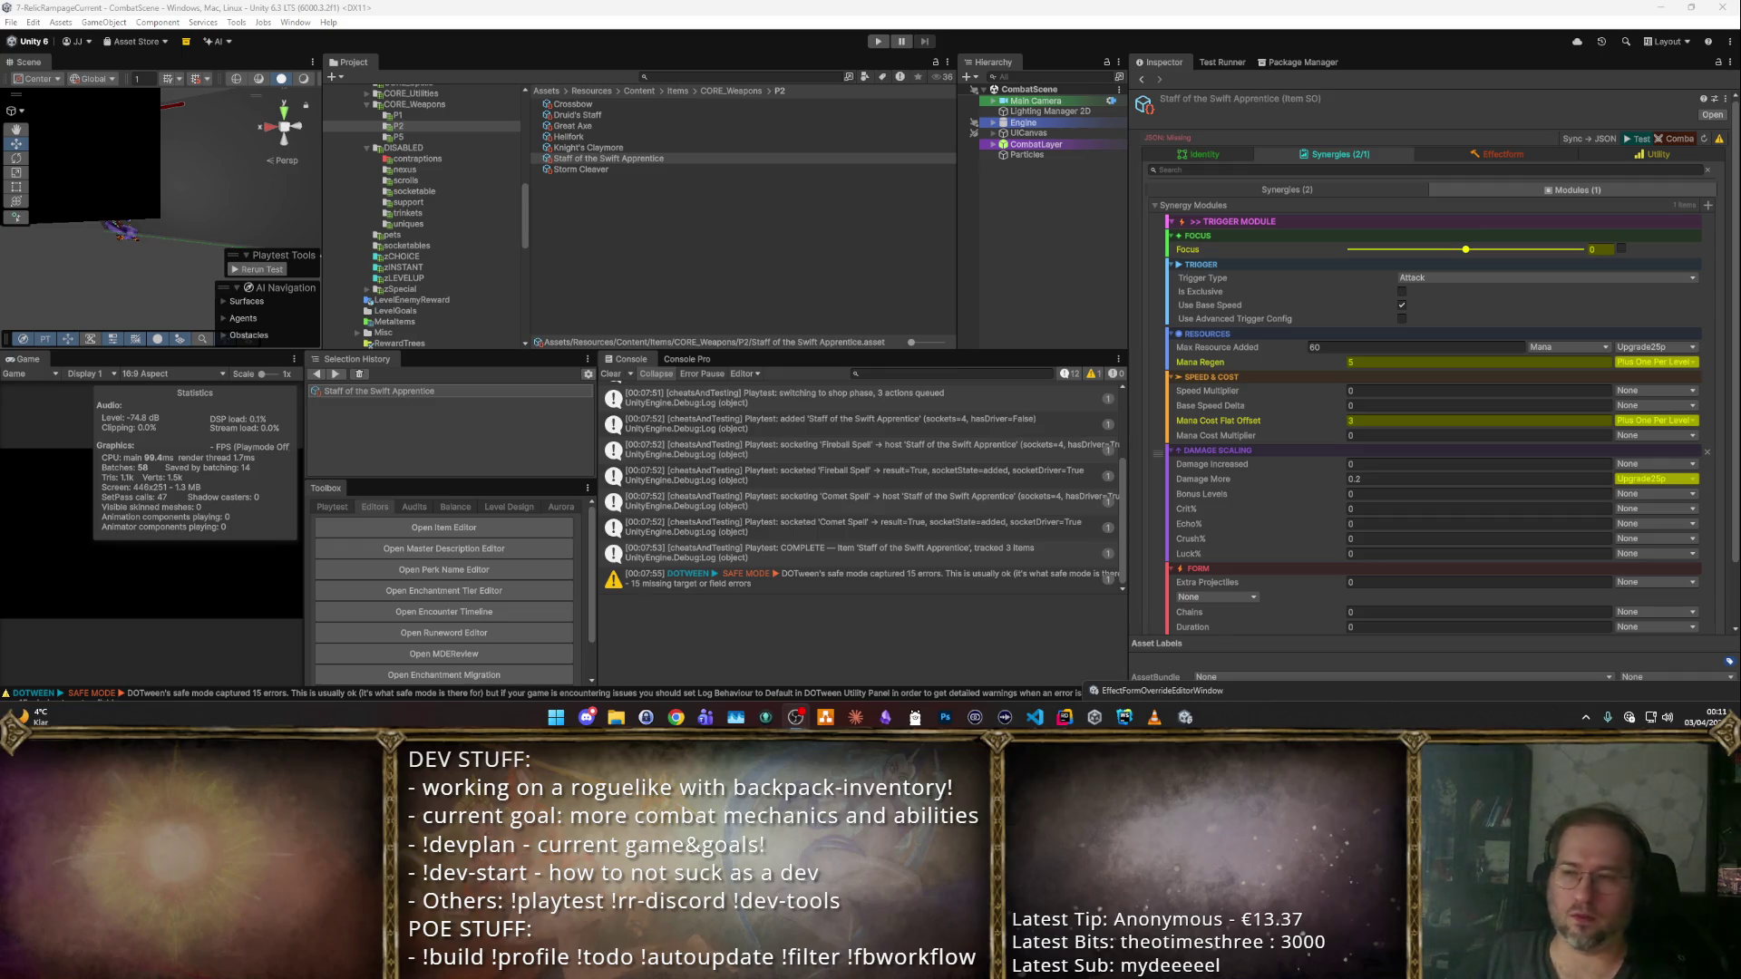
Set the trigger module's Mana Cost Flat Offset to 0 and Mana Regen to 10.
click(1451, 154)
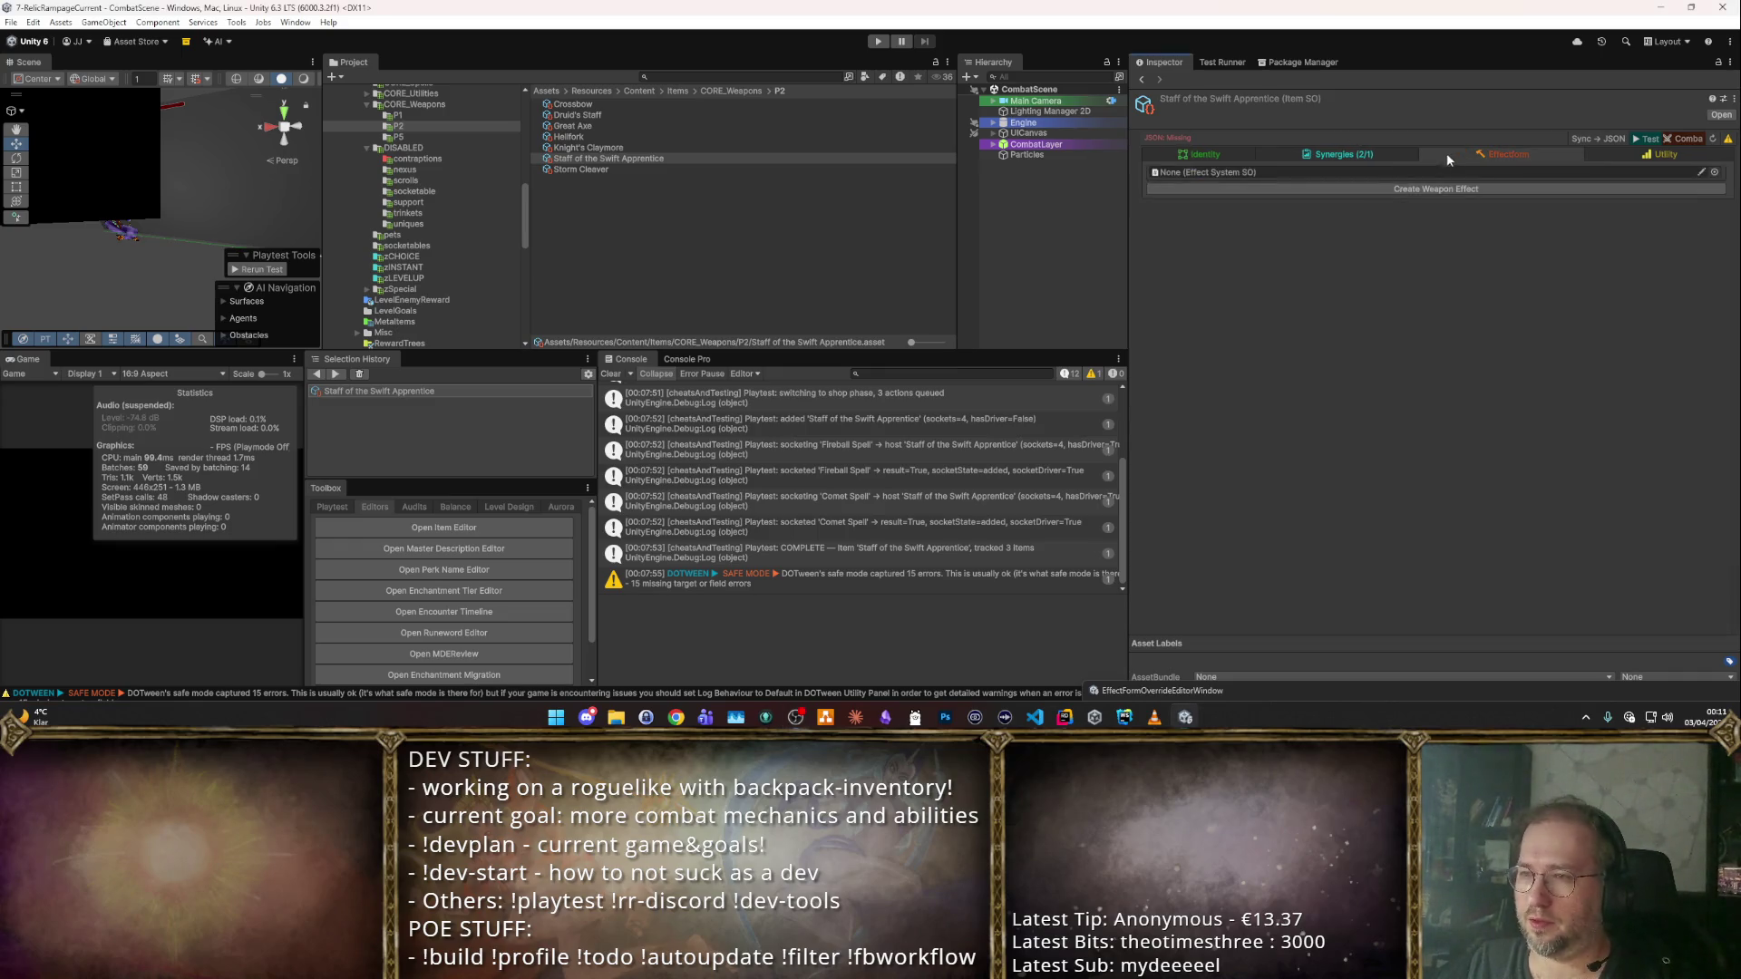
click(1333, 153)
scroll(1574, 352, down, 2)
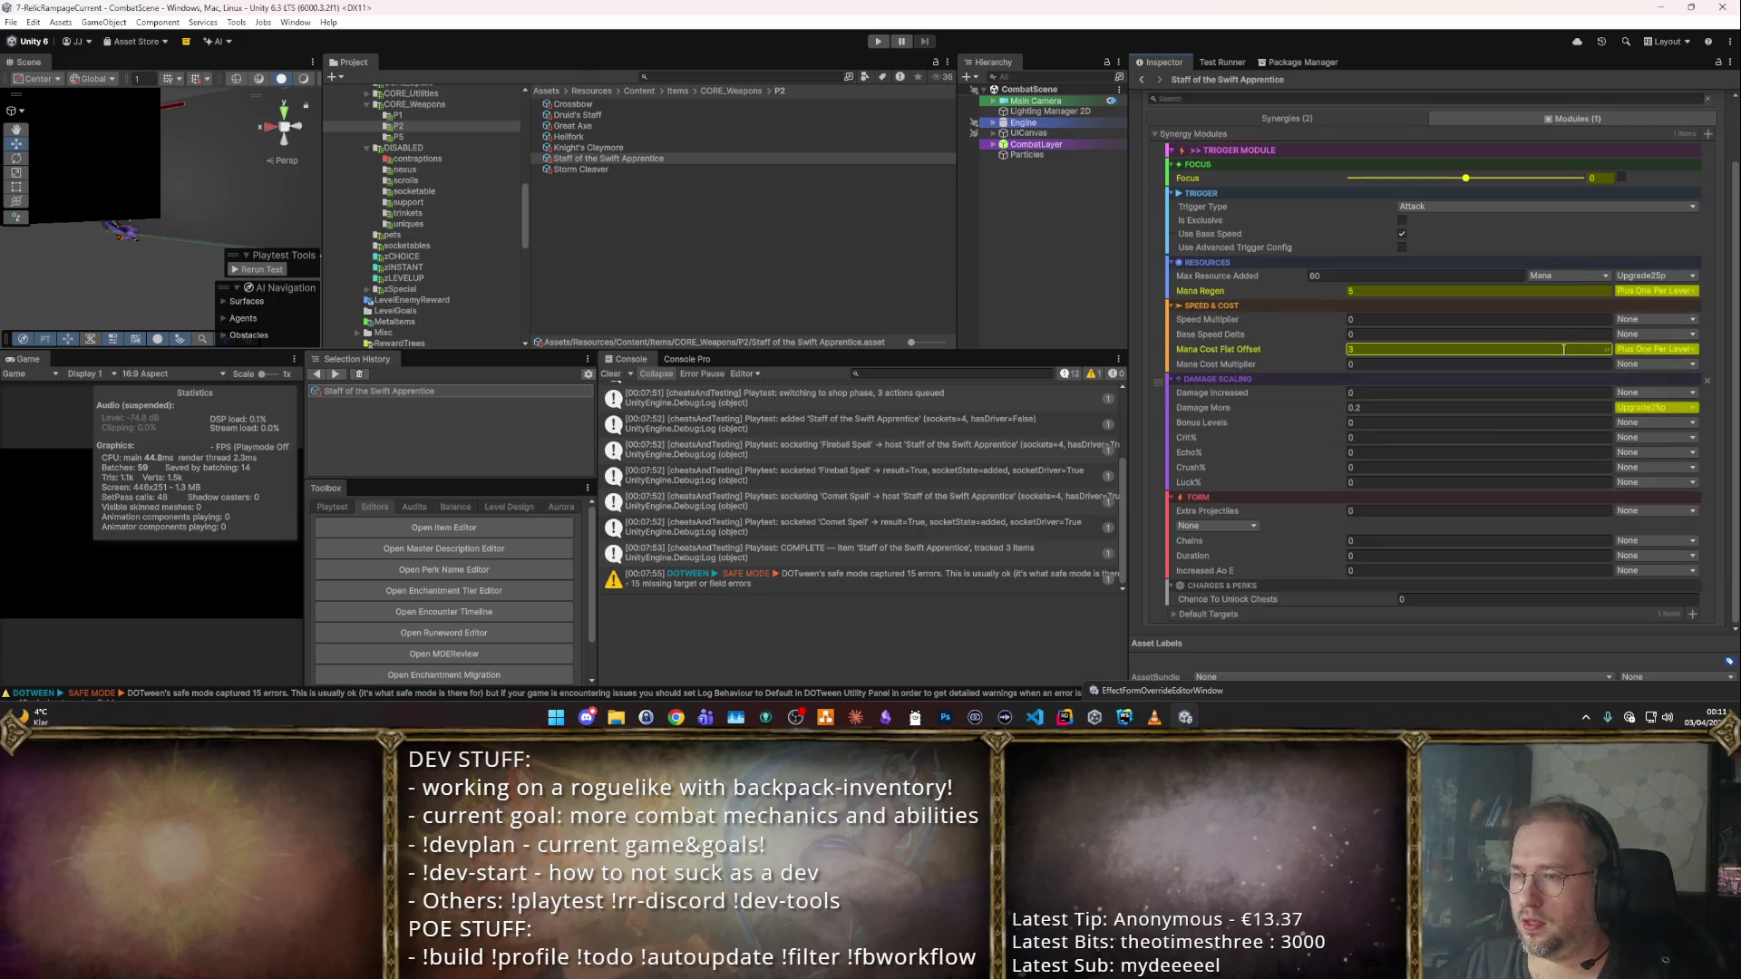
click(1392, 351)
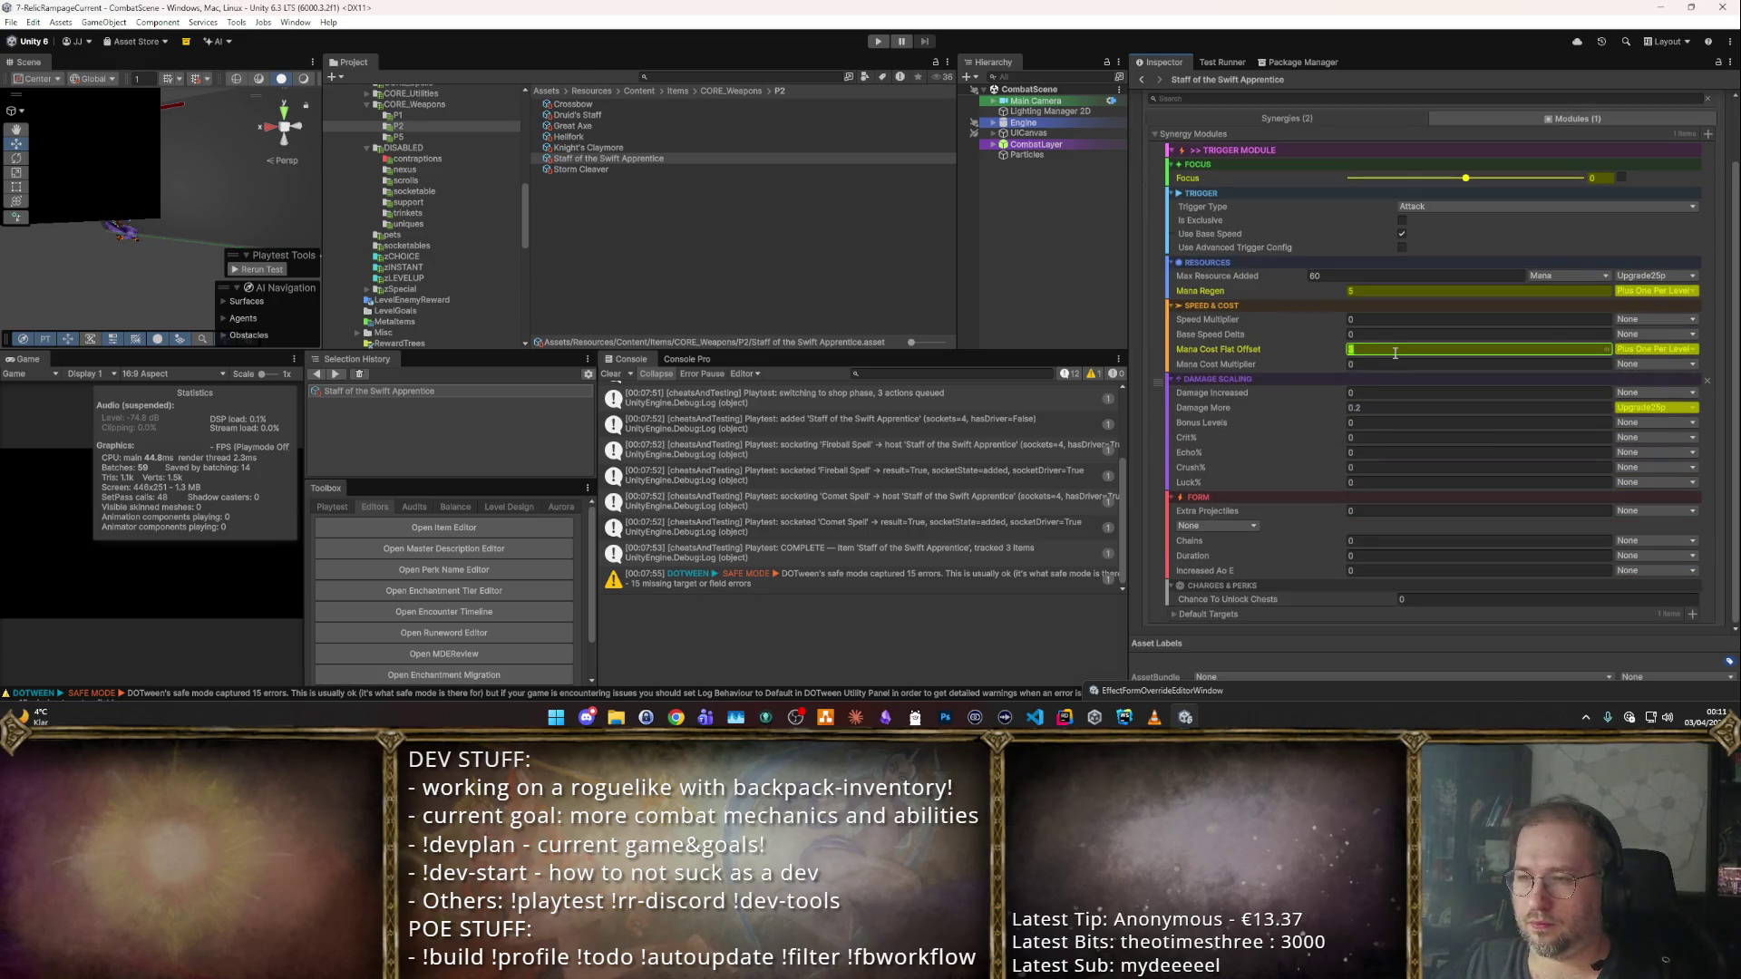
text(0)
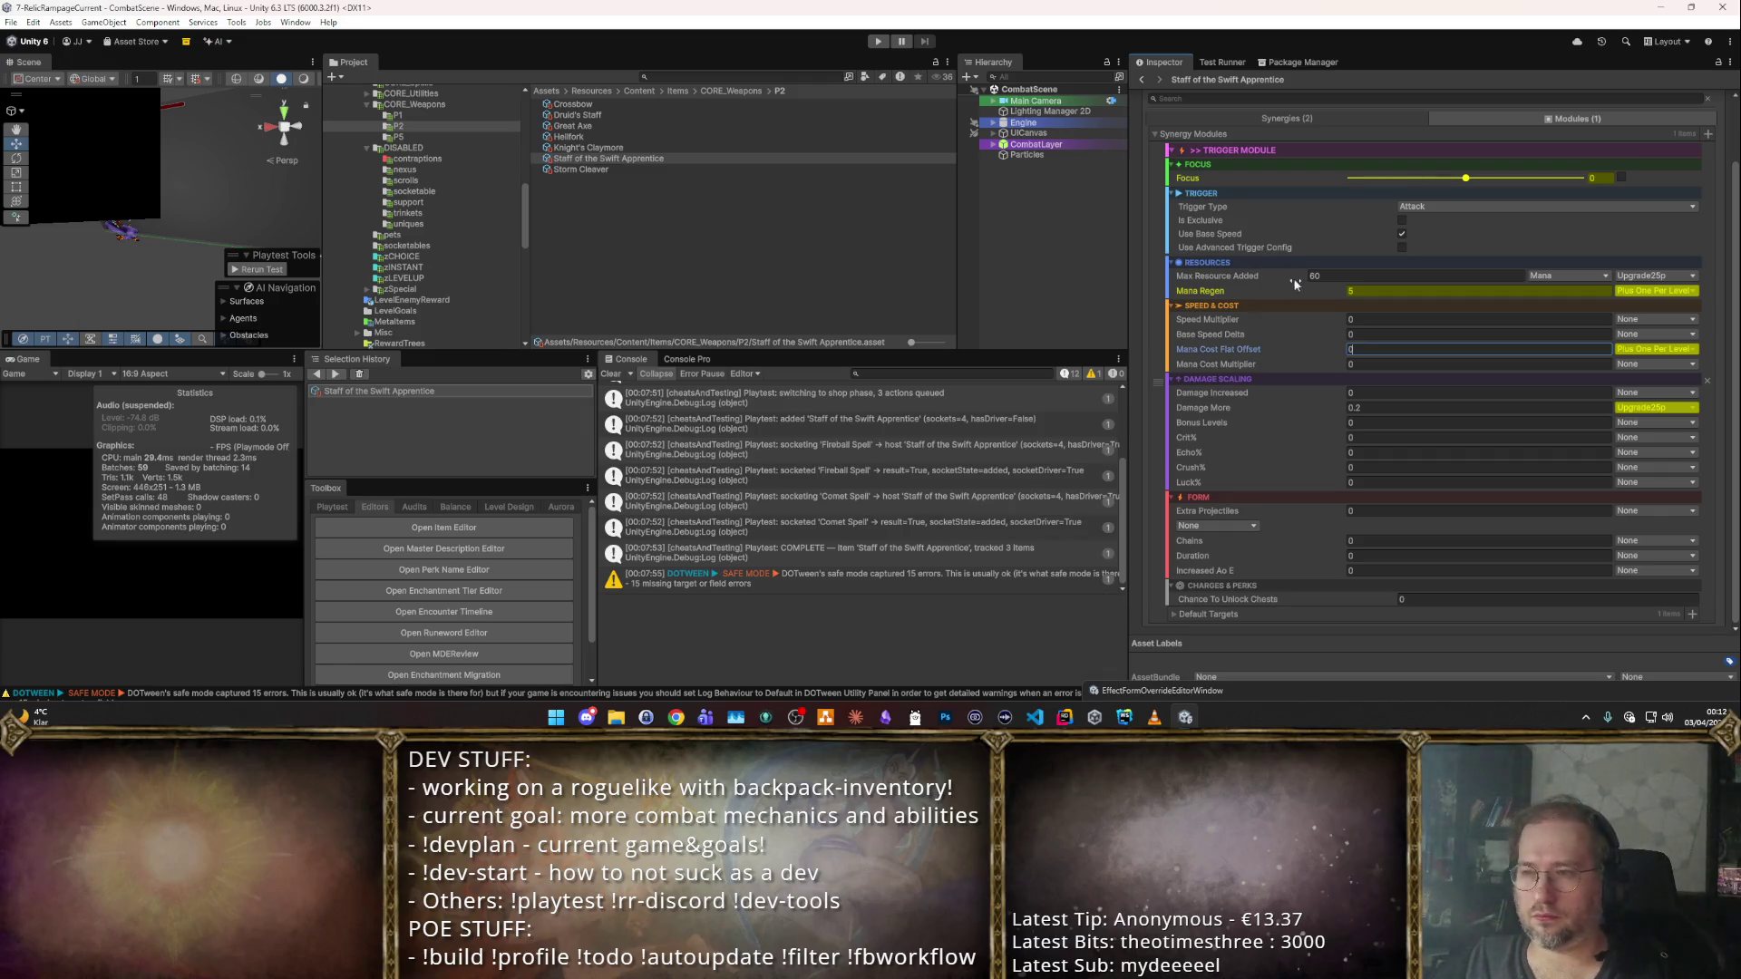
click(1370, 291)
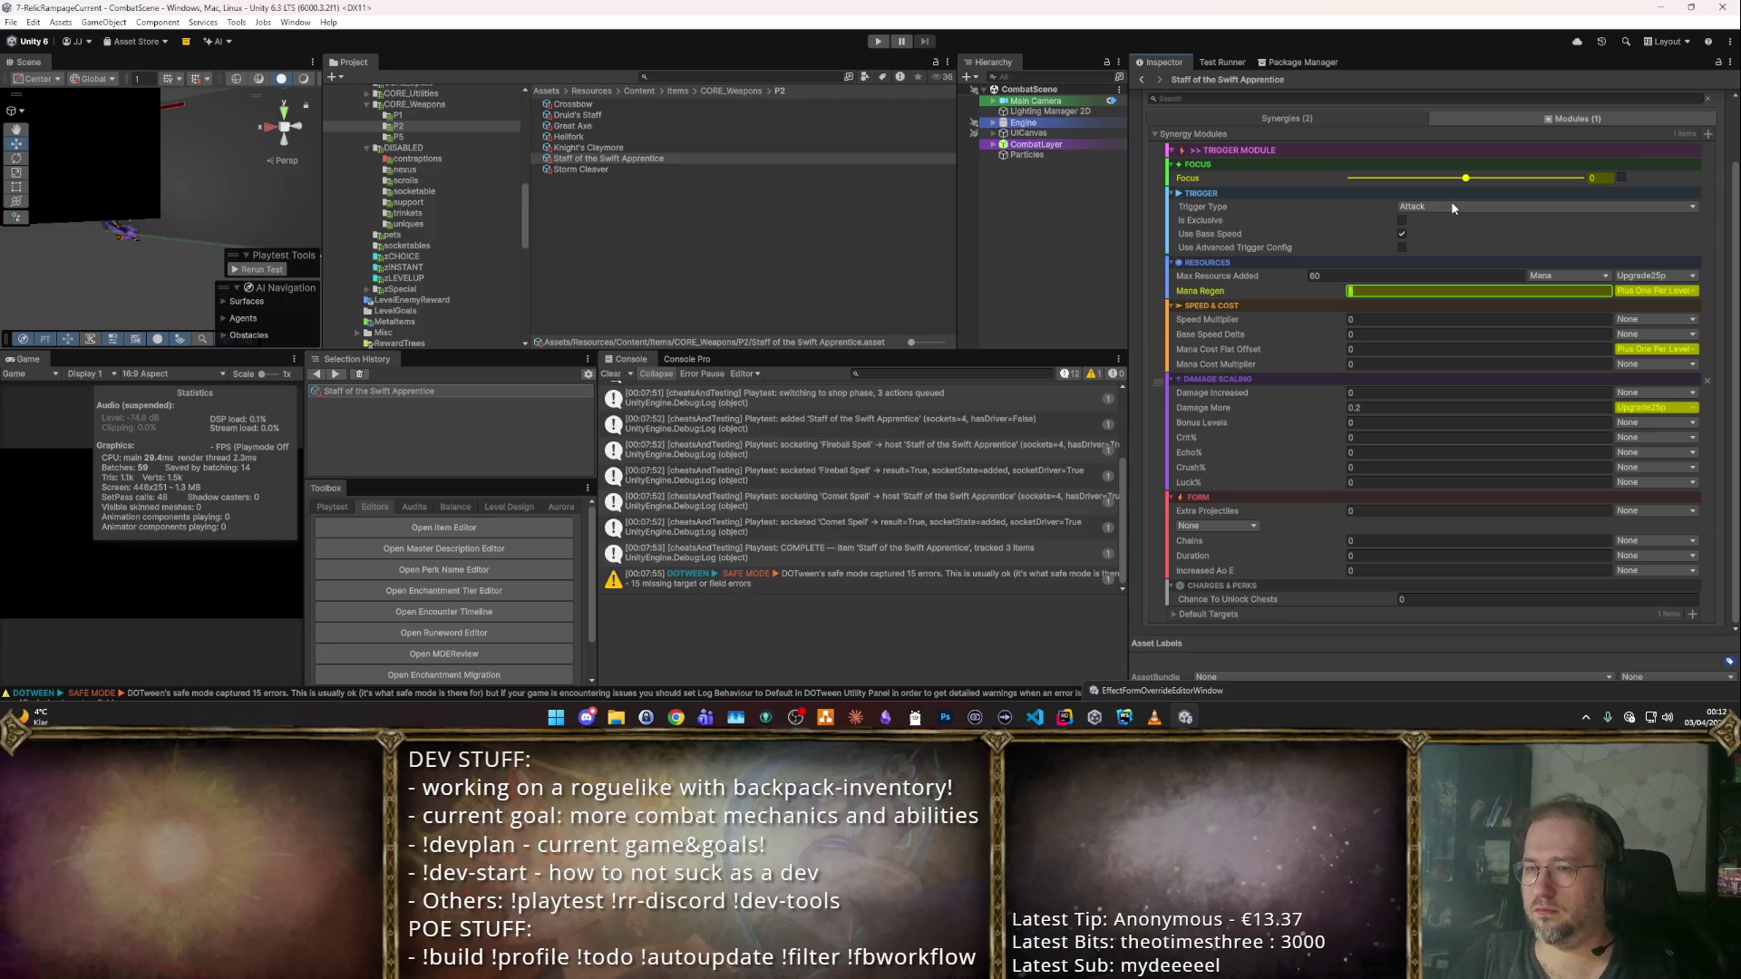
text(15)
key(BackSpace)
text(0)
Set Damage More to 0 with scaling None, then start playtesting.
click(1390, 407)
text(0)
click(1656, 407)
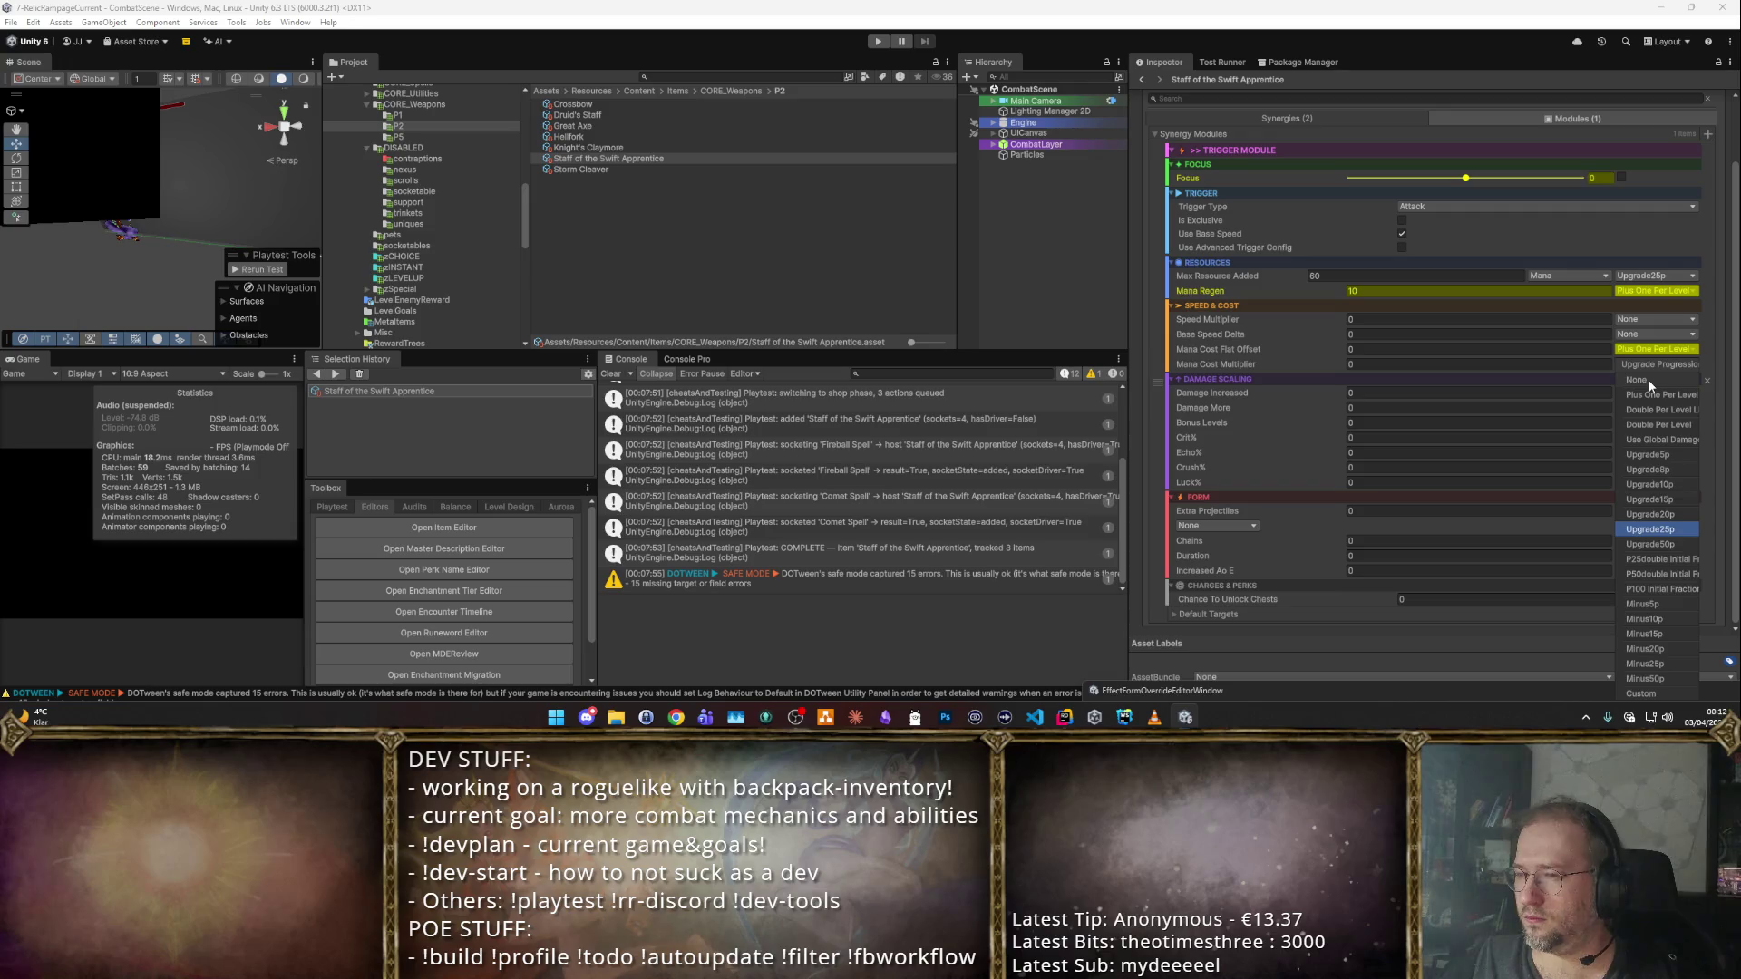
click(1648, 379)
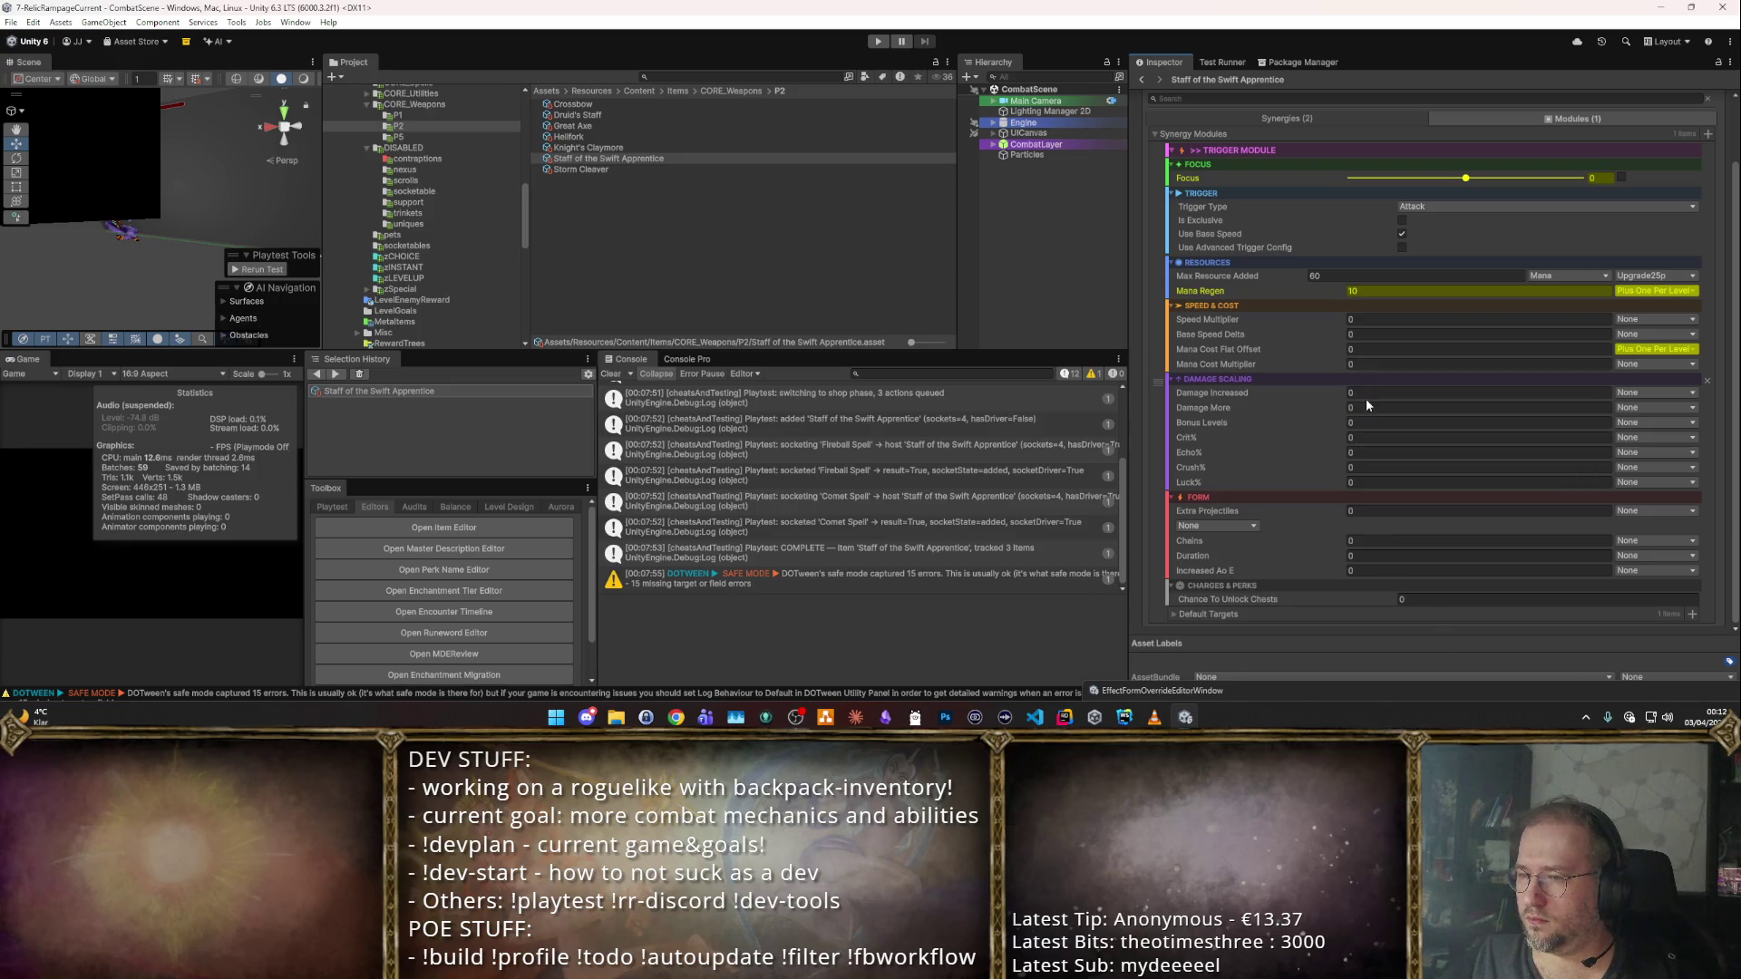
click(1398, 319)
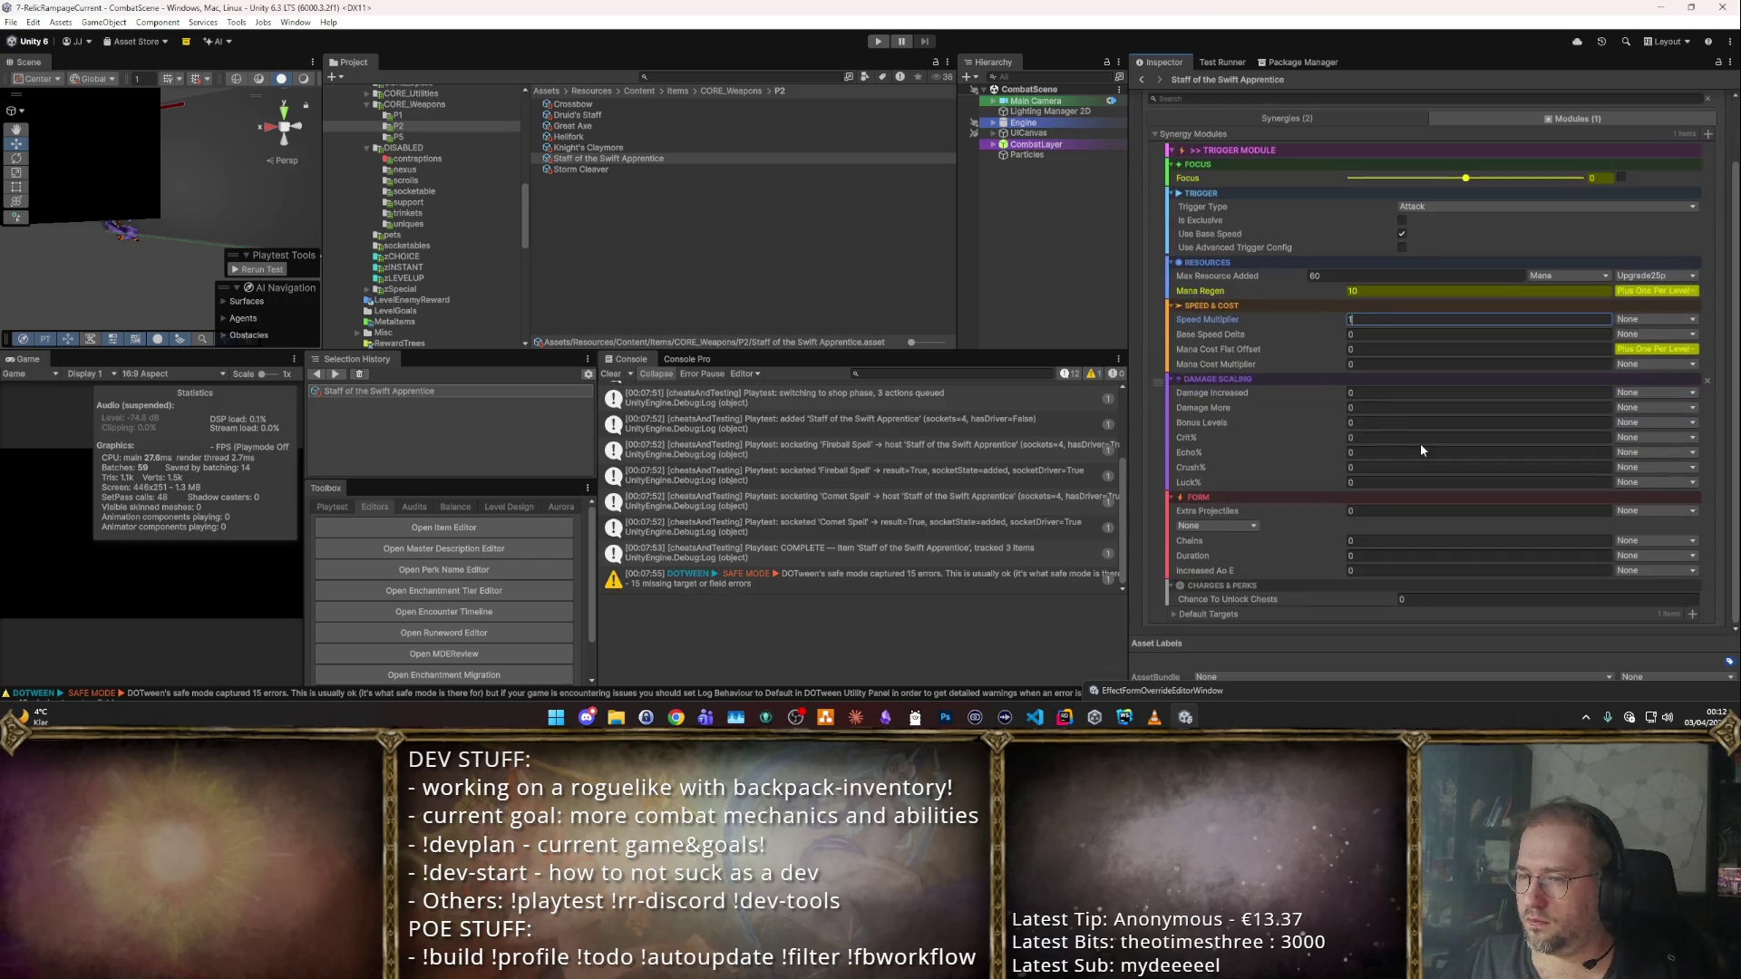
scroll(1541, 318, up, 3)
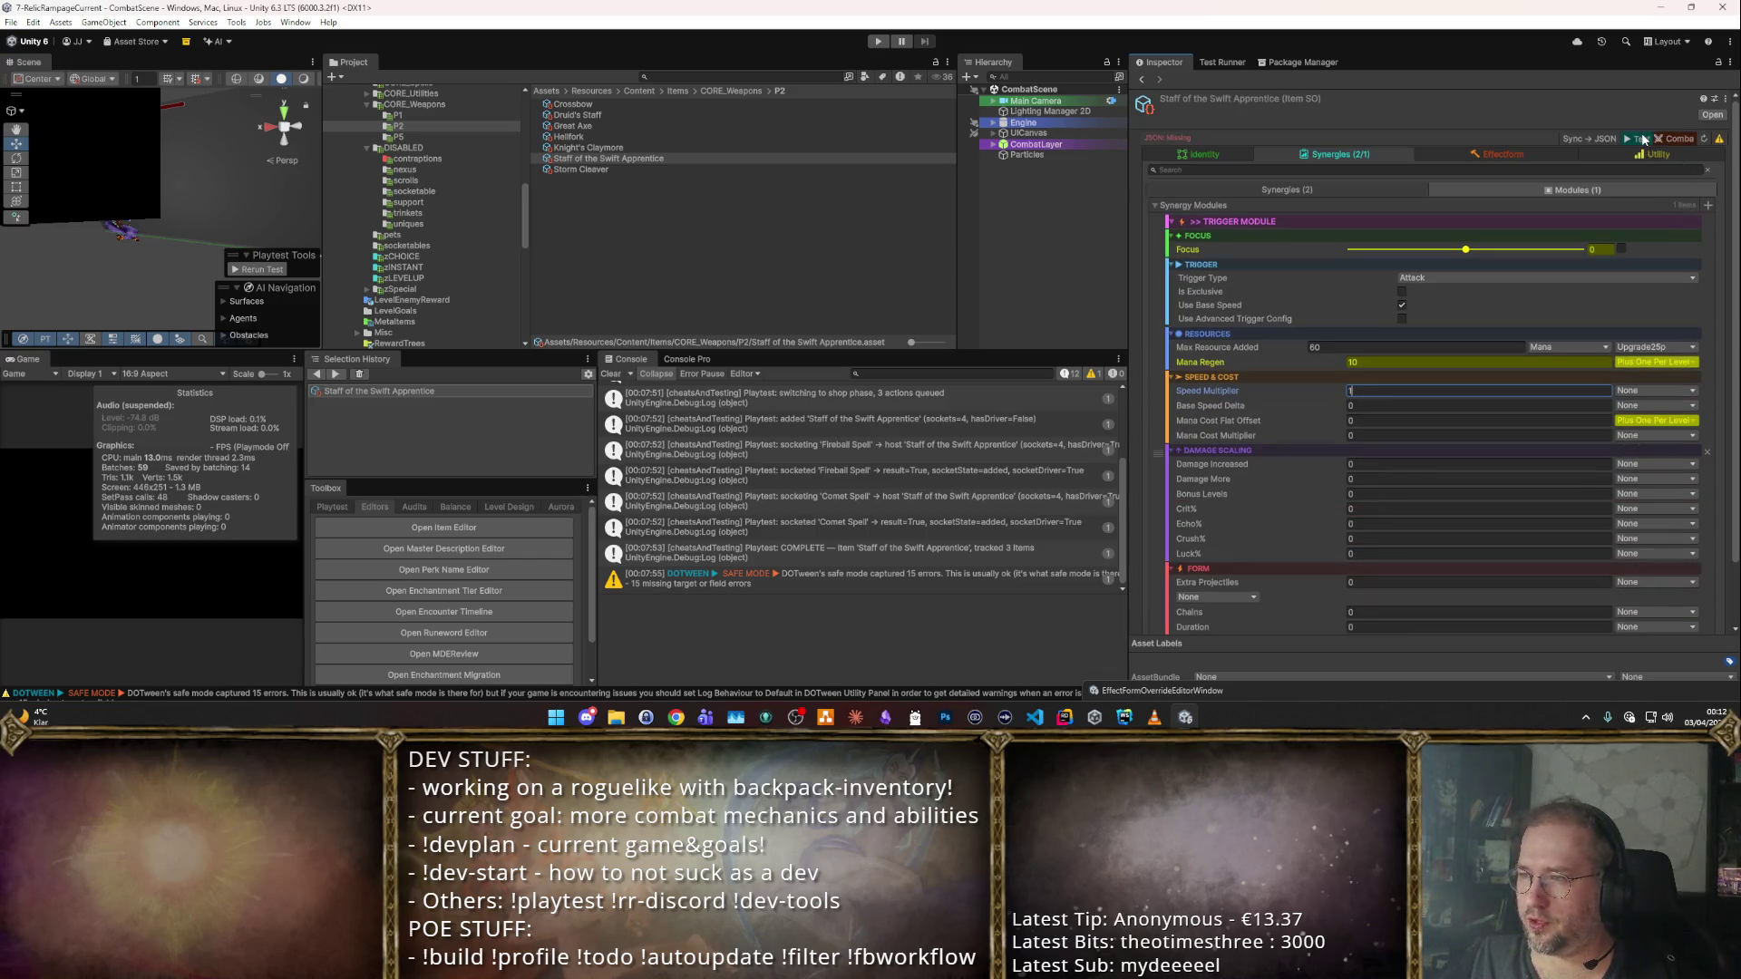
key(ctrl+p)
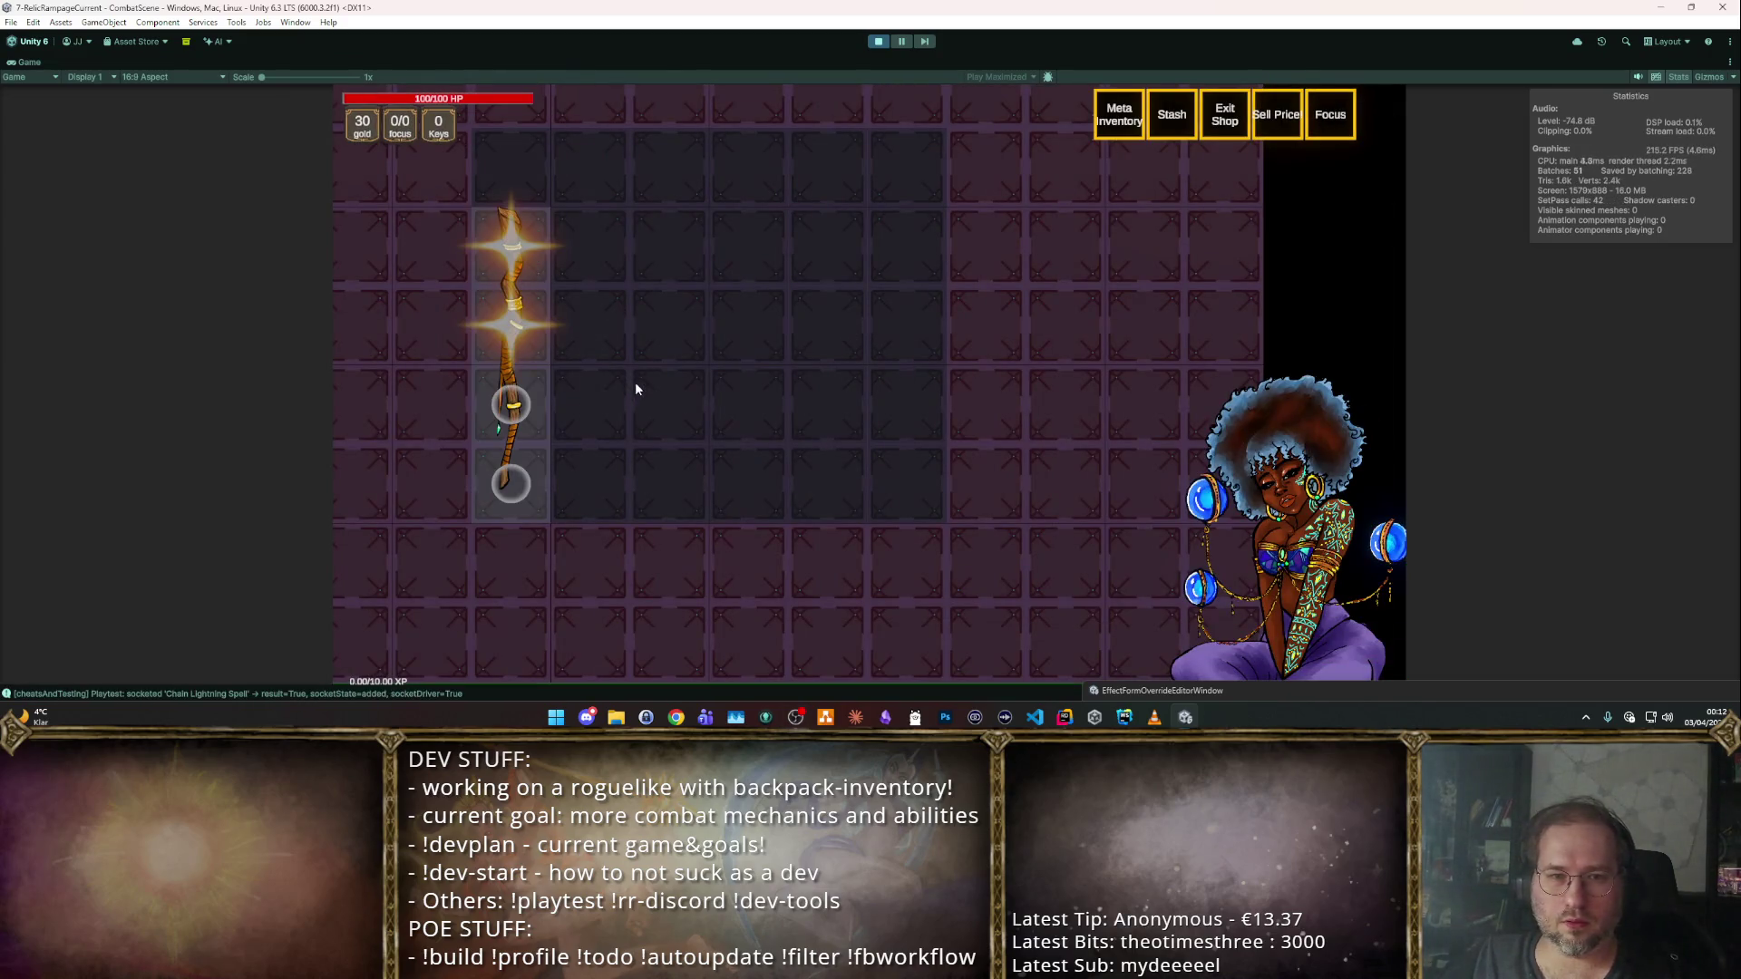
Re-socket Chain Lightning into the staff and walk into the next dungeon room.
mouse_move(518, 441)
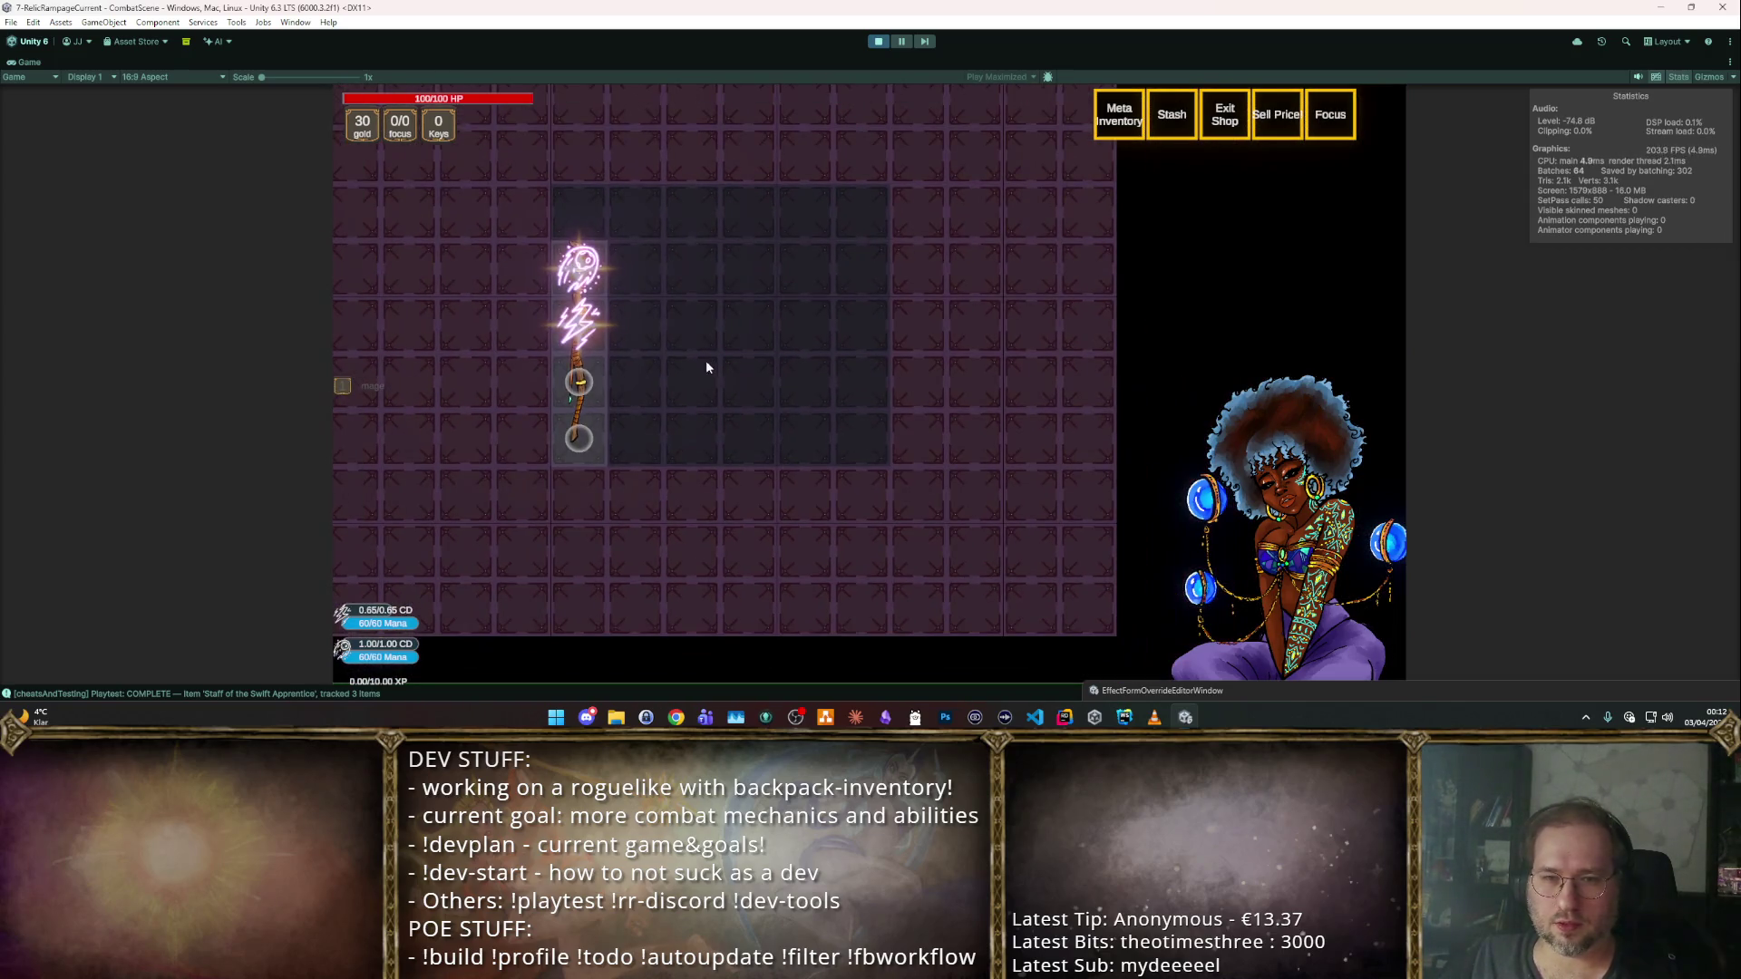
mouse_move(579, 322)
mouse_down()
mouse_move(843, 354)
mouse_move(659, 288)
mouse_move(636, 340)
mouse_move(607, 270)
mouse_move(606, 318)
mouse_up()
key(Escape)
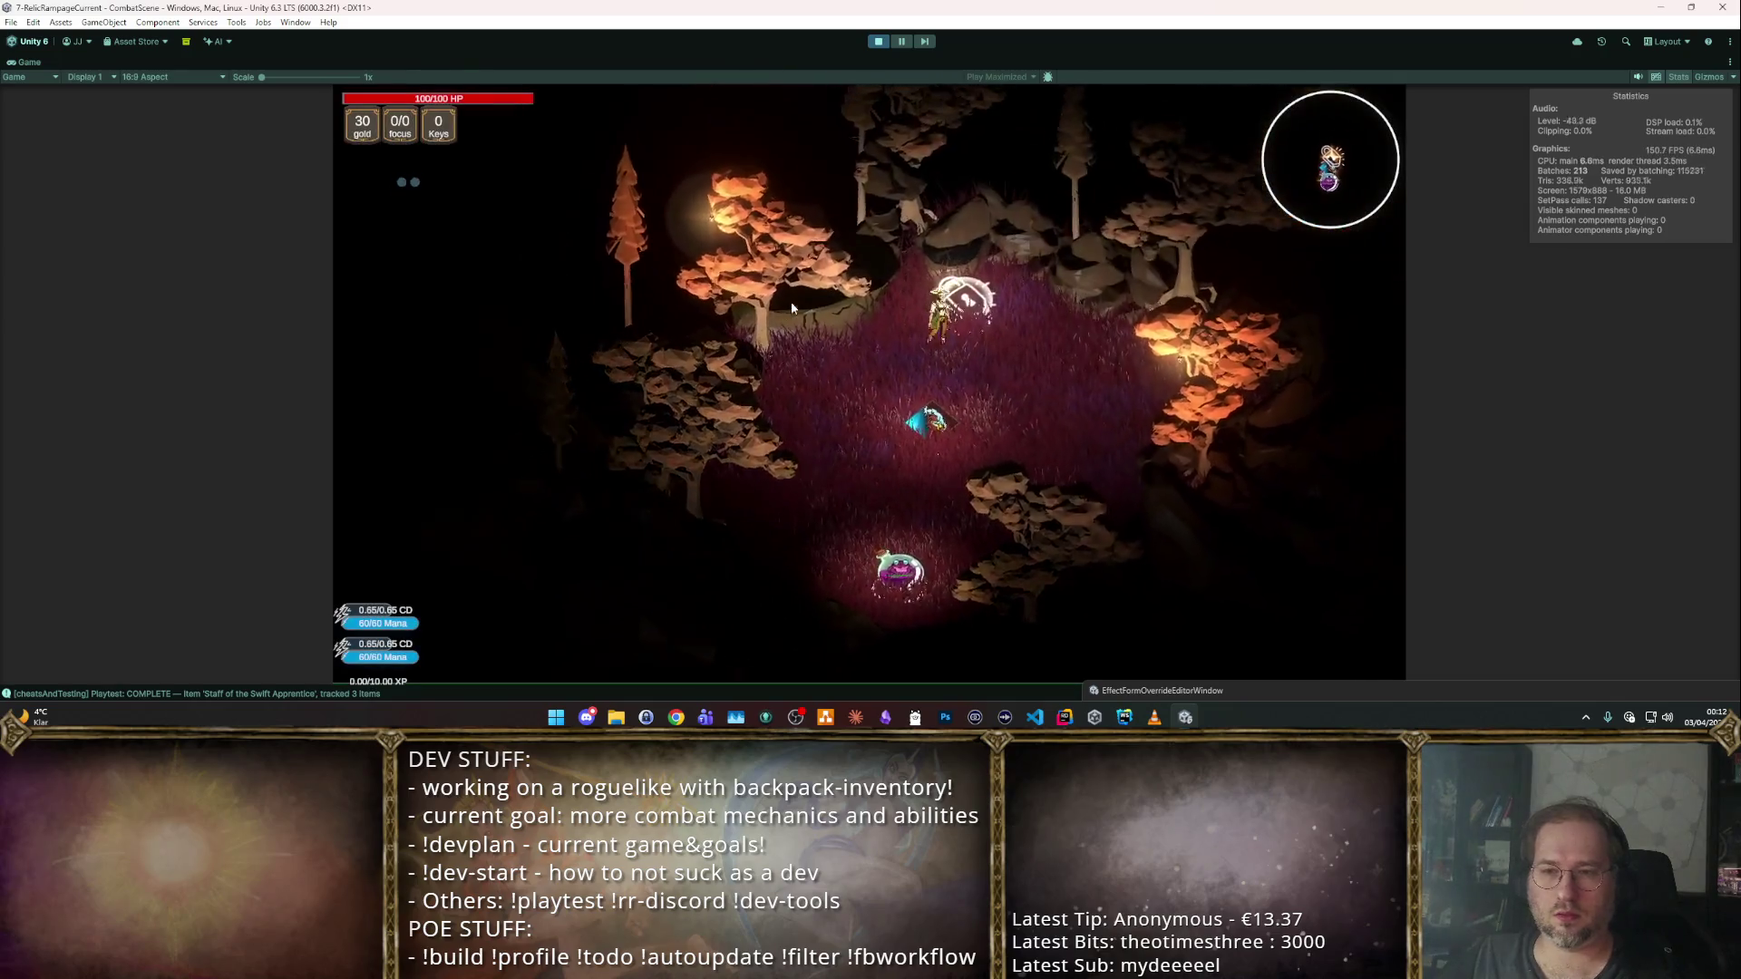
click(790, 308)
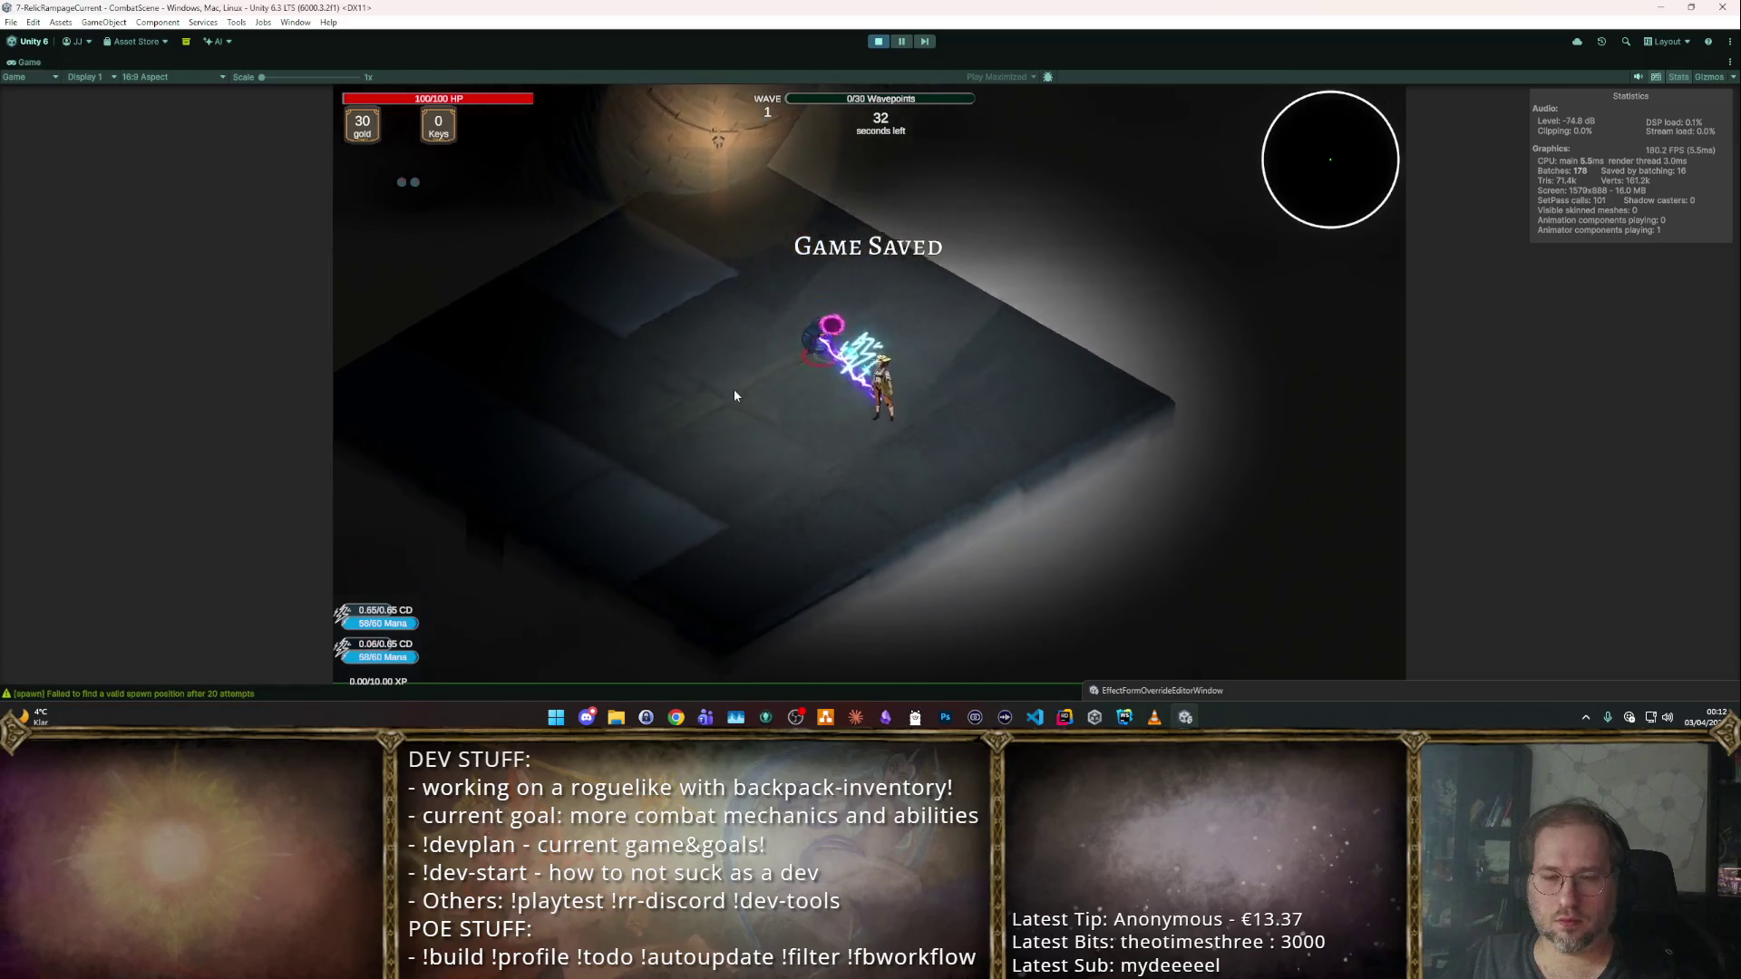
key(w)
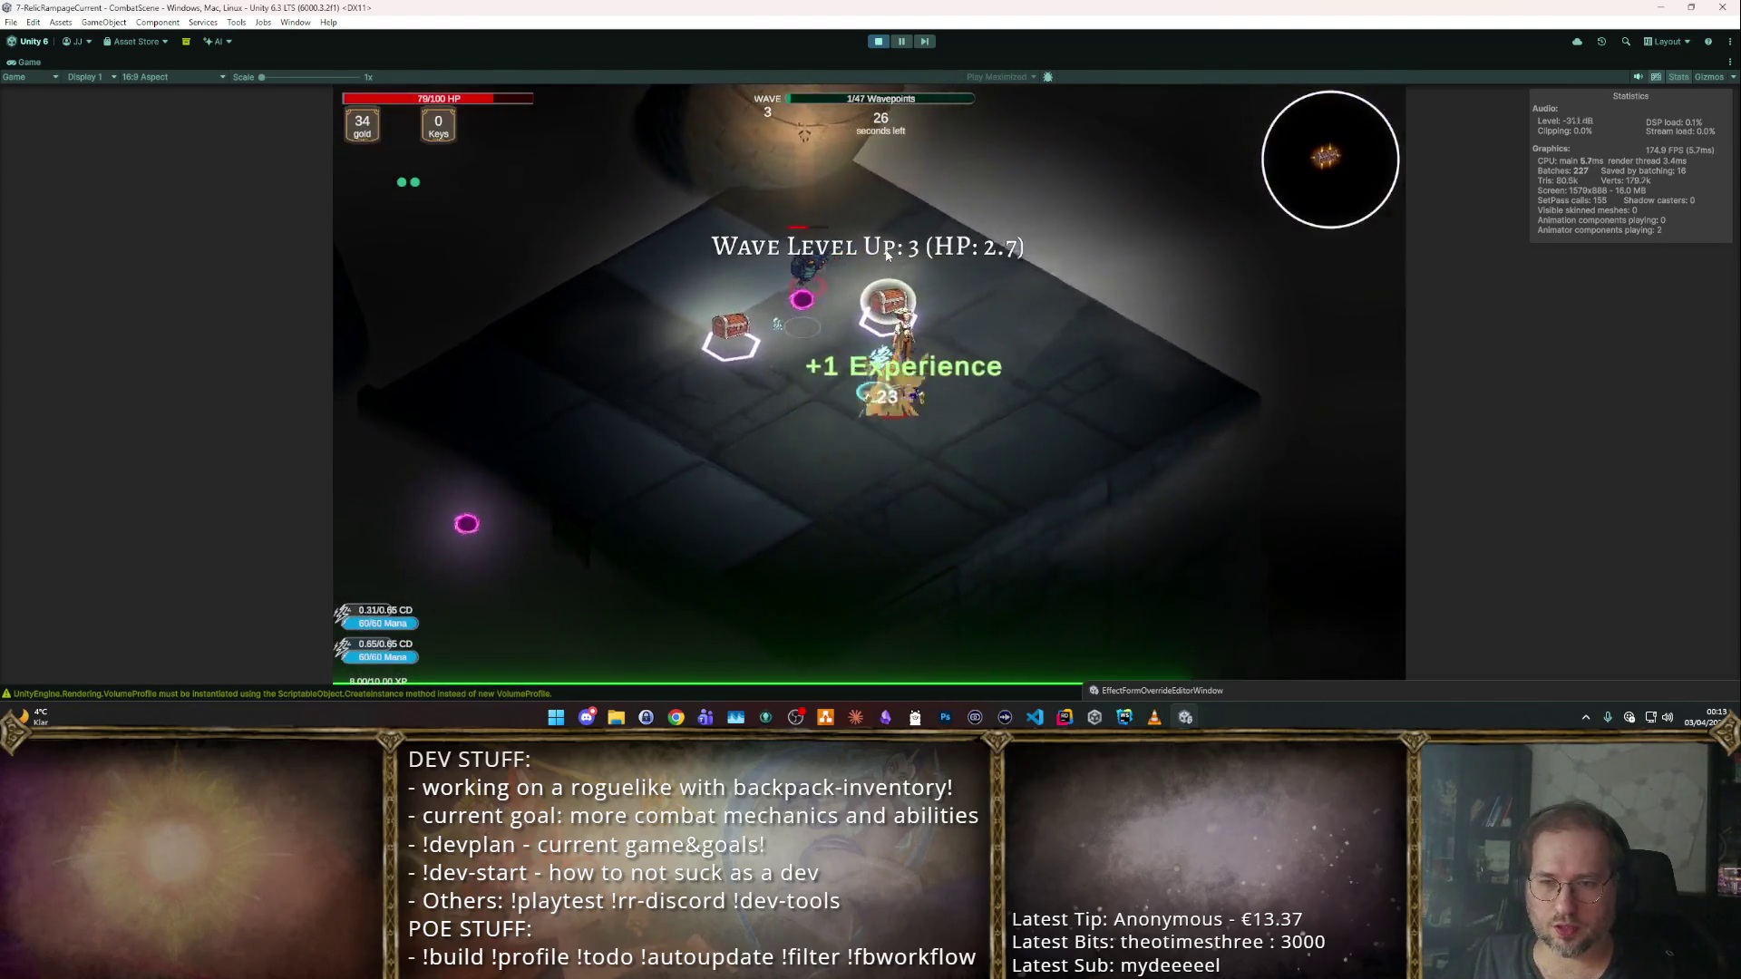
Pick a level-up card, check the staff's 60 Mana and 12 Mana Regen tooltip, and stop playing.
click(834, 312)
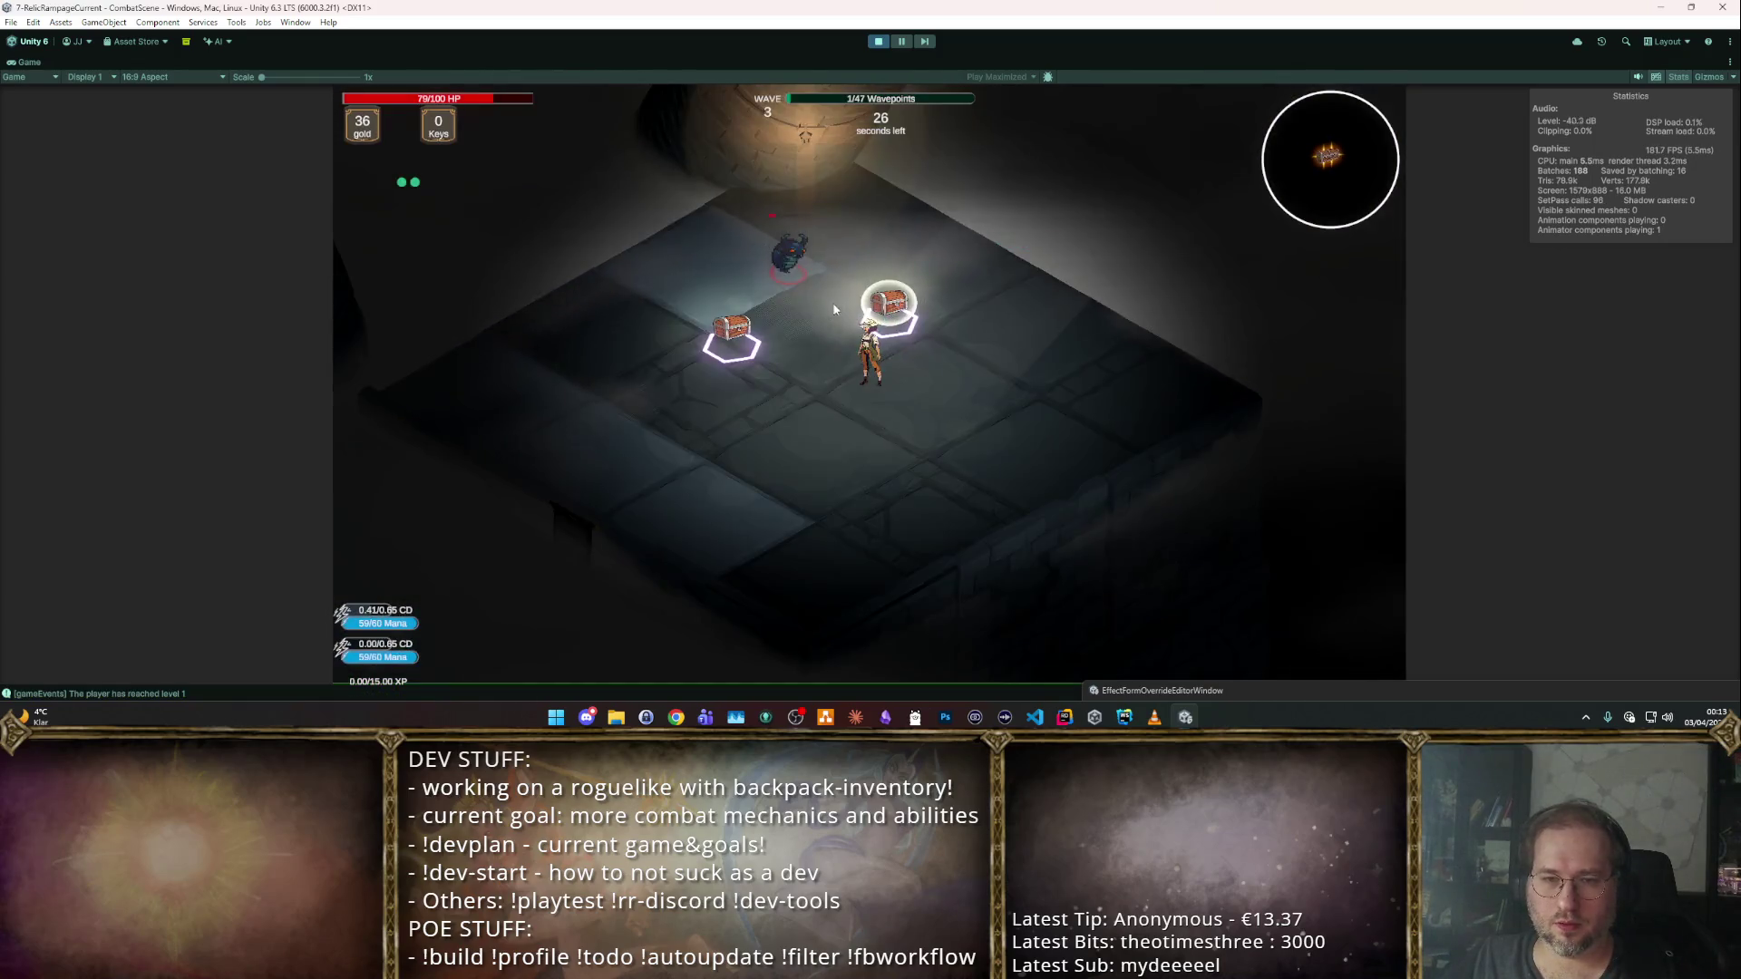
click(833, 305)
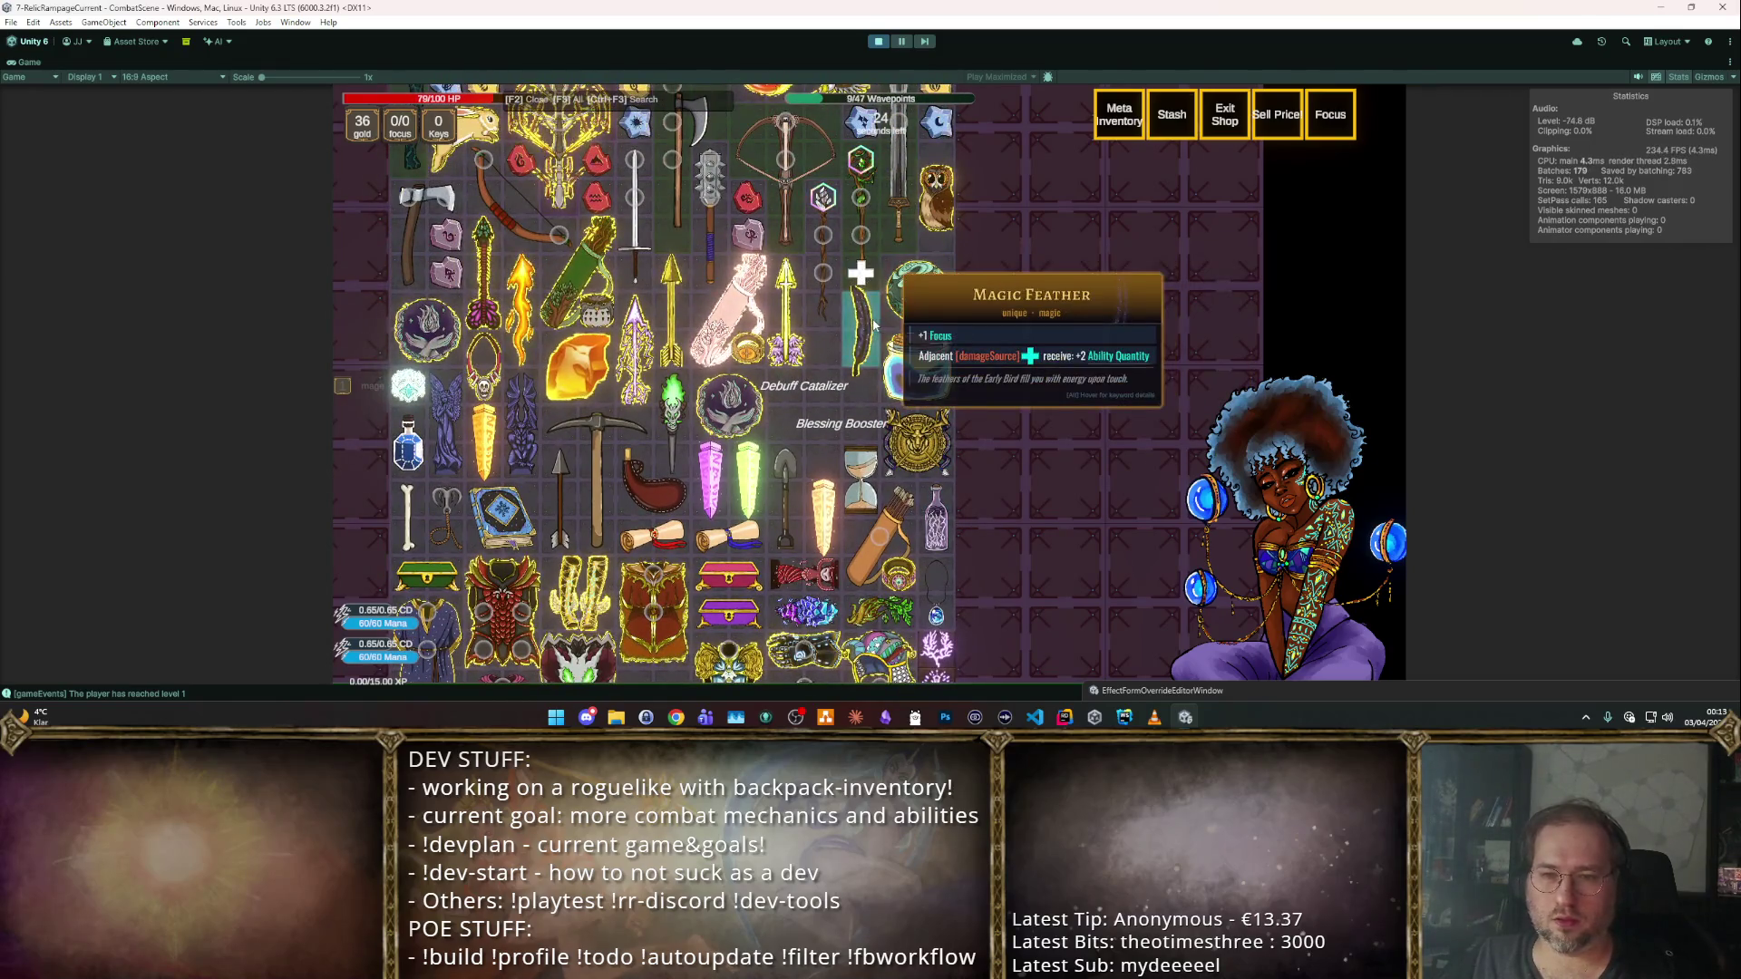
key(F2)
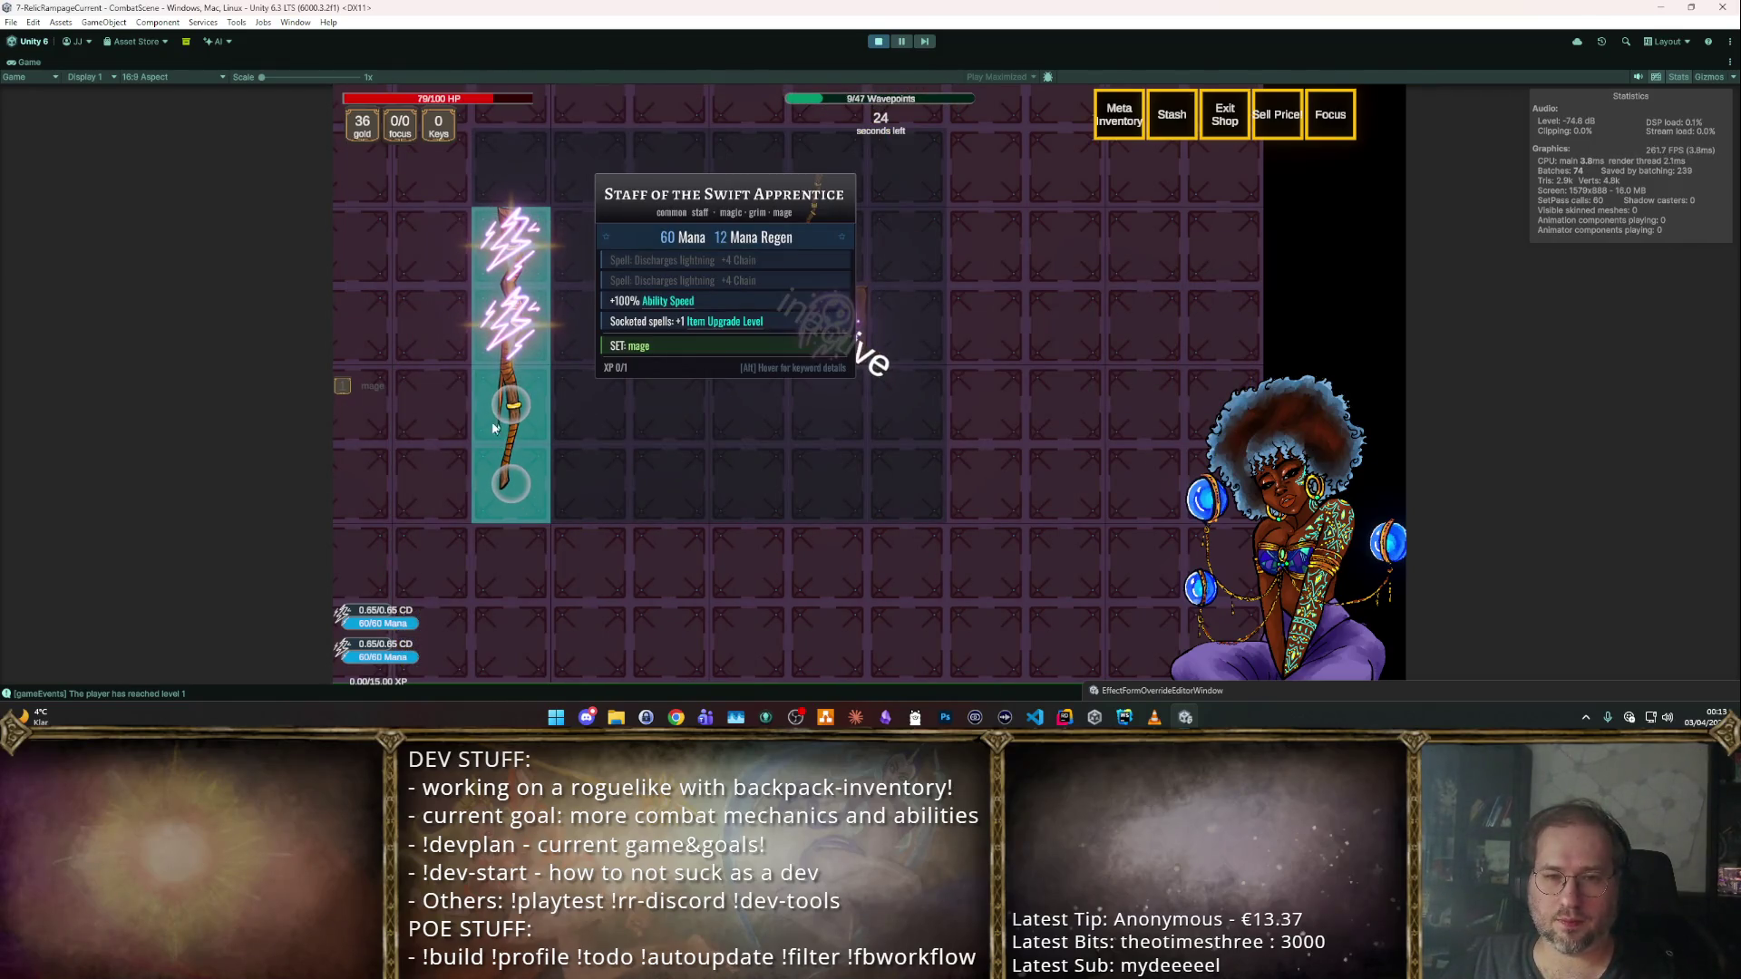
click(880, 48)
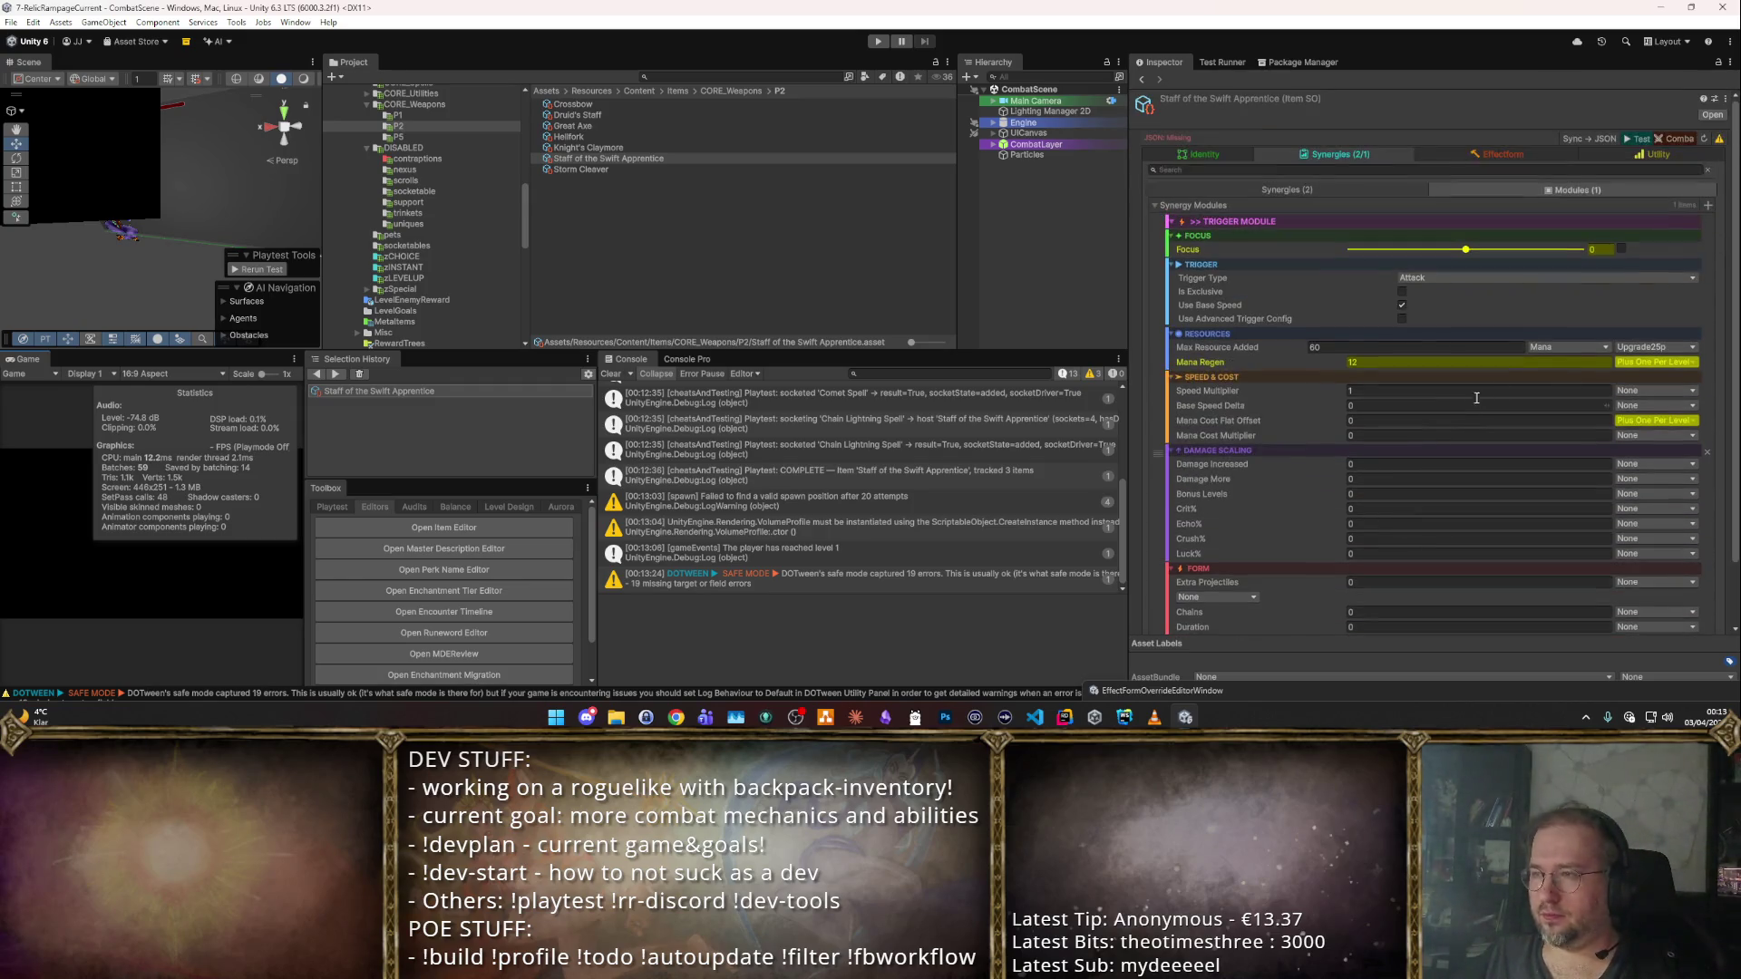
Try adding a Trigger module to the staff, then go back to its synergy list.
click(1401, 189)
click(1541, 189)
click(1708, 206)
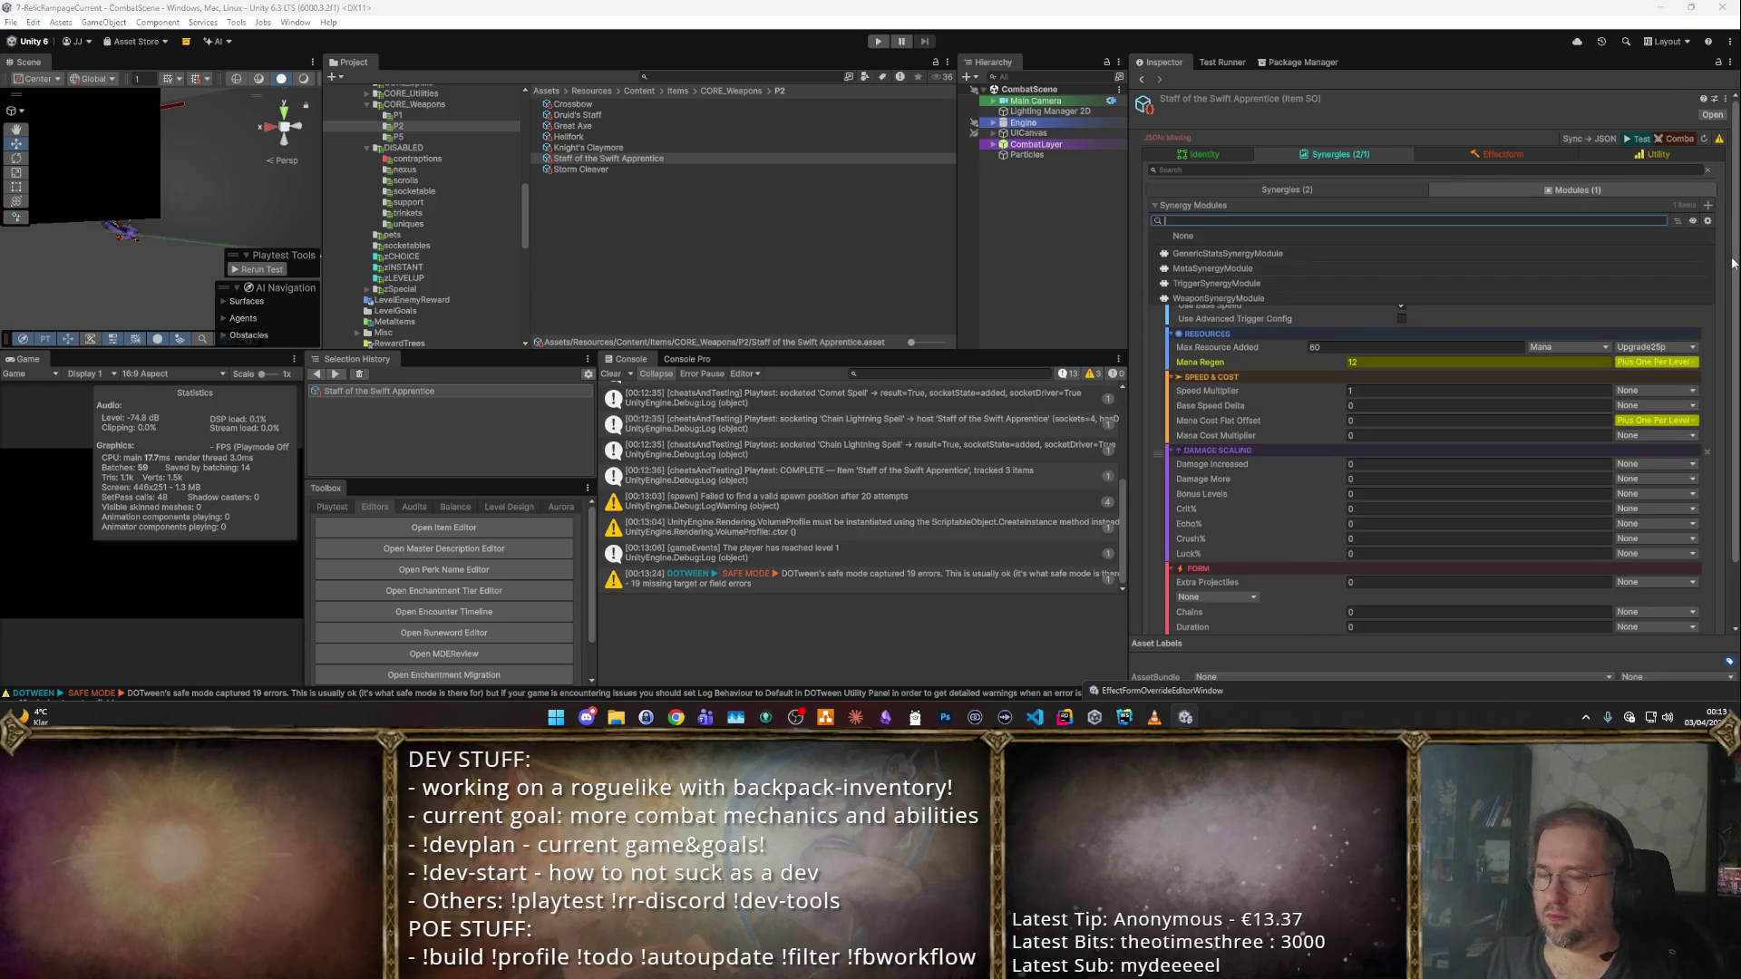
text(trig)
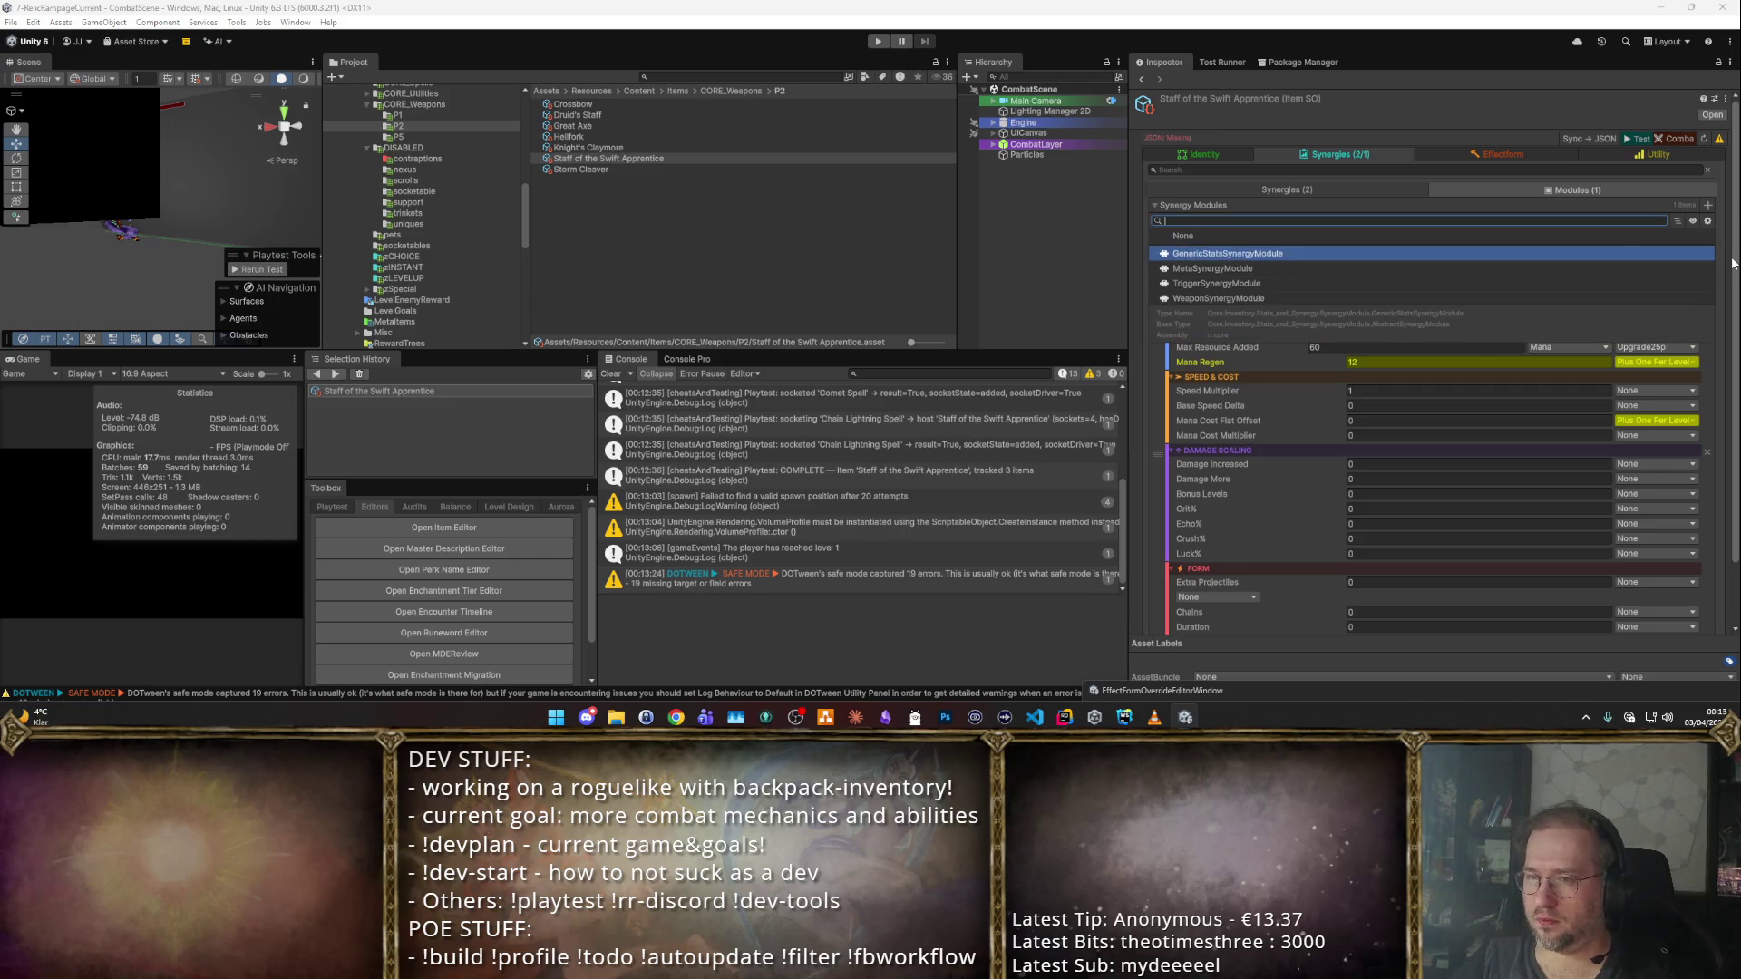
key(Return)
click(1707, 206)
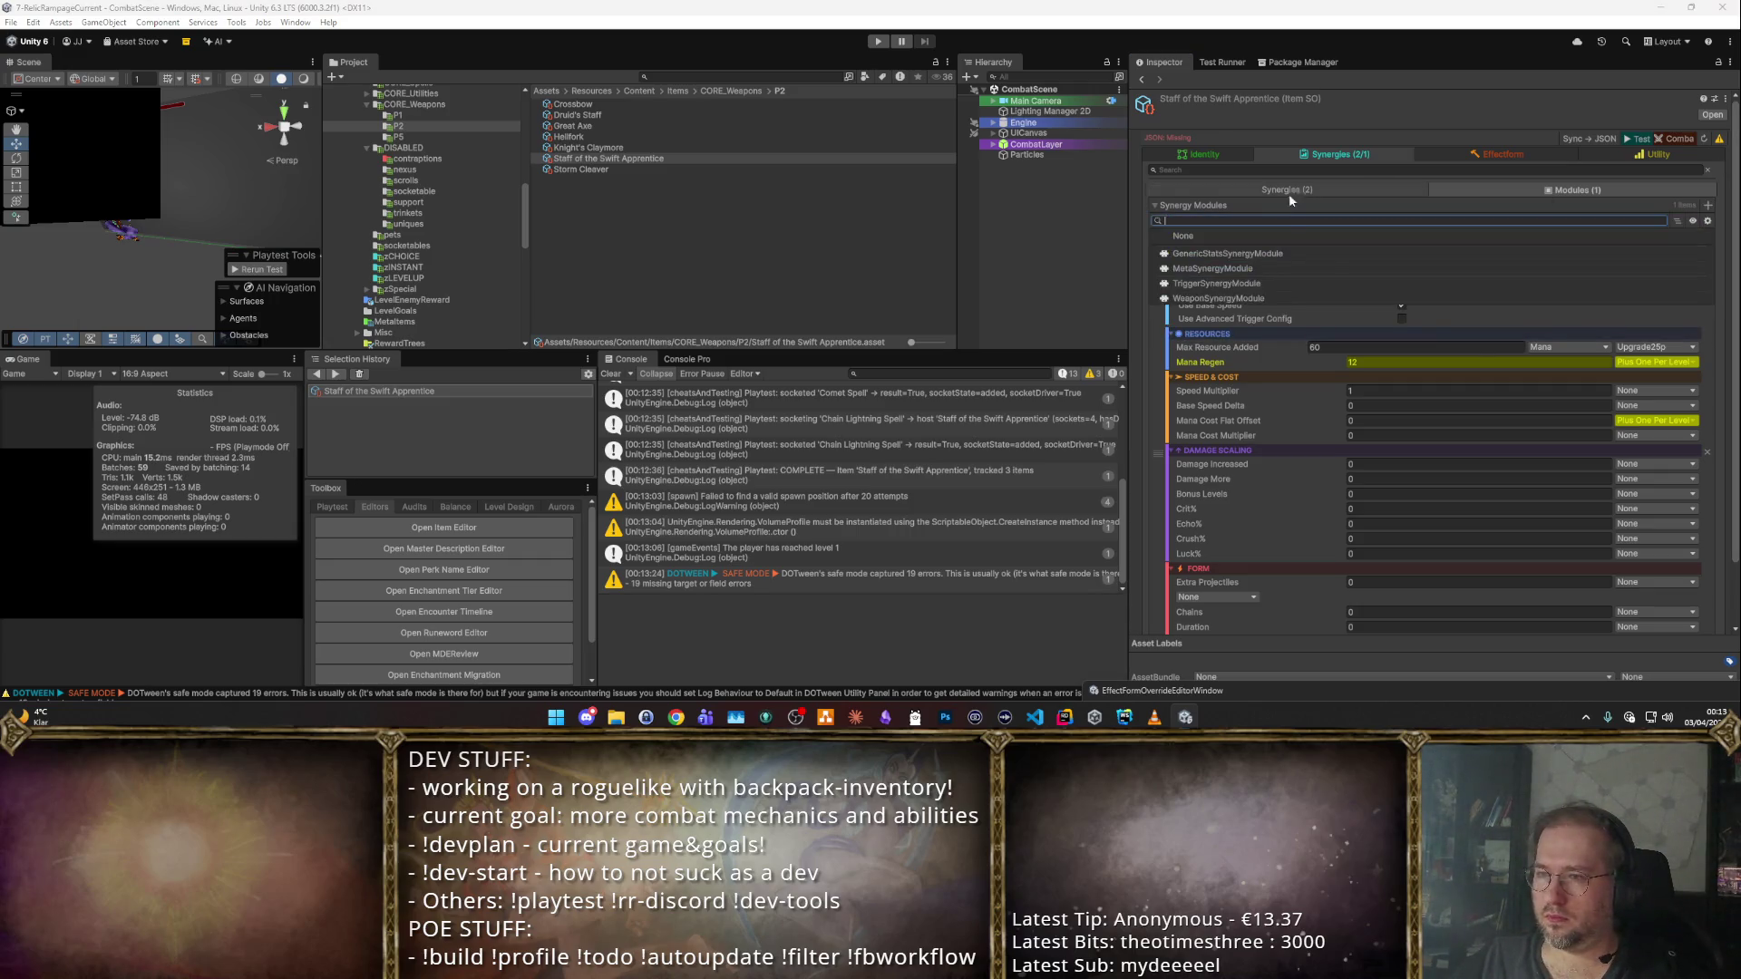
click(1268, 253)
click(1327, 189)
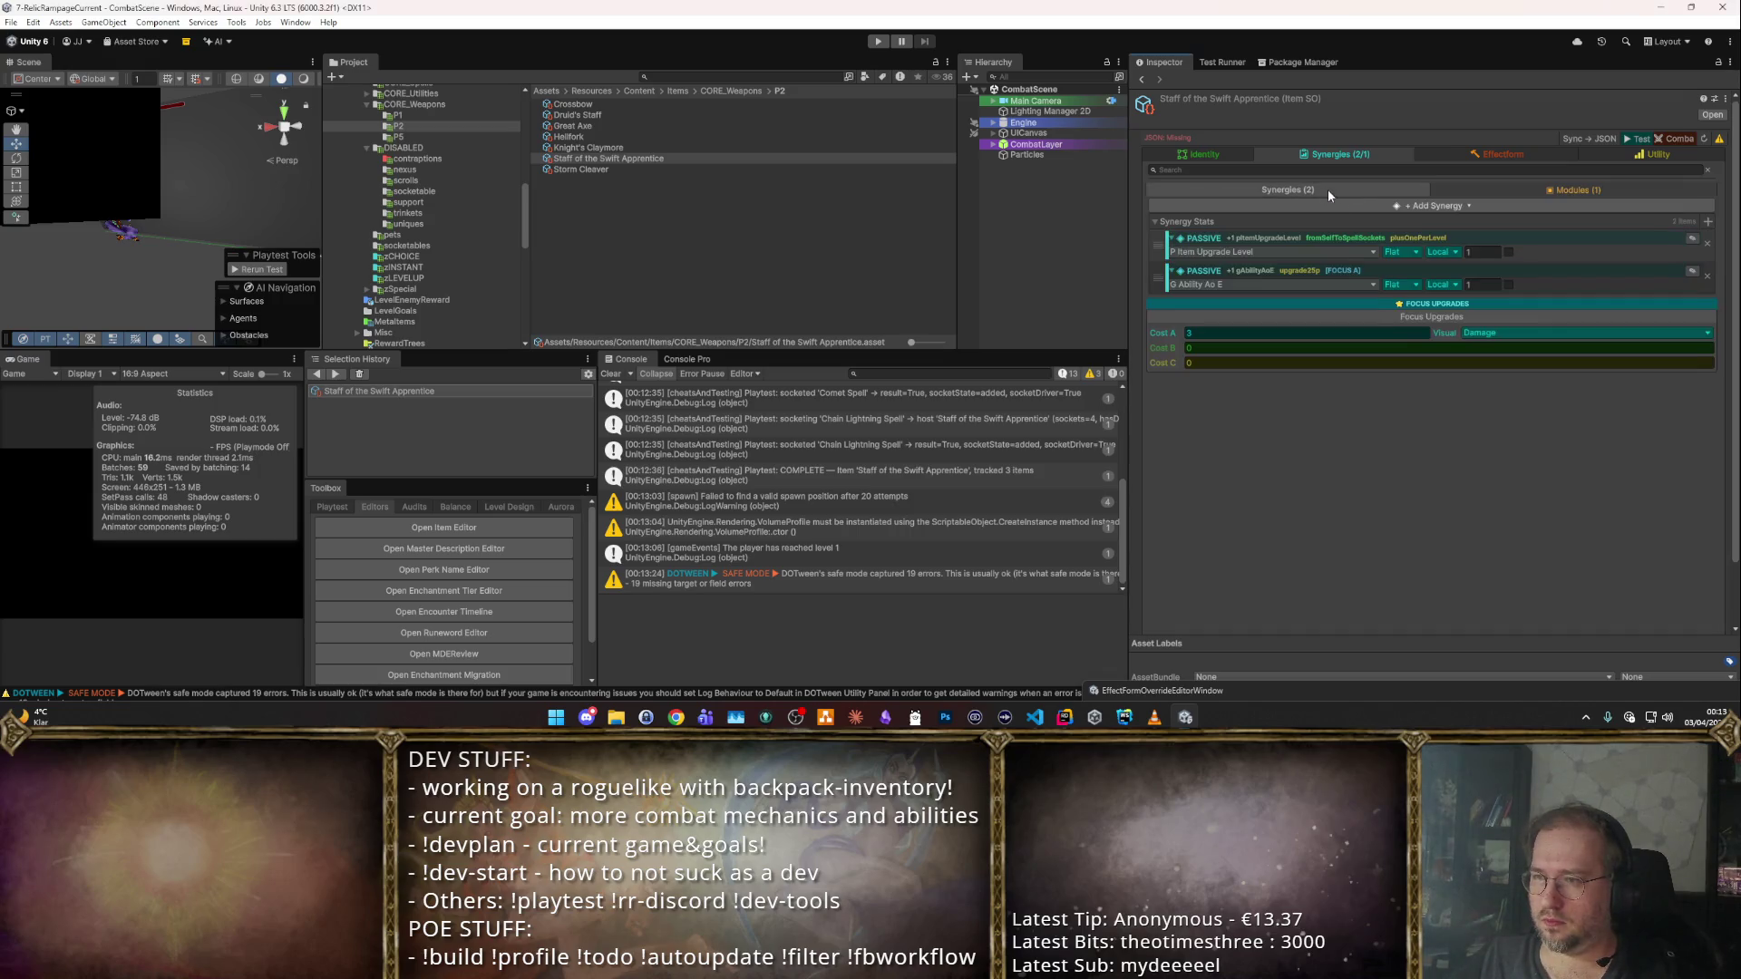
Add a MetaFormEffectSynergy with a MetaSynergyResourceSpentCondition condition.
click(1716, 221)
text(Meta)
key(Down)
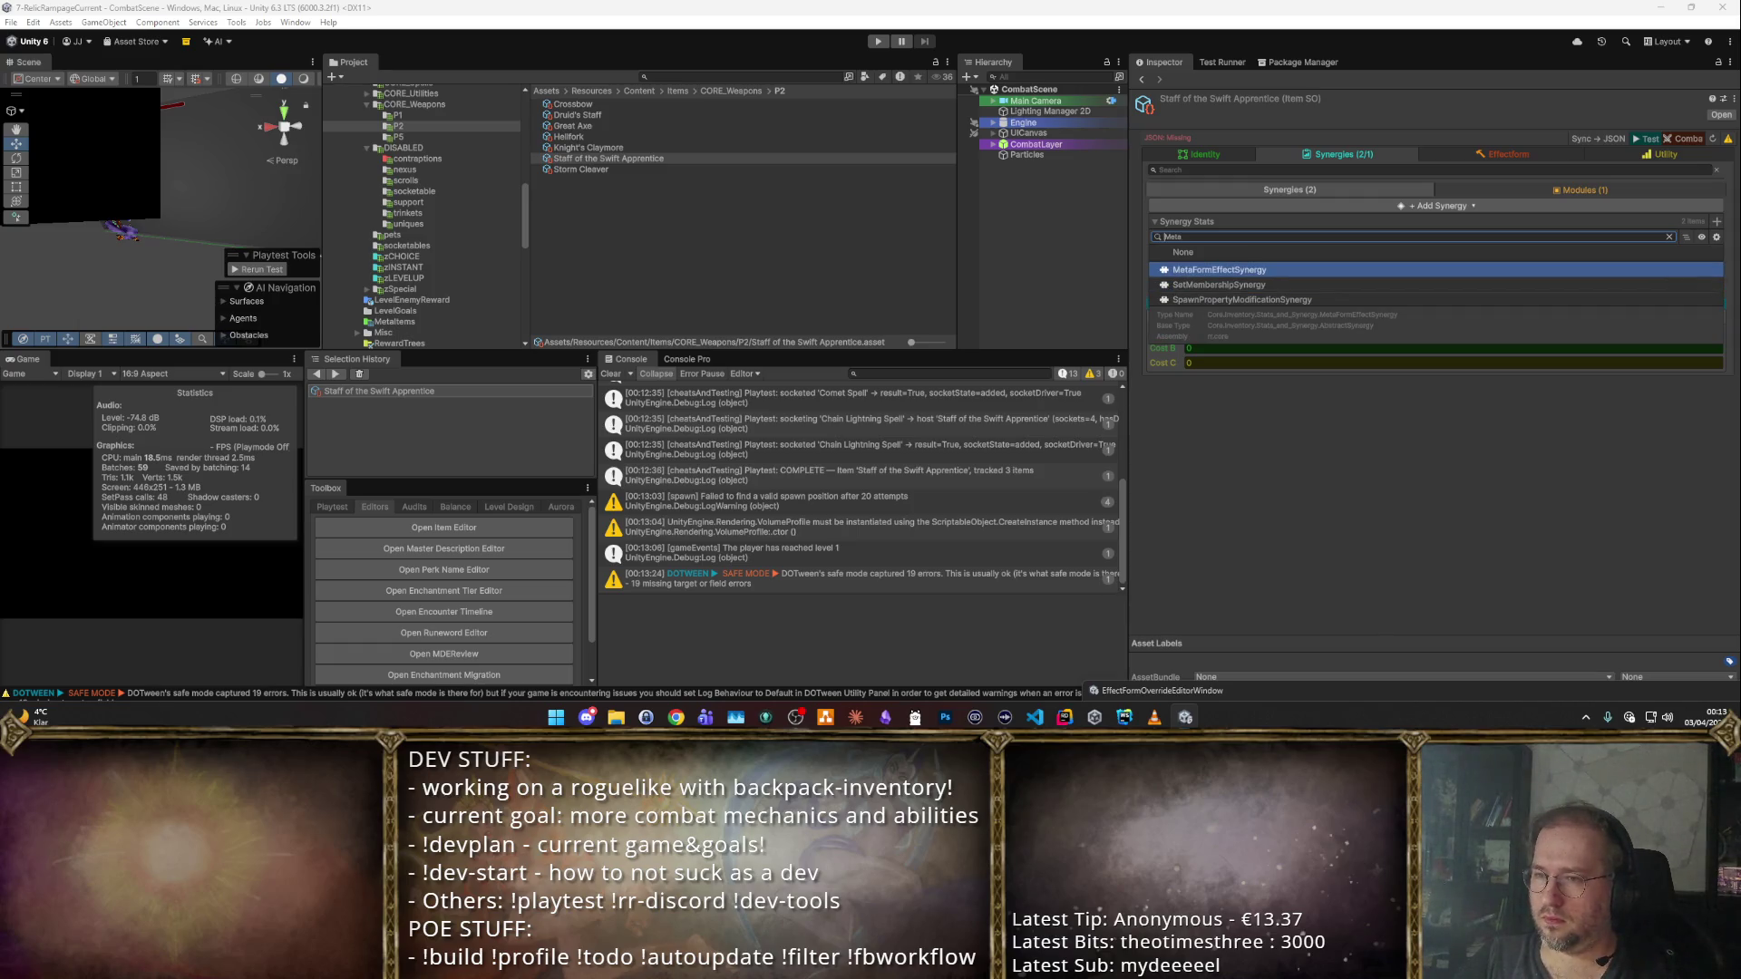
key(Return)
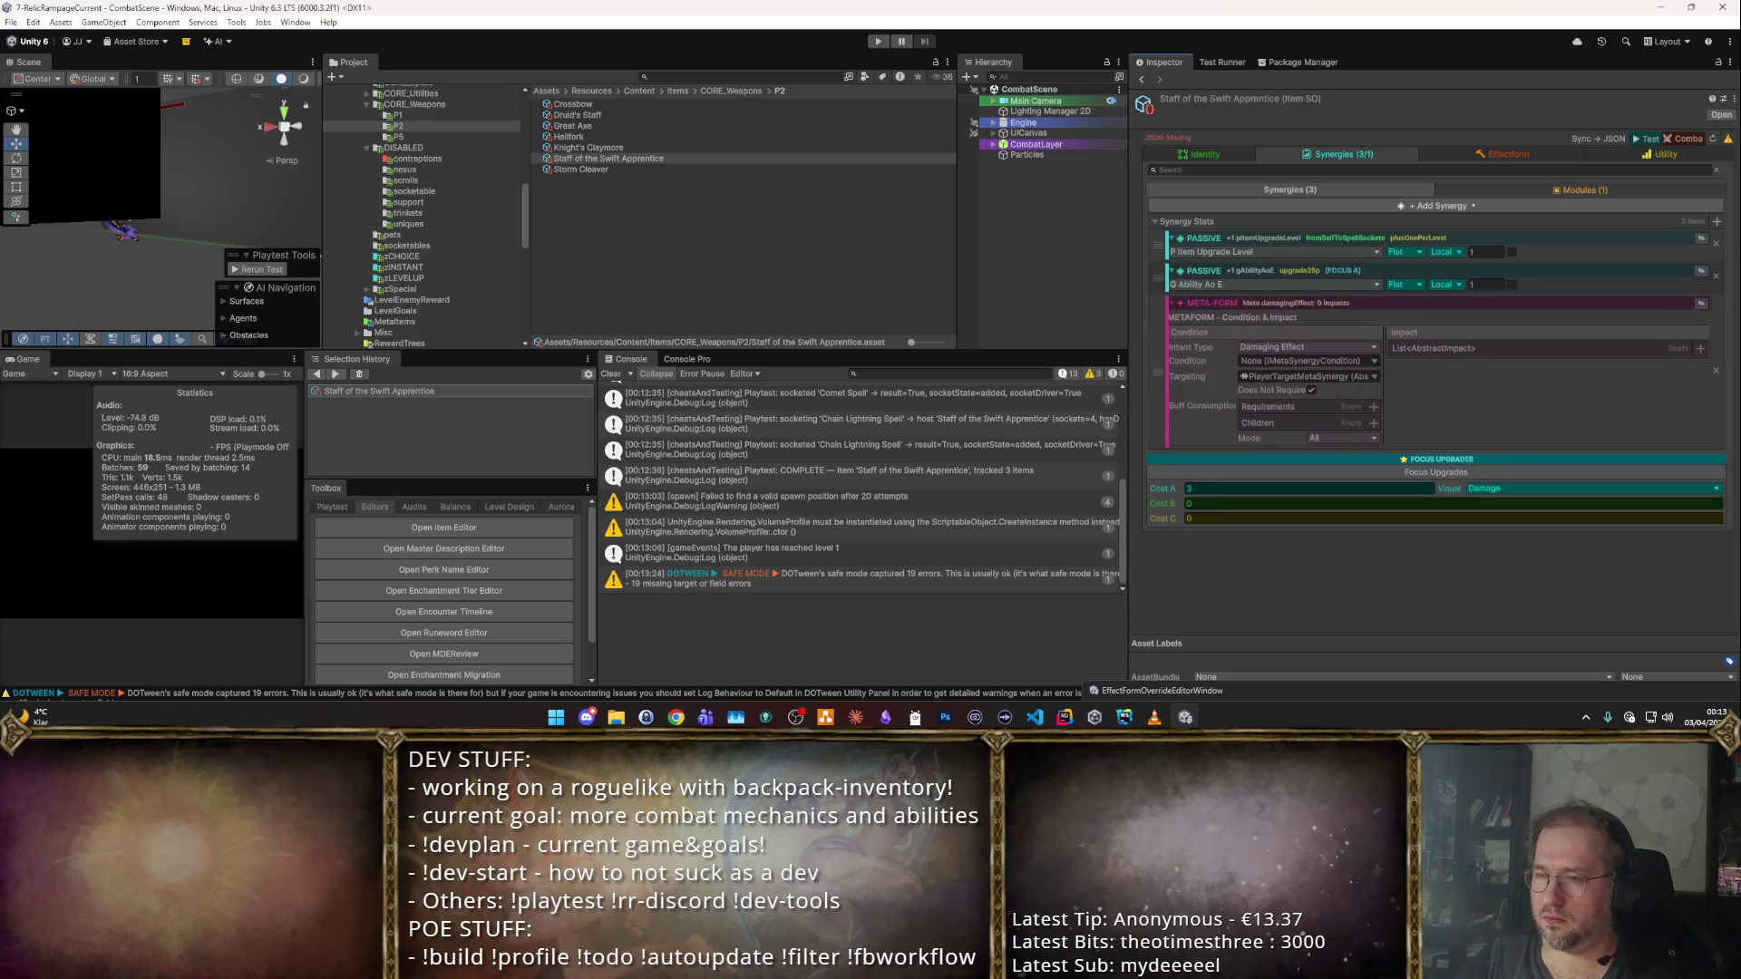
click(1371, 361)
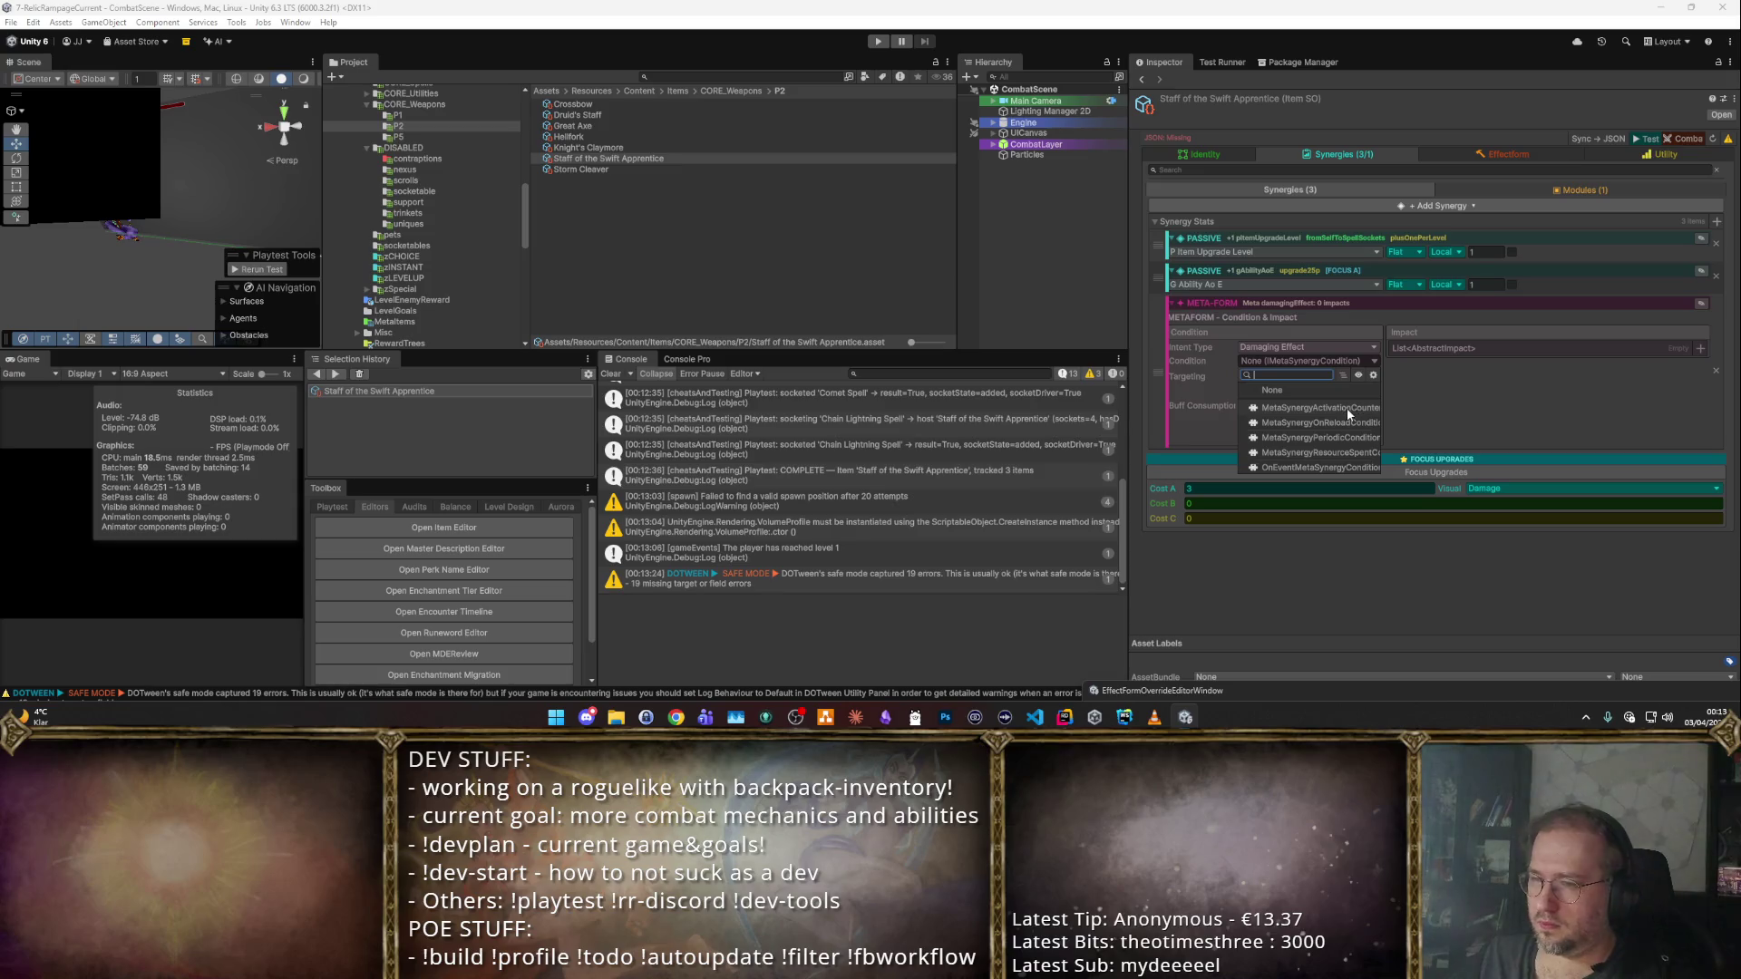
click(1358, 451)
Set the resource threshold to 12 and browse impact types without adding one.
click(1328, 375)
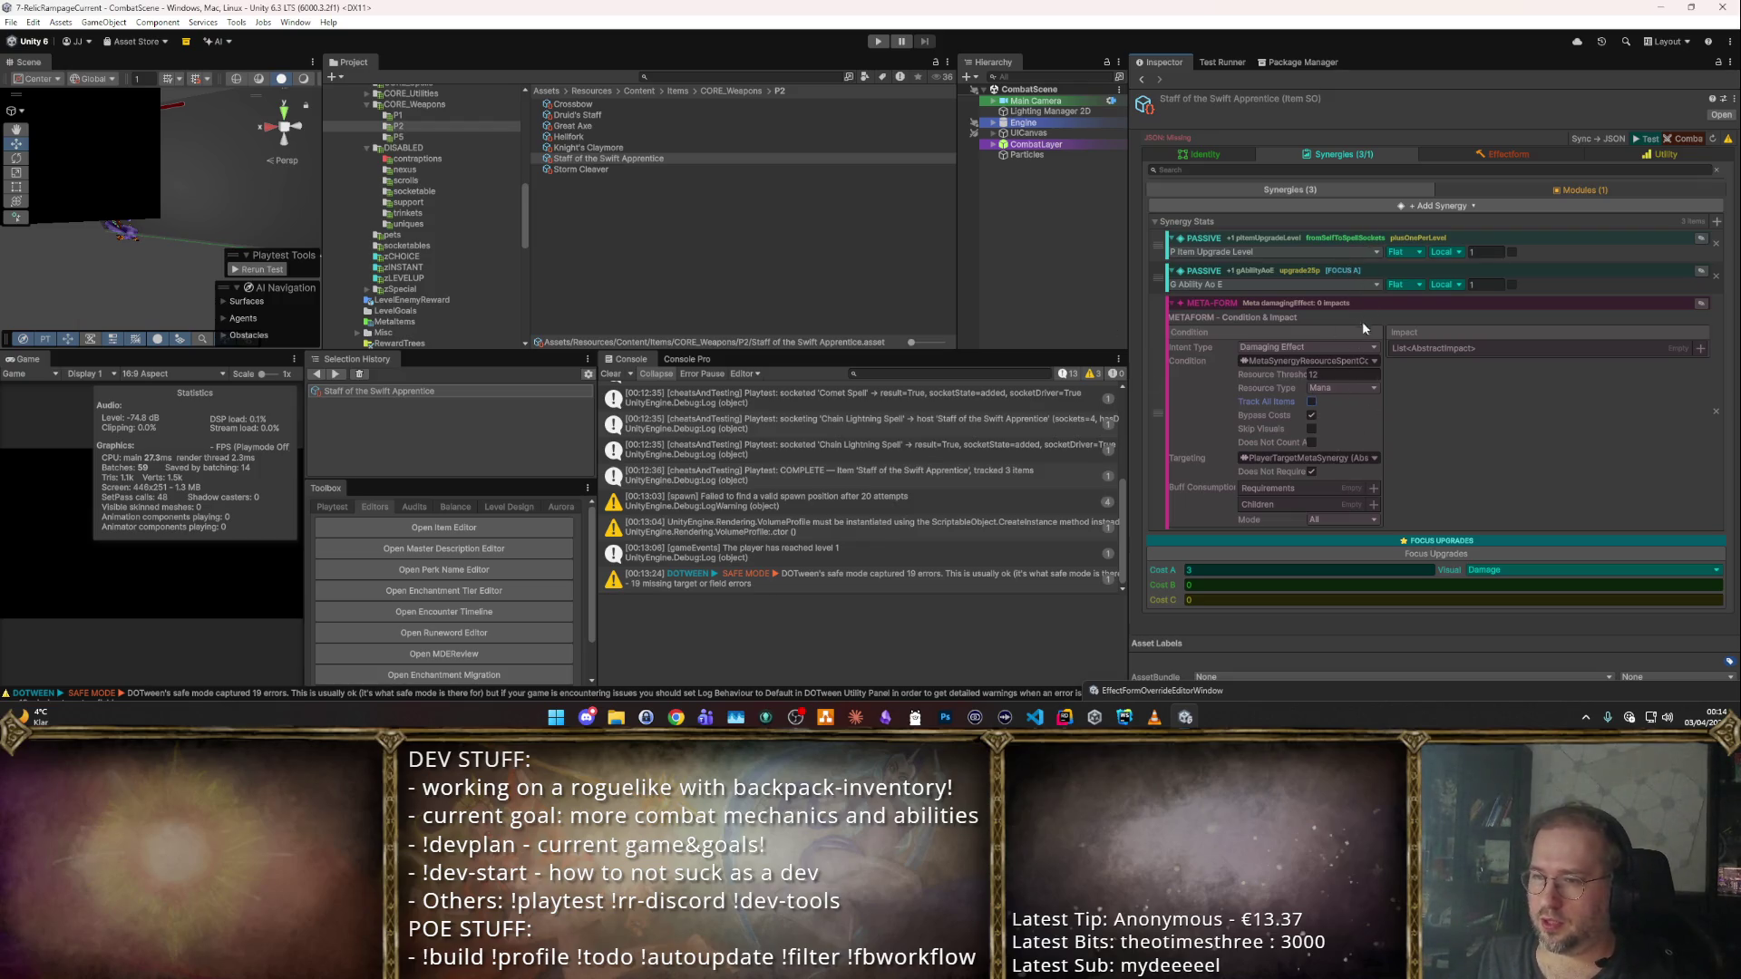
click(1336, 375)
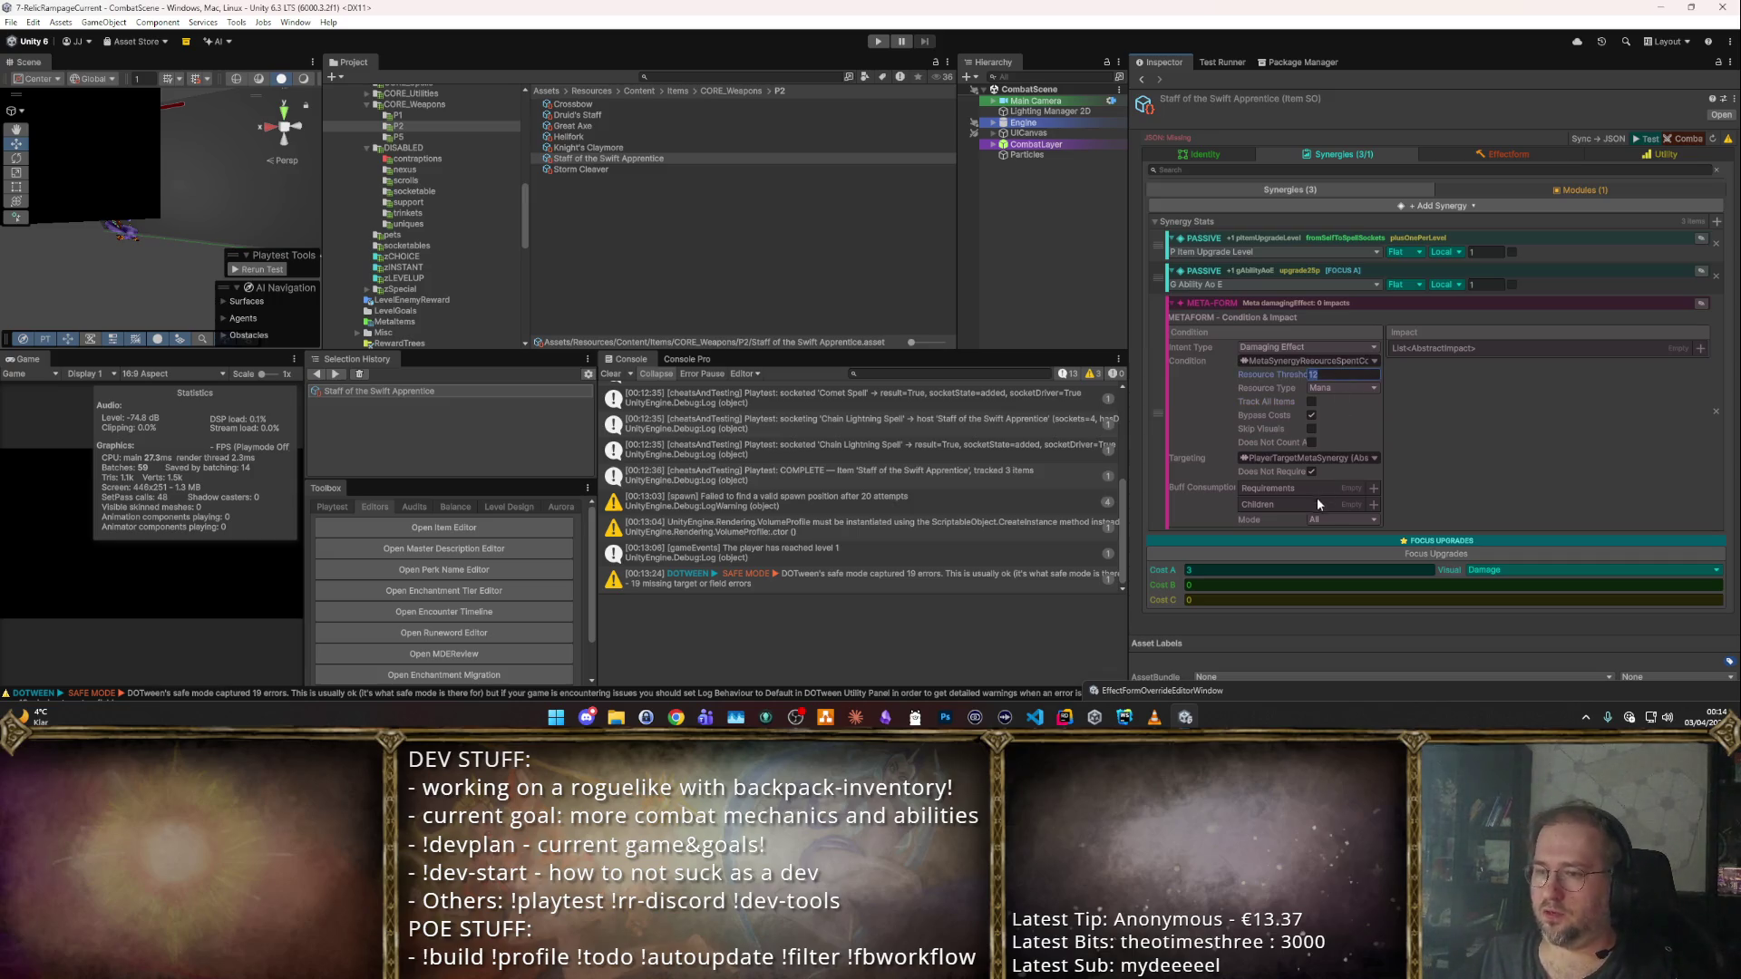
click(1700, 349)
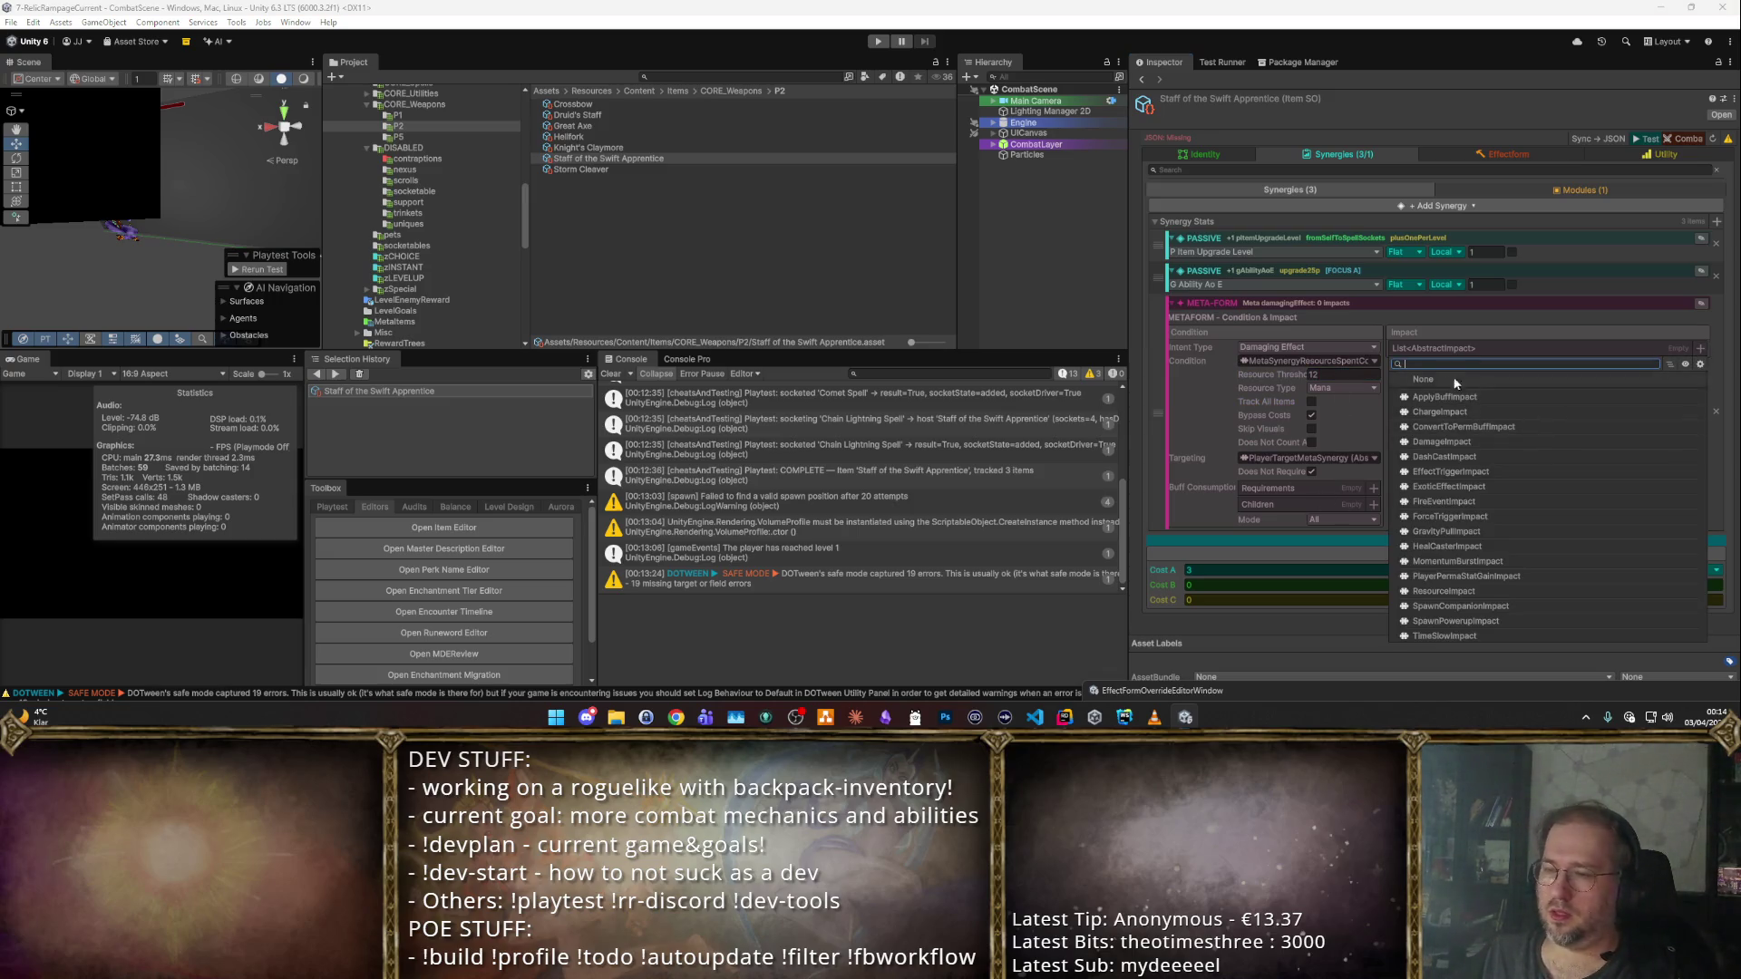
key(Down)
key(Down)
key(Down)
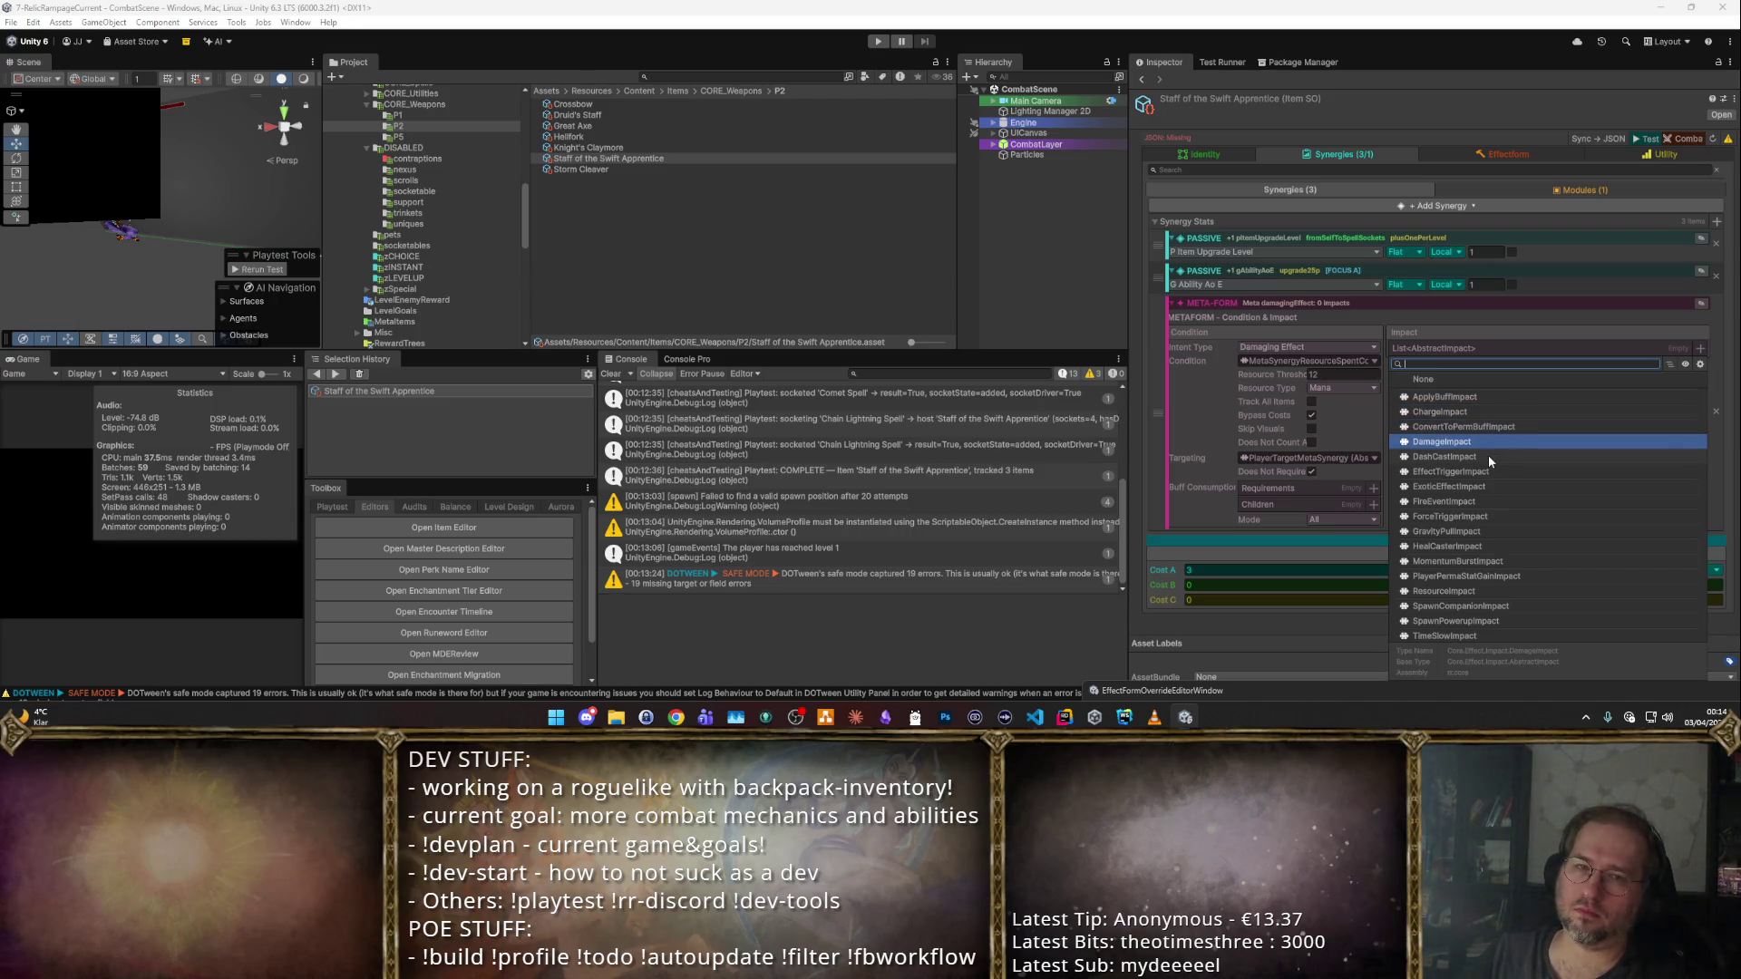
key(Return)
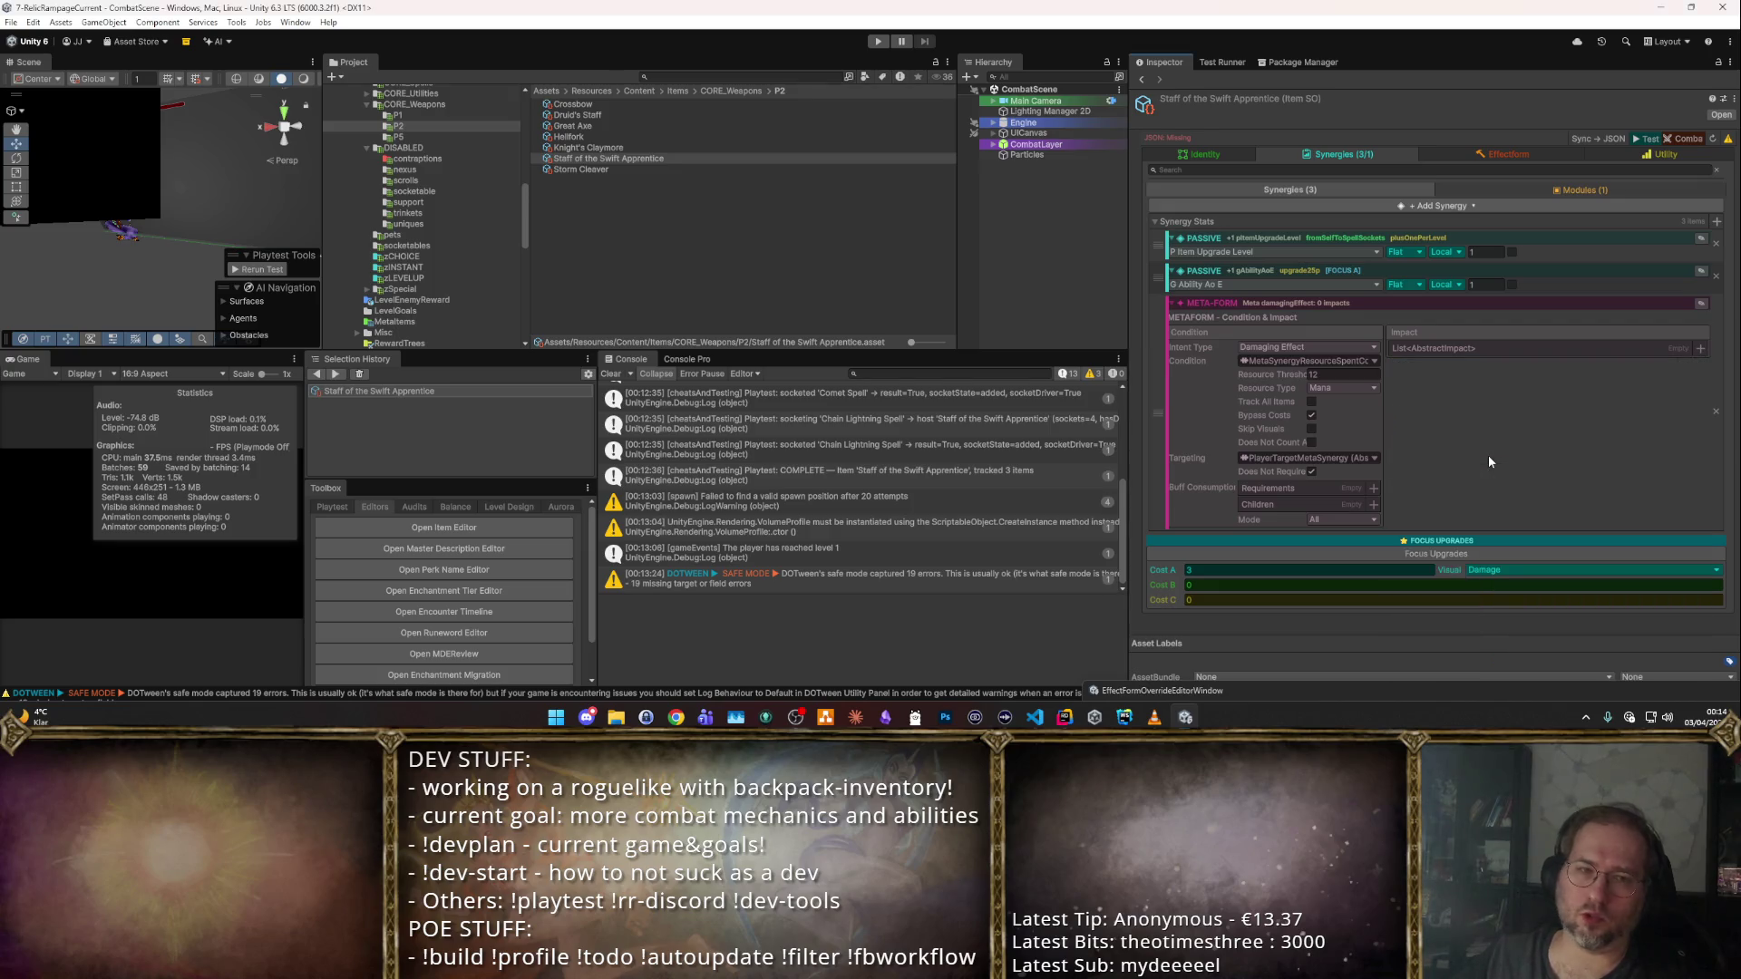
scroll(399, 190, up, 3)
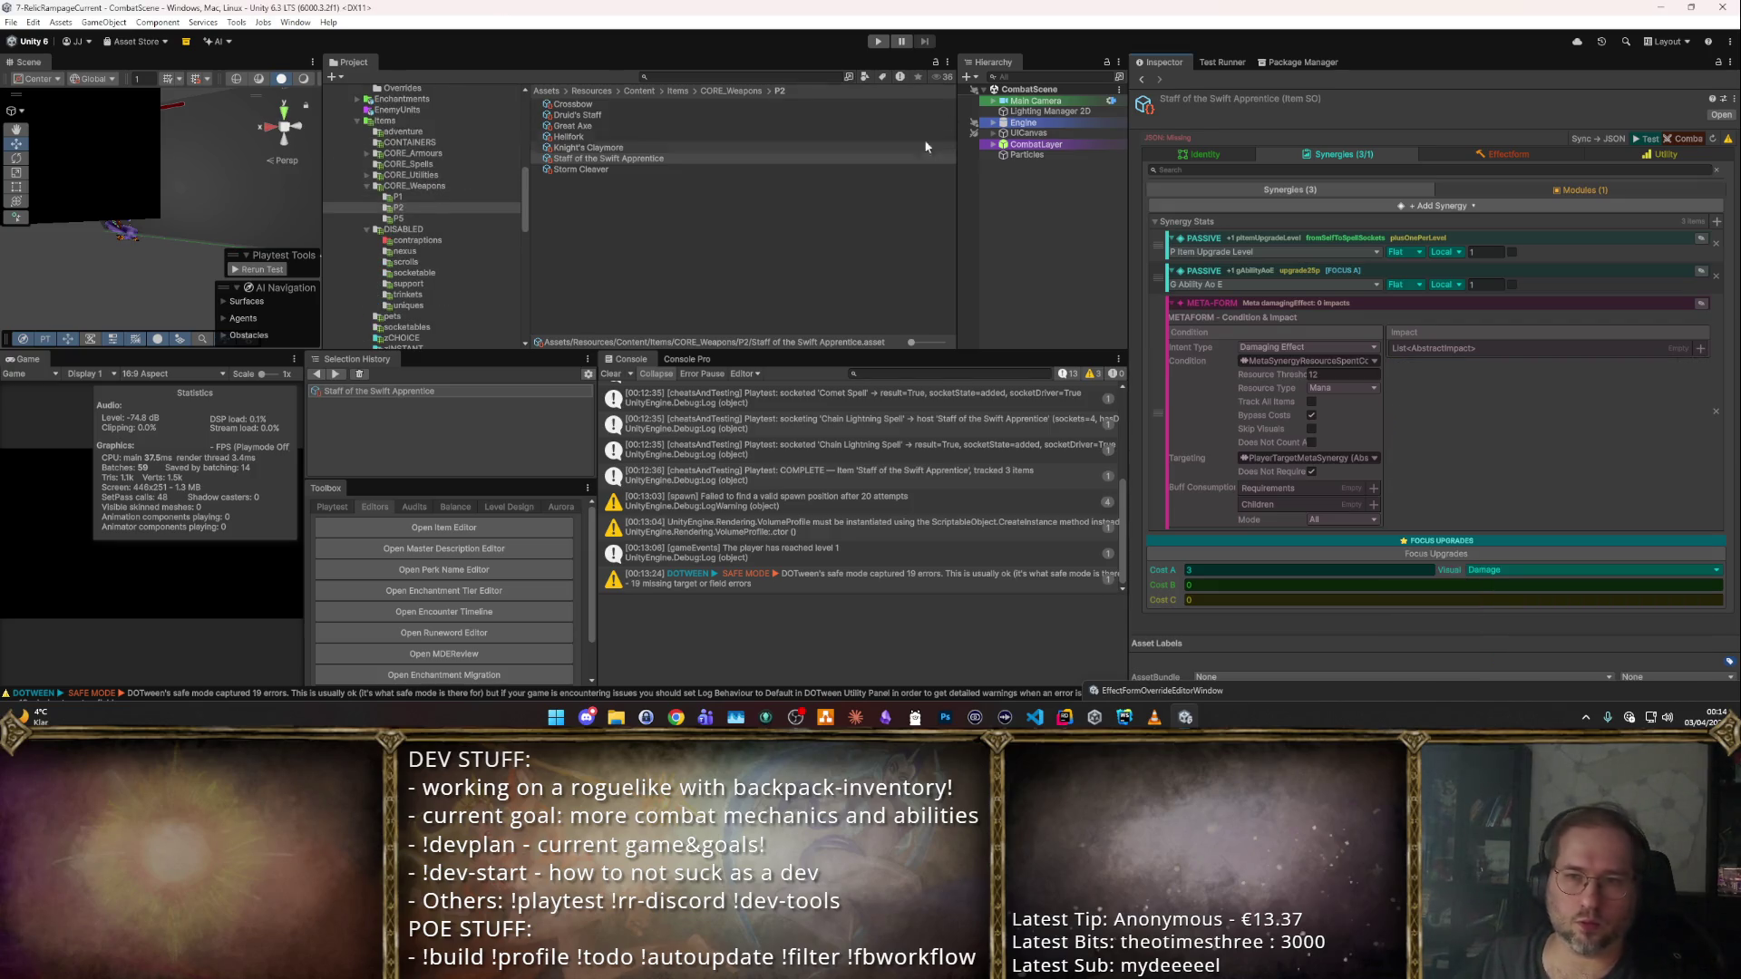
Inspect the Manasoaked Book's synergy modules for reference.
click(720, 77)
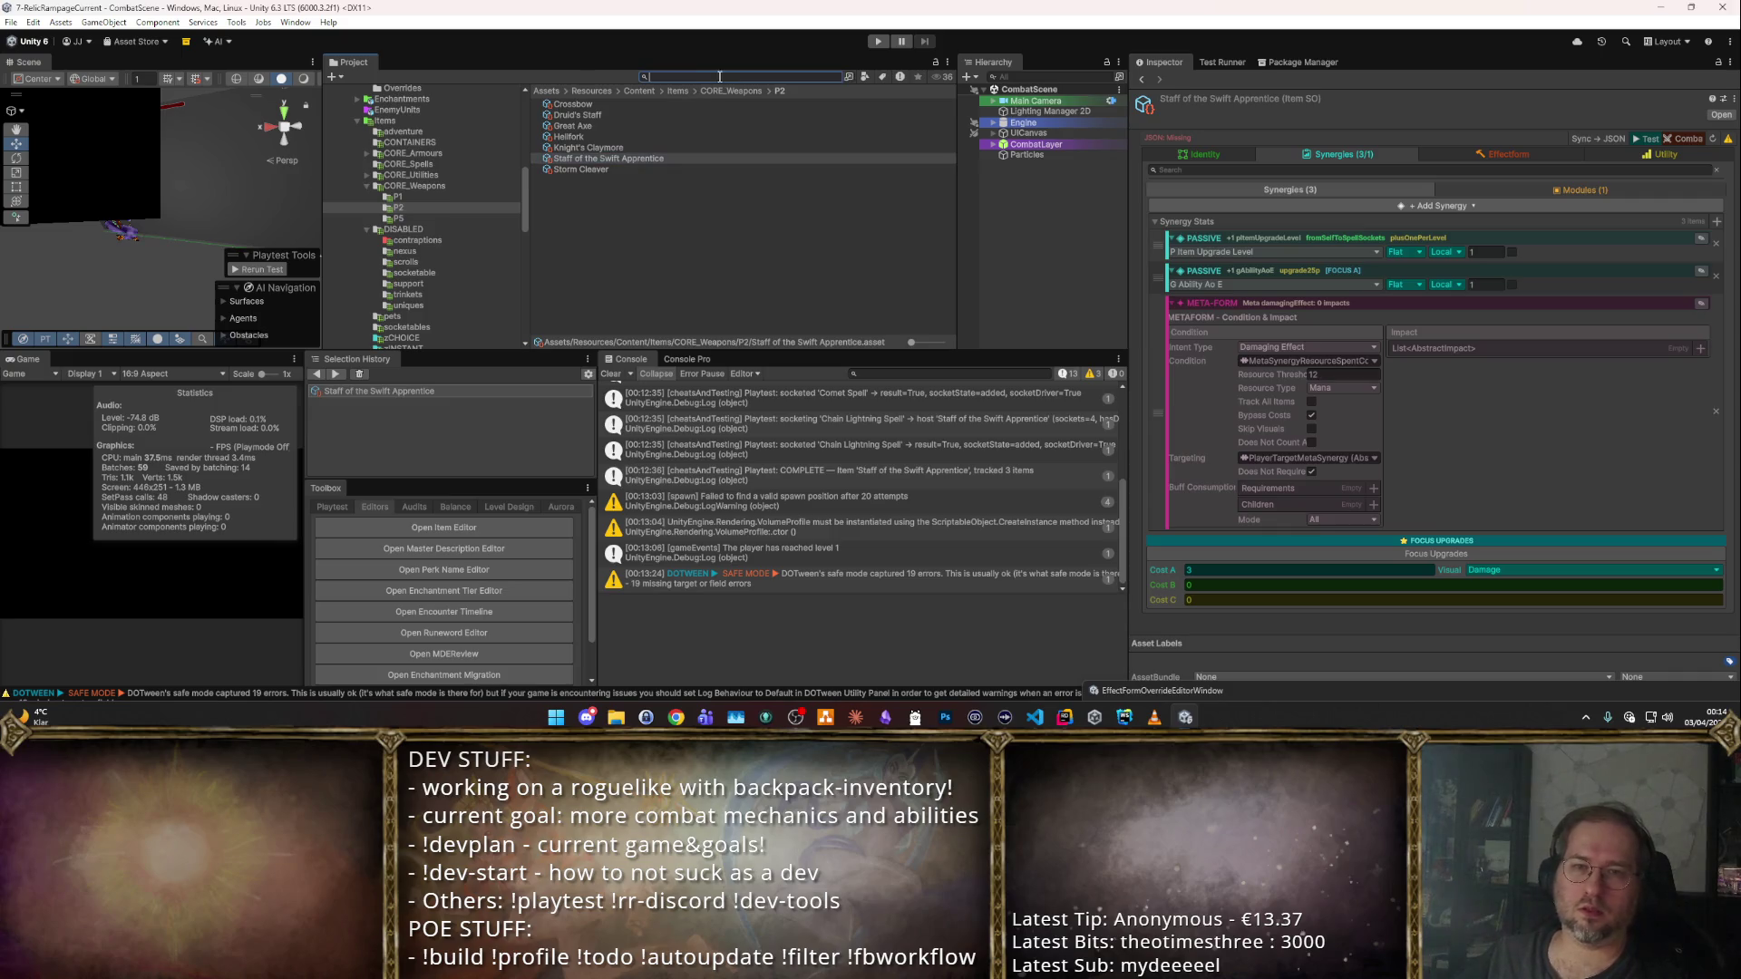
text(Manasoa)
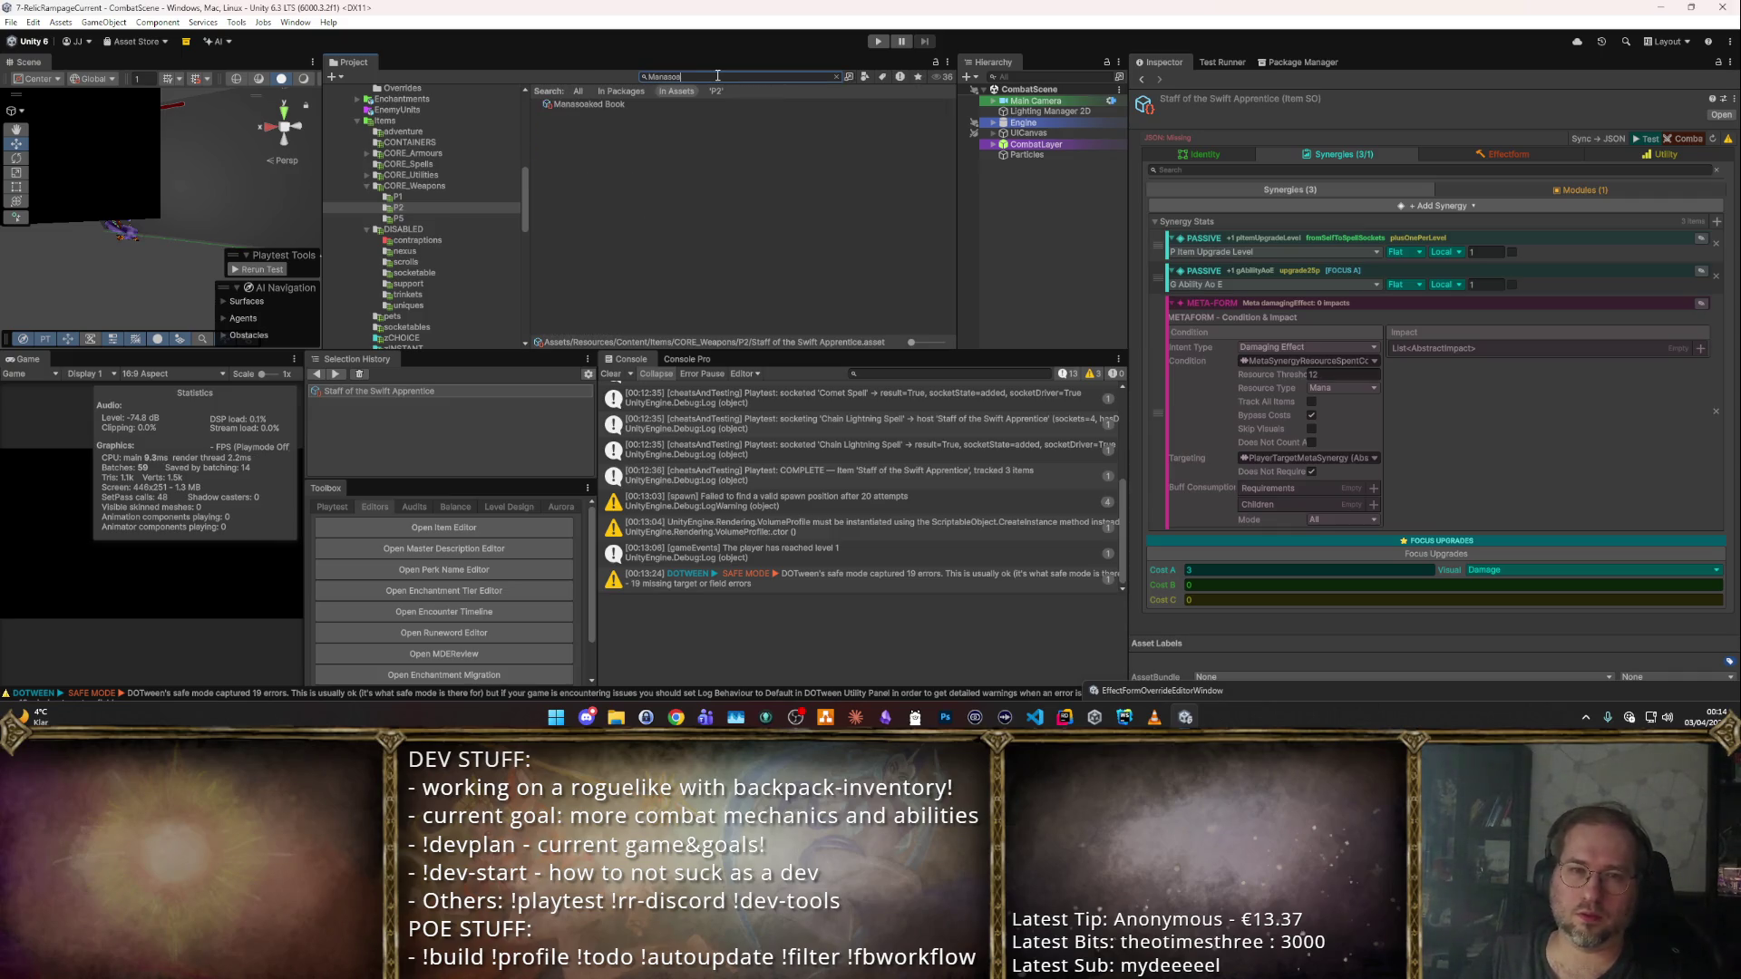
click(694, 105)
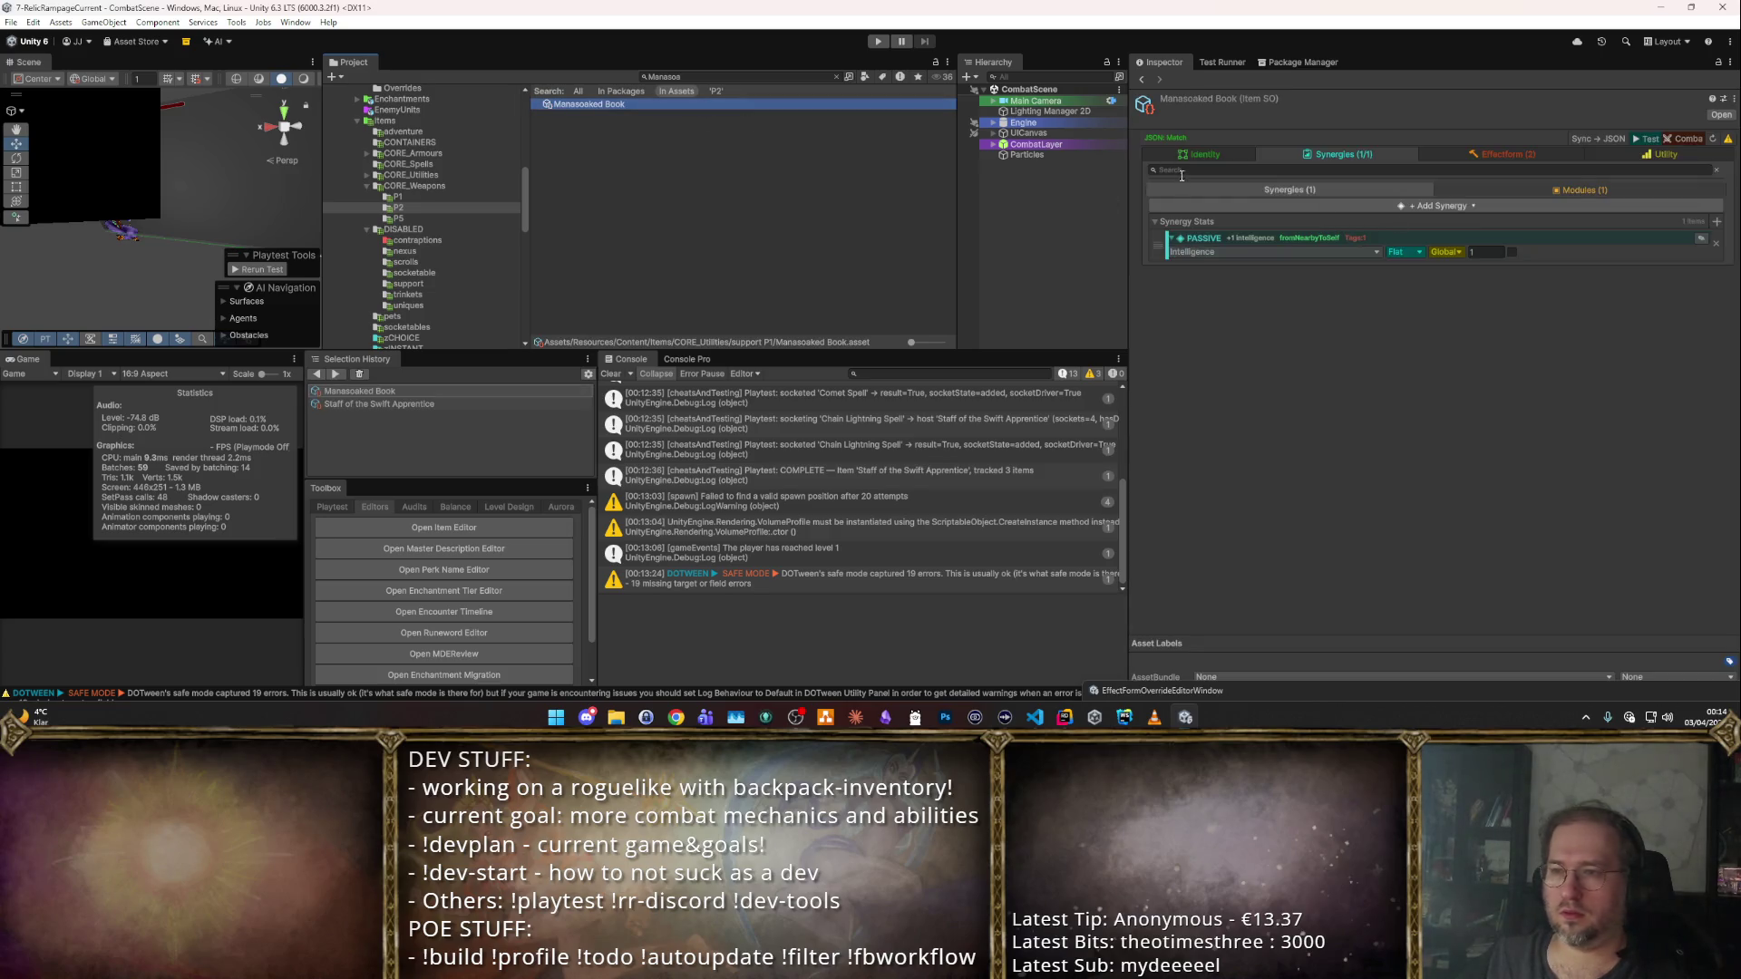
click(1543, 189)
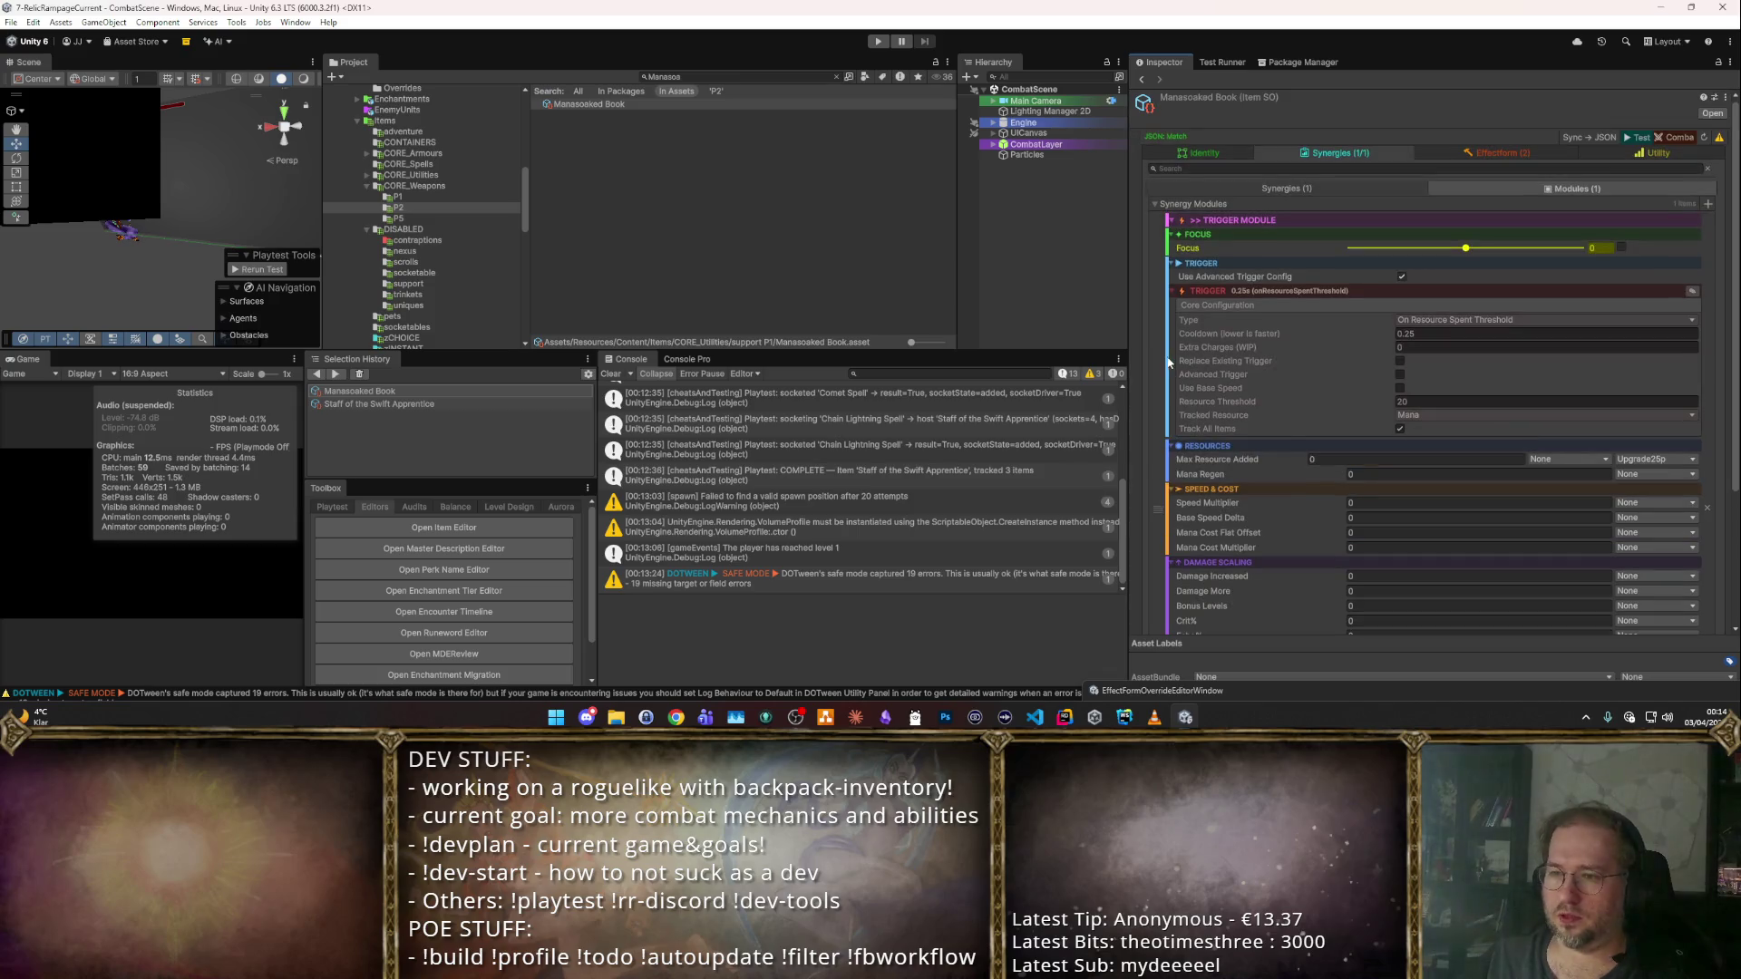
right_click(1169, 362)
key(Escape)
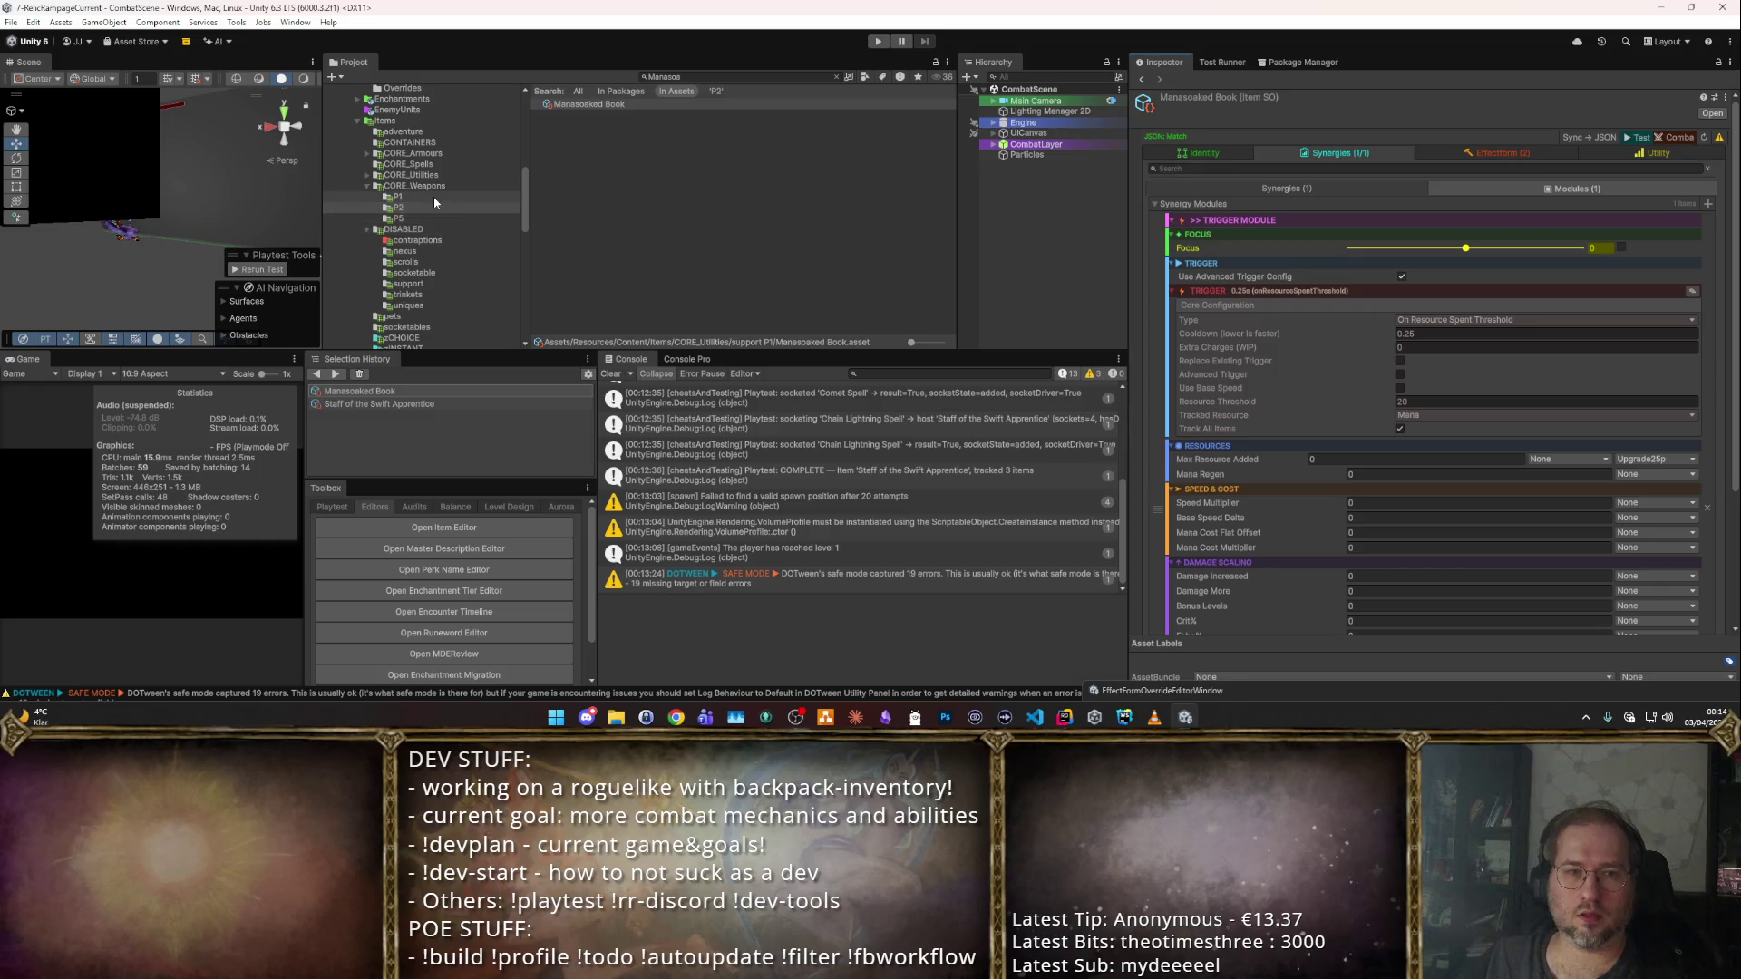
key(Escape)
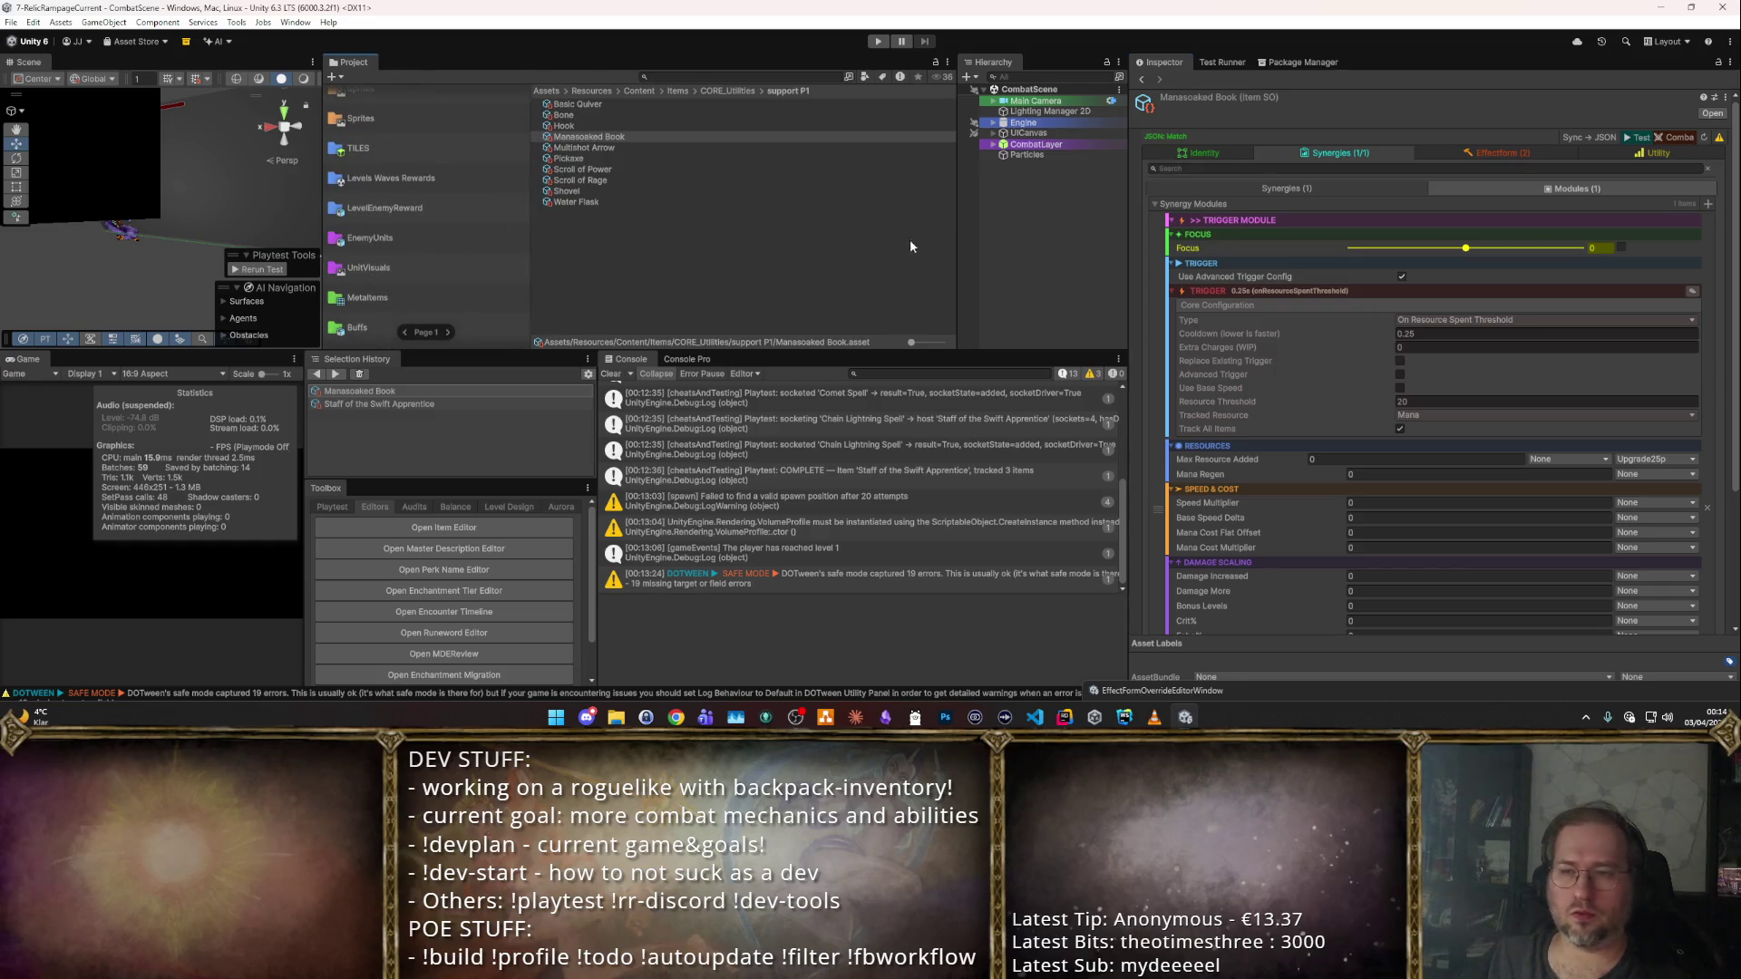
Add an EffectTriggerImpact to the staff's meta-form synergy.
click(380, 403)
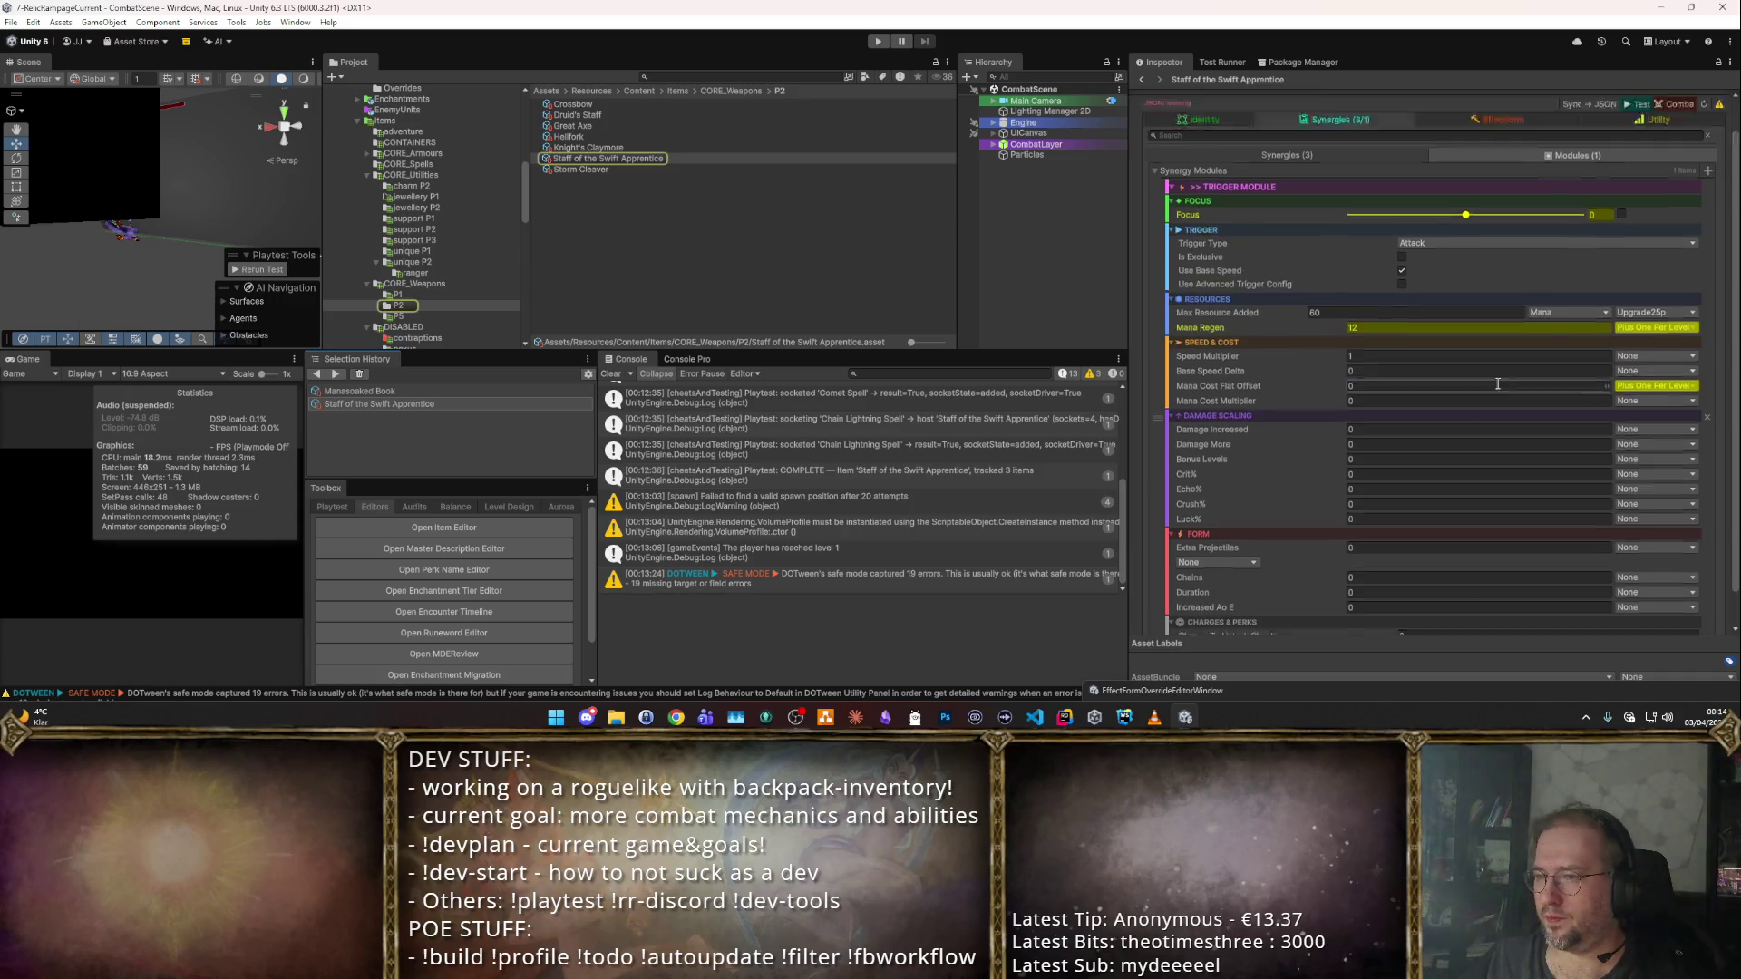
click(1401, 189)
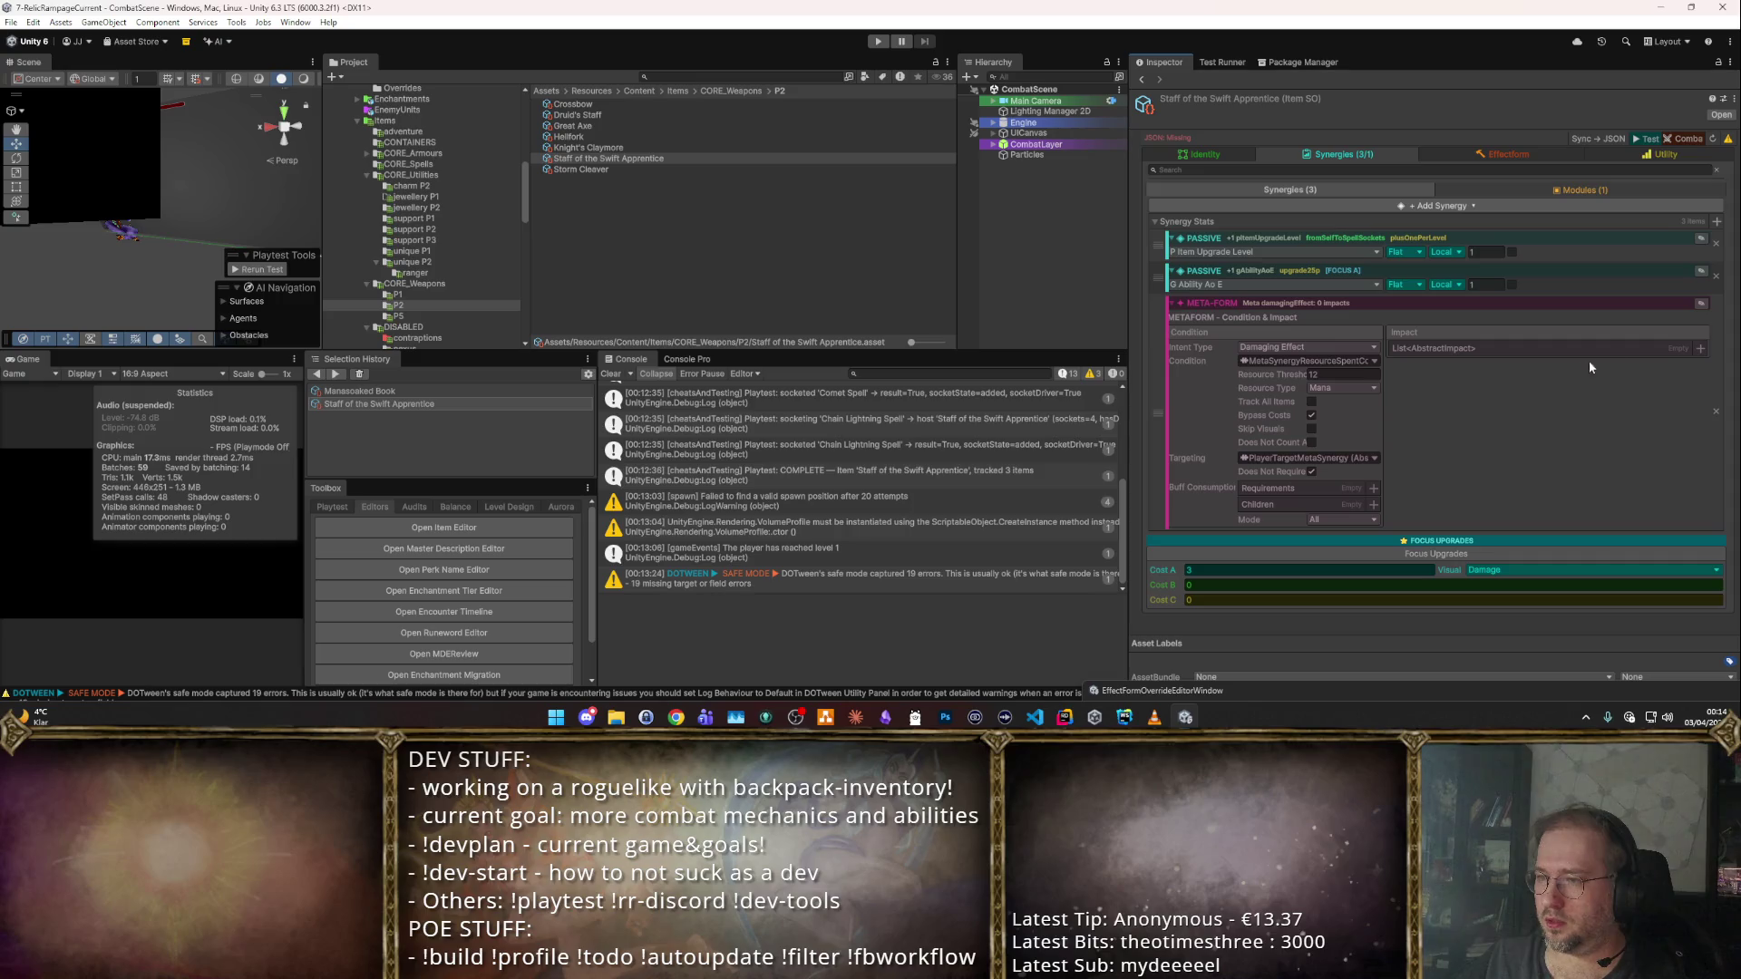
click(1693, 348)
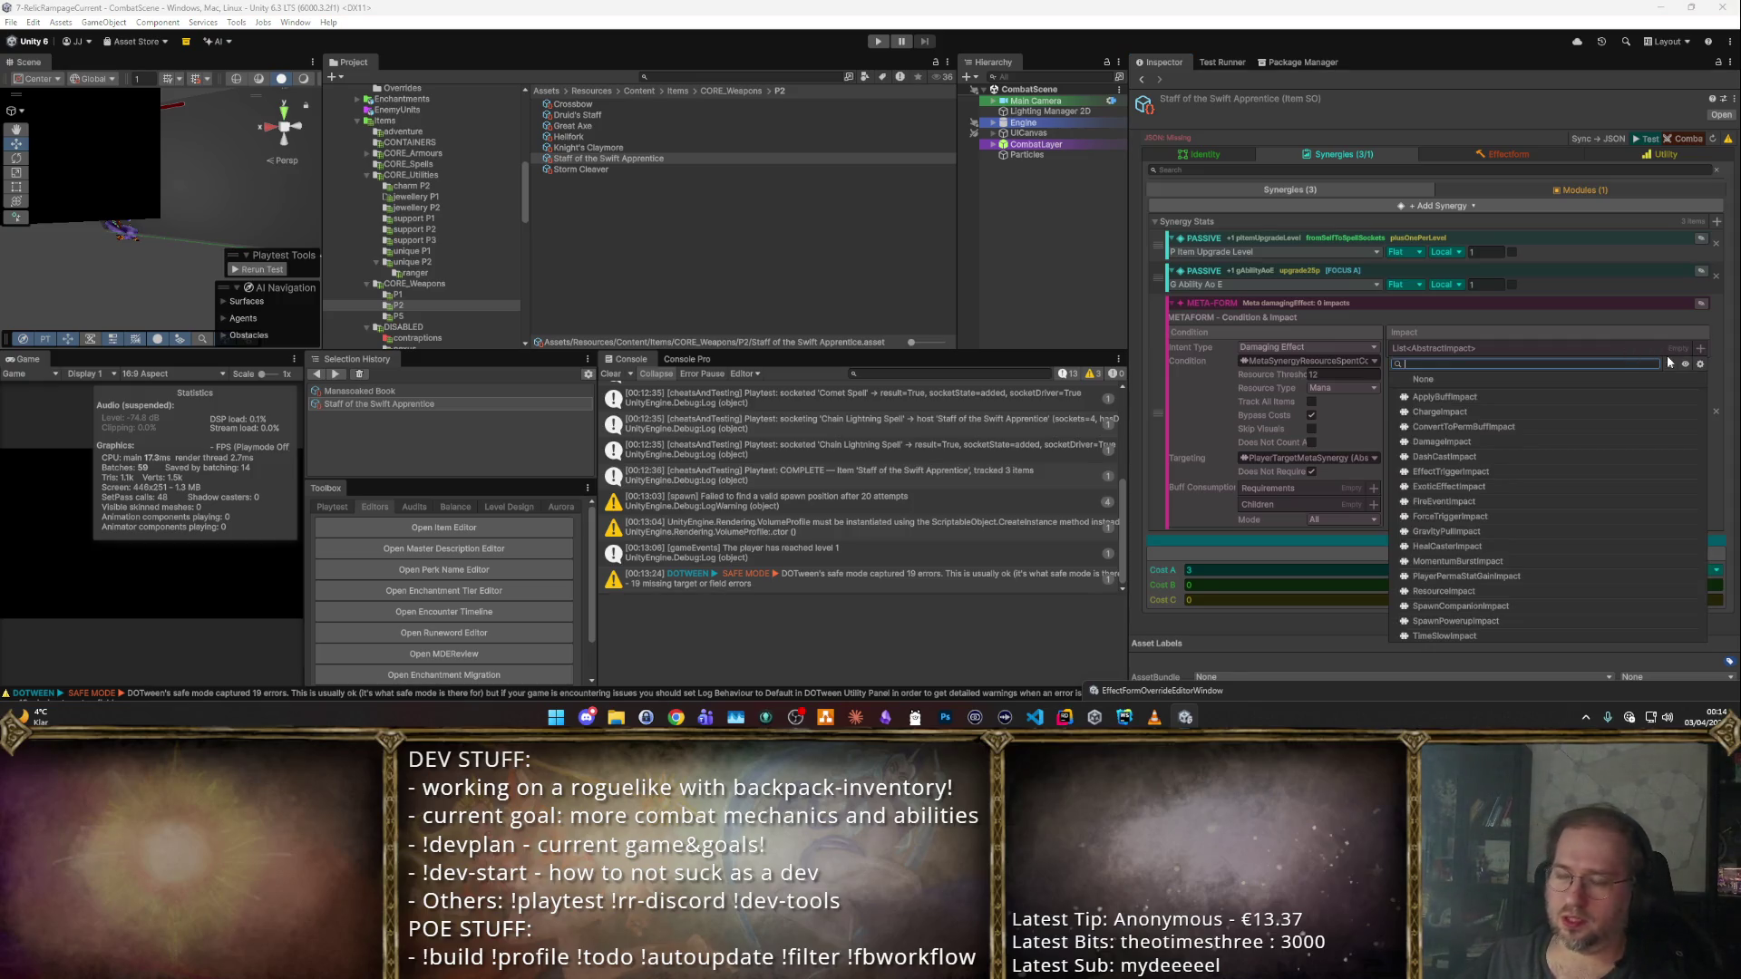
key(Down)
key(Down)
key(Down)
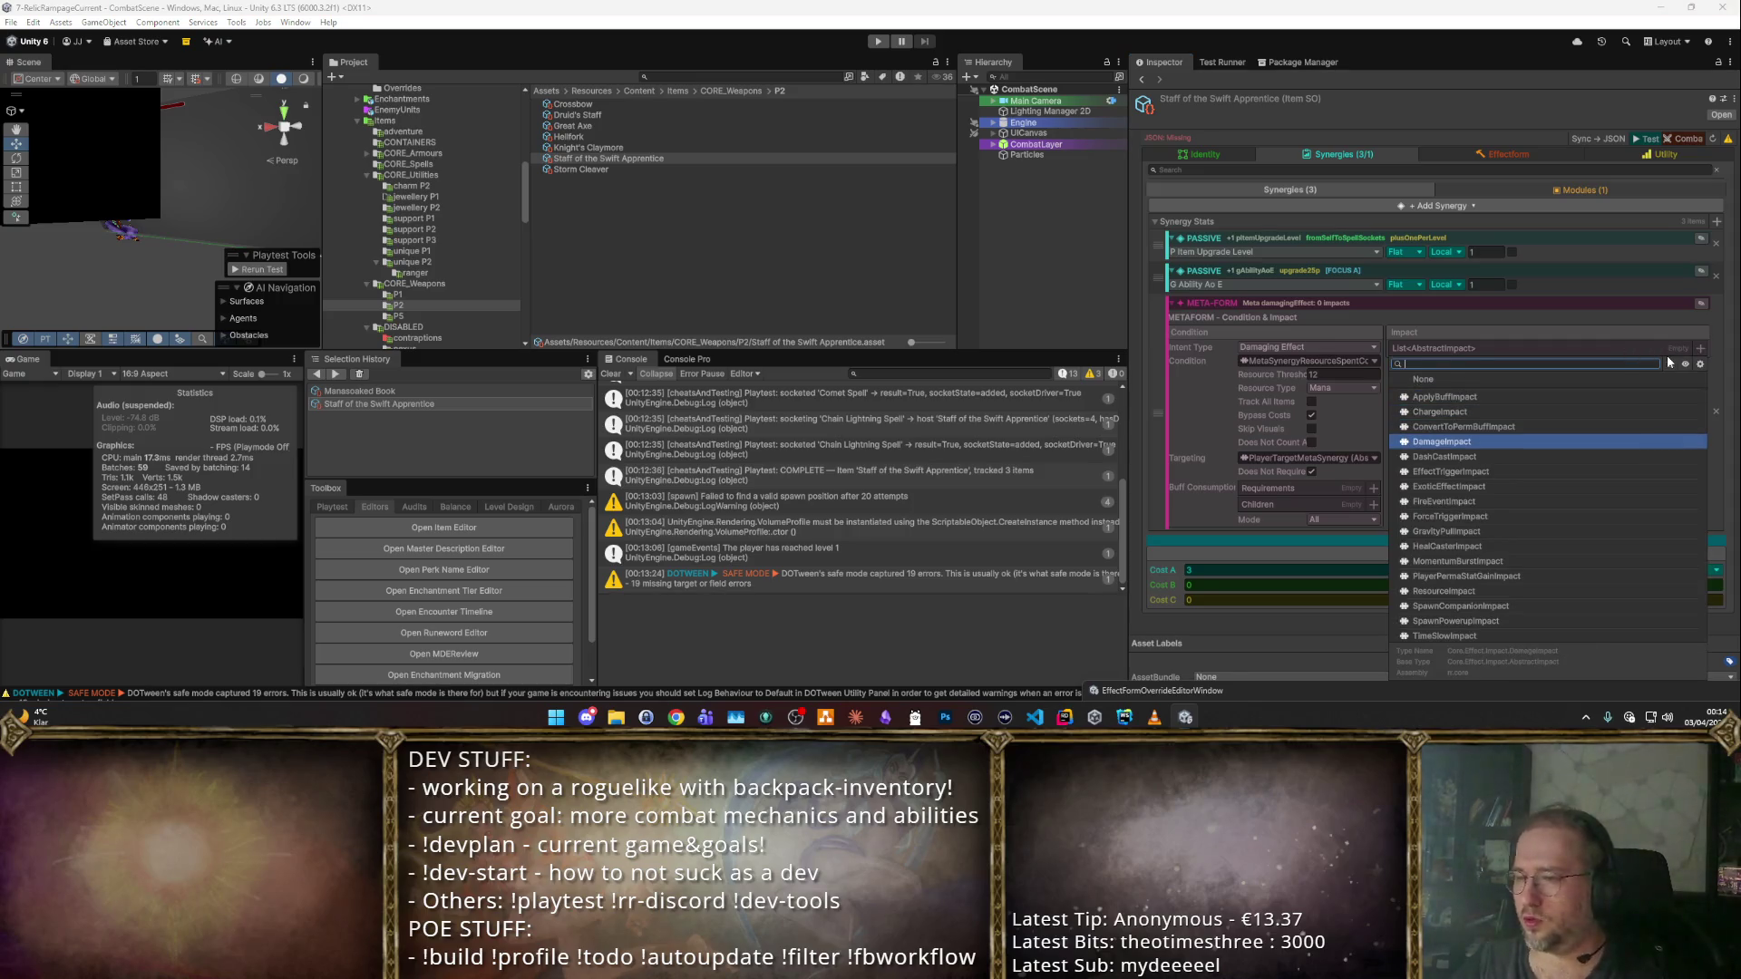
text(imp)
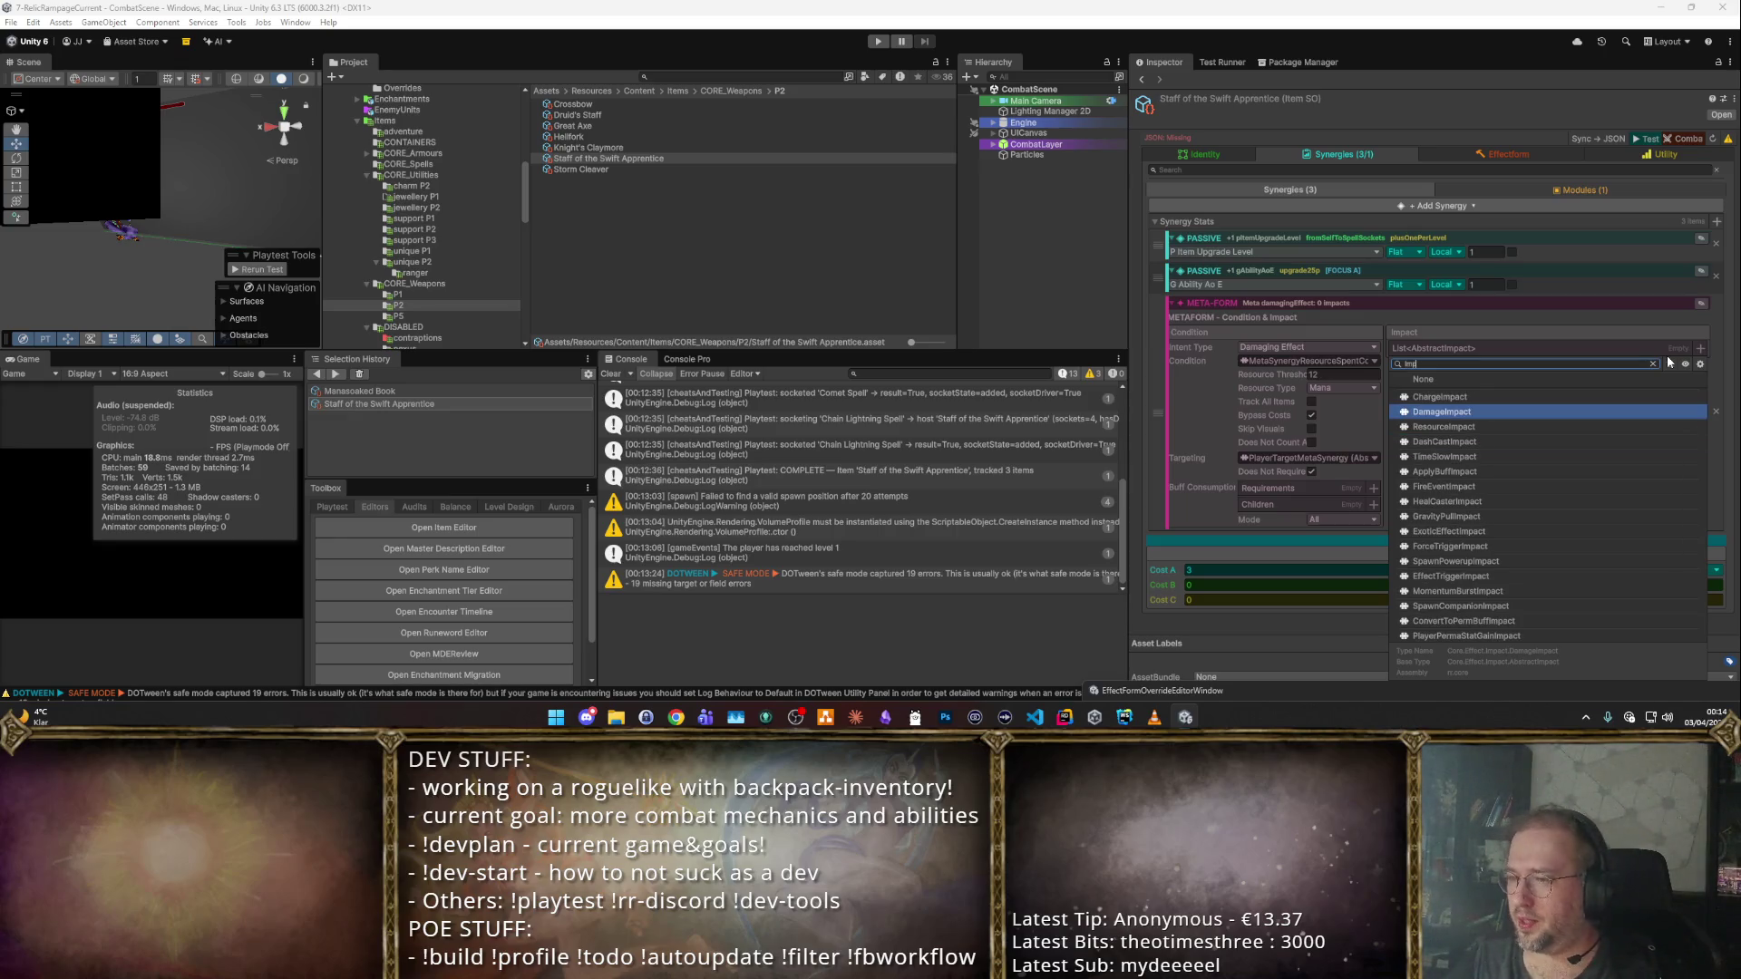
key(BackSpace)
key(BackSpace)
text(Effec)
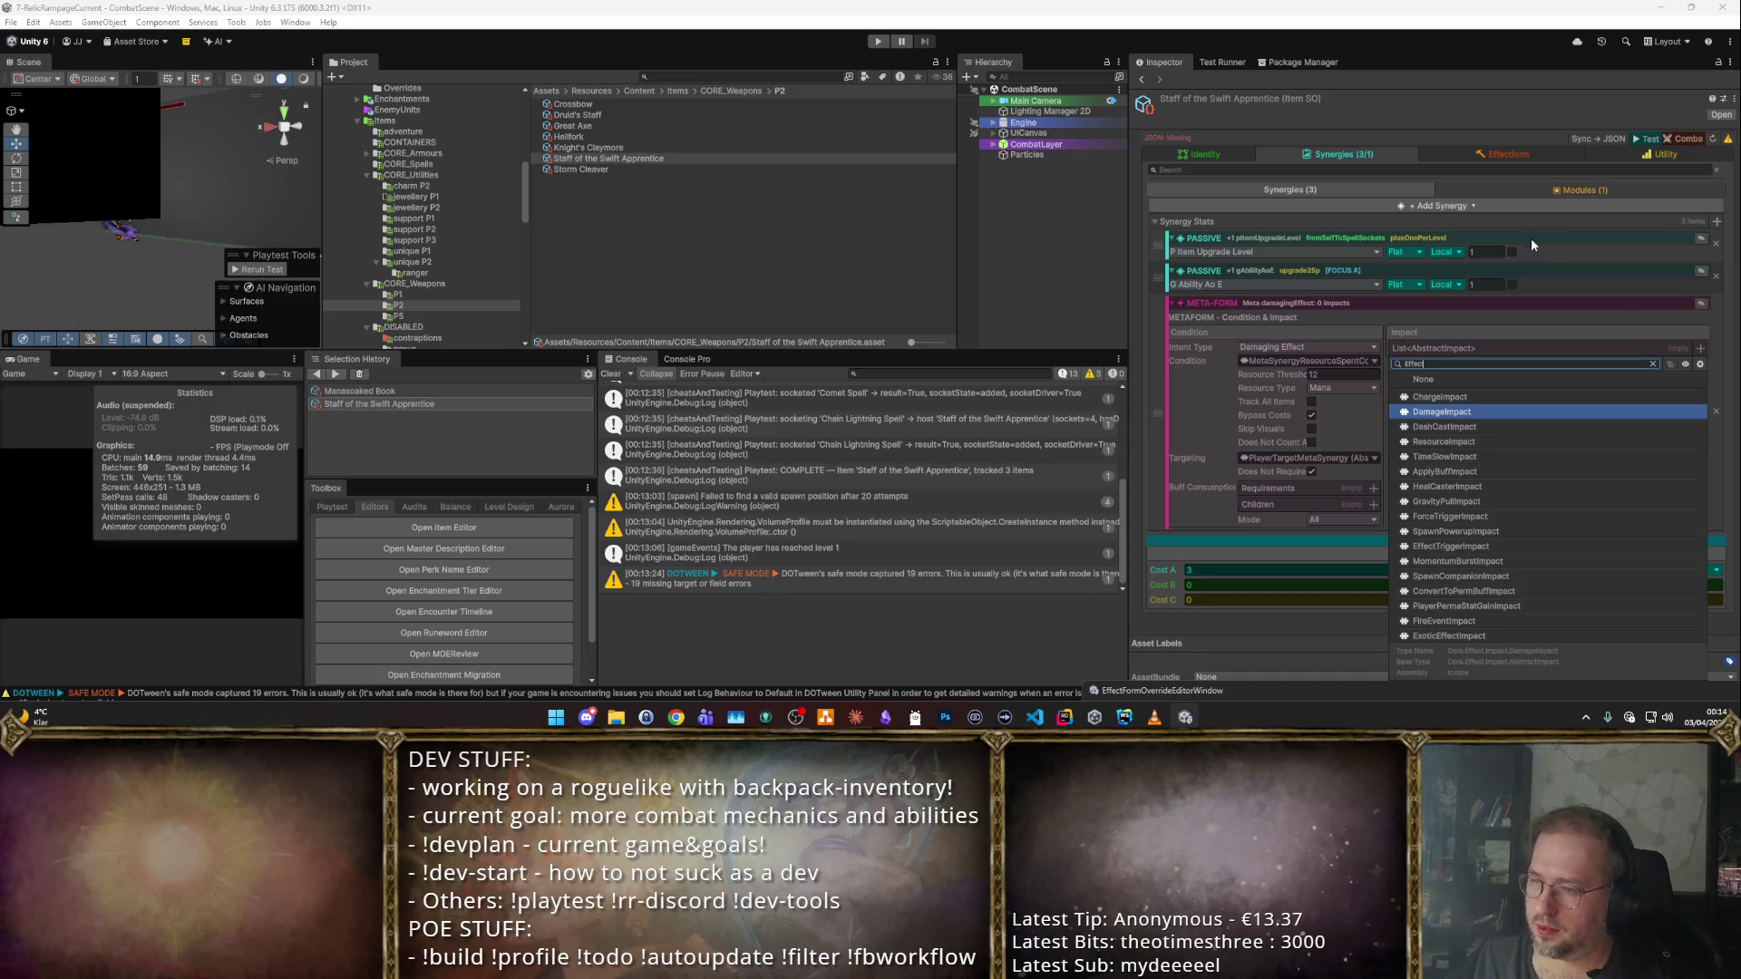
click(1506, 545)
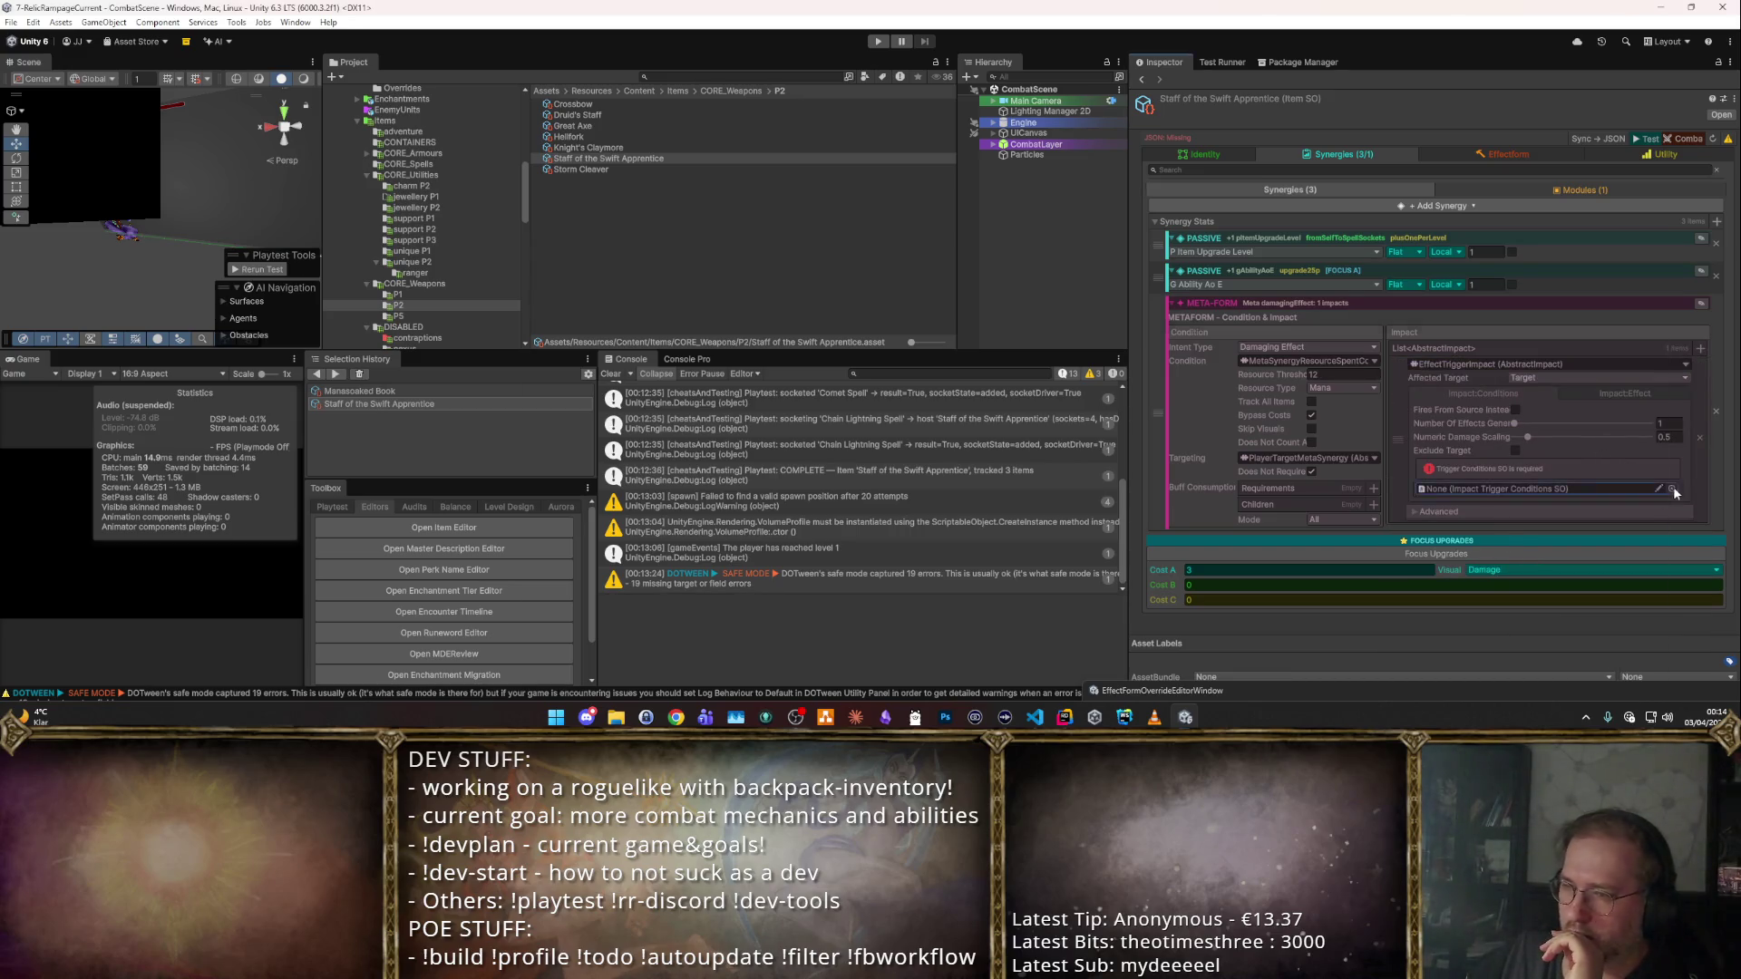
Use NonWeaponBuffApplicationConfig trigger conditions and MagicMissile_triggeredEffect, then playtest.
click(1672, 489)
click(612, 375)
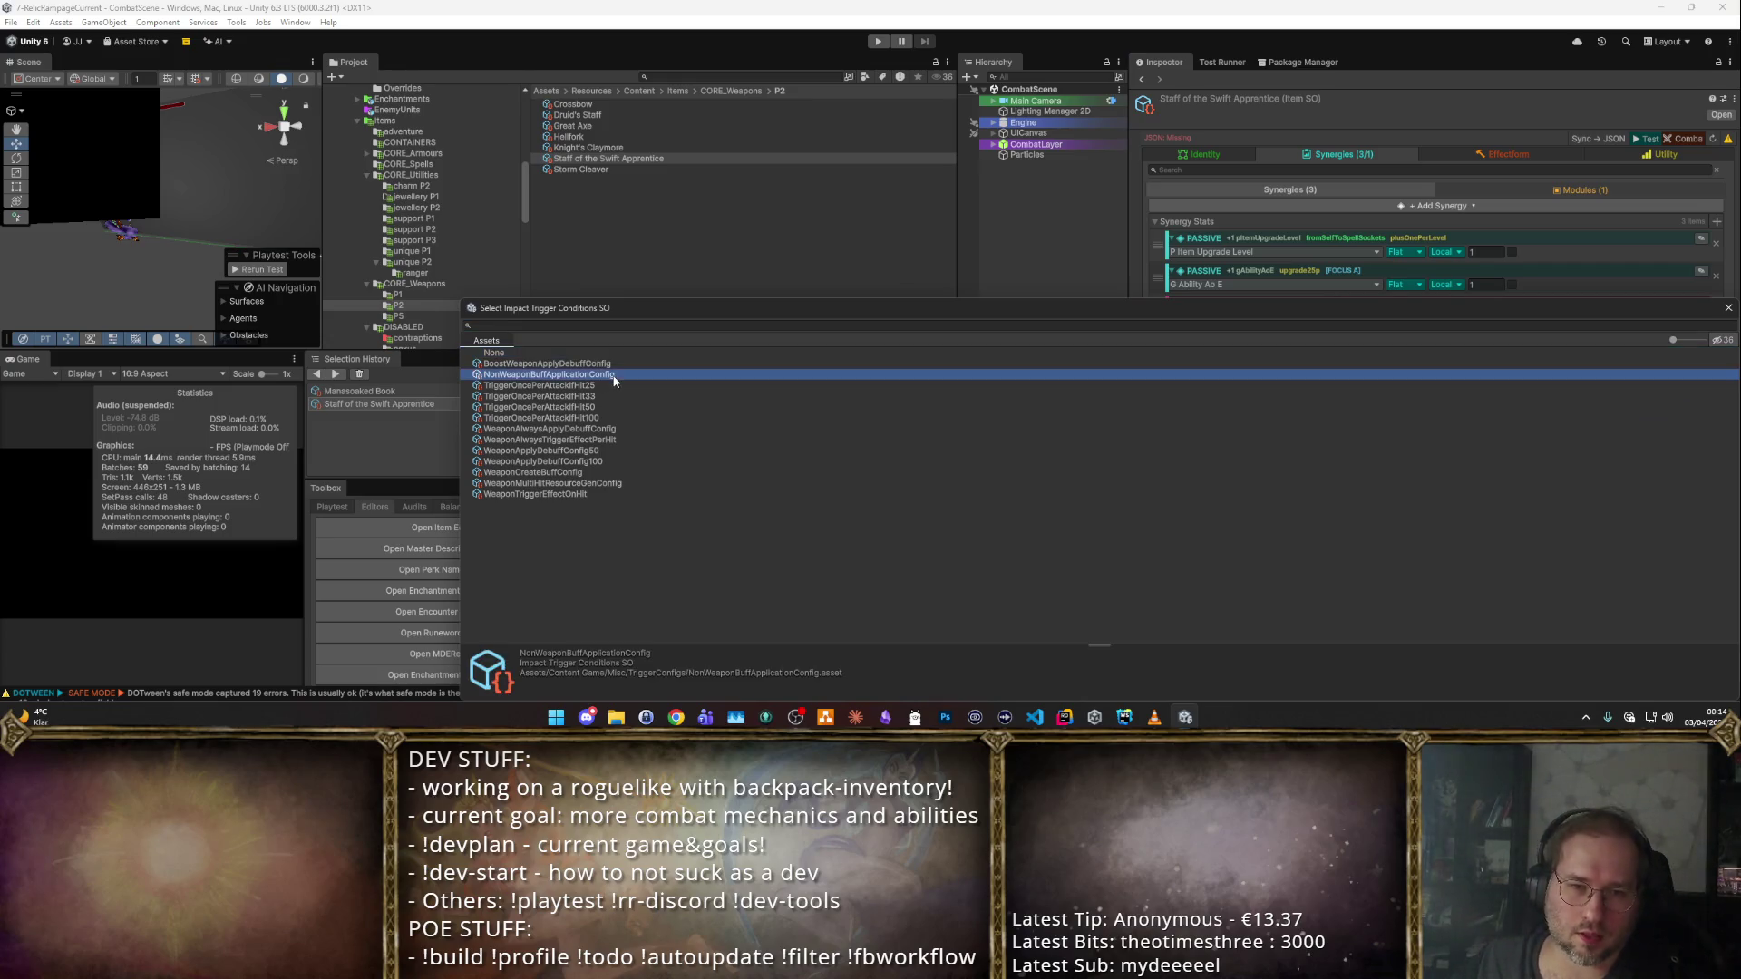
double_click(693, 376)
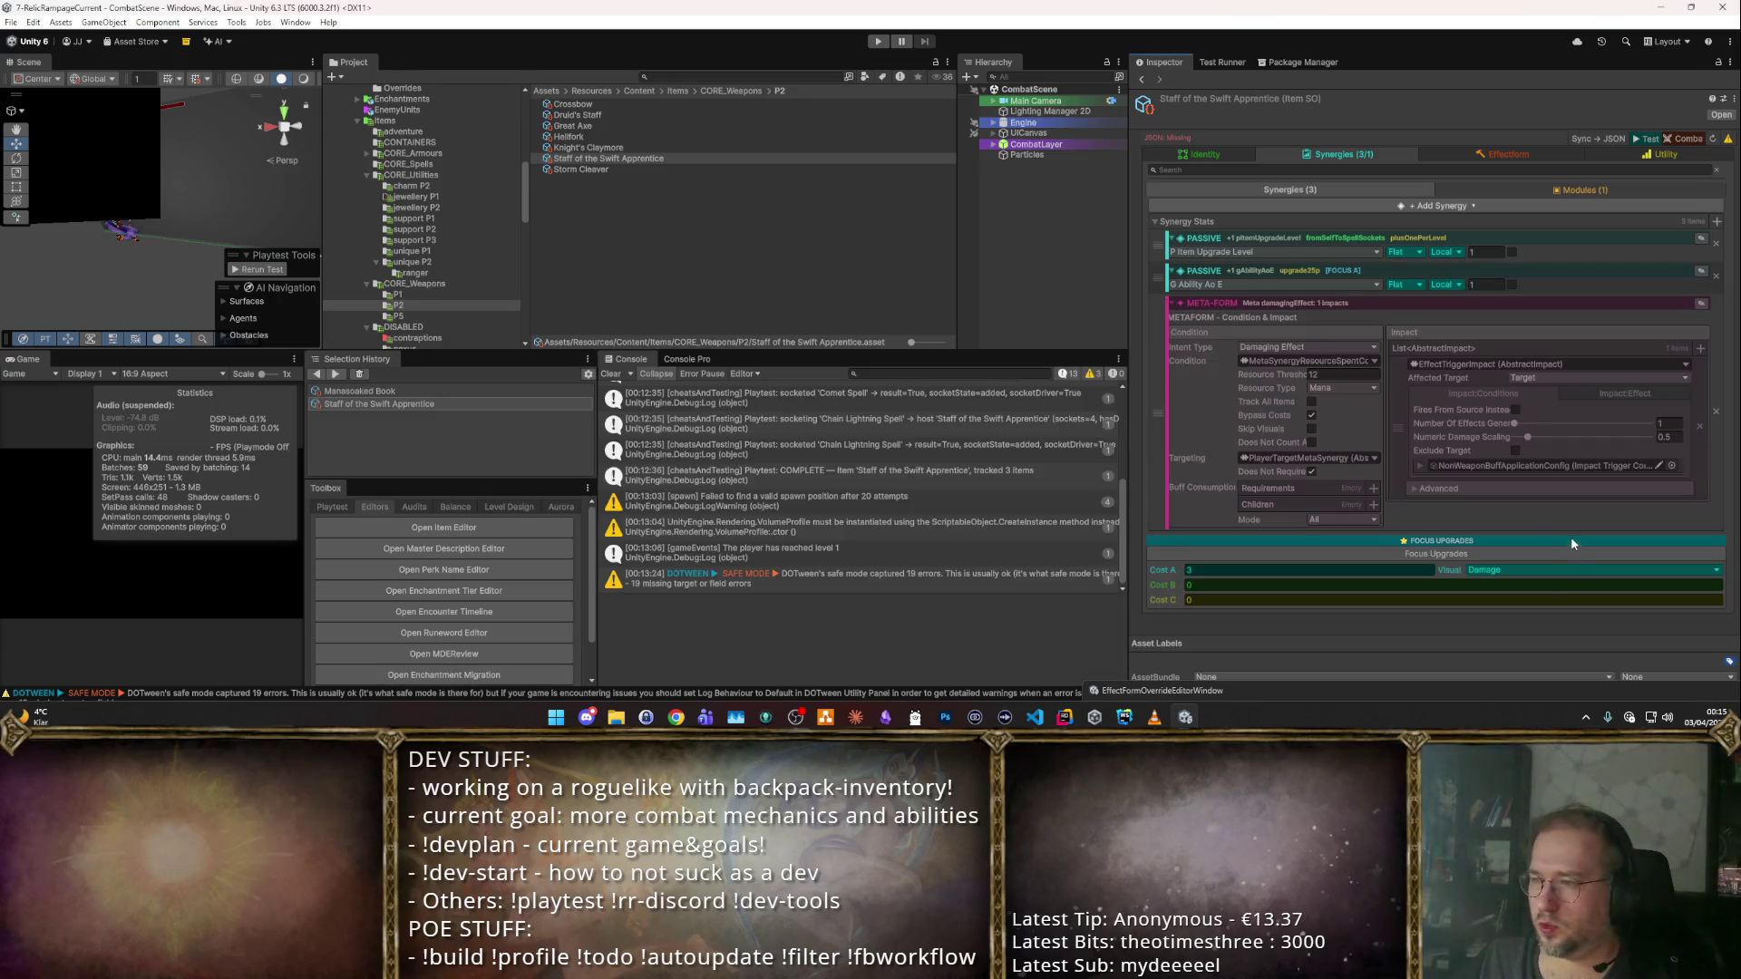
click(1641, 395)
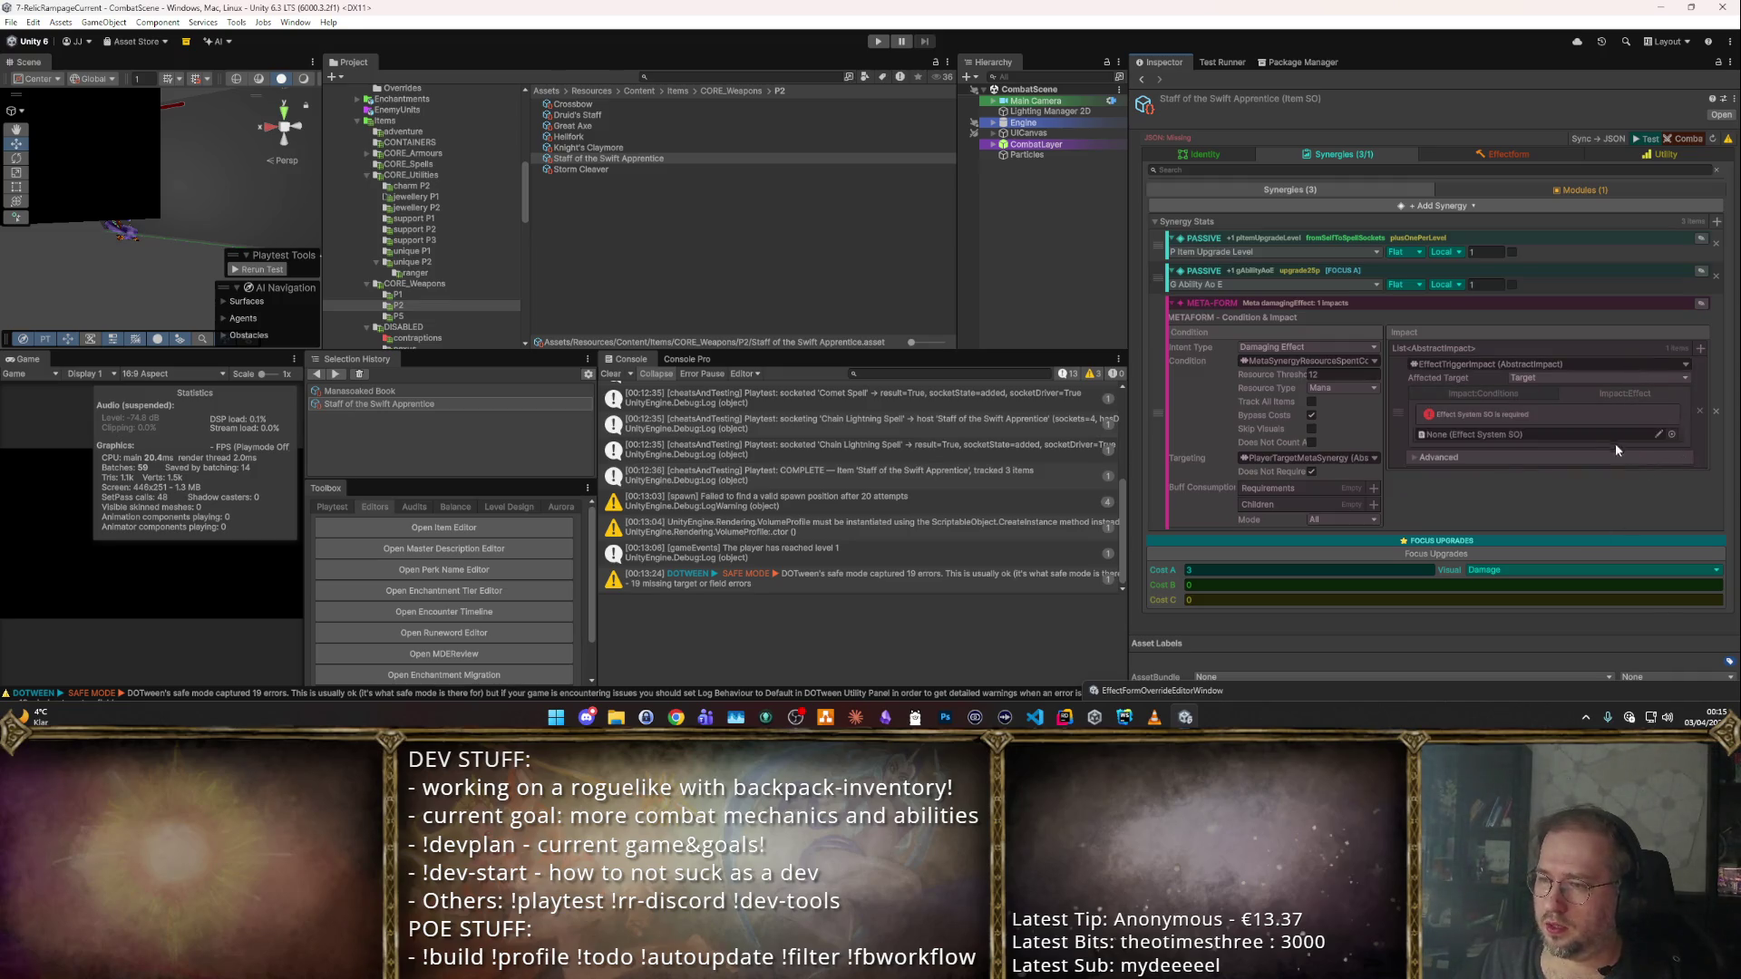
click(1582, 433)
text(magi)
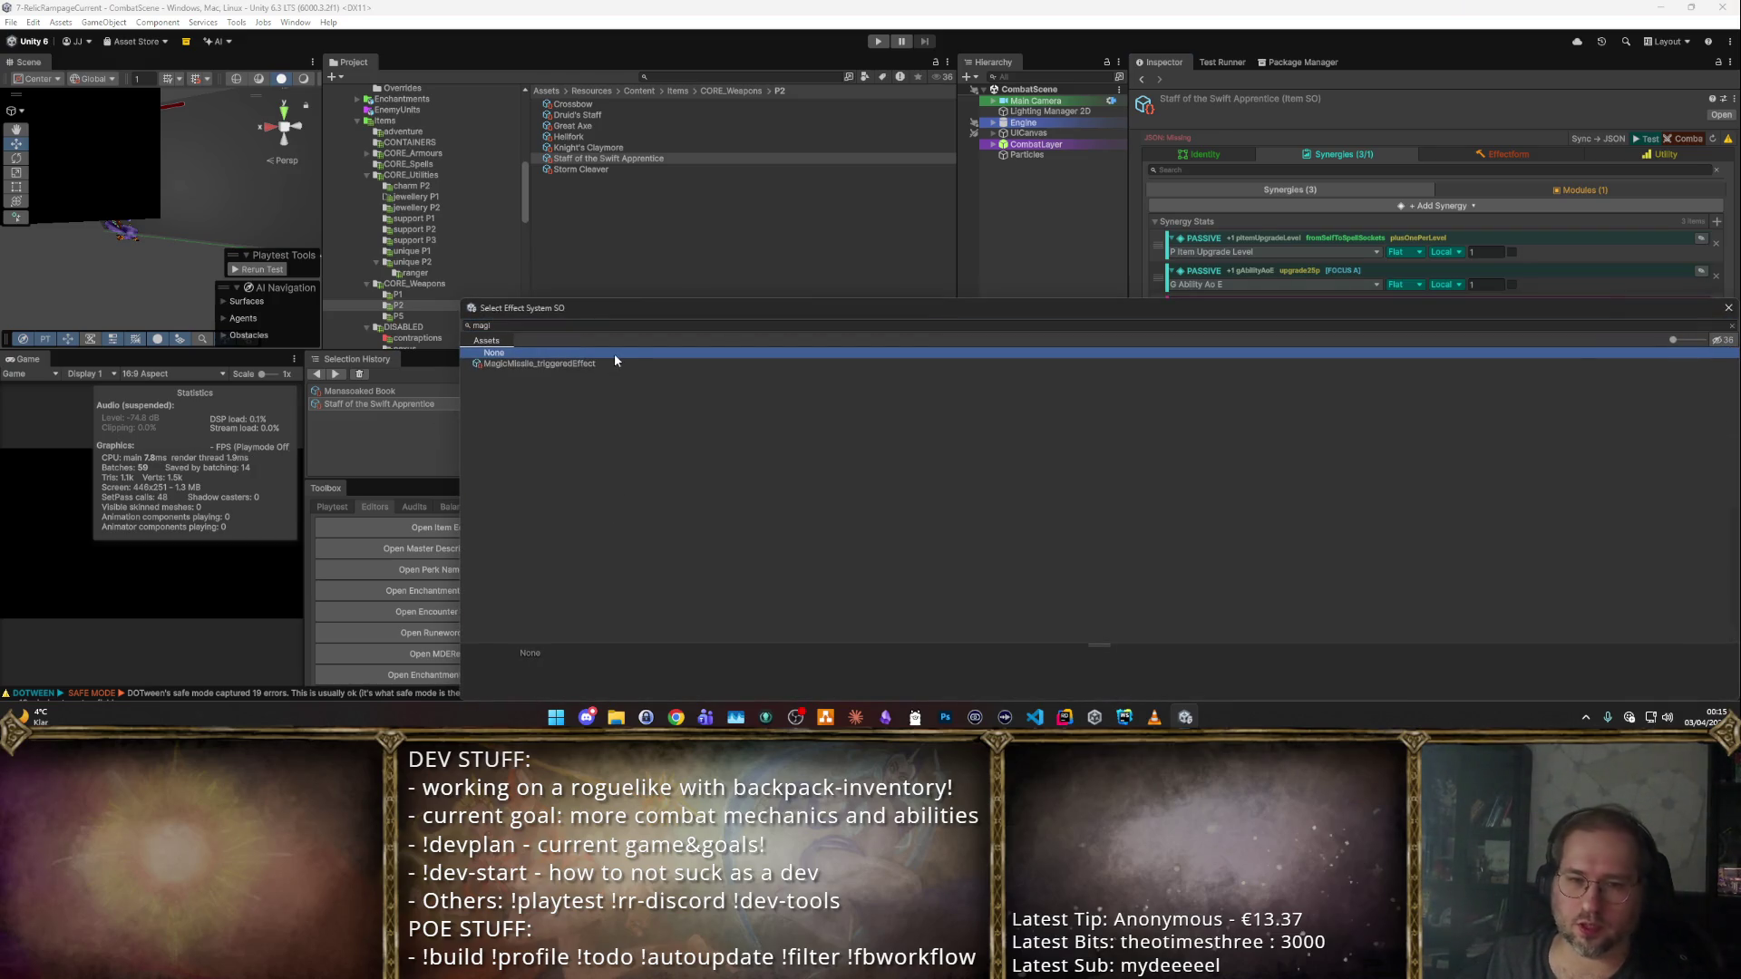
double_click(613, 362)
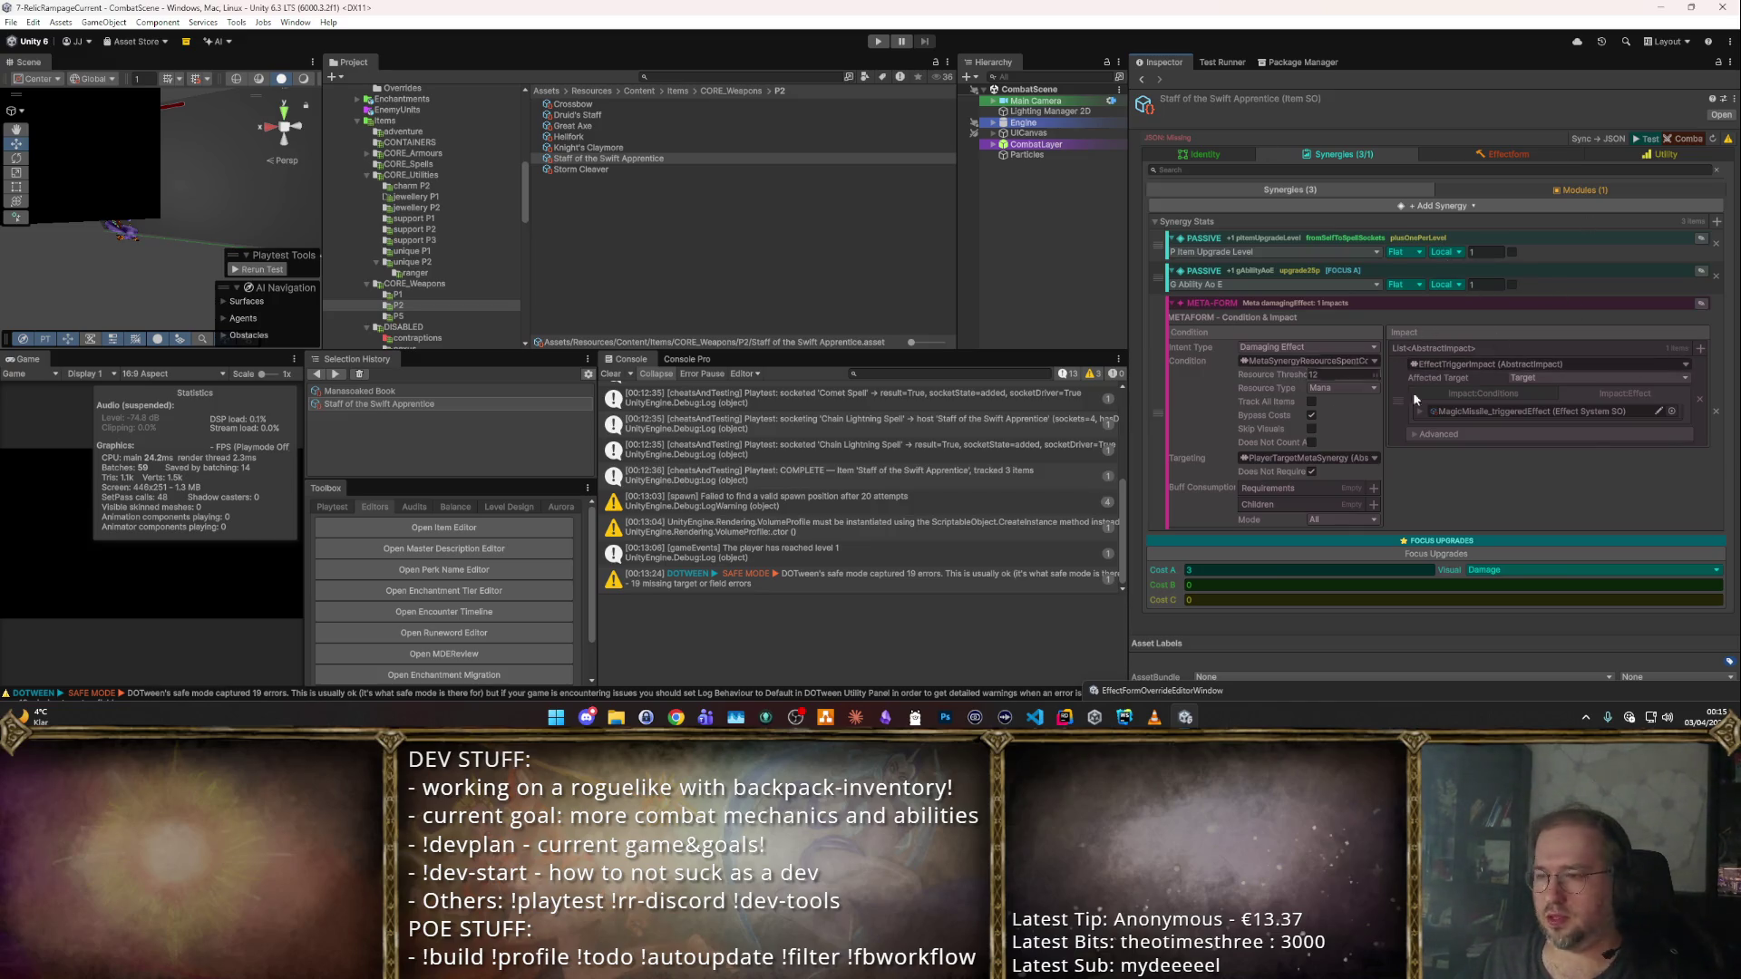
click(1665, 139)
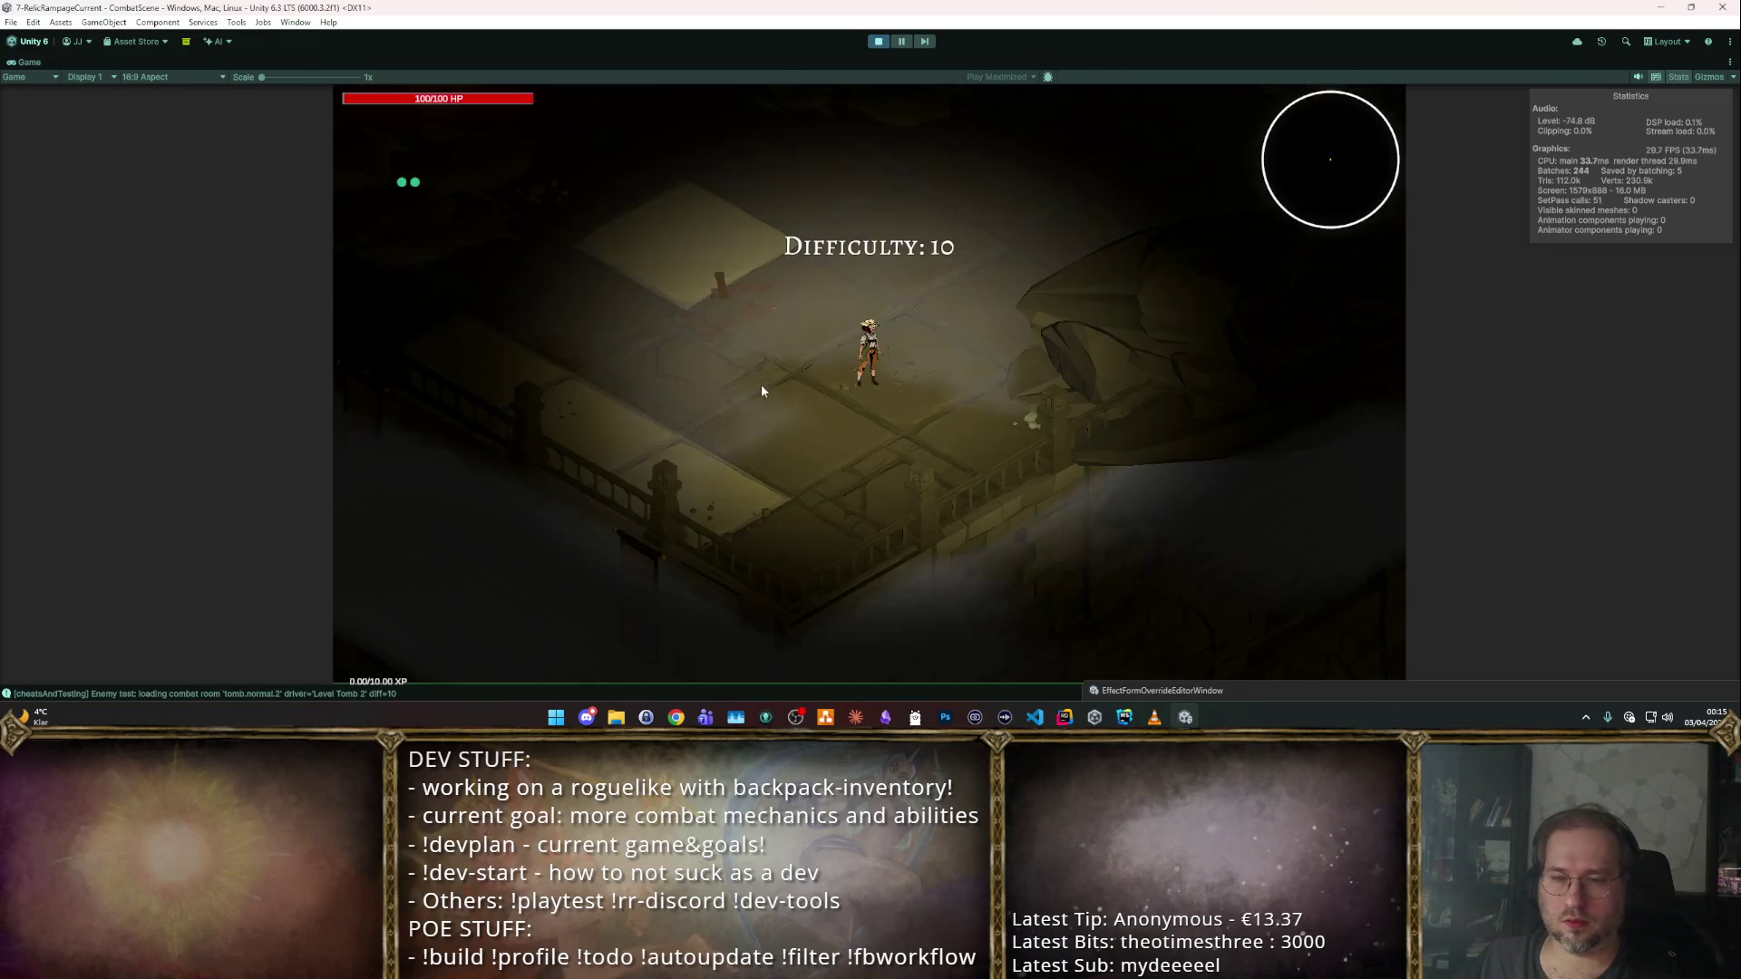
Move through the Difficulty 10 room, check the debug overlay, and stop the playtest.
click(709, 266)
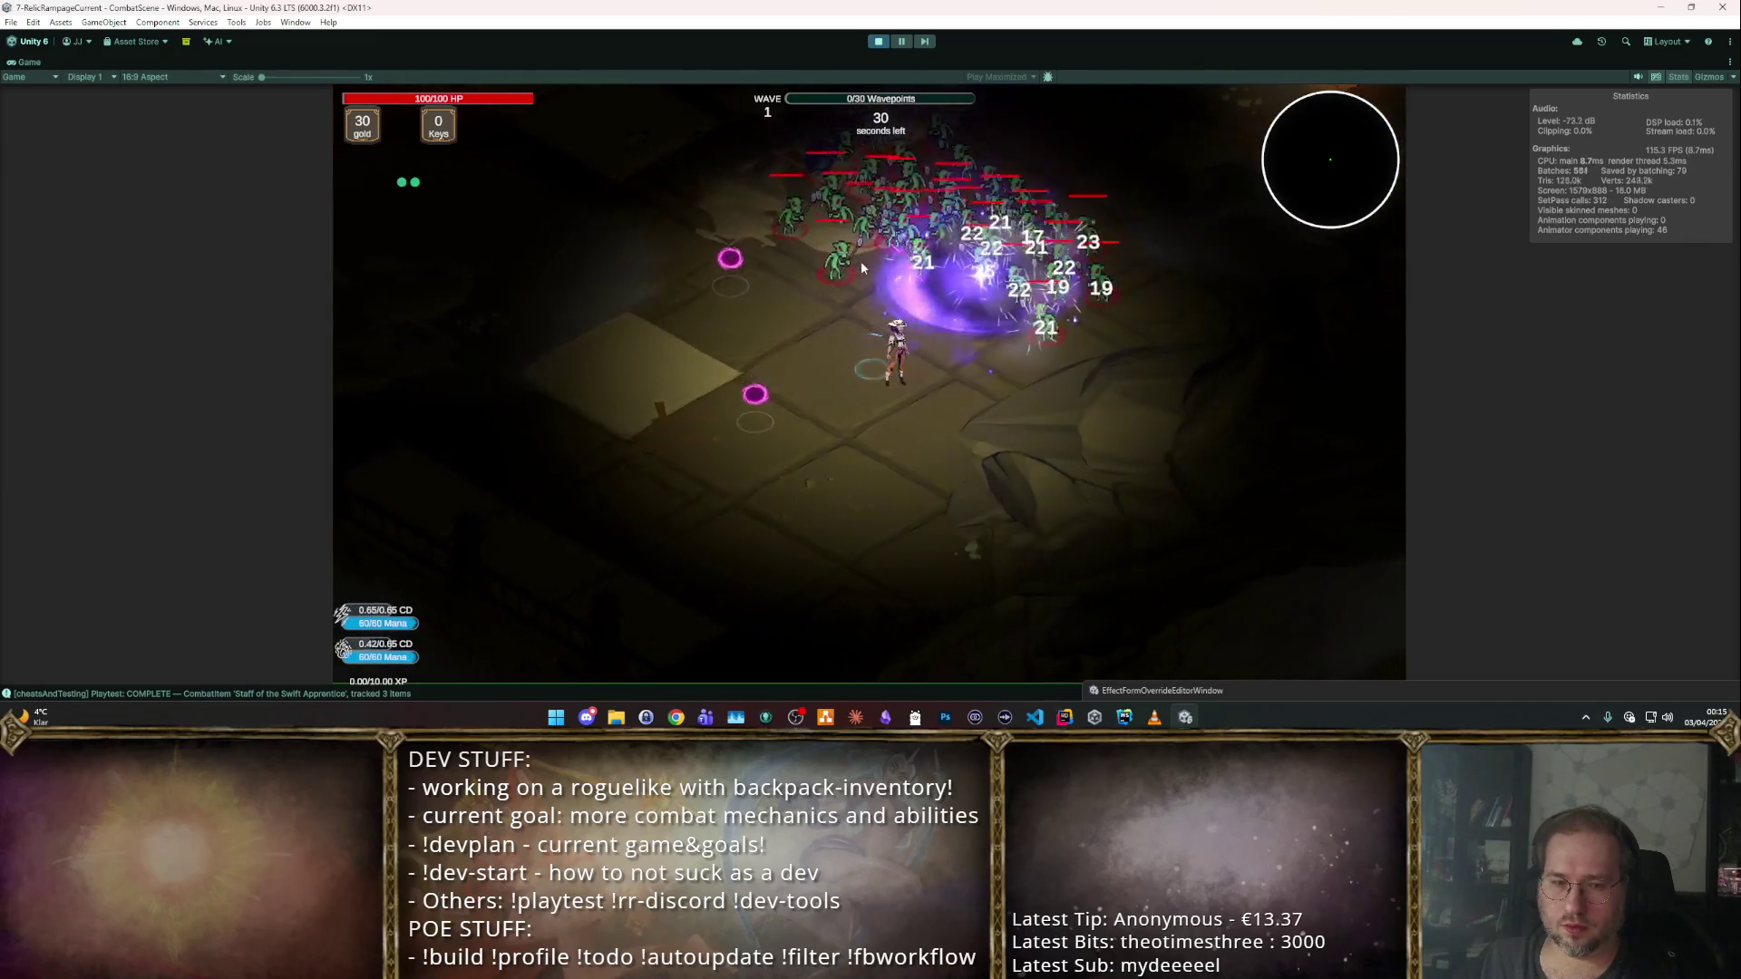
key(F2)
mouse_move(513, 438)
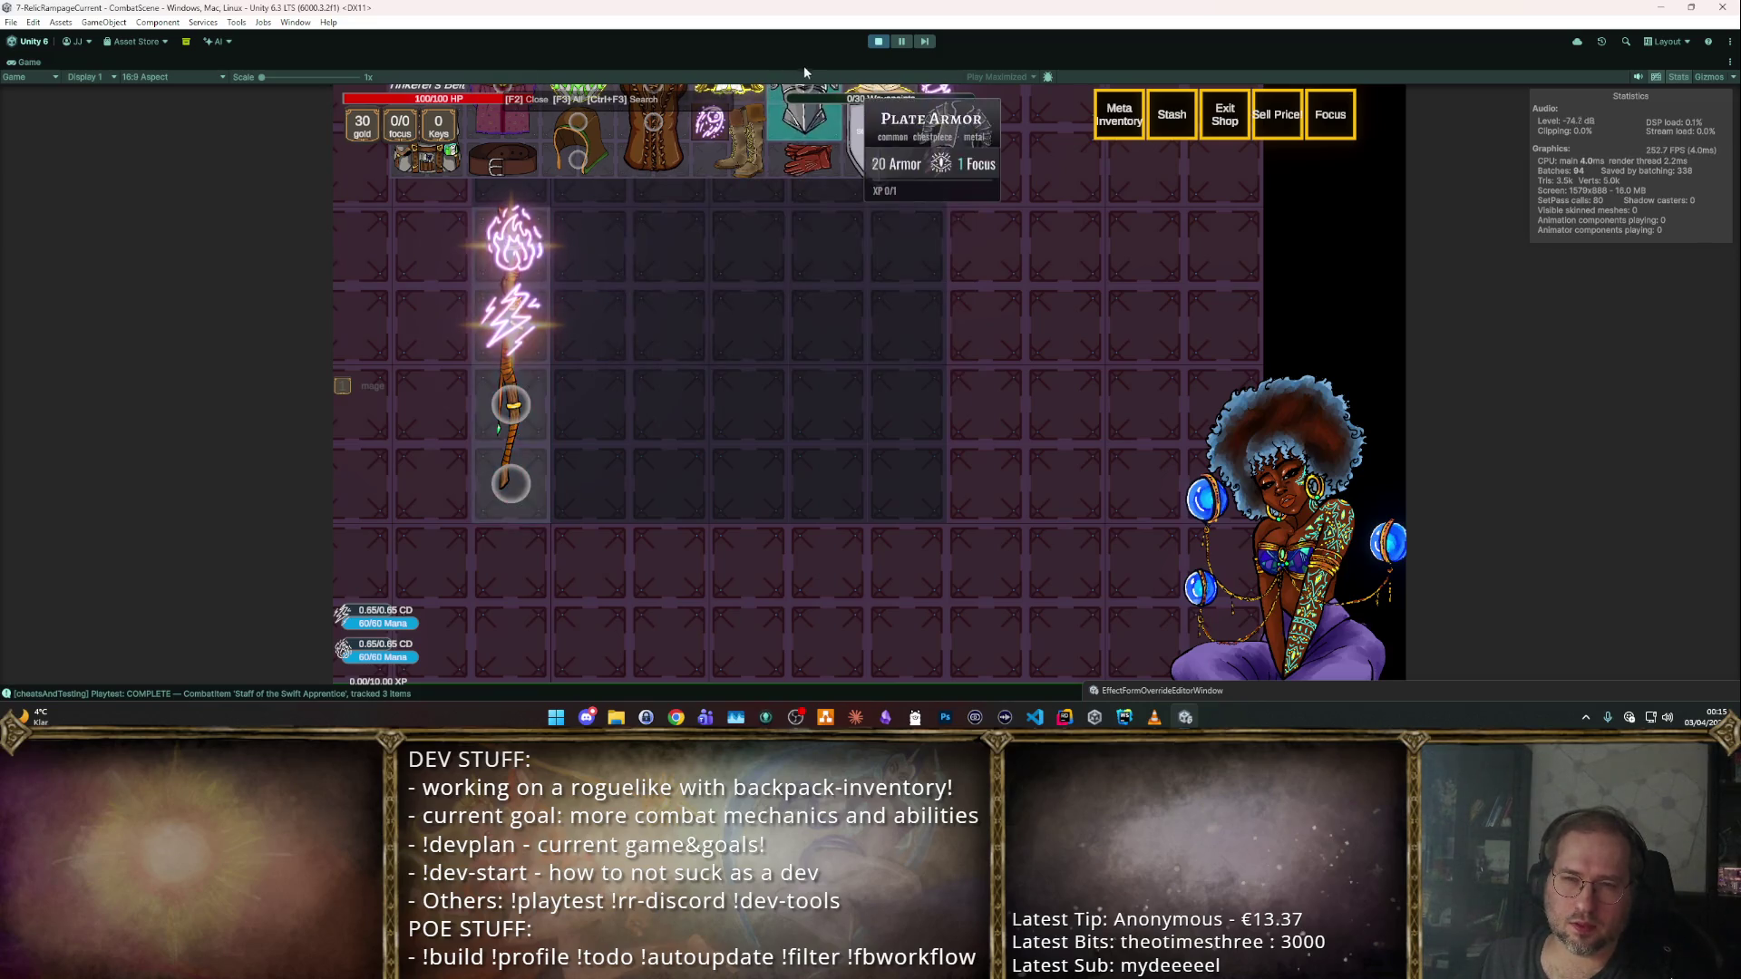
click(876, 42)
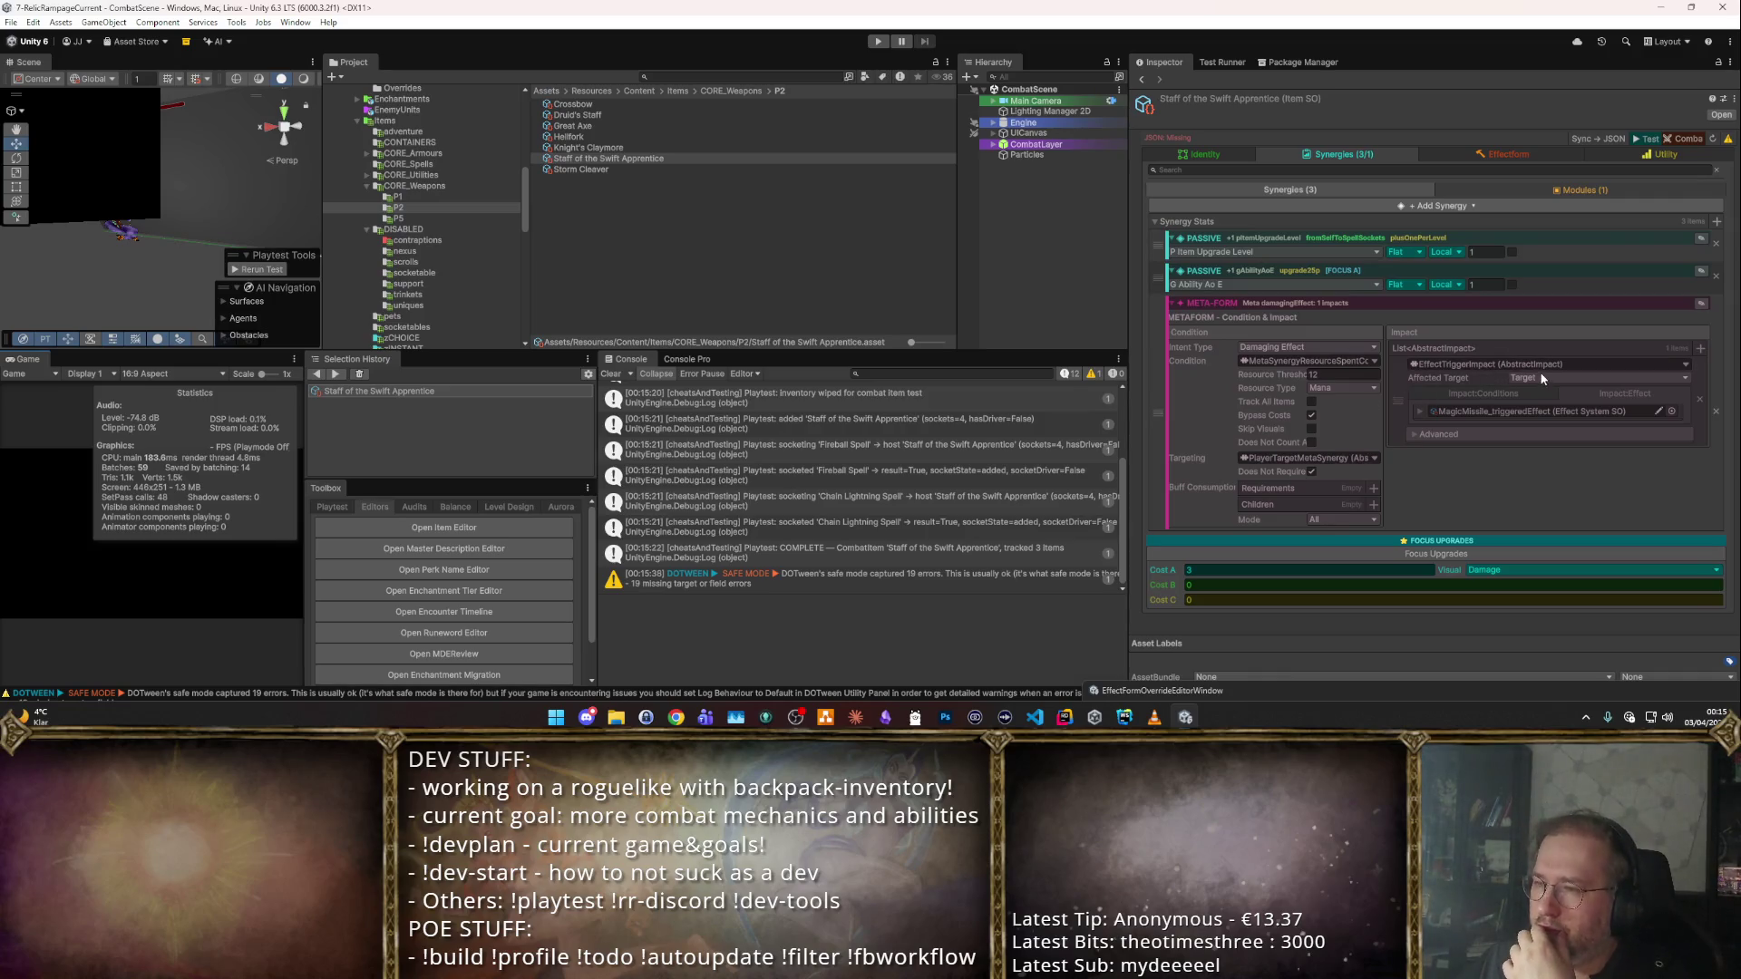
Review the META-FORM impact's conditions and MagicMissile_triggeredEffect details in a widened Inspector.
click(1503, 391)
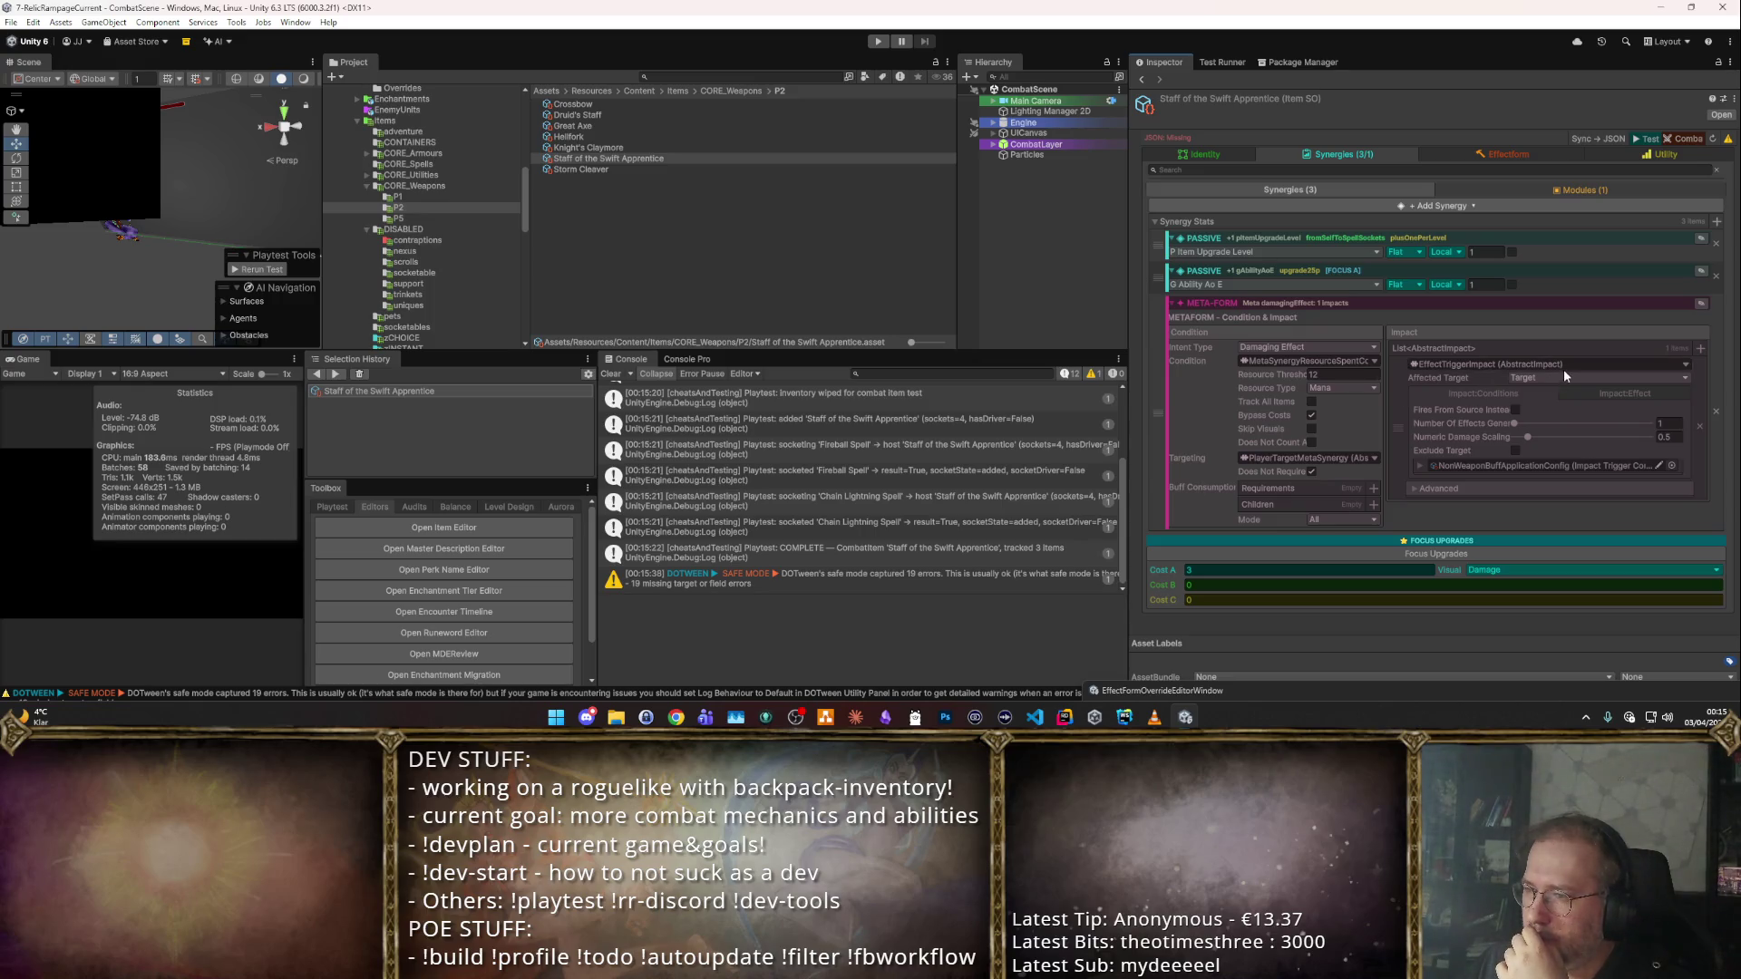
click(1575, 394)
click(1420, 411)
scroll(1615, 532, down, 2)
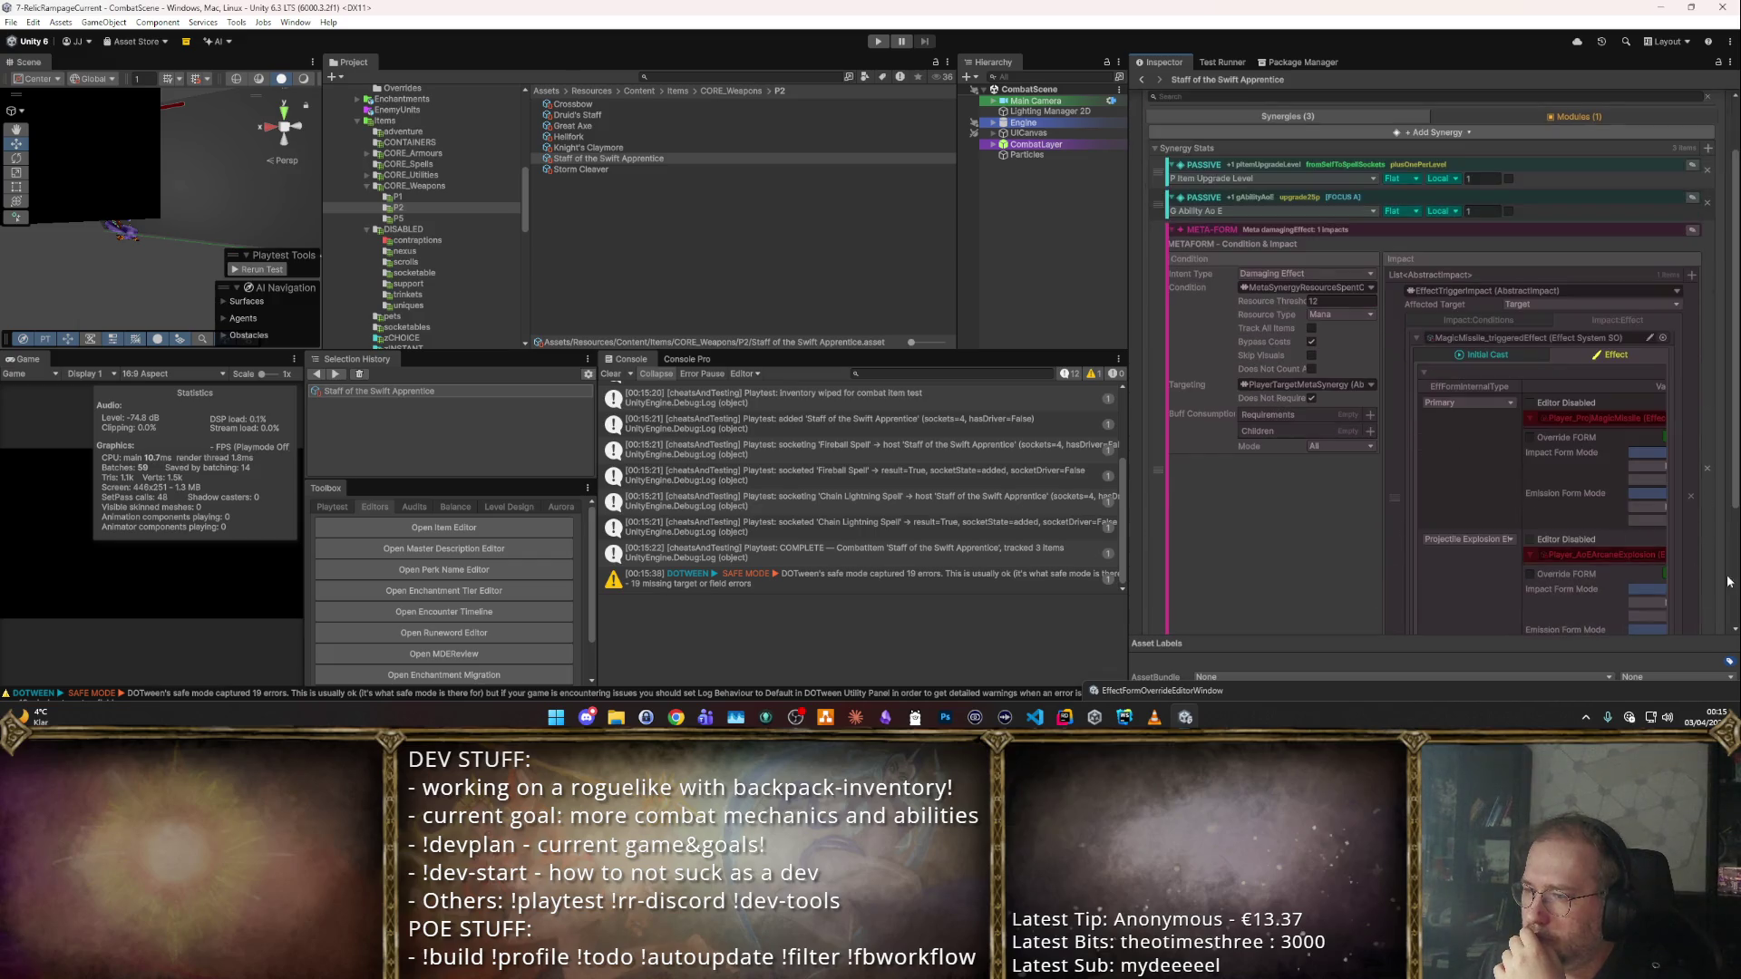
mouse_move(1129, 335)
mouse_down()
mouse_move(525, 335)
mouse_move(686, 335)
mouse_up()
click(1274, 356)
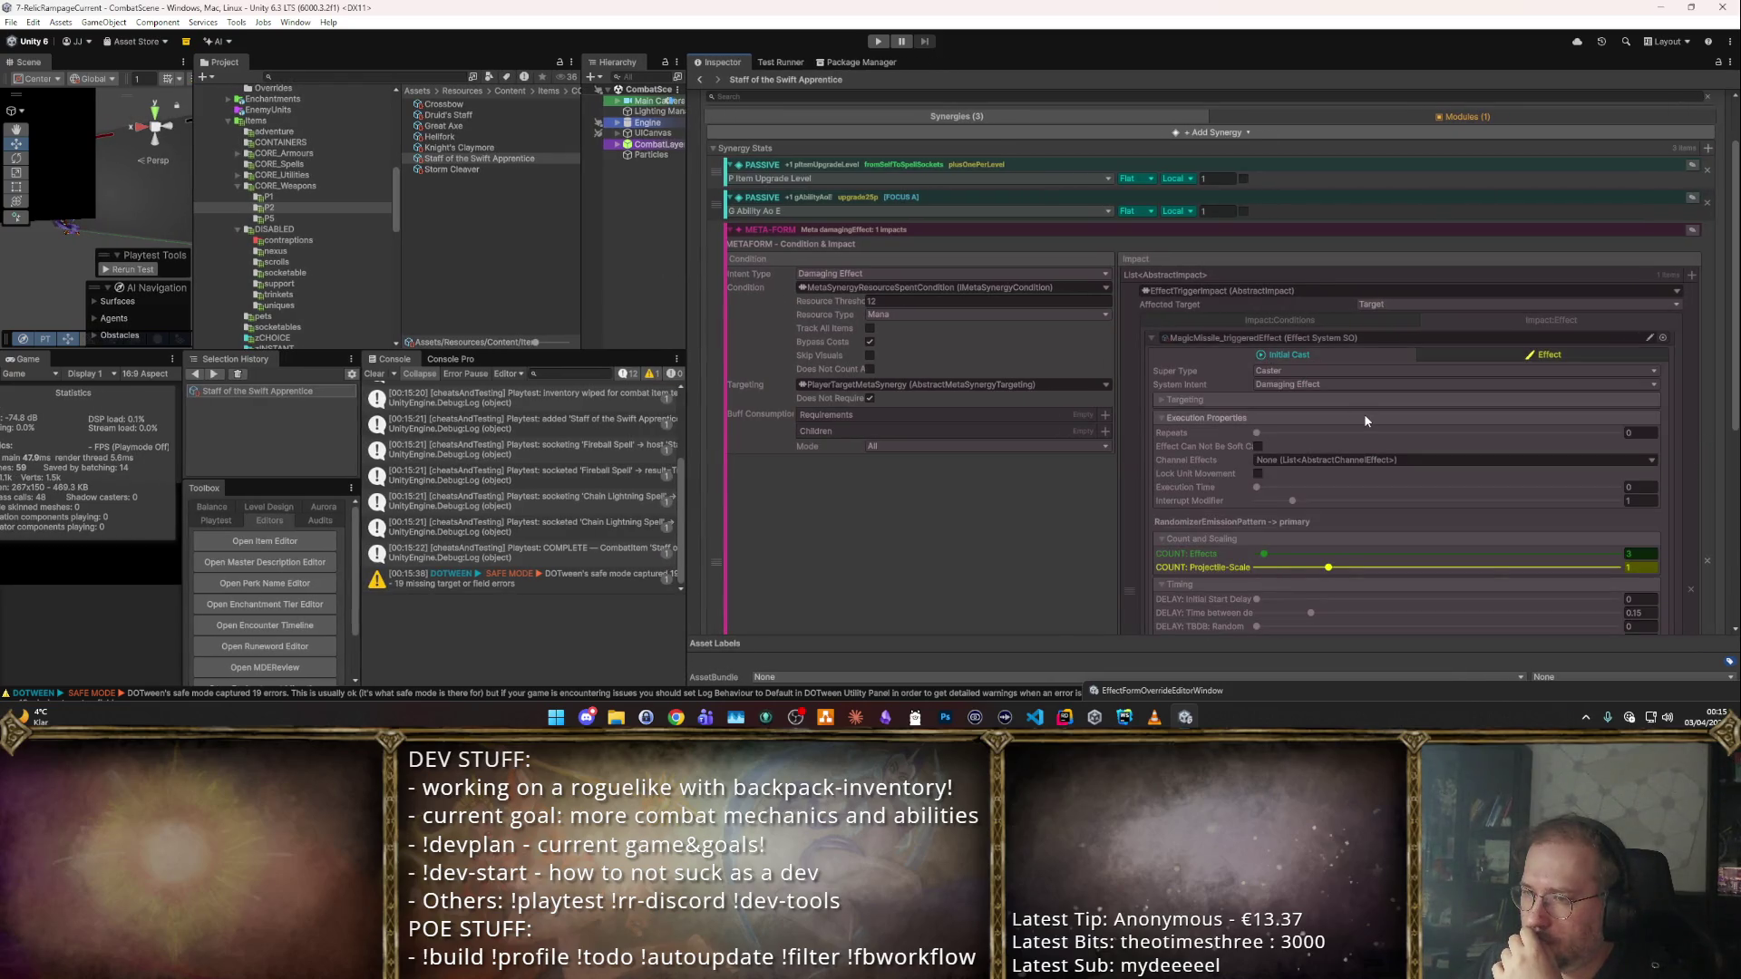
scroll(1363, 412, down, 4)
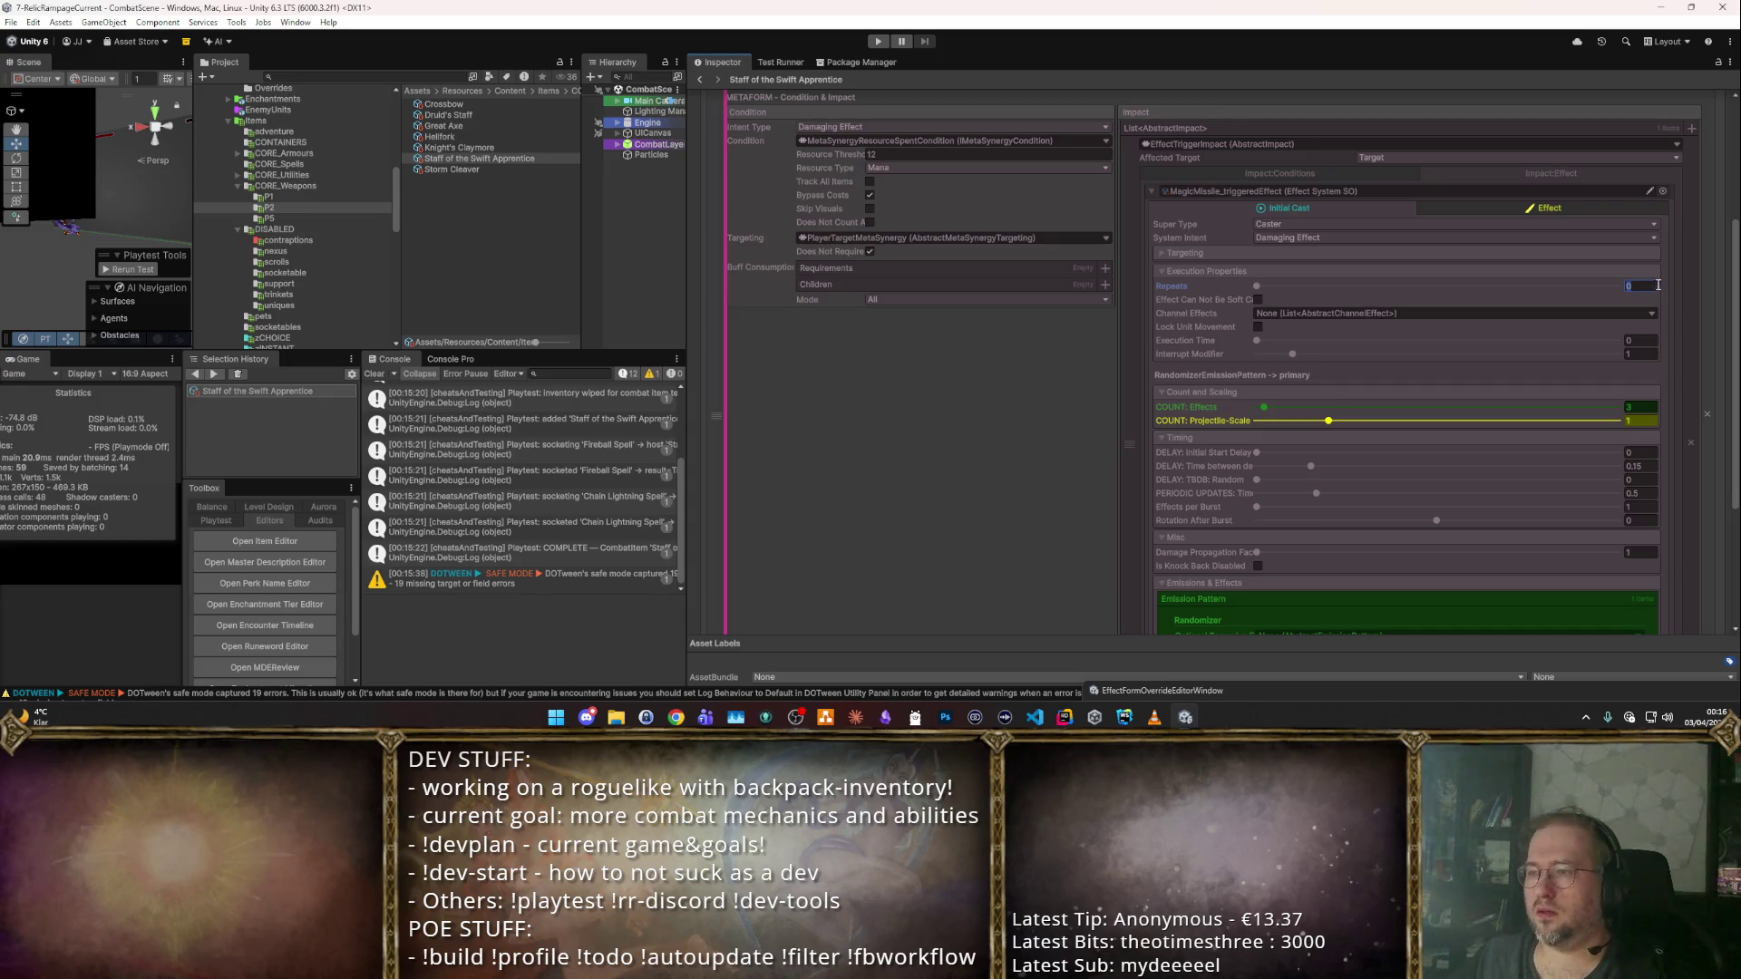
scroll(1542, 235, up, 4)
Leave the consumption mode on All and turn off Bypass Costs for the synergy.
click(1360, 321)
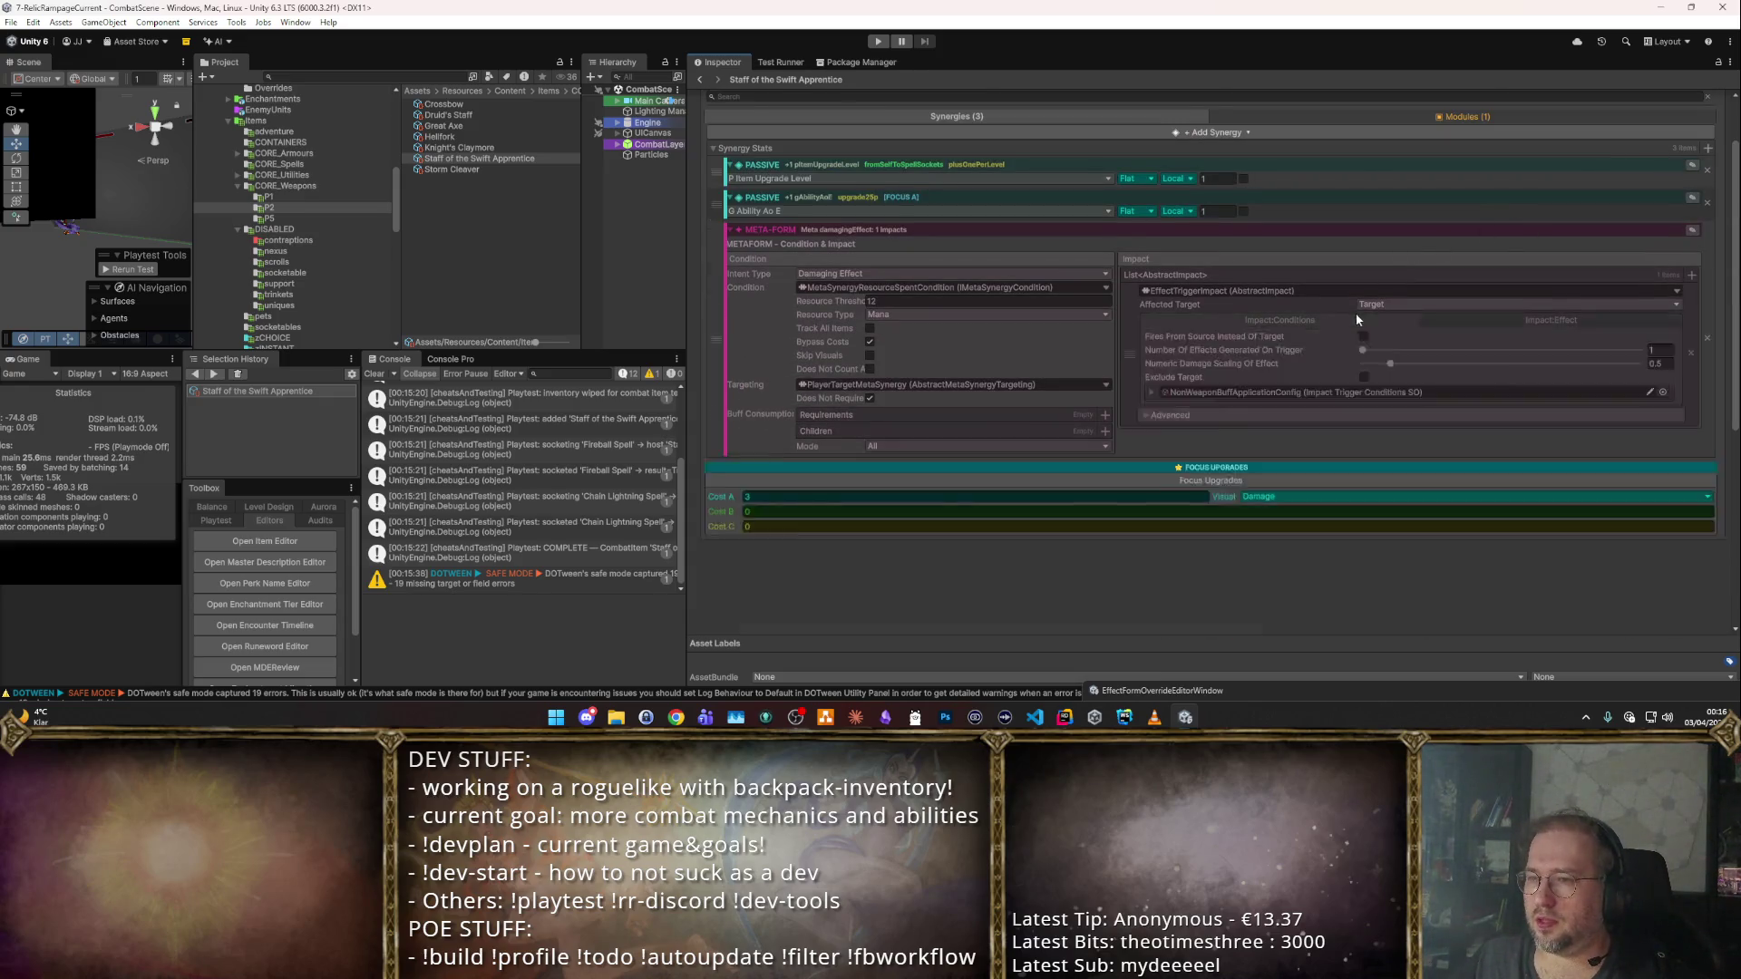
scroll(1361, 314, up, 2)
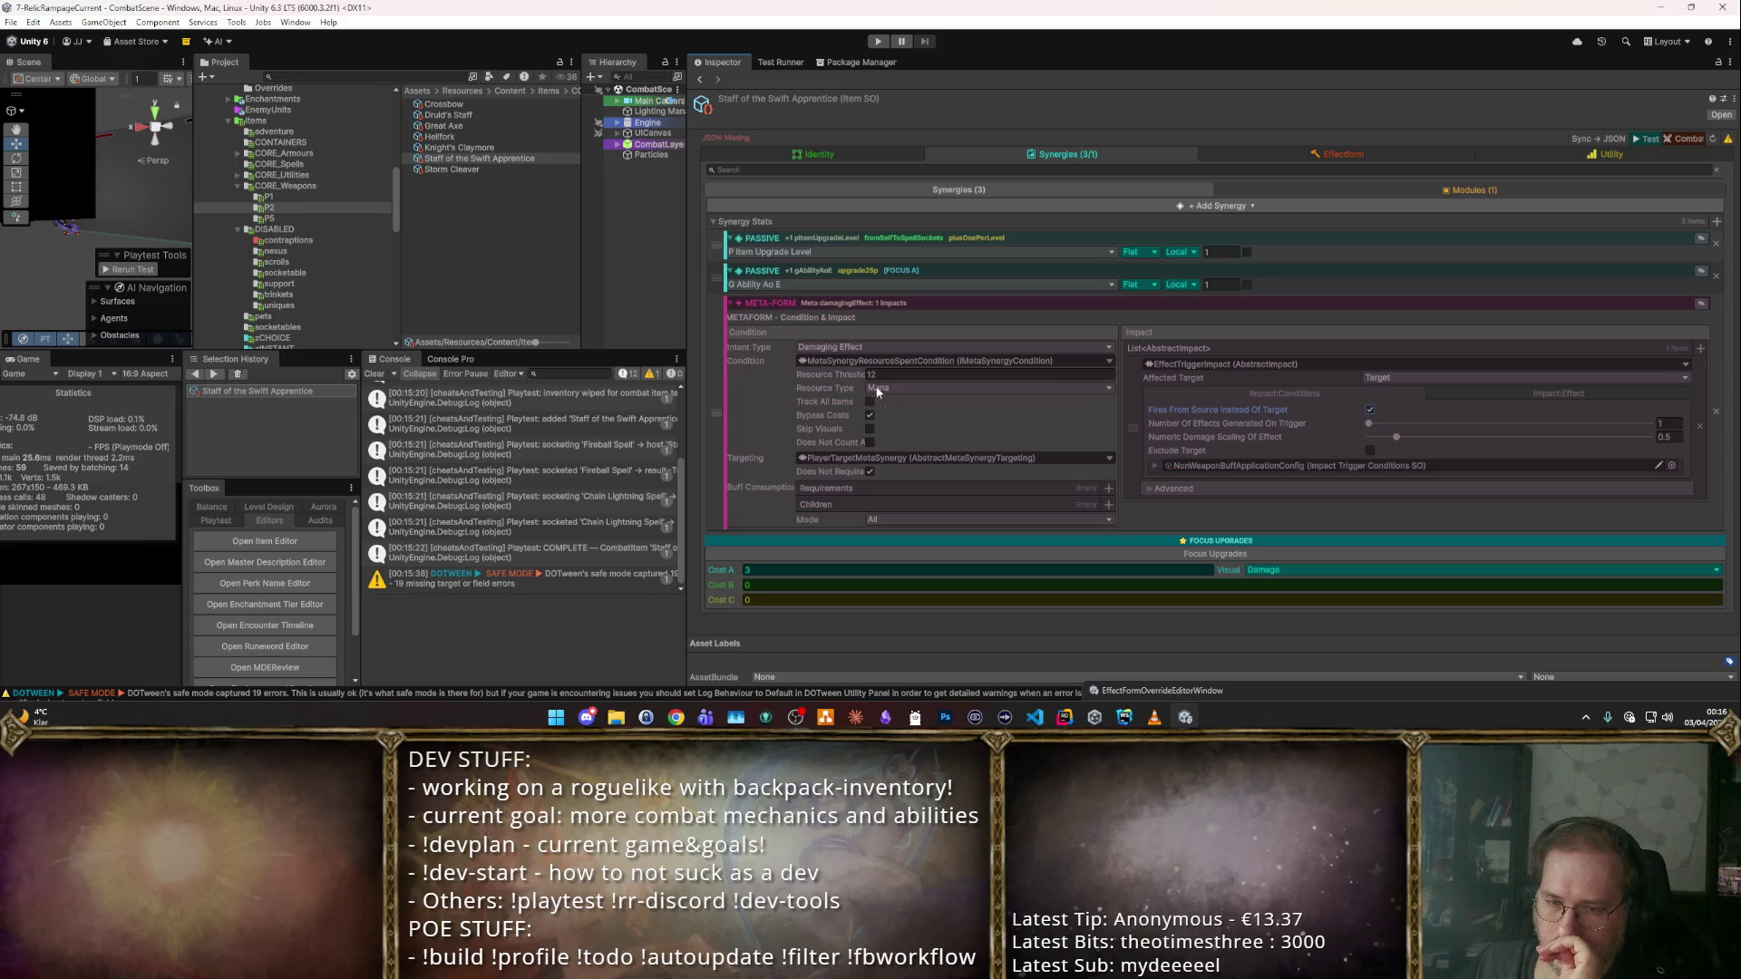
click(1047, 520)
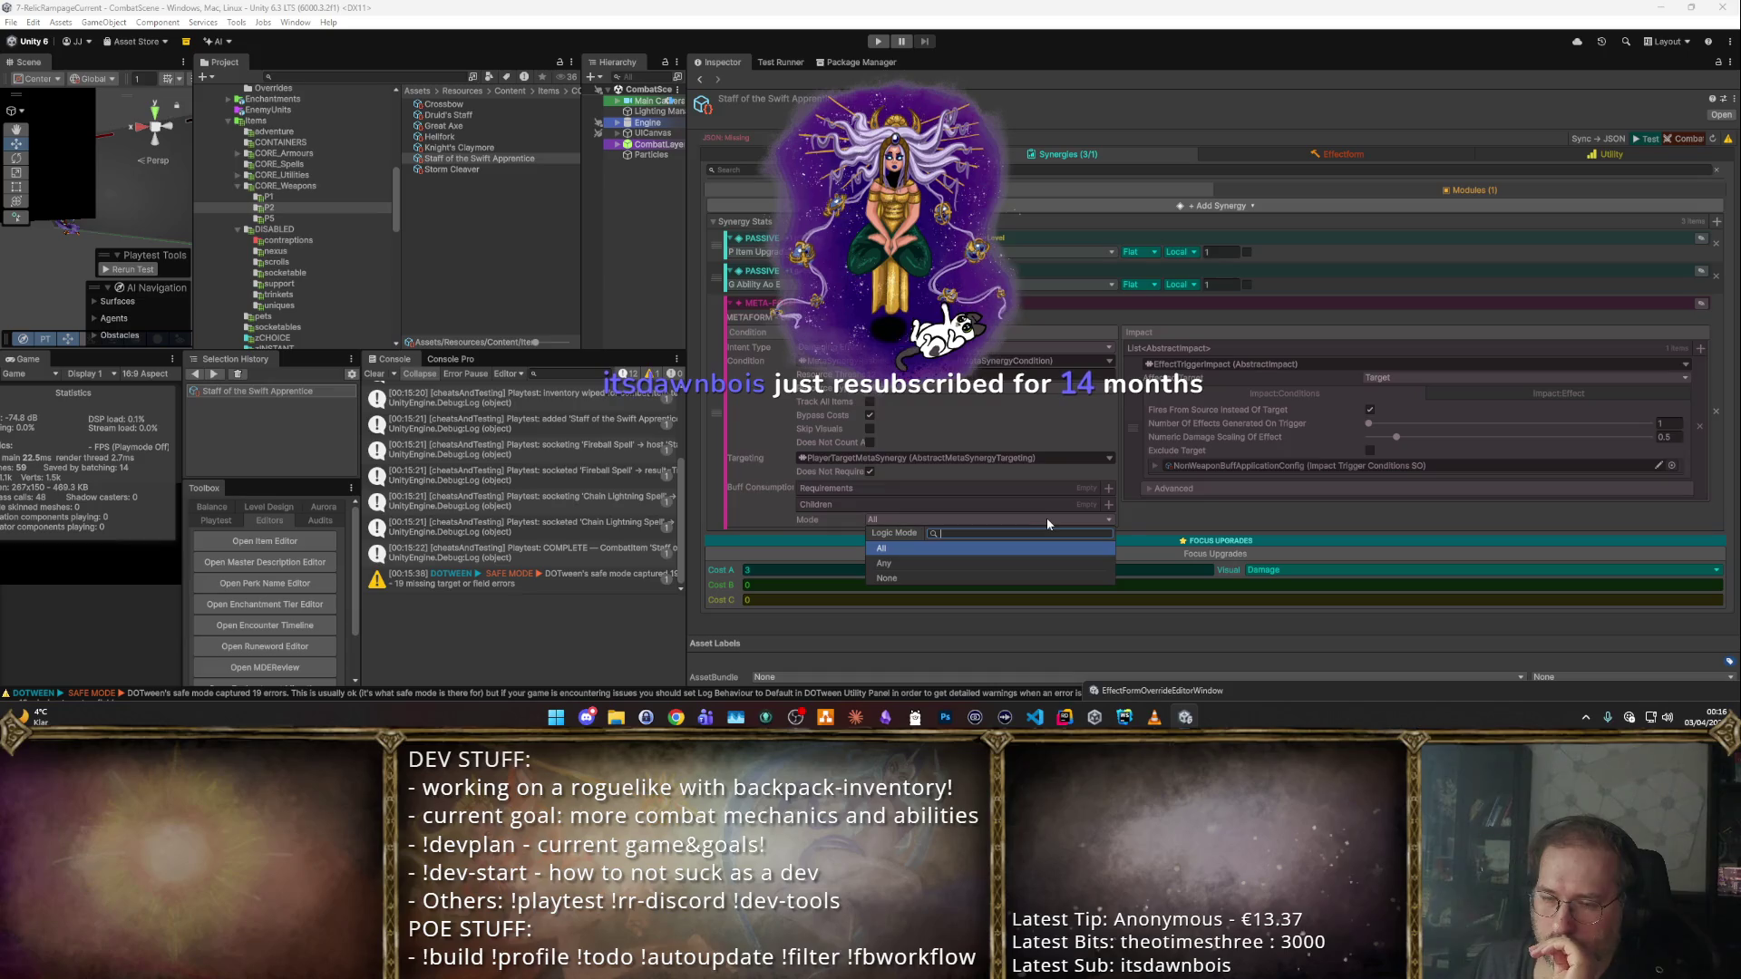
click(1144, 516)
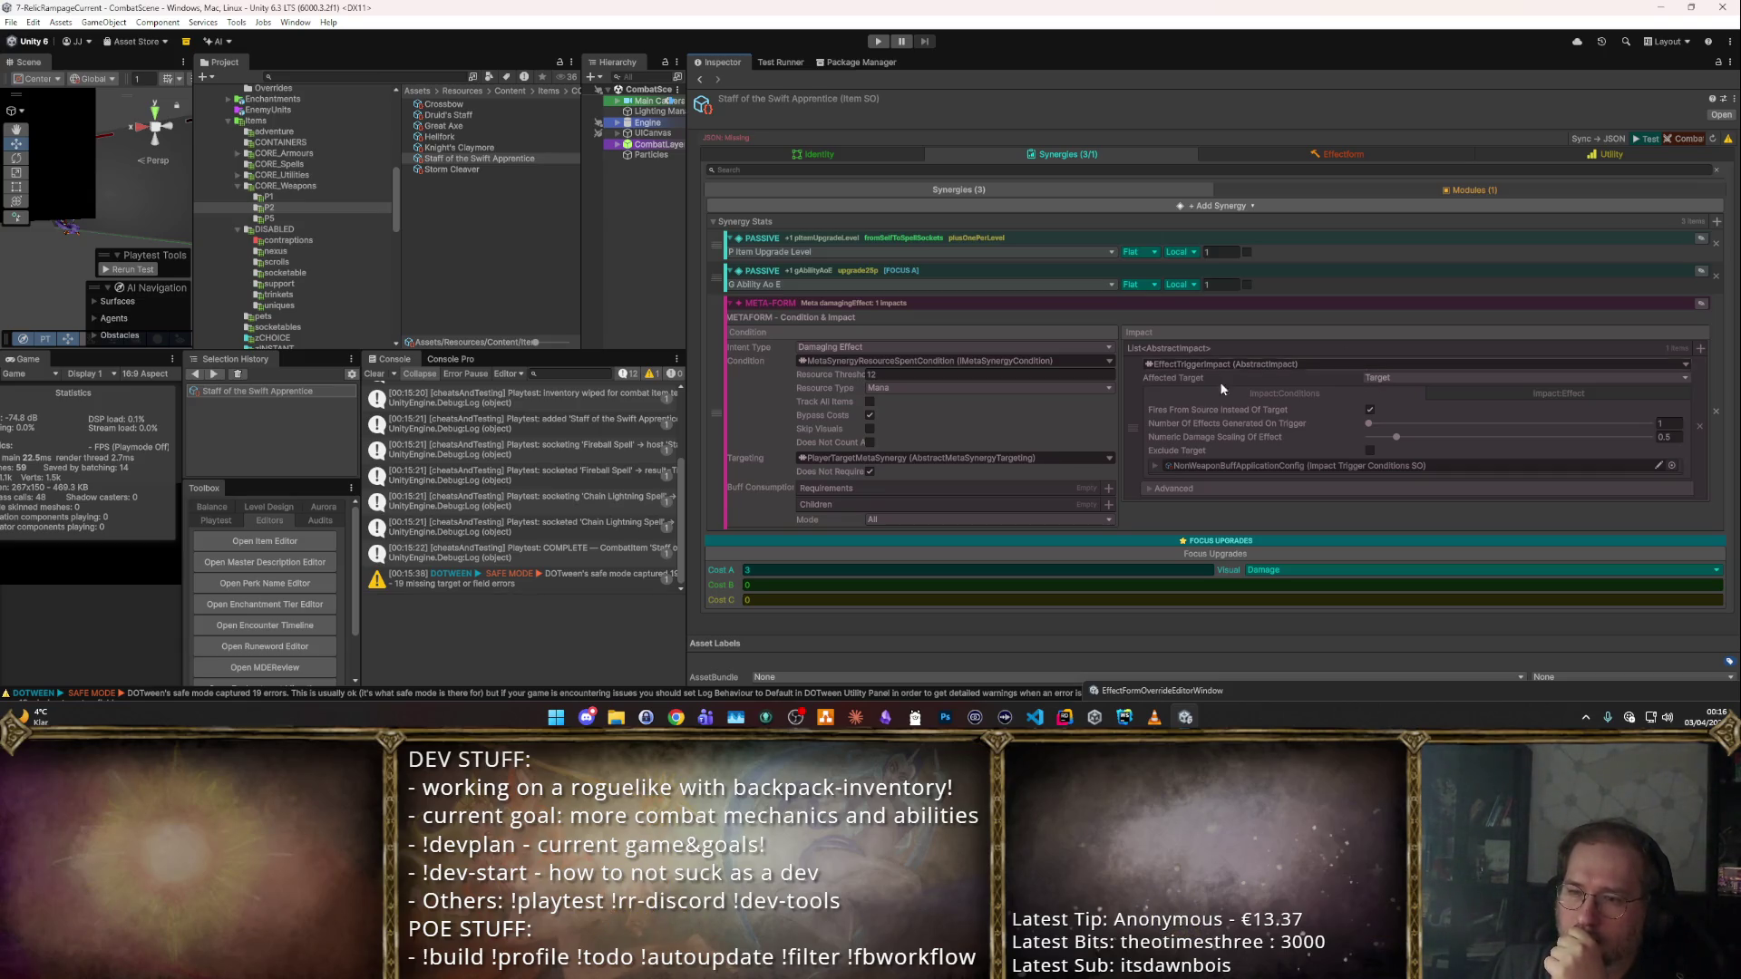
click(870, 415)
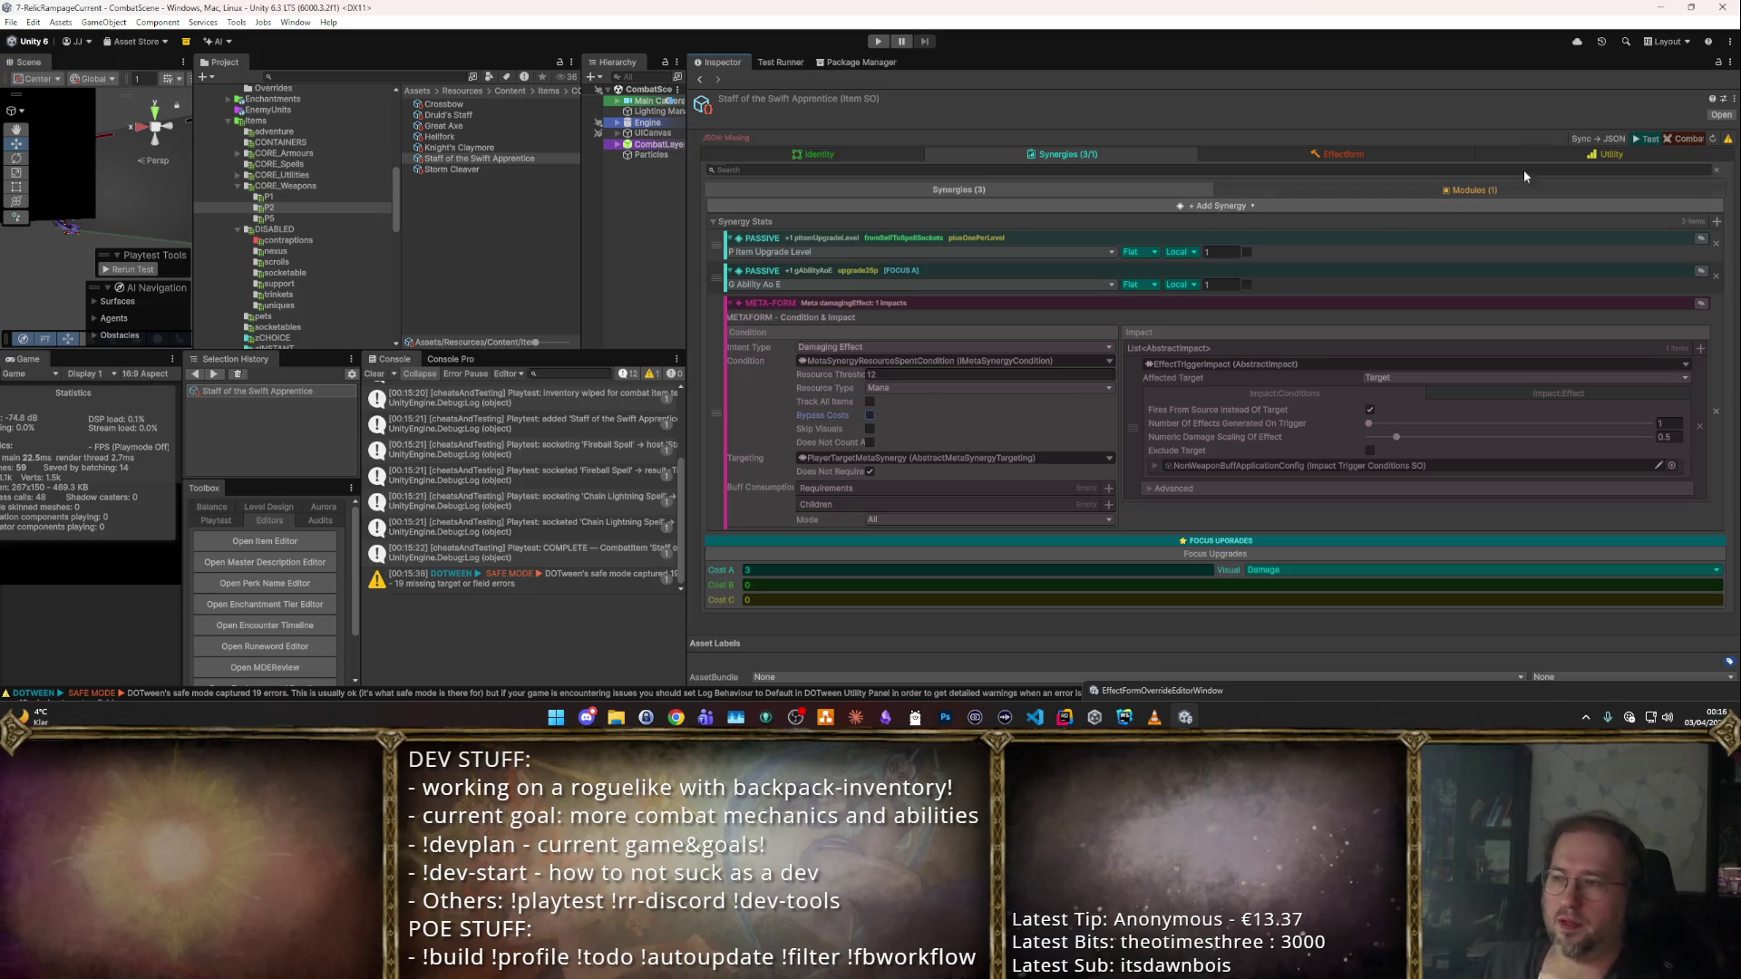
Playtest the staff with the Inspector's Test button and enter the next room.
click(1639, 140)
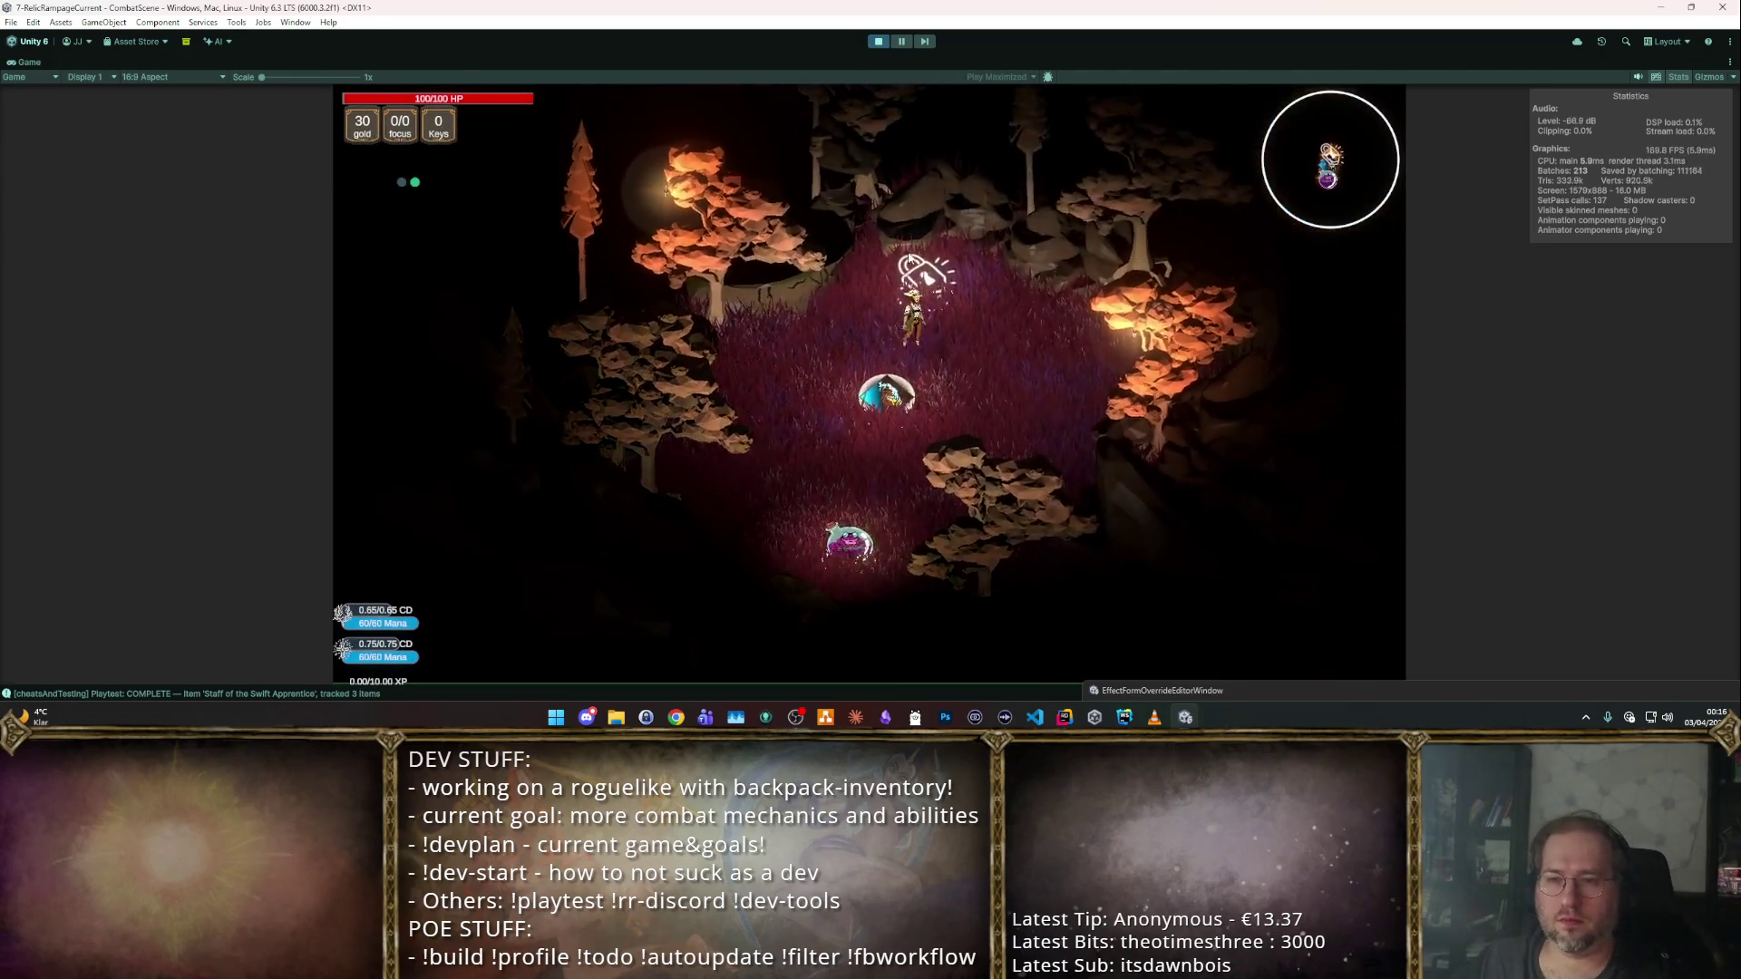
key(Return)
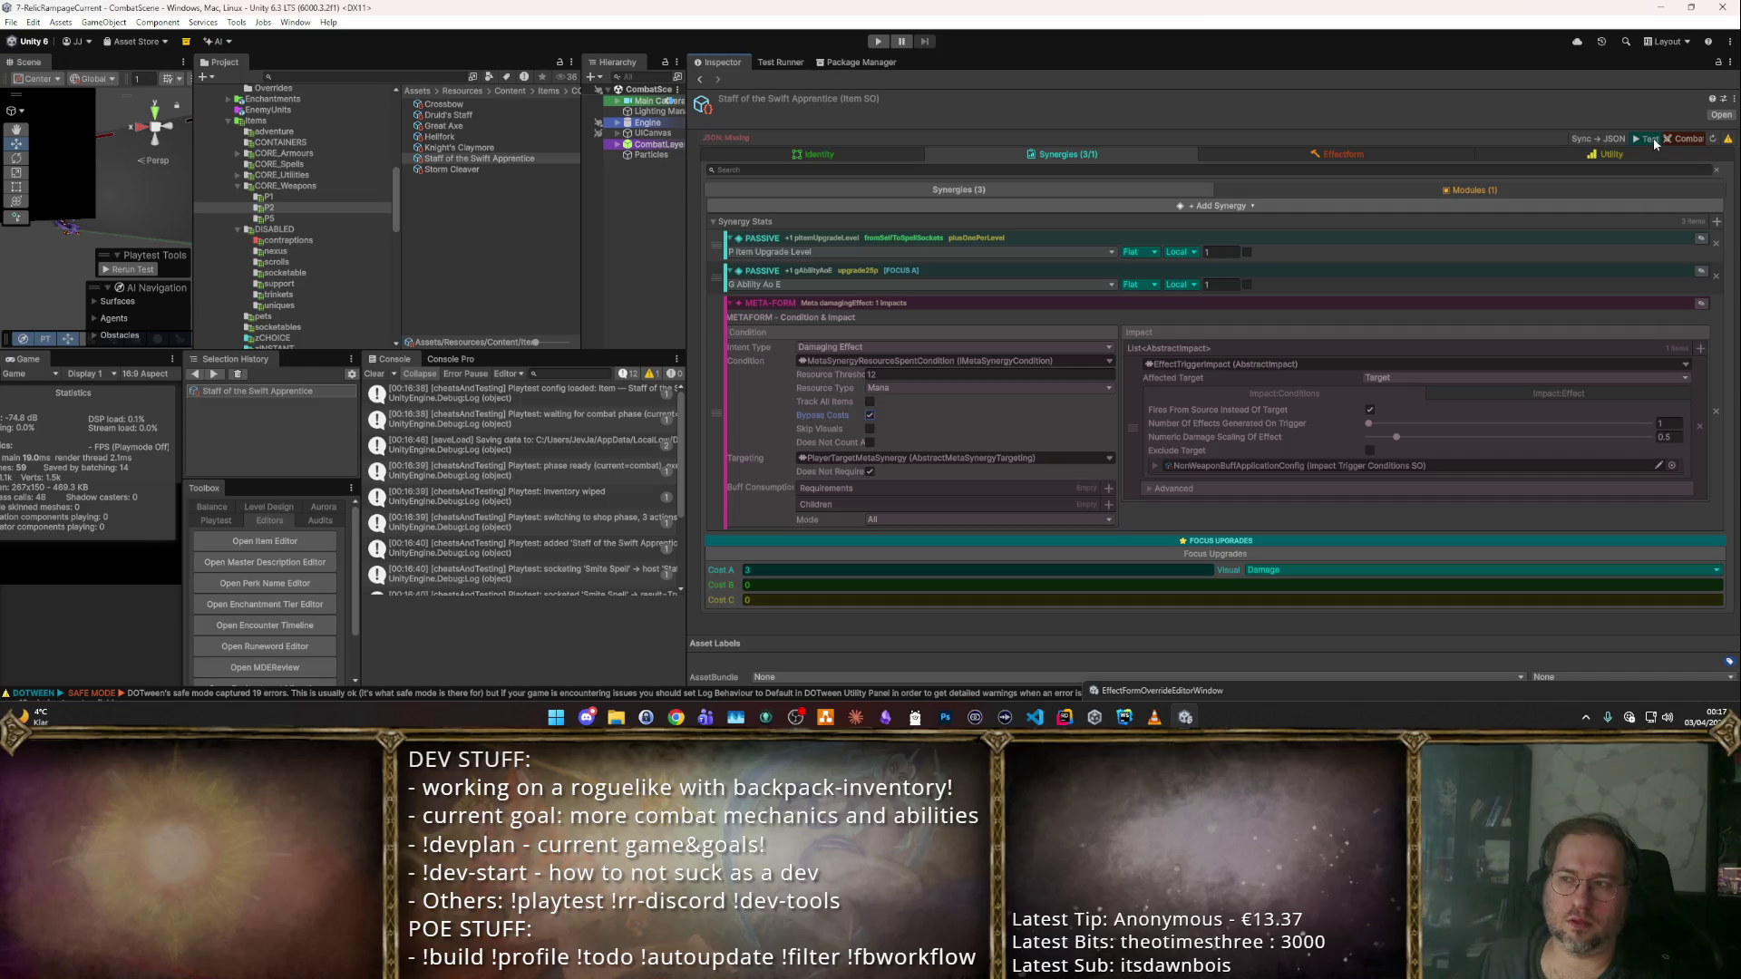
Run another staff playtest against the wave 1 enemy horde, then stop it.
click(1684, 138)
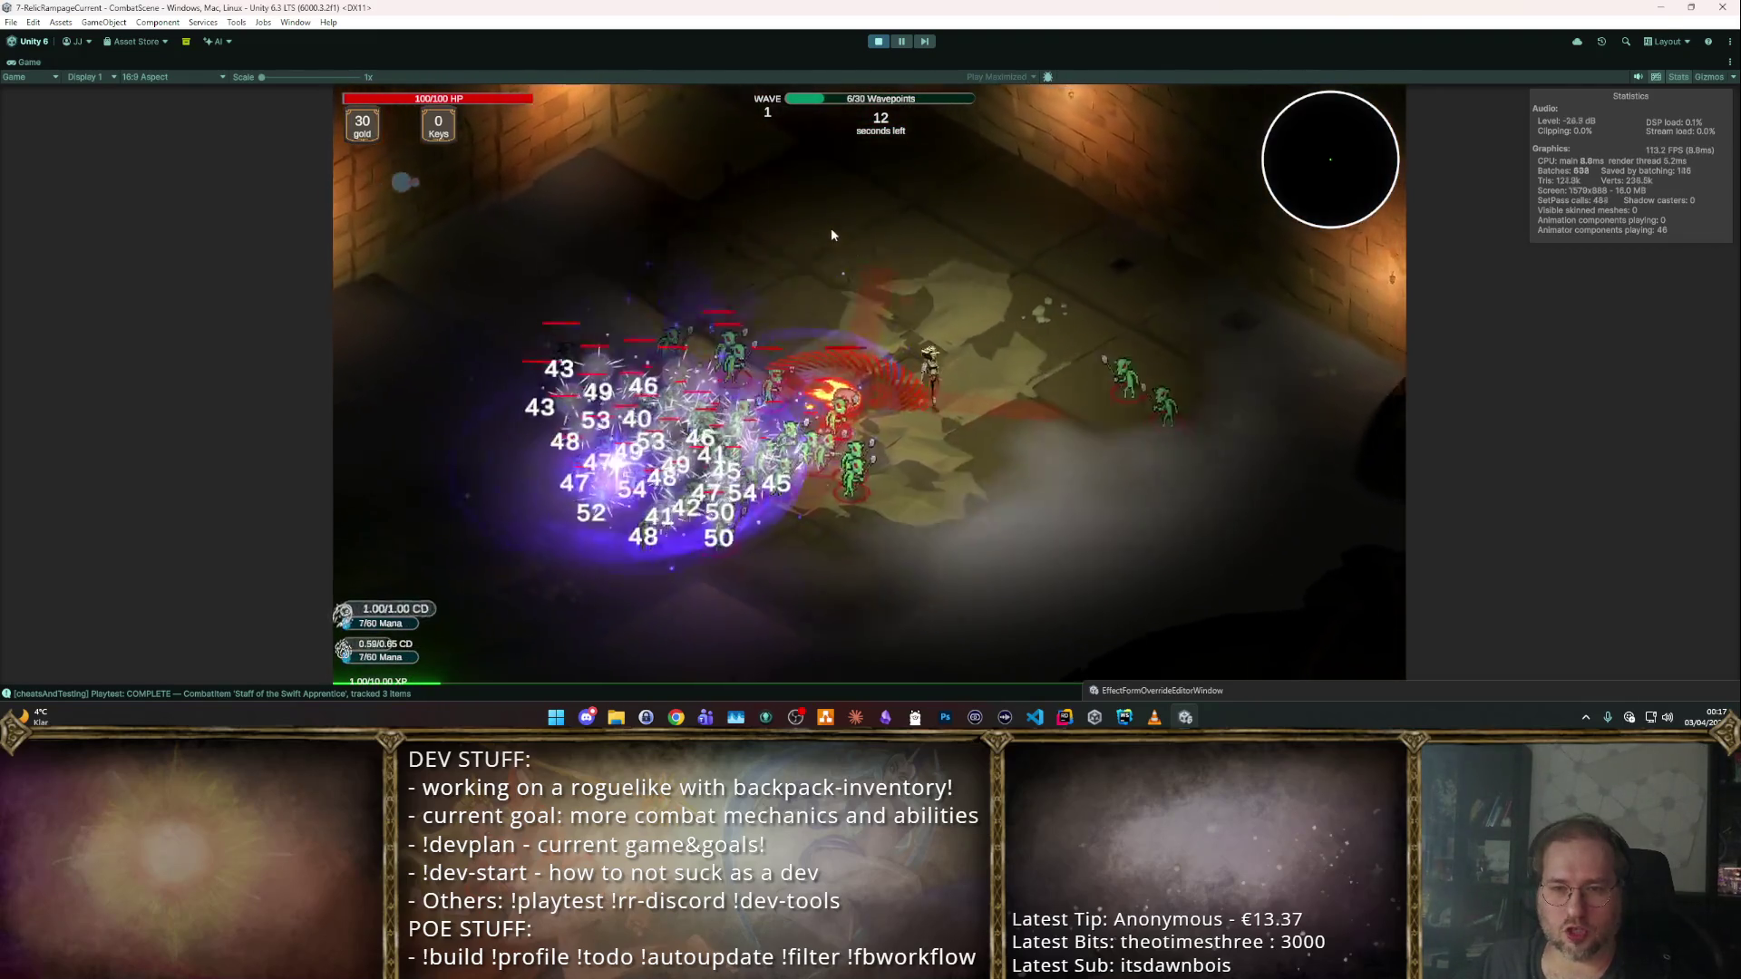
click(869, 43)
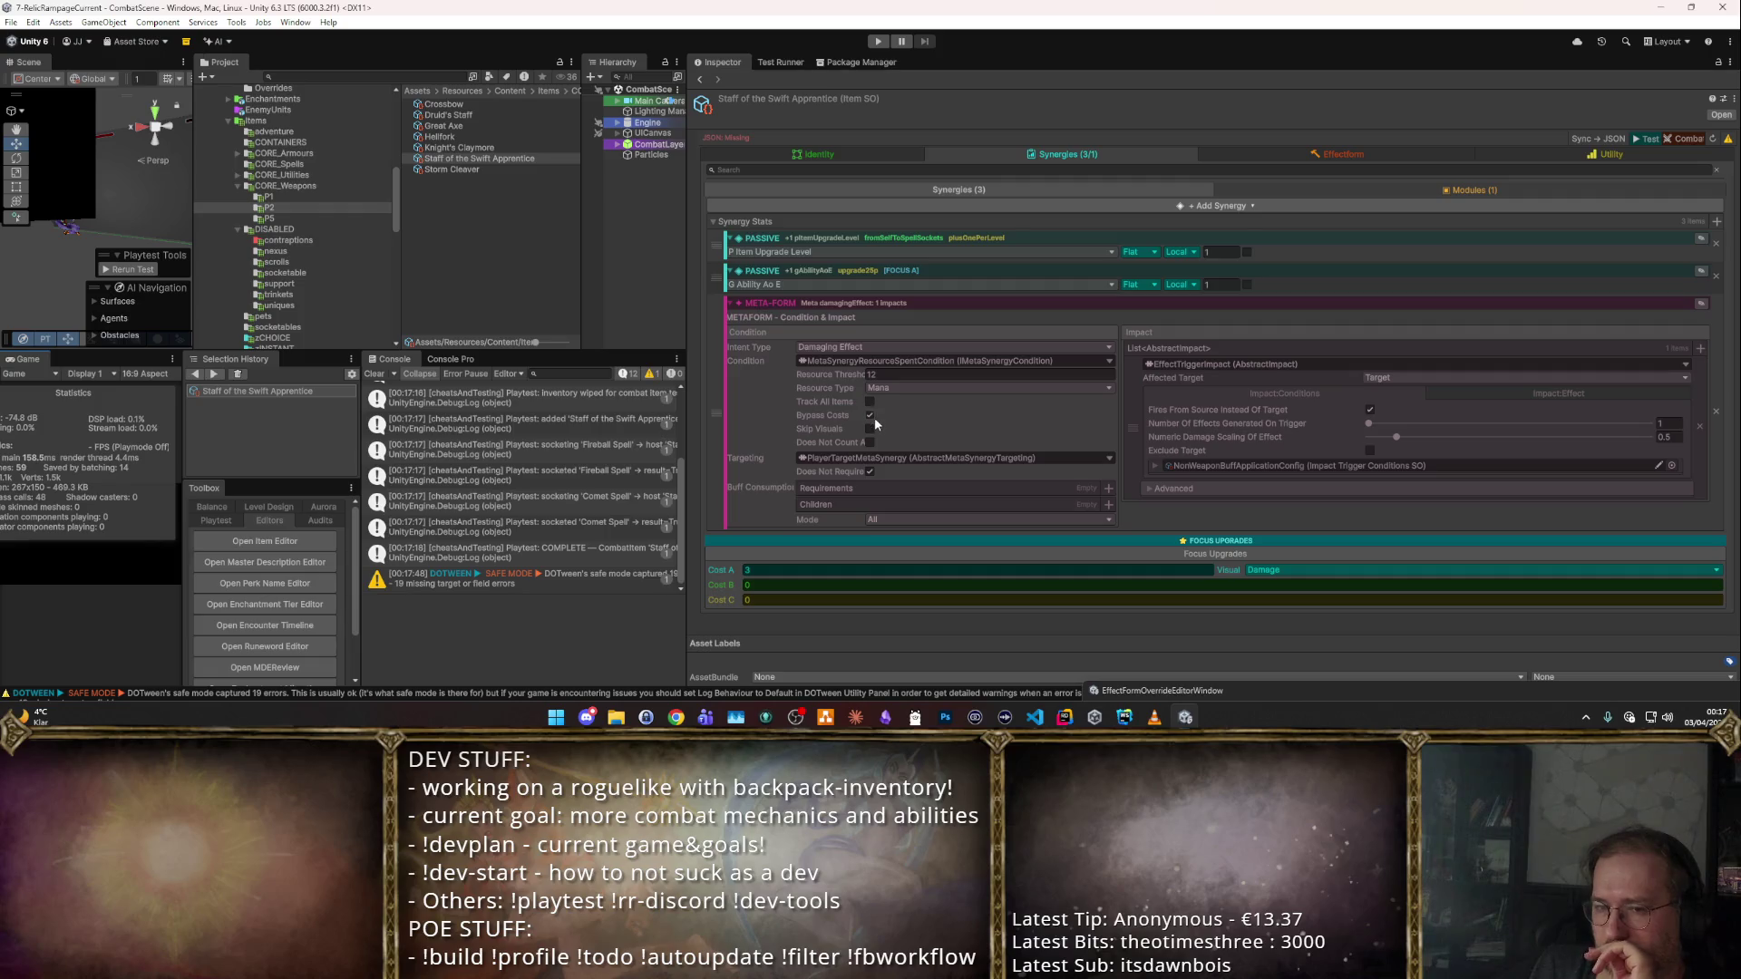
Enable Does Not Require, set Targeting to TargetNearbyEnemiesSynergy, and launch a combat playtest.
click(870, 471)
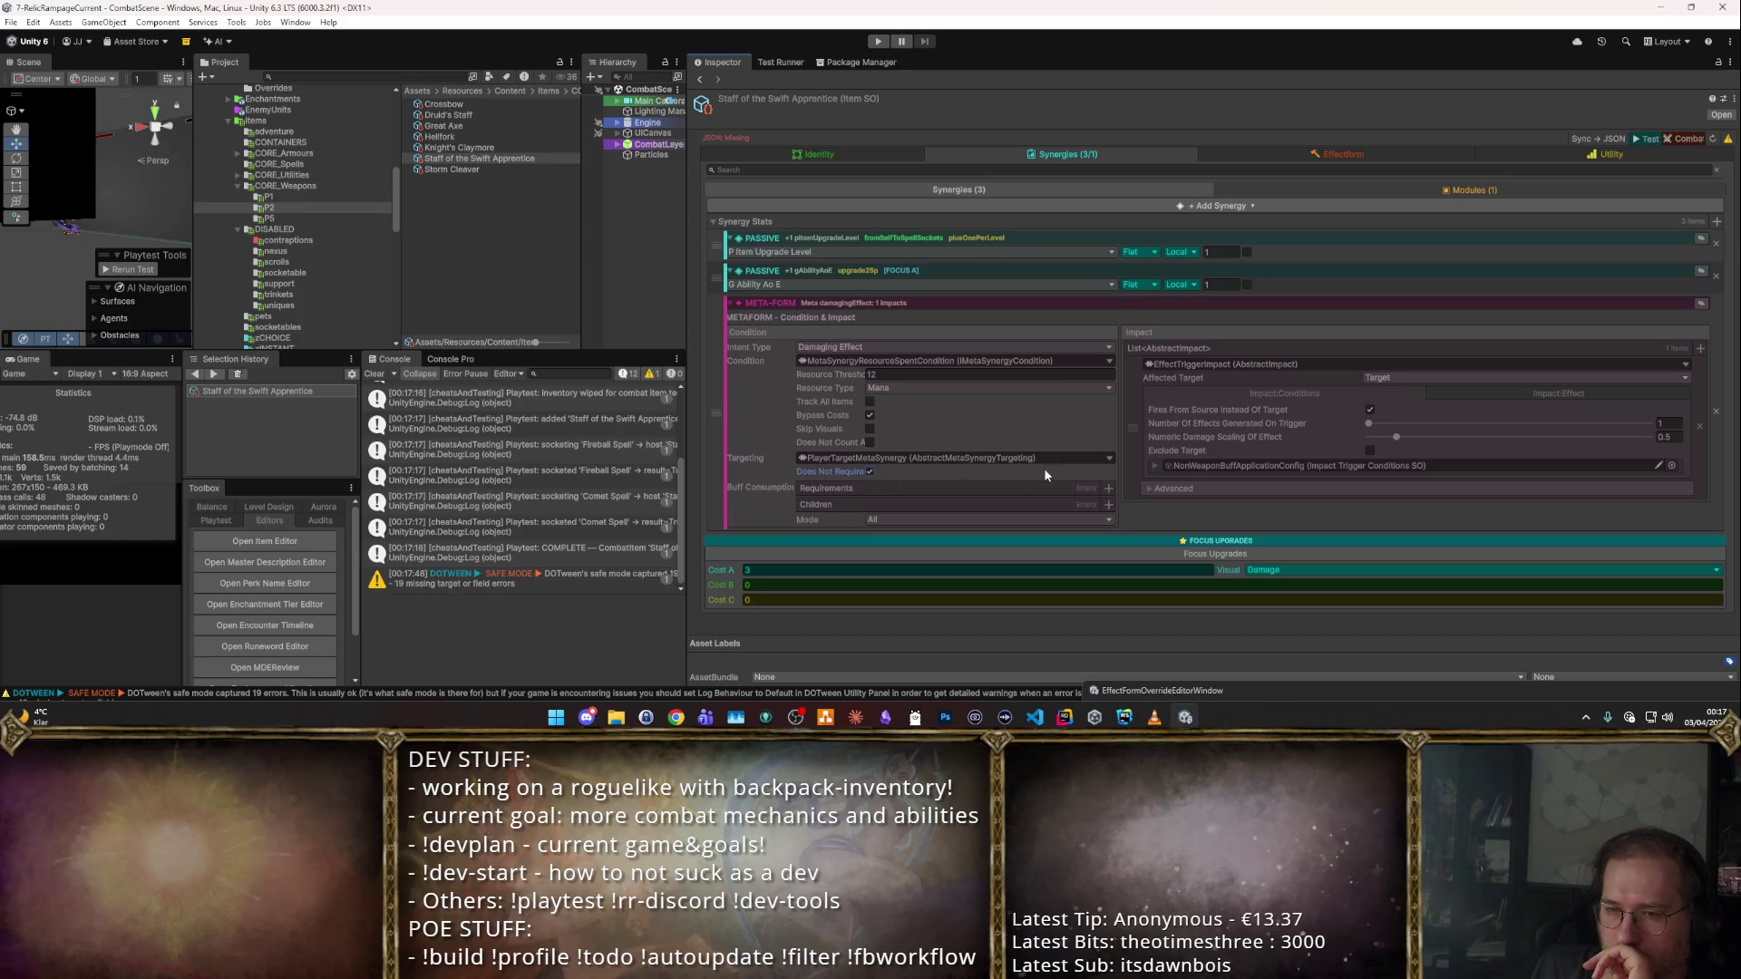
click(1108, 459)
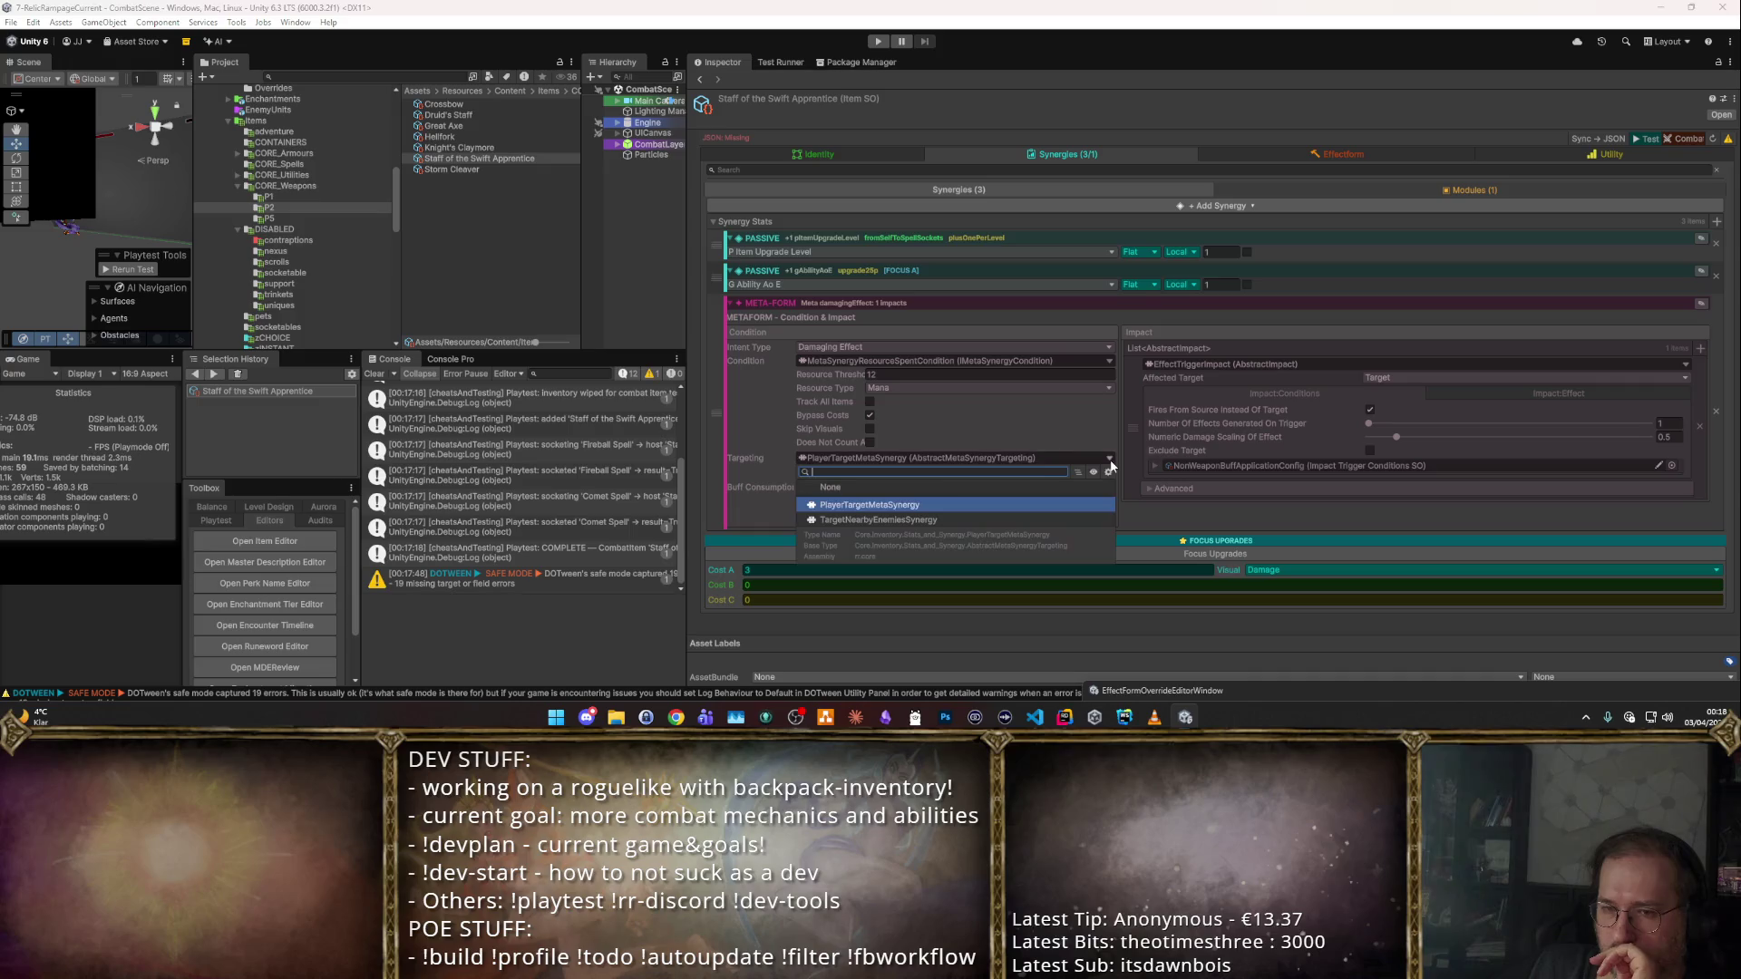
click(961, 516)
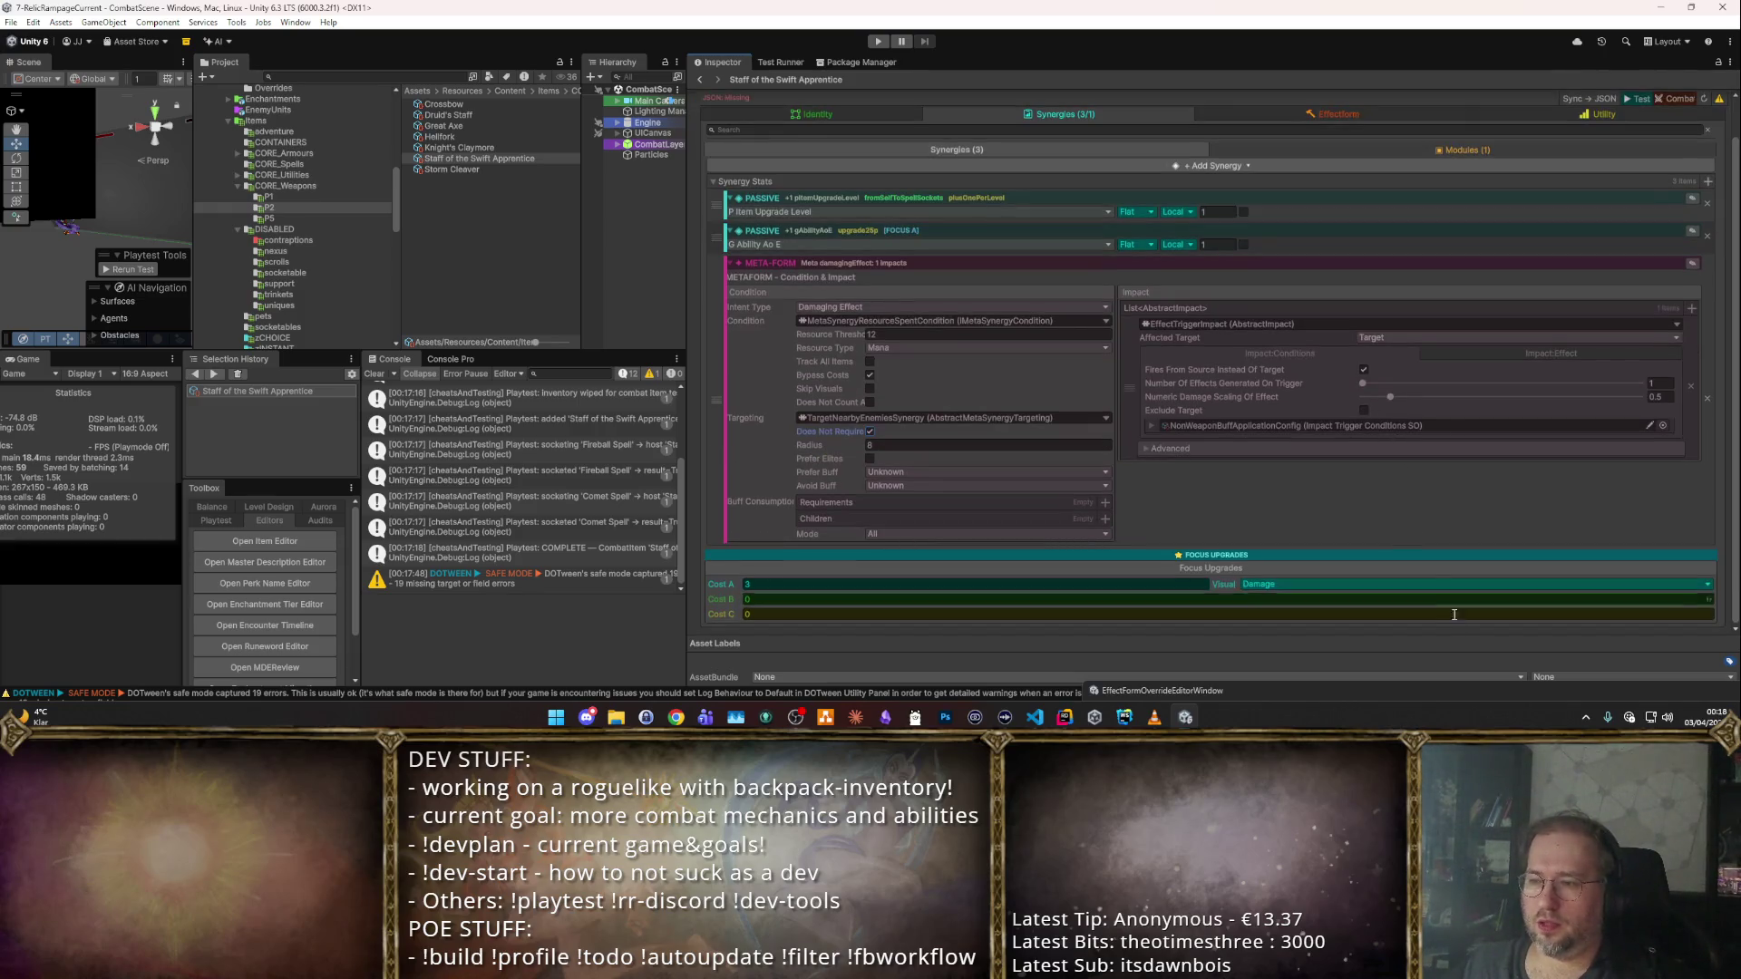
click(1675, 139)
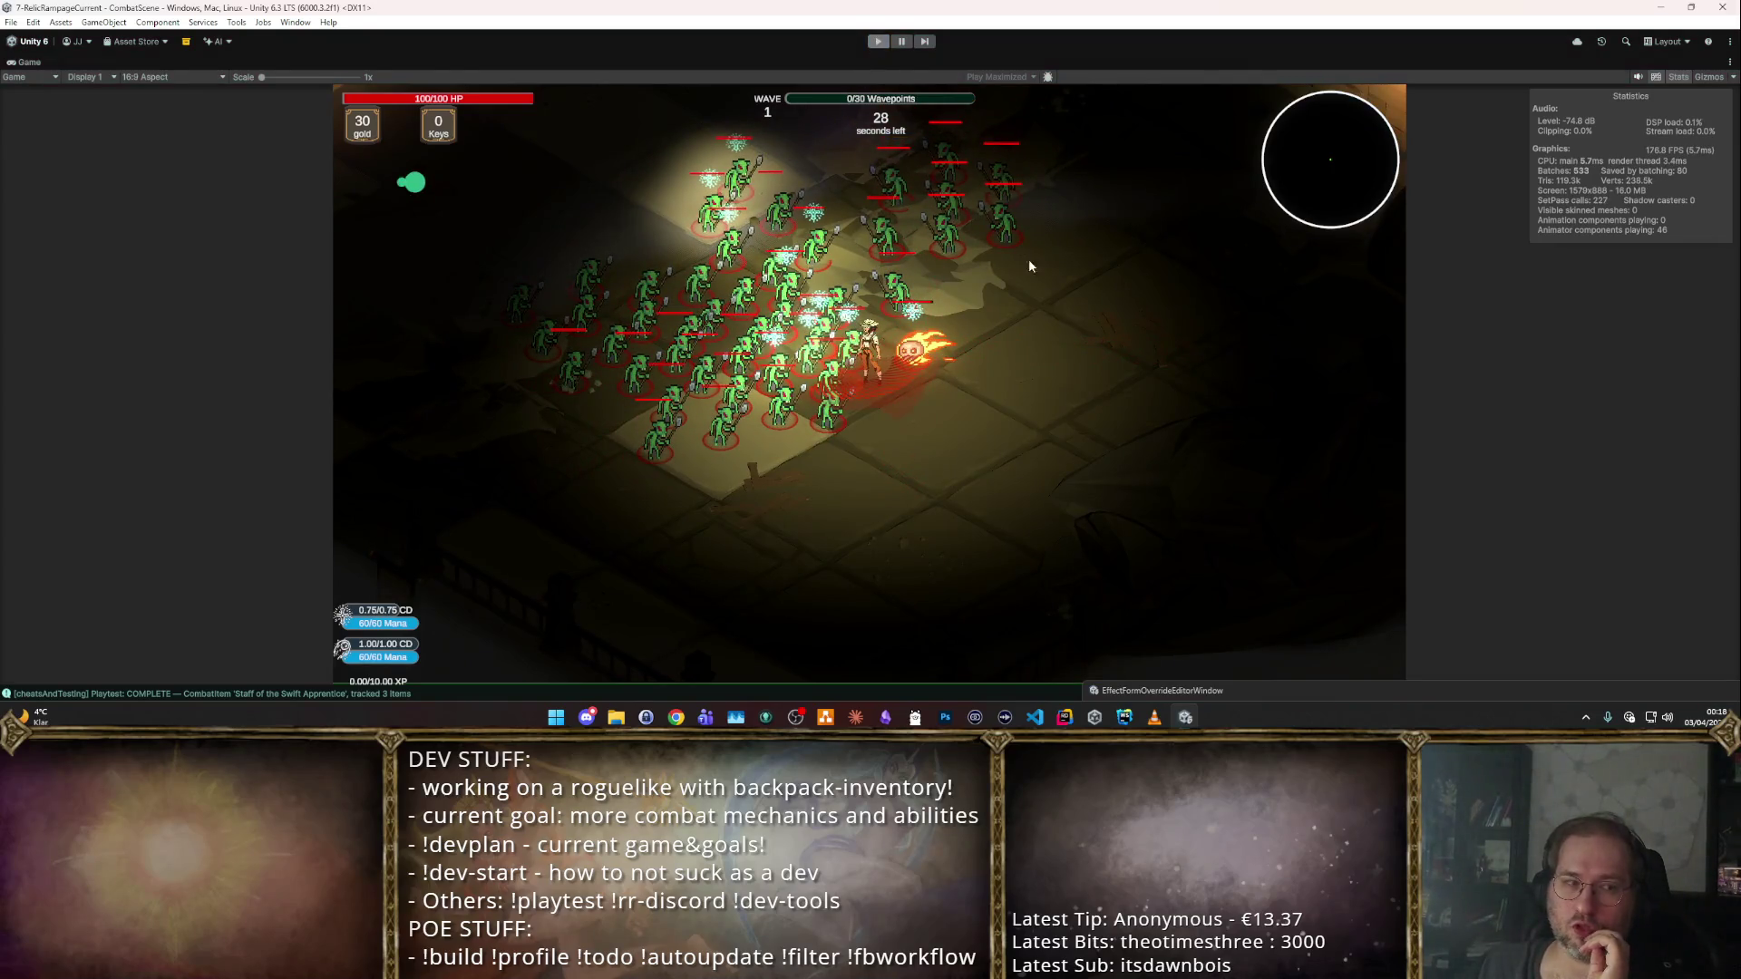
Turn Does Not Require off and playtest in a new room with autoattack enabled.
key(ctrl+p)
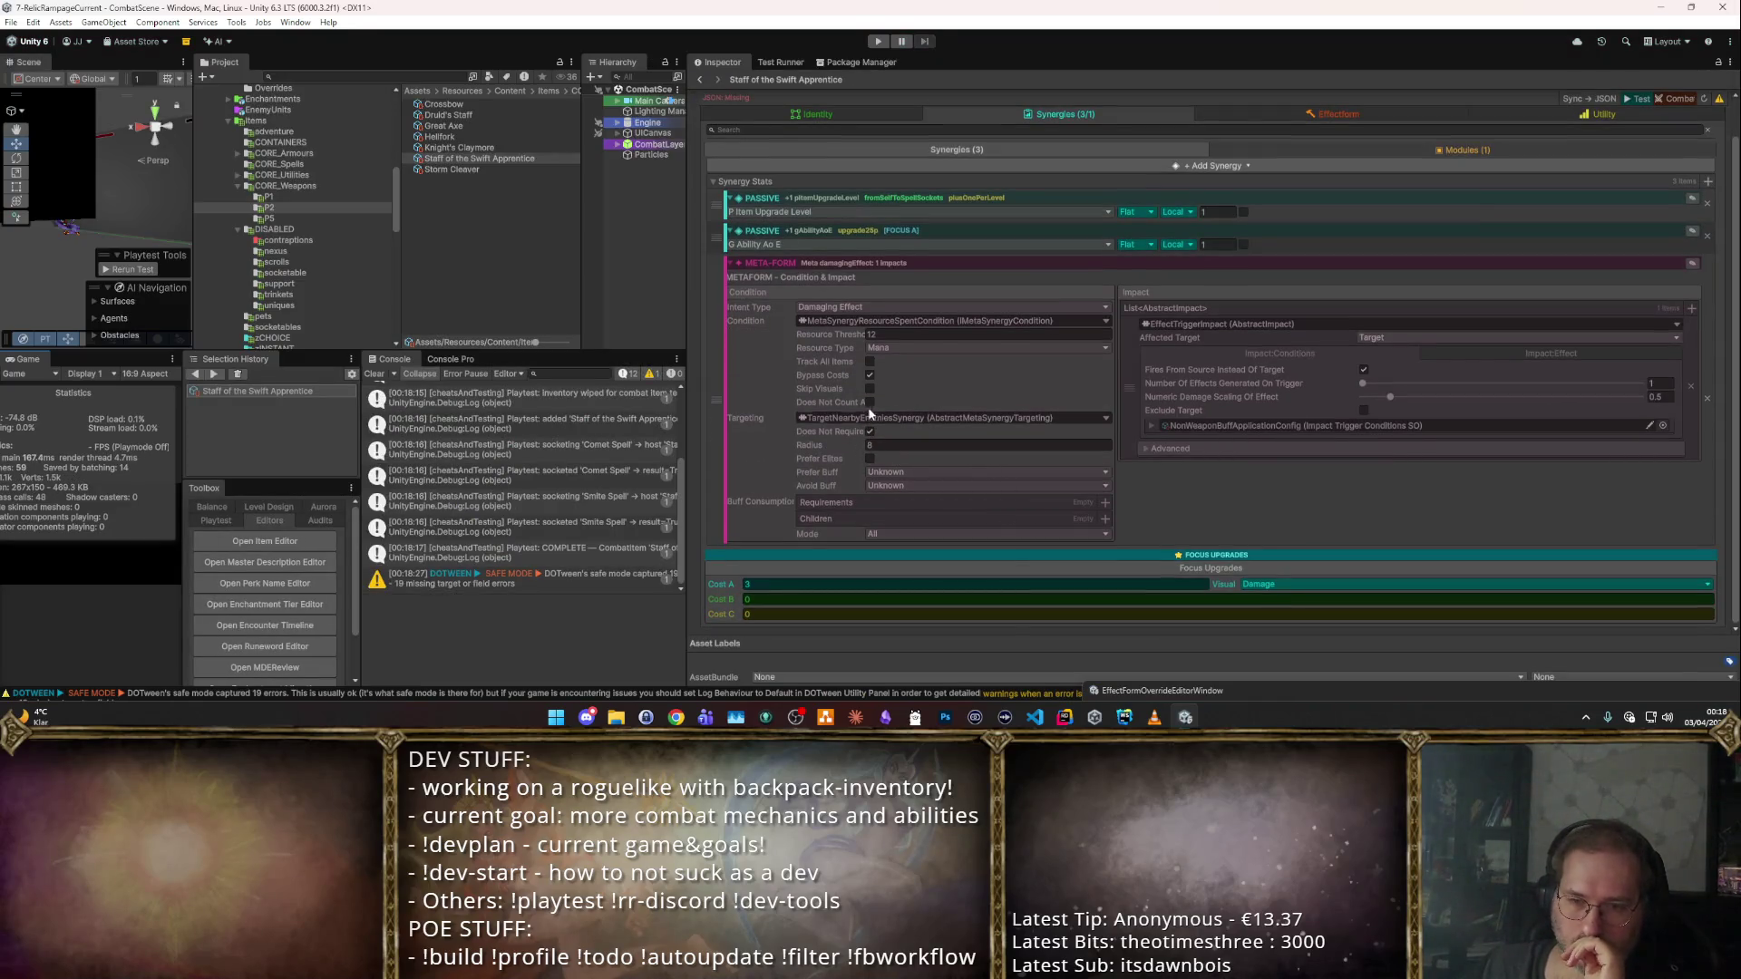
click(874, 431)
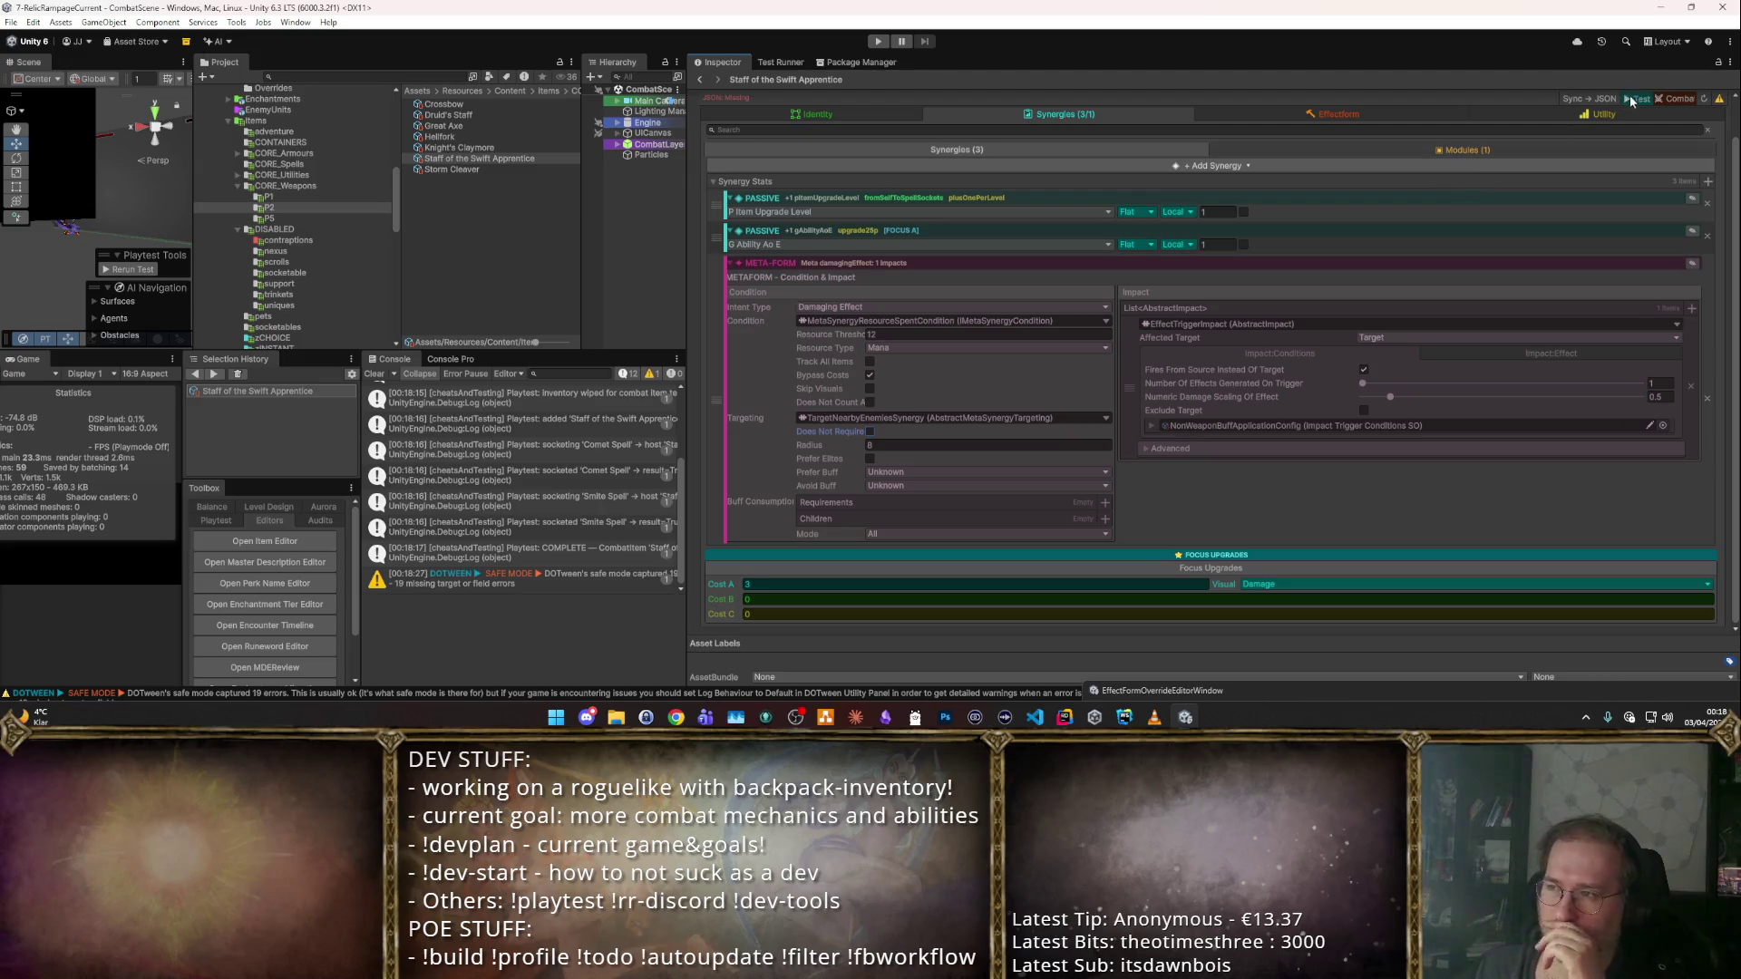
key(ctrl+p)
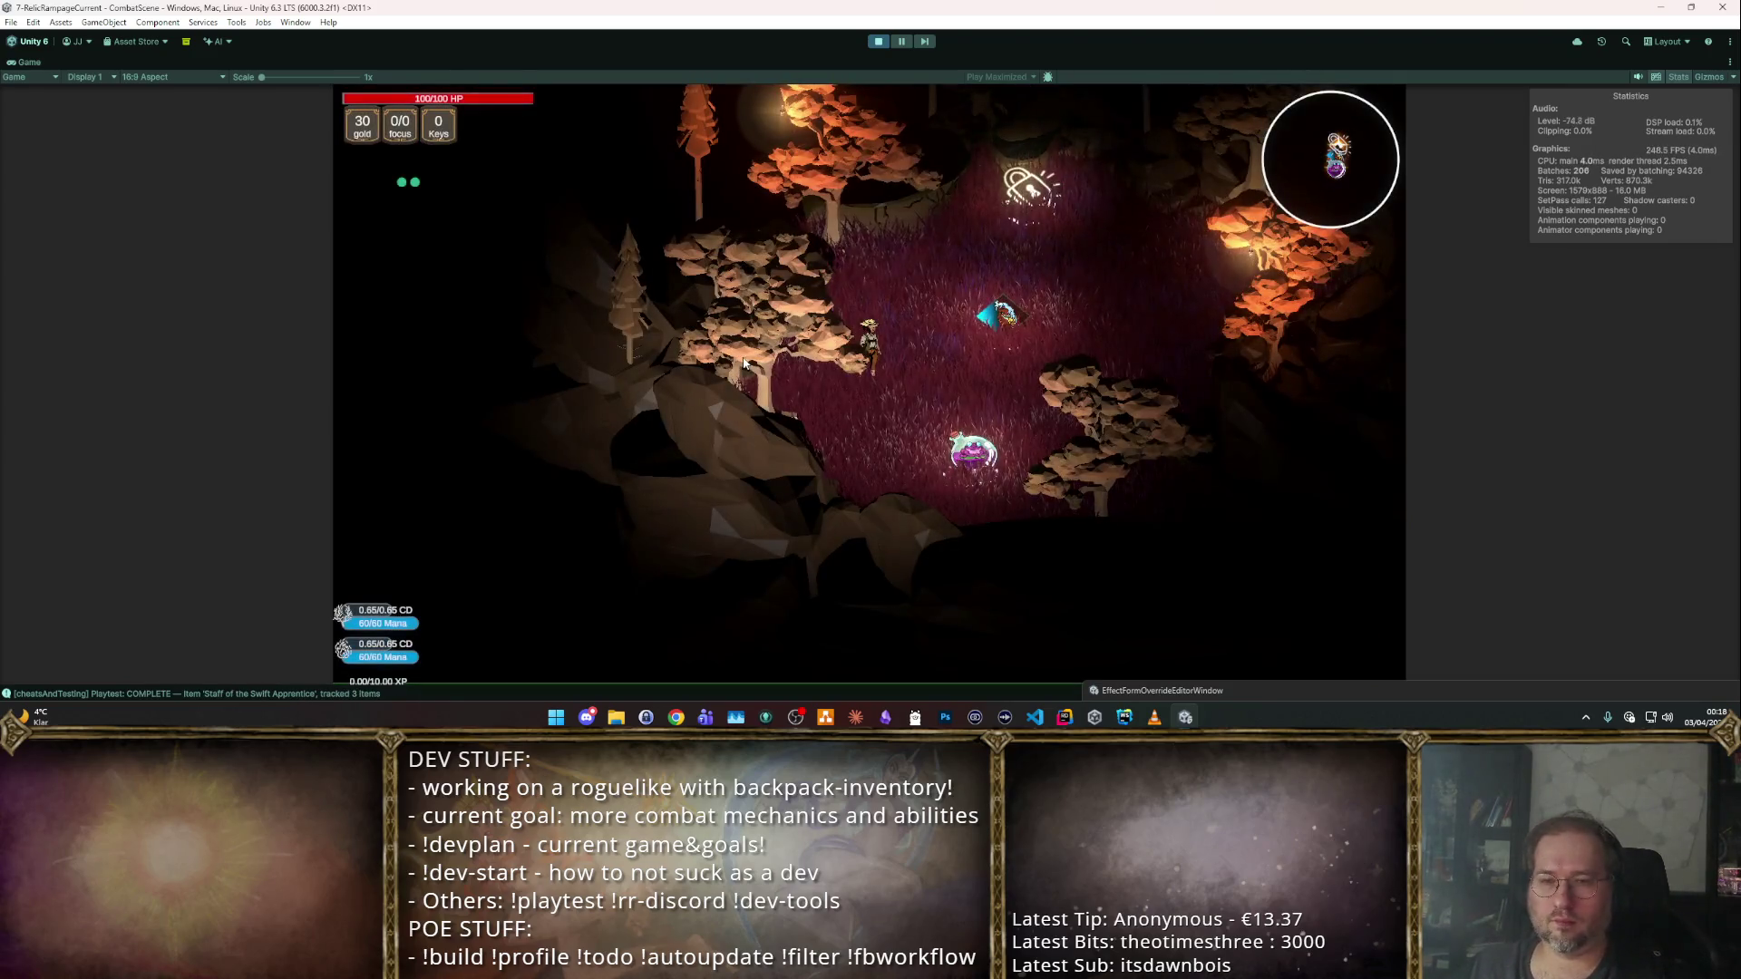
click(923, 336)
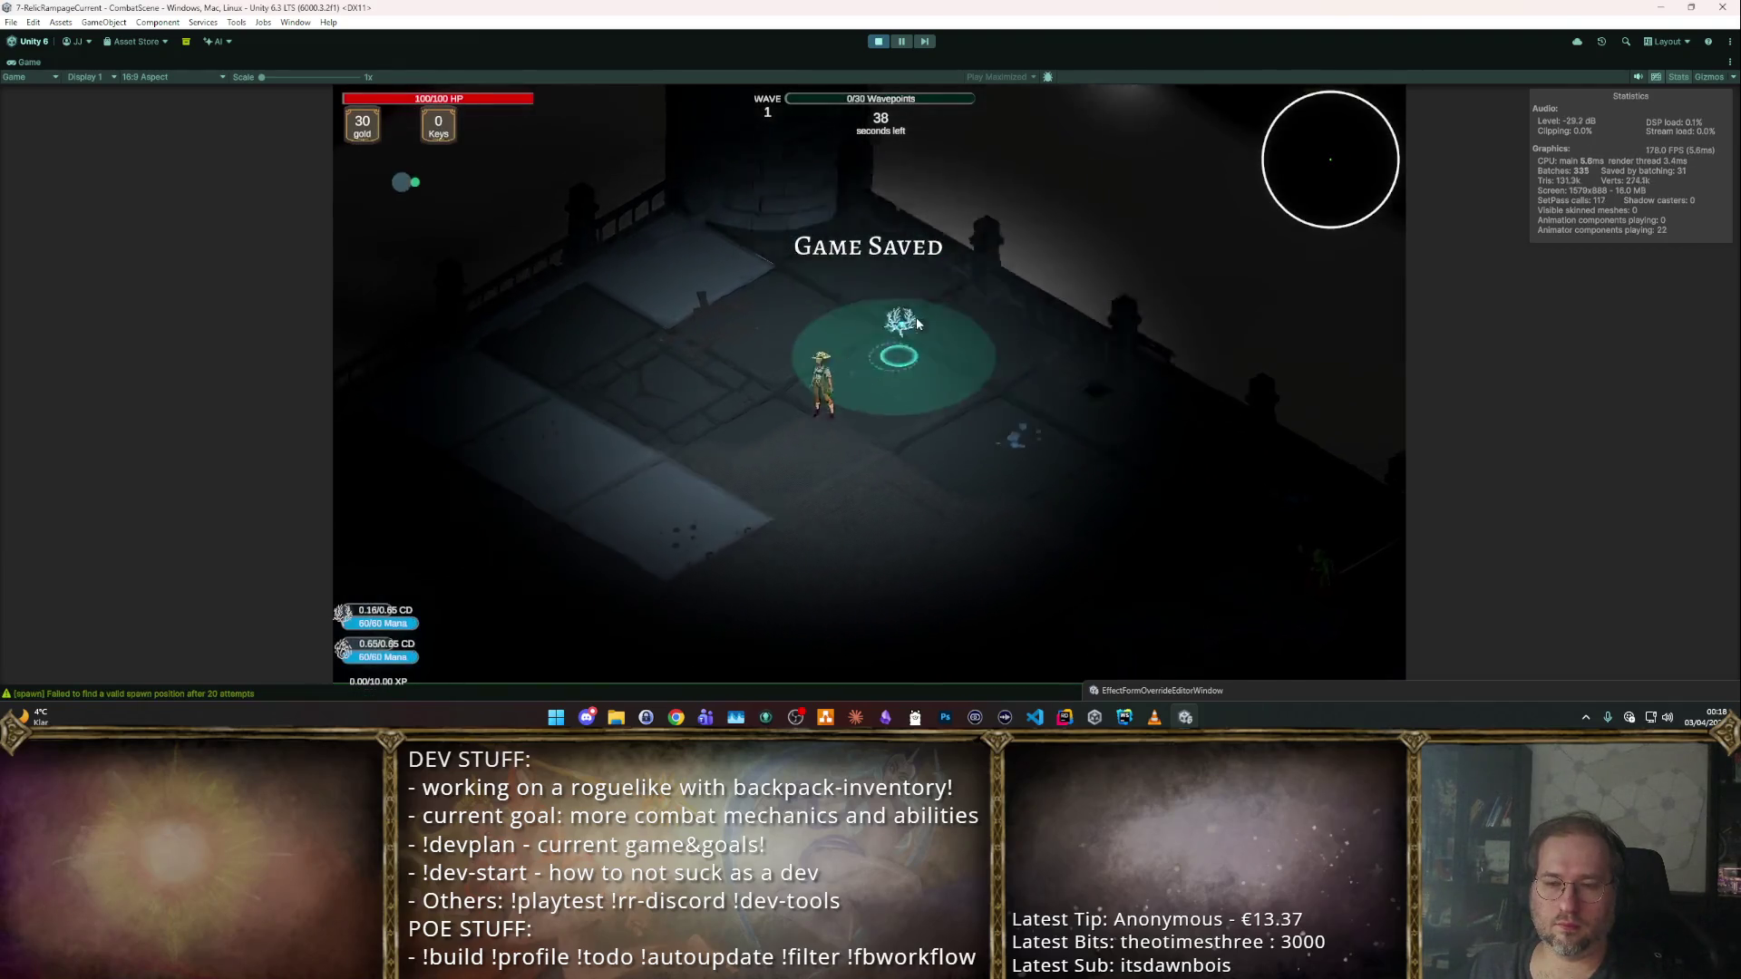
key(m)
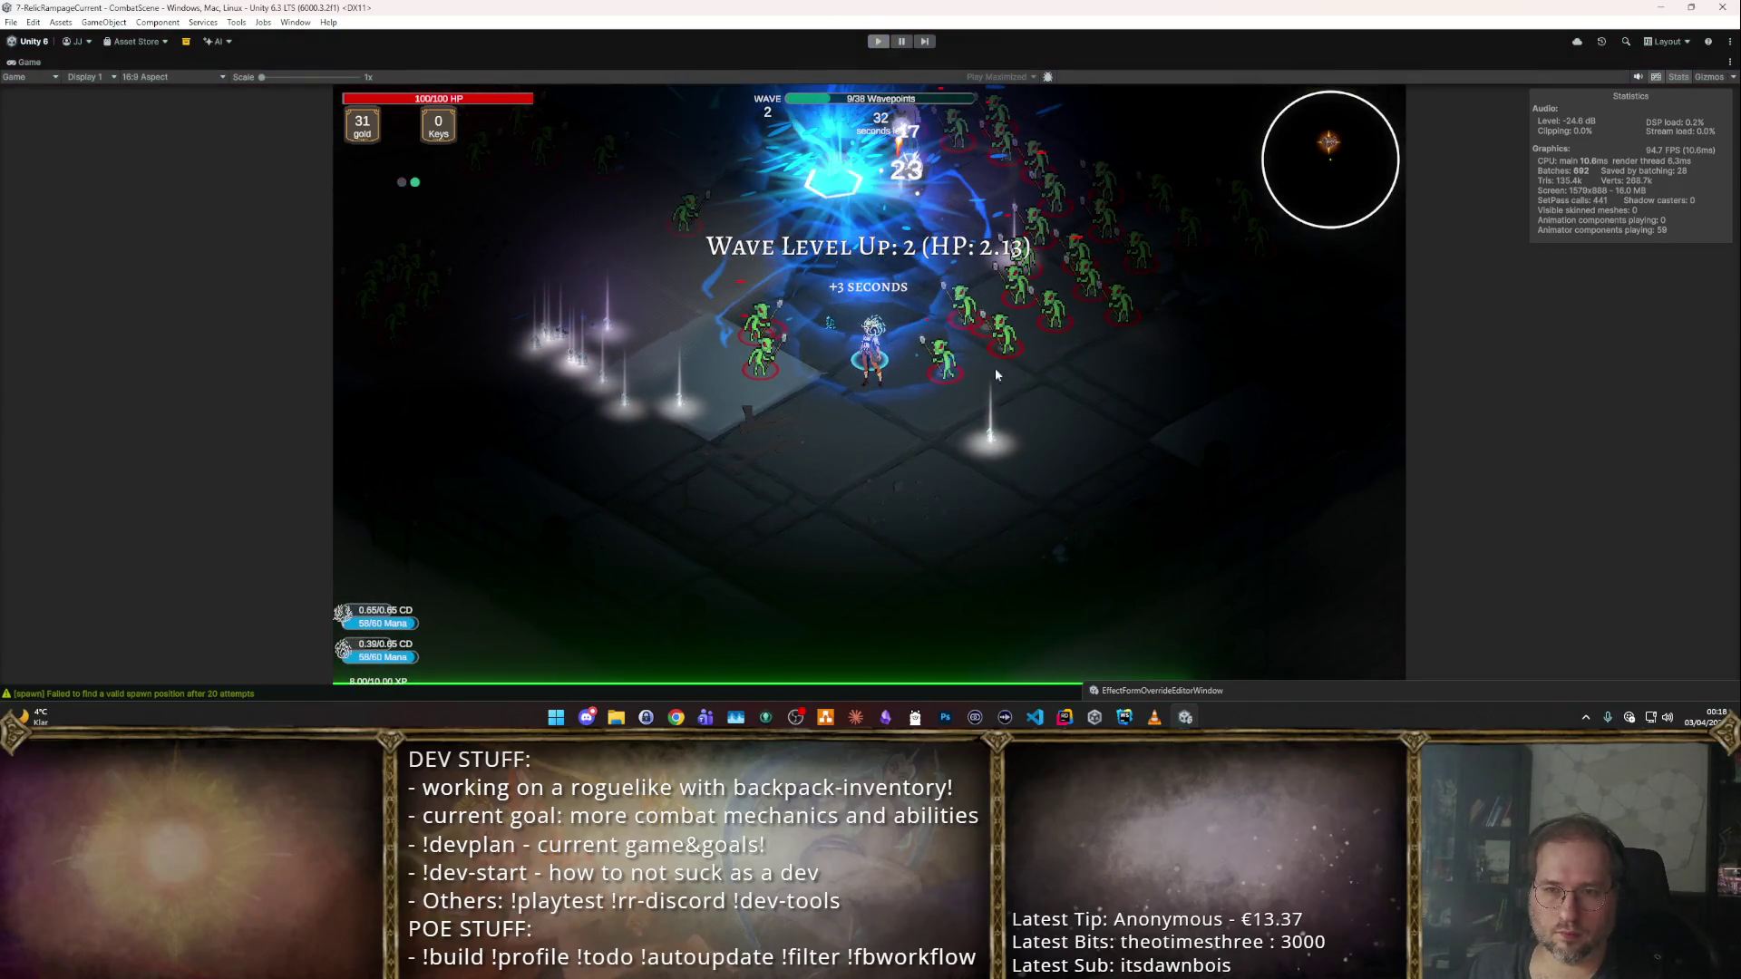
key(ctrl+p)
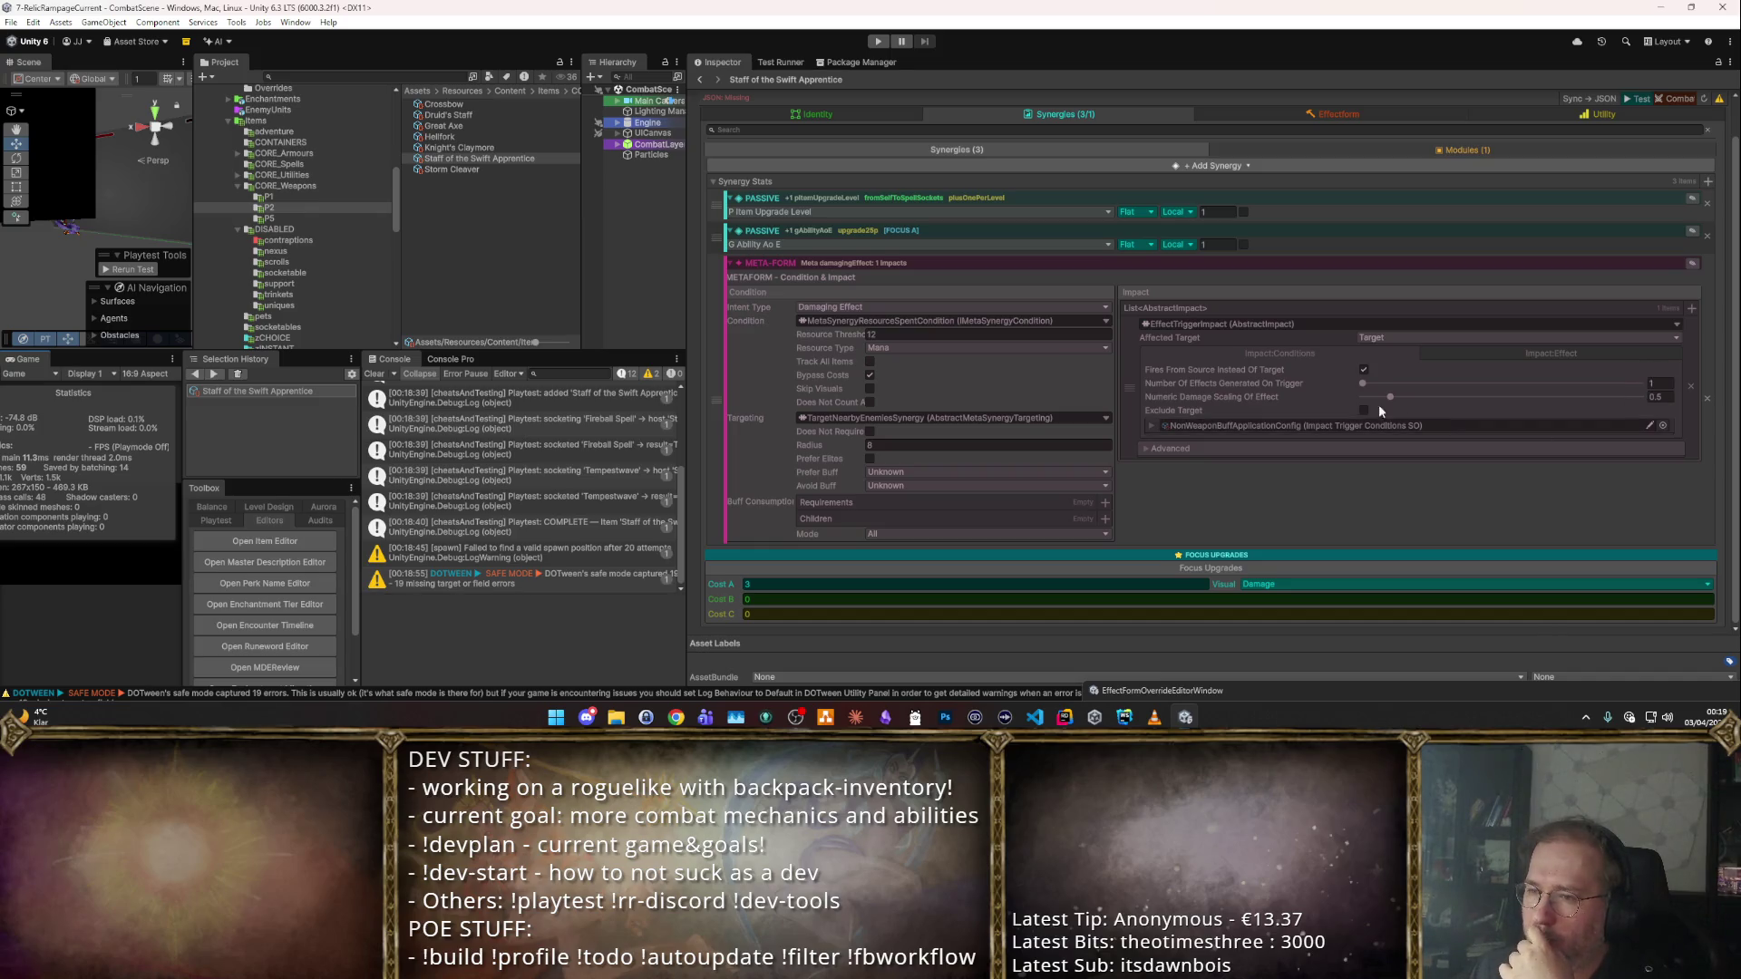
Swap the impact's triggered effect to Greatsword_playerEffect and playtest it.
click(1150, 425)
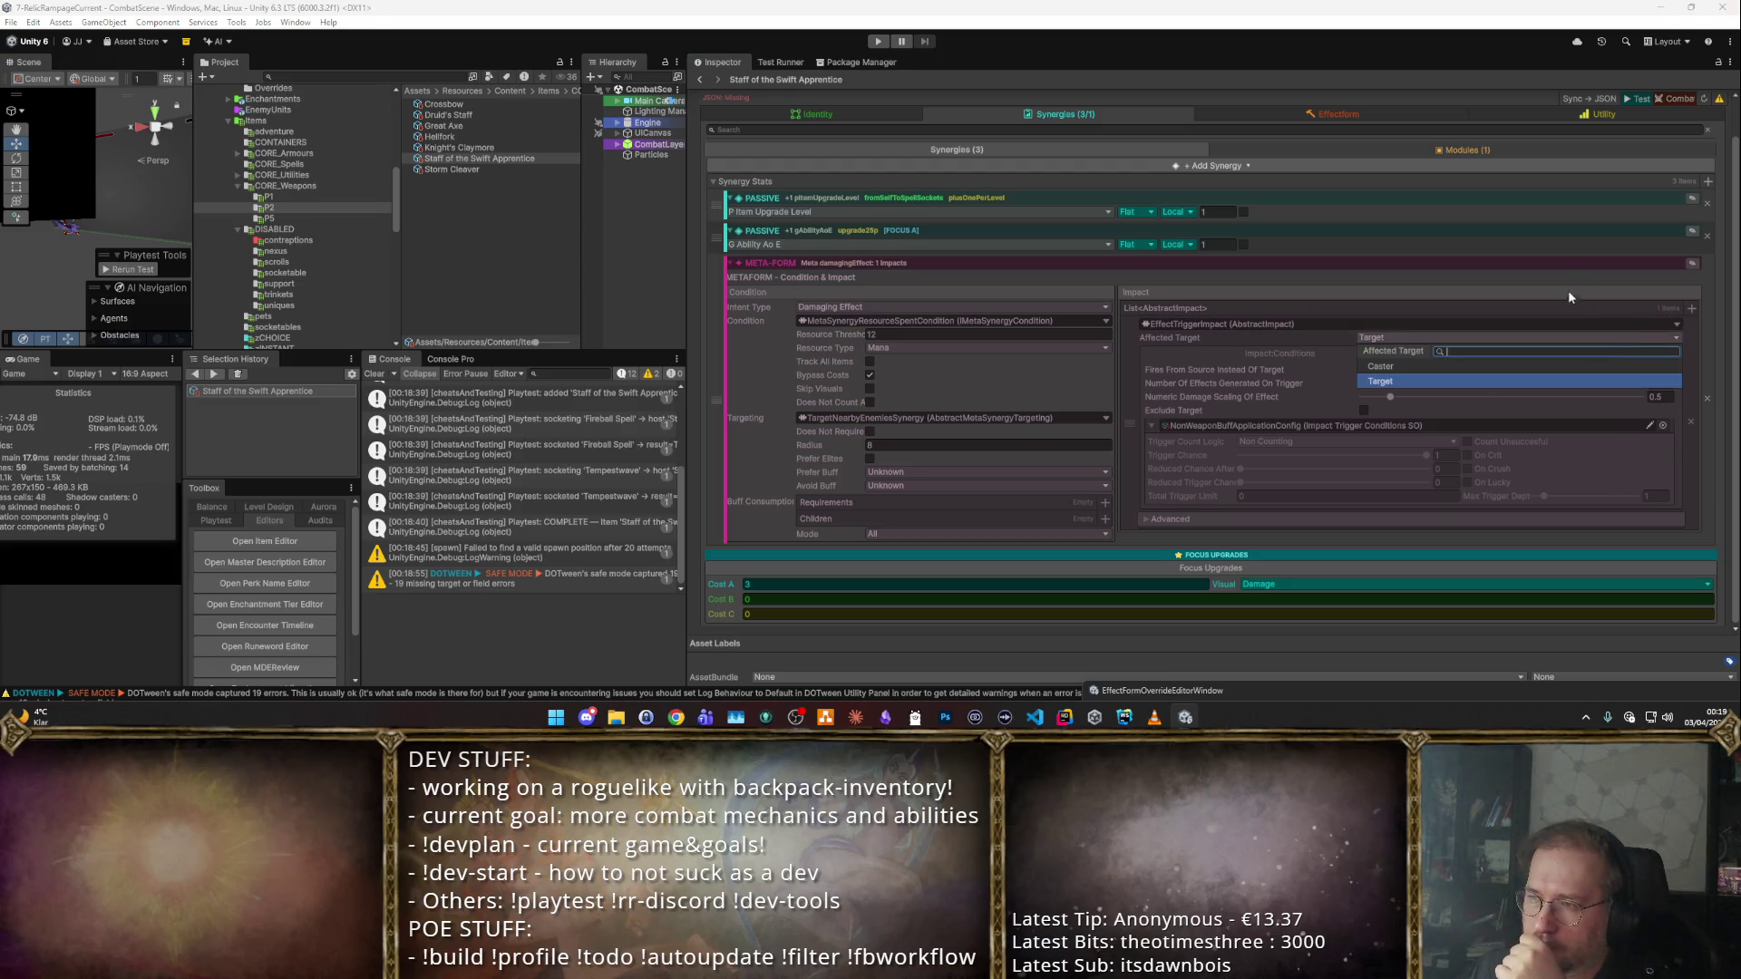
click(1583, 352)
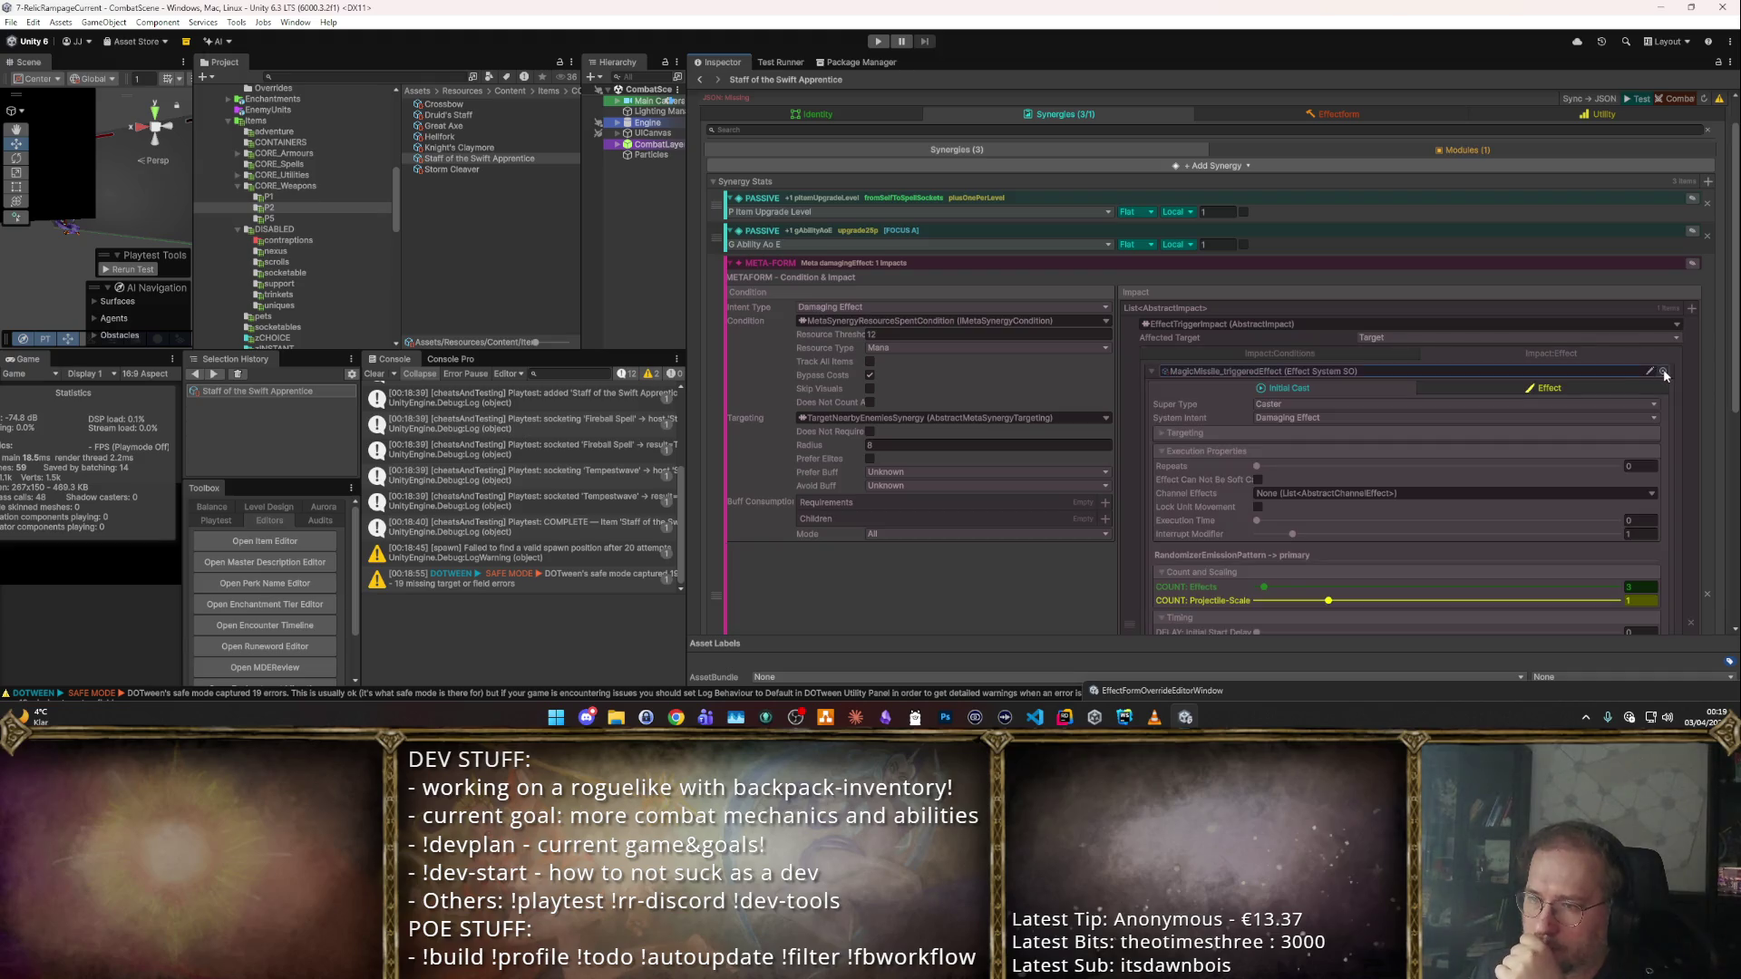
click(1661, 375)
double_click(570, 419)
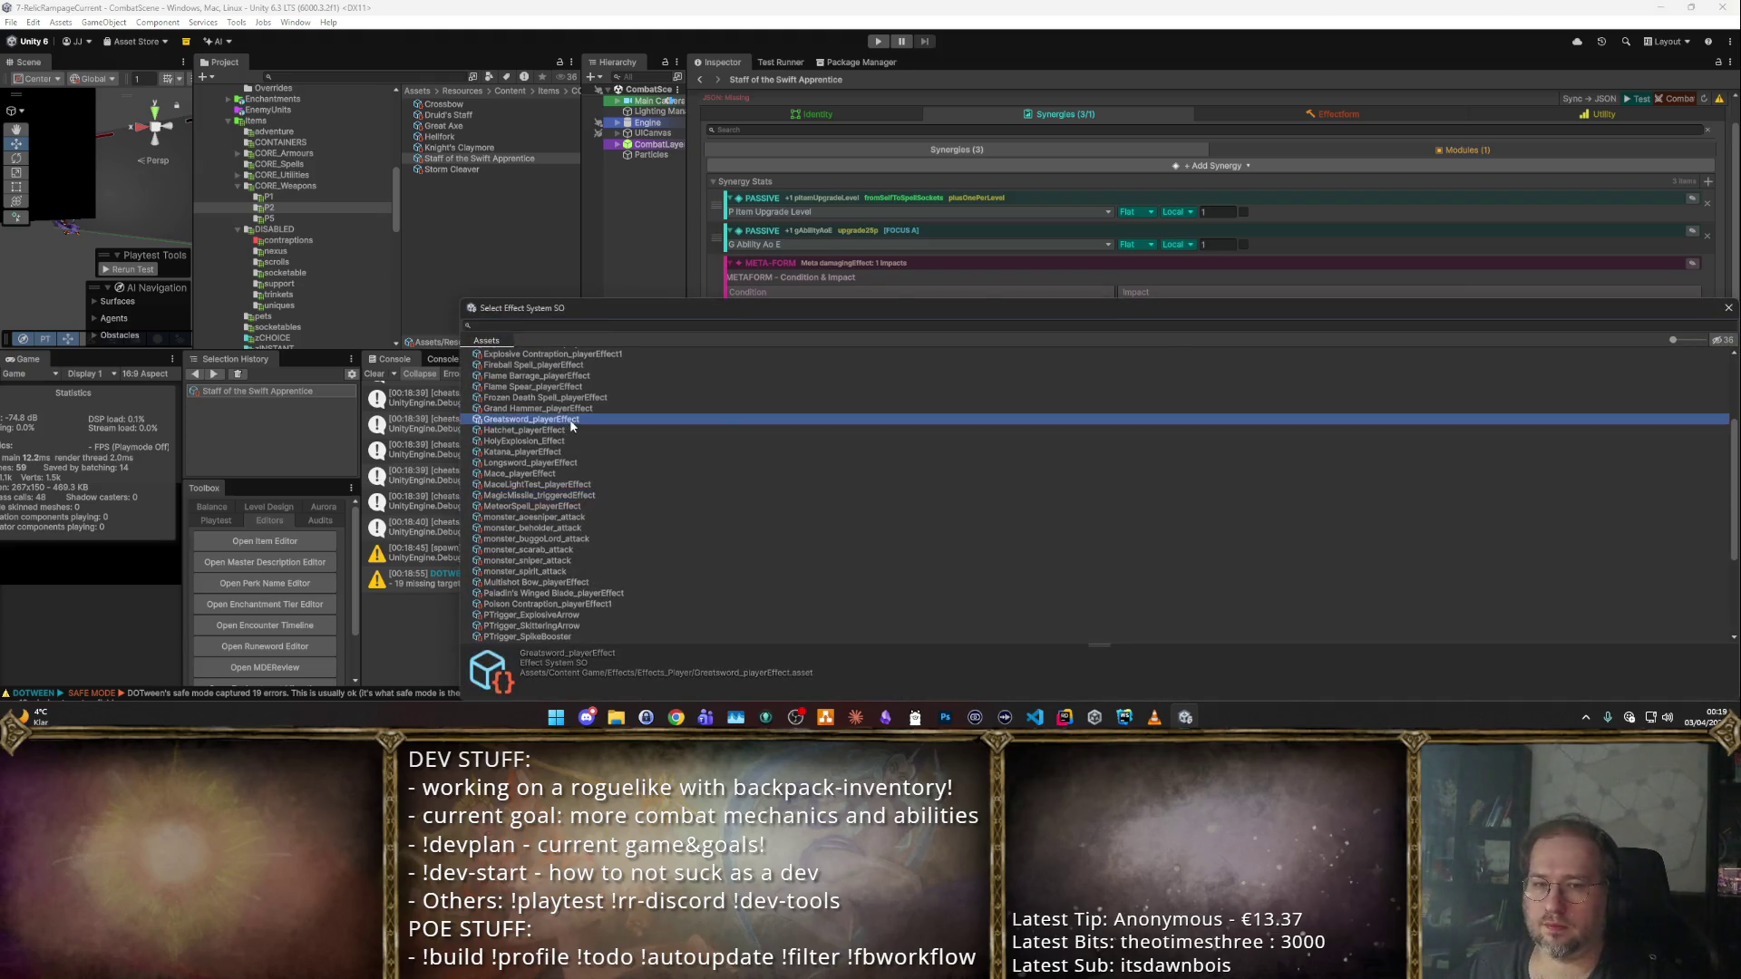
key(ctrl+p)
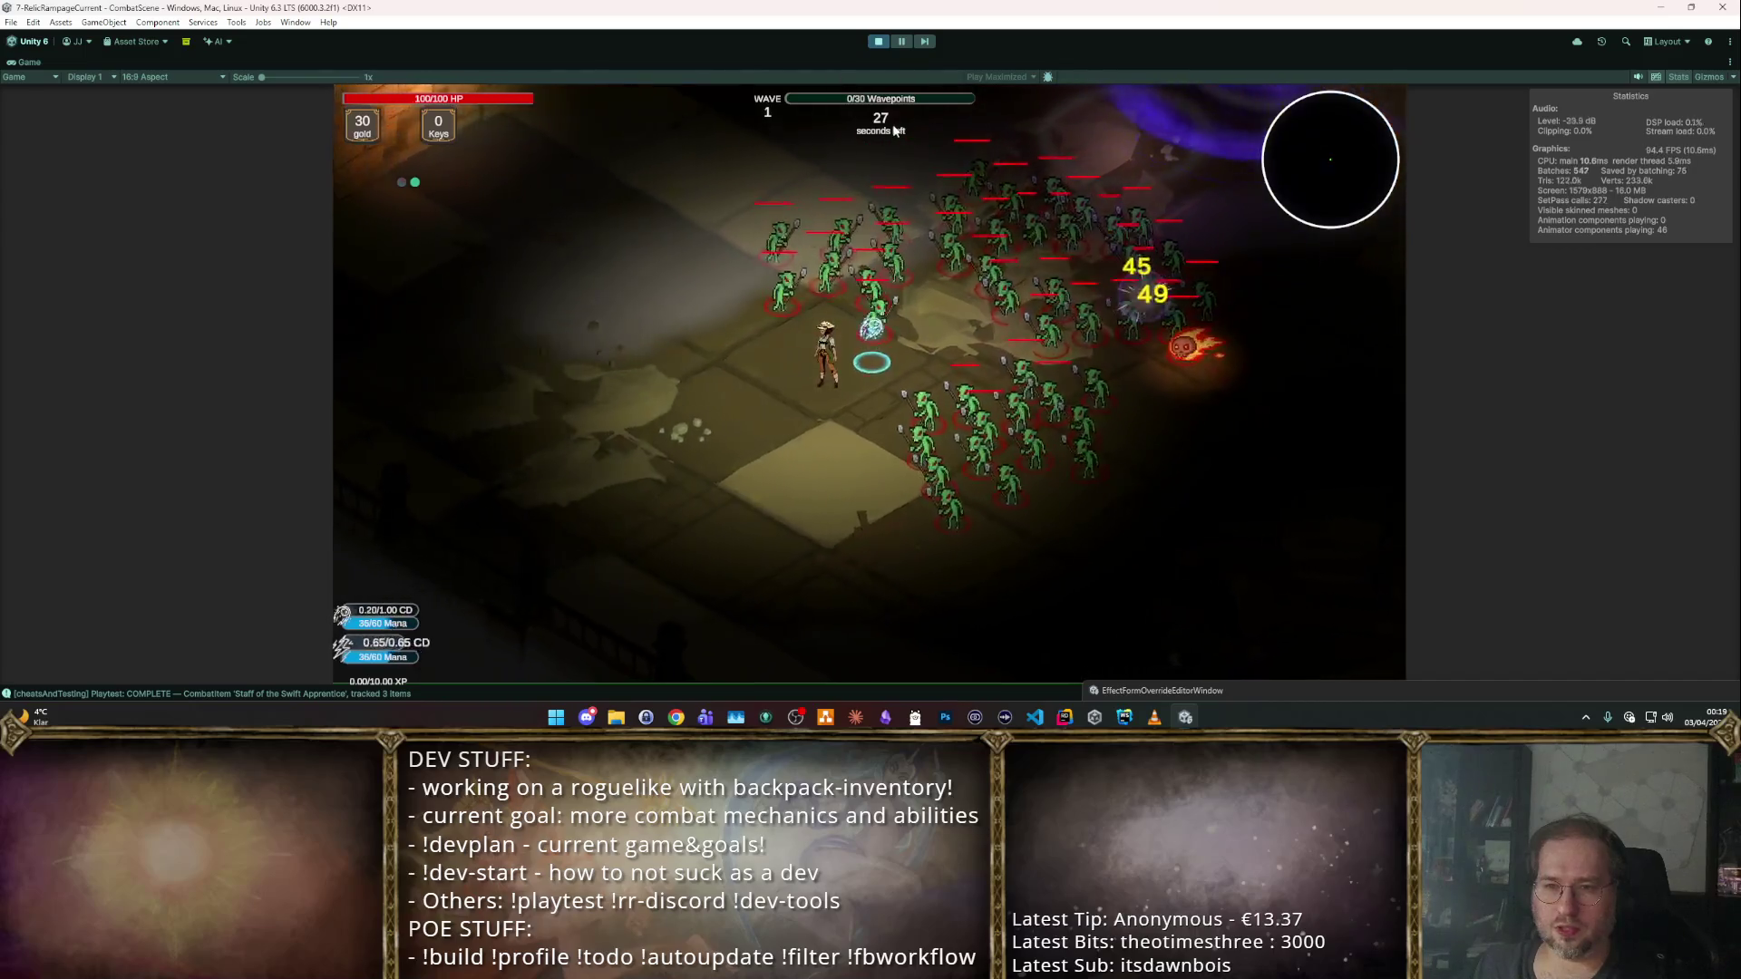
click(877, 41)
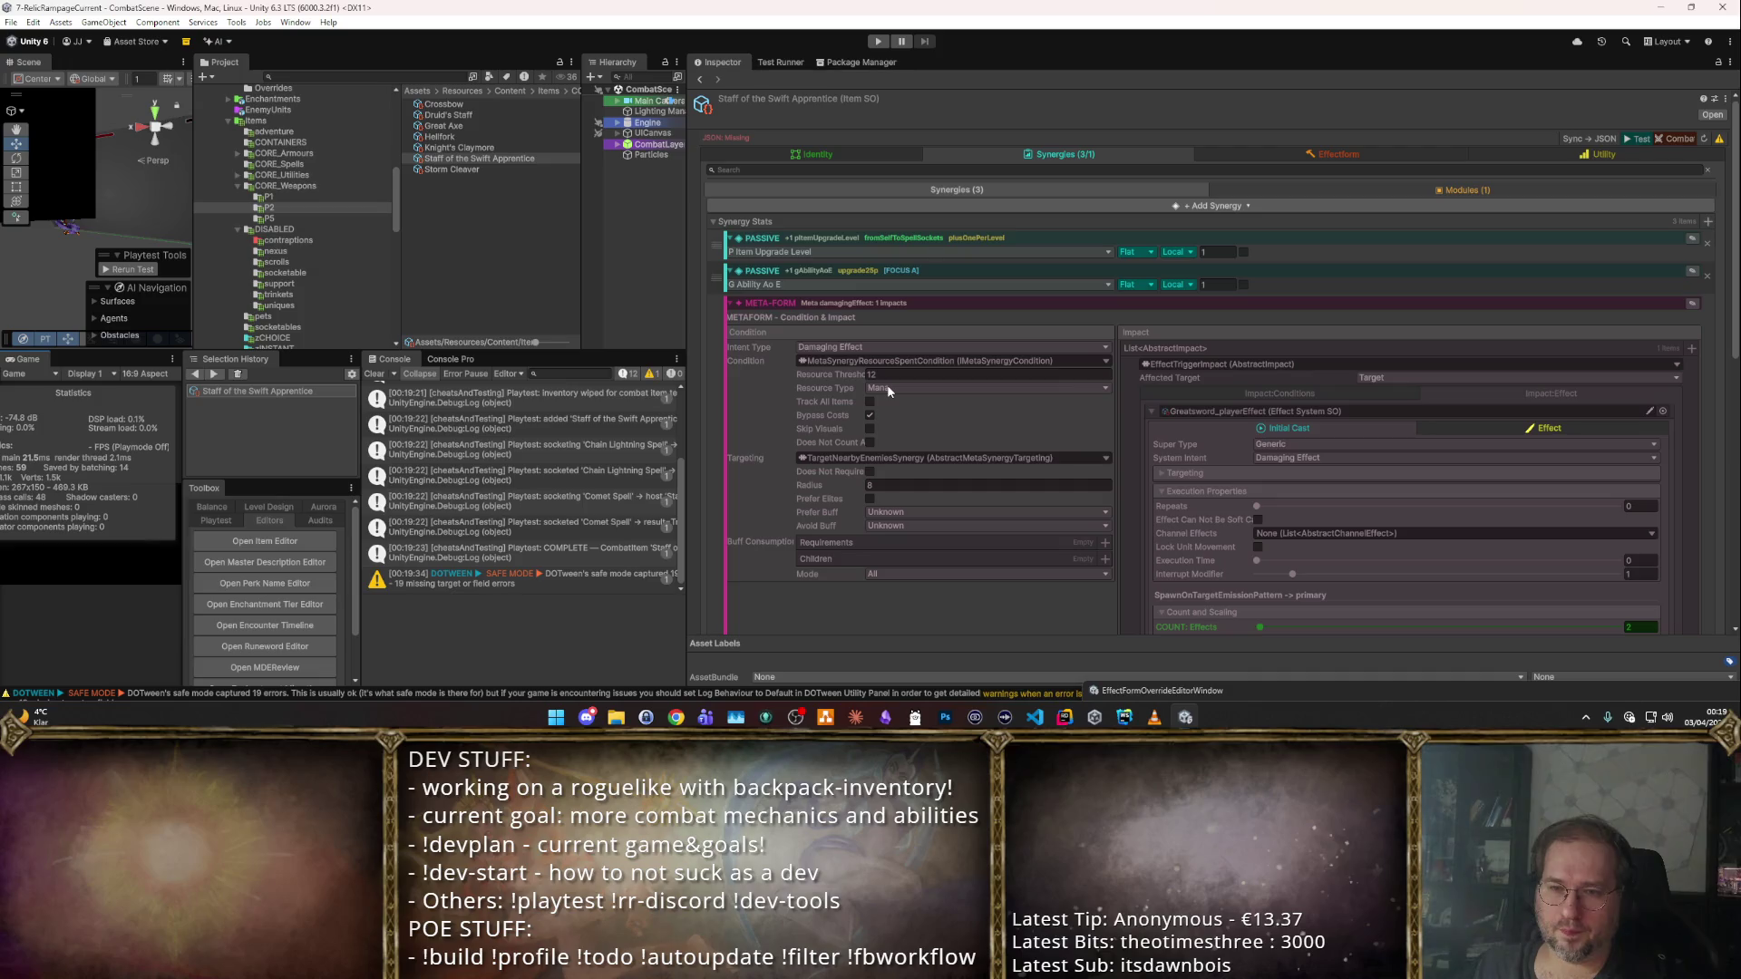
Make the condition track all items and run another staff playtest.
click(869, 402)
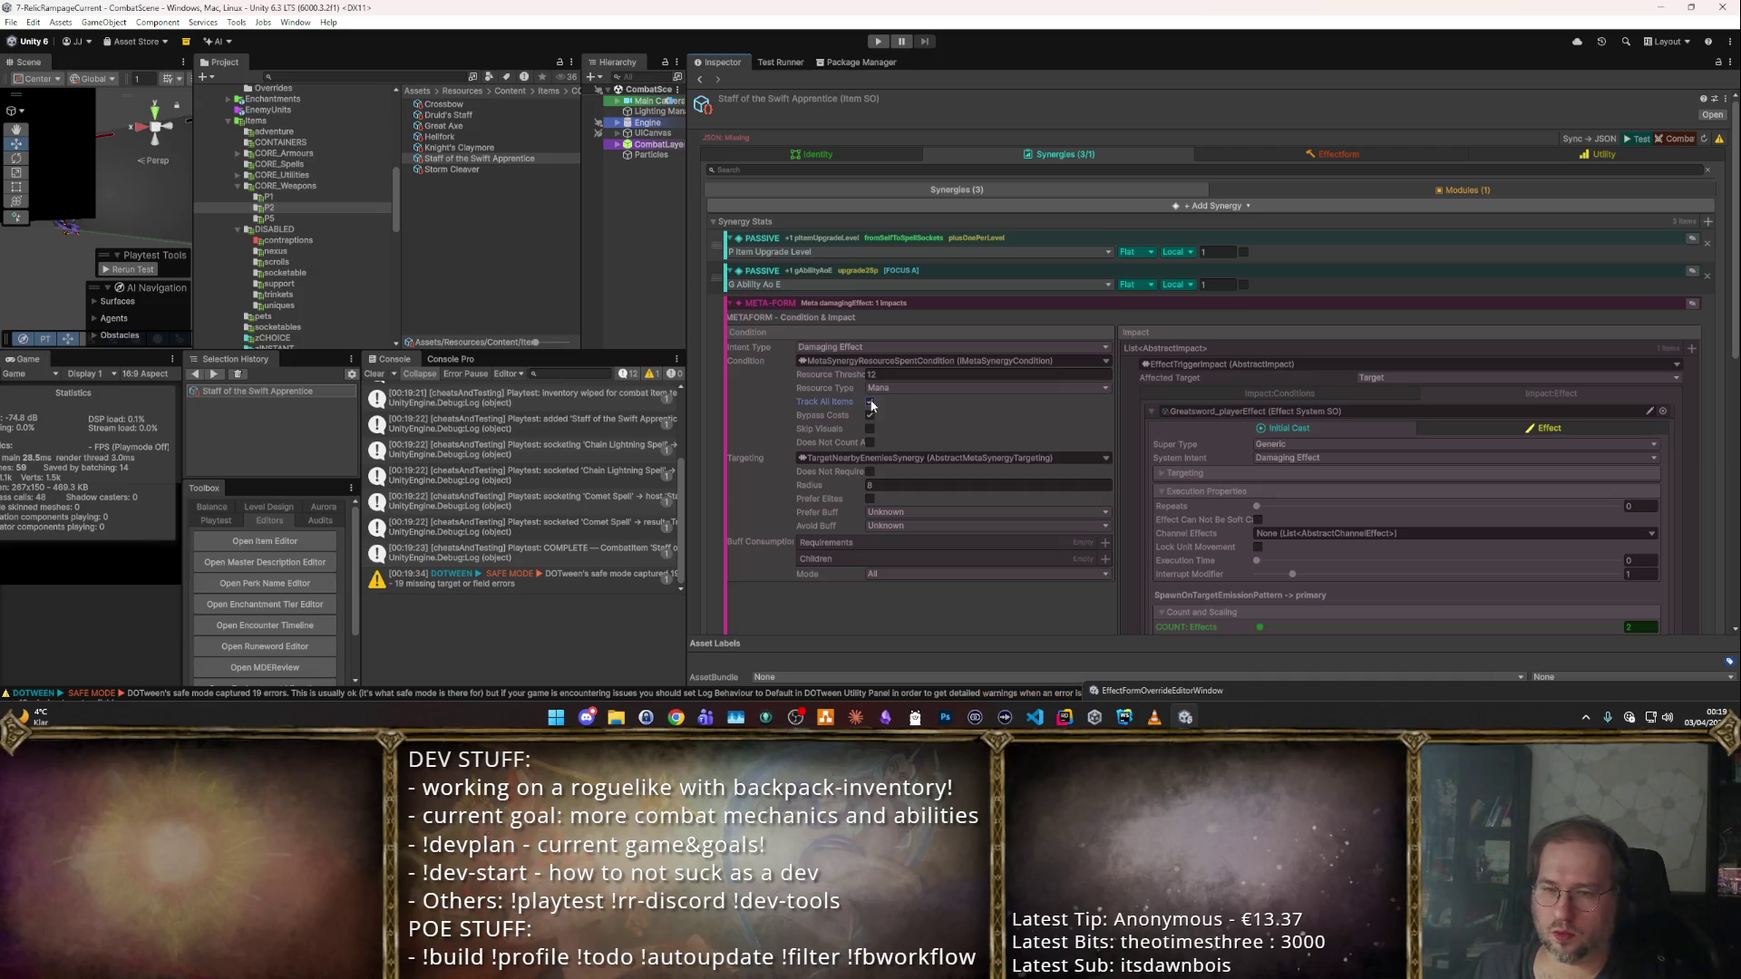
scroll(1650, 370, down, 5)
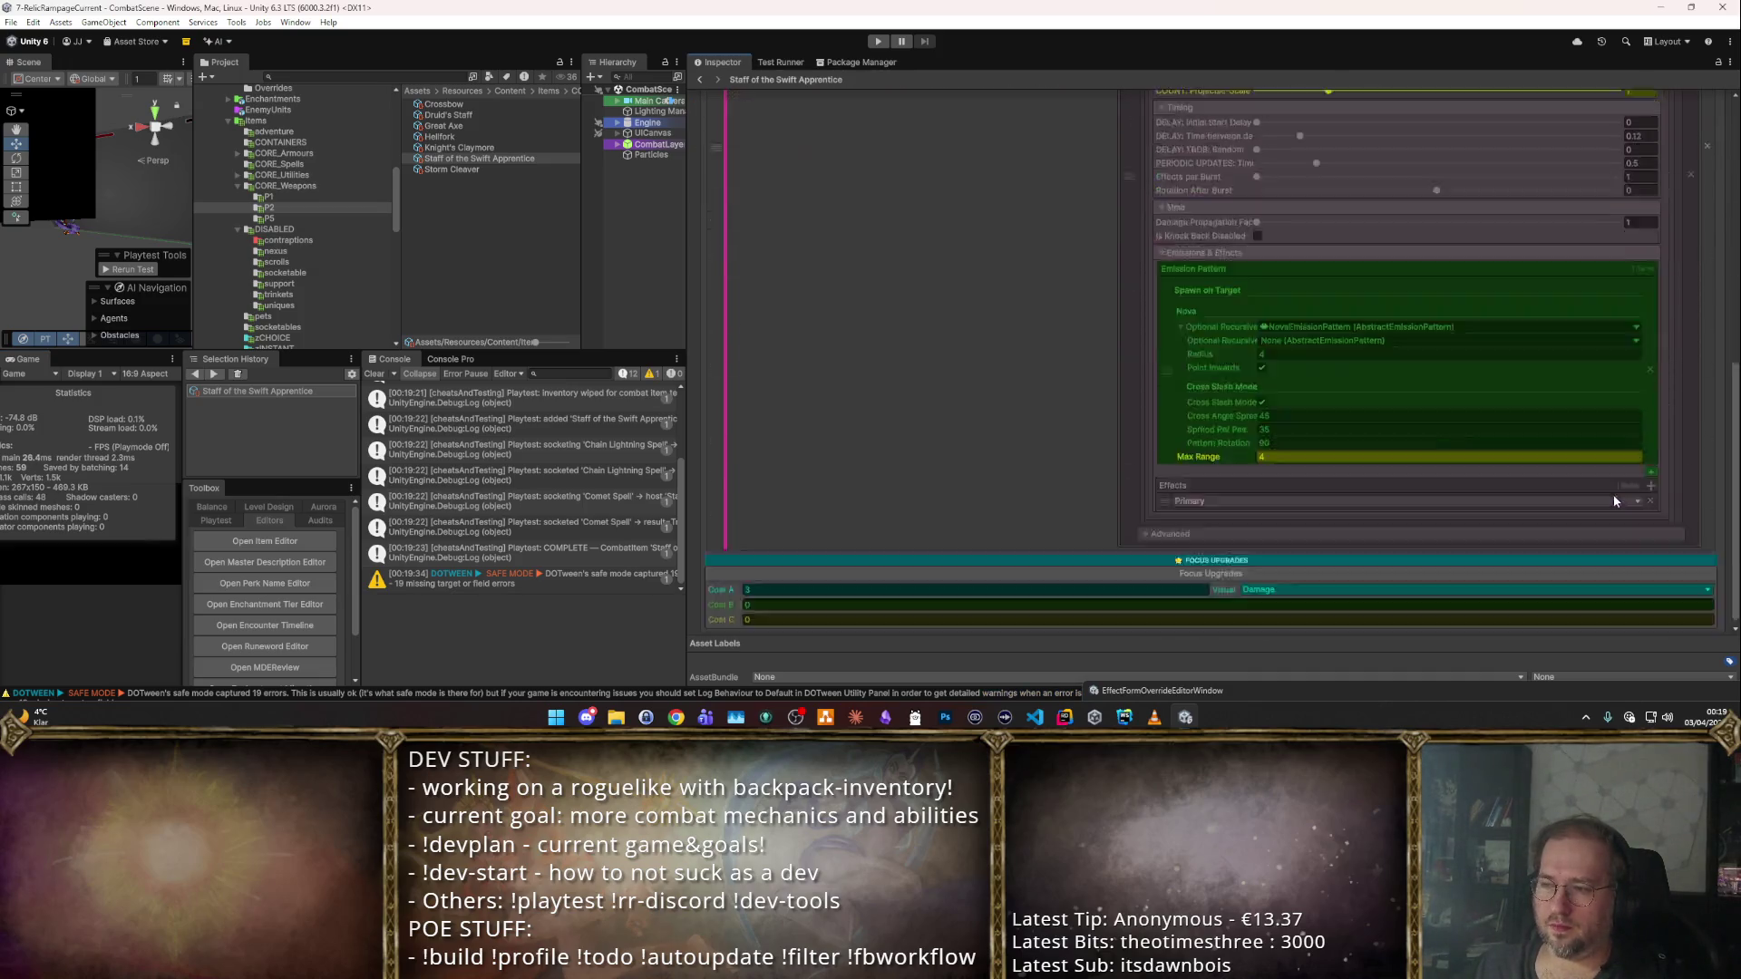
key(ctrl+p)
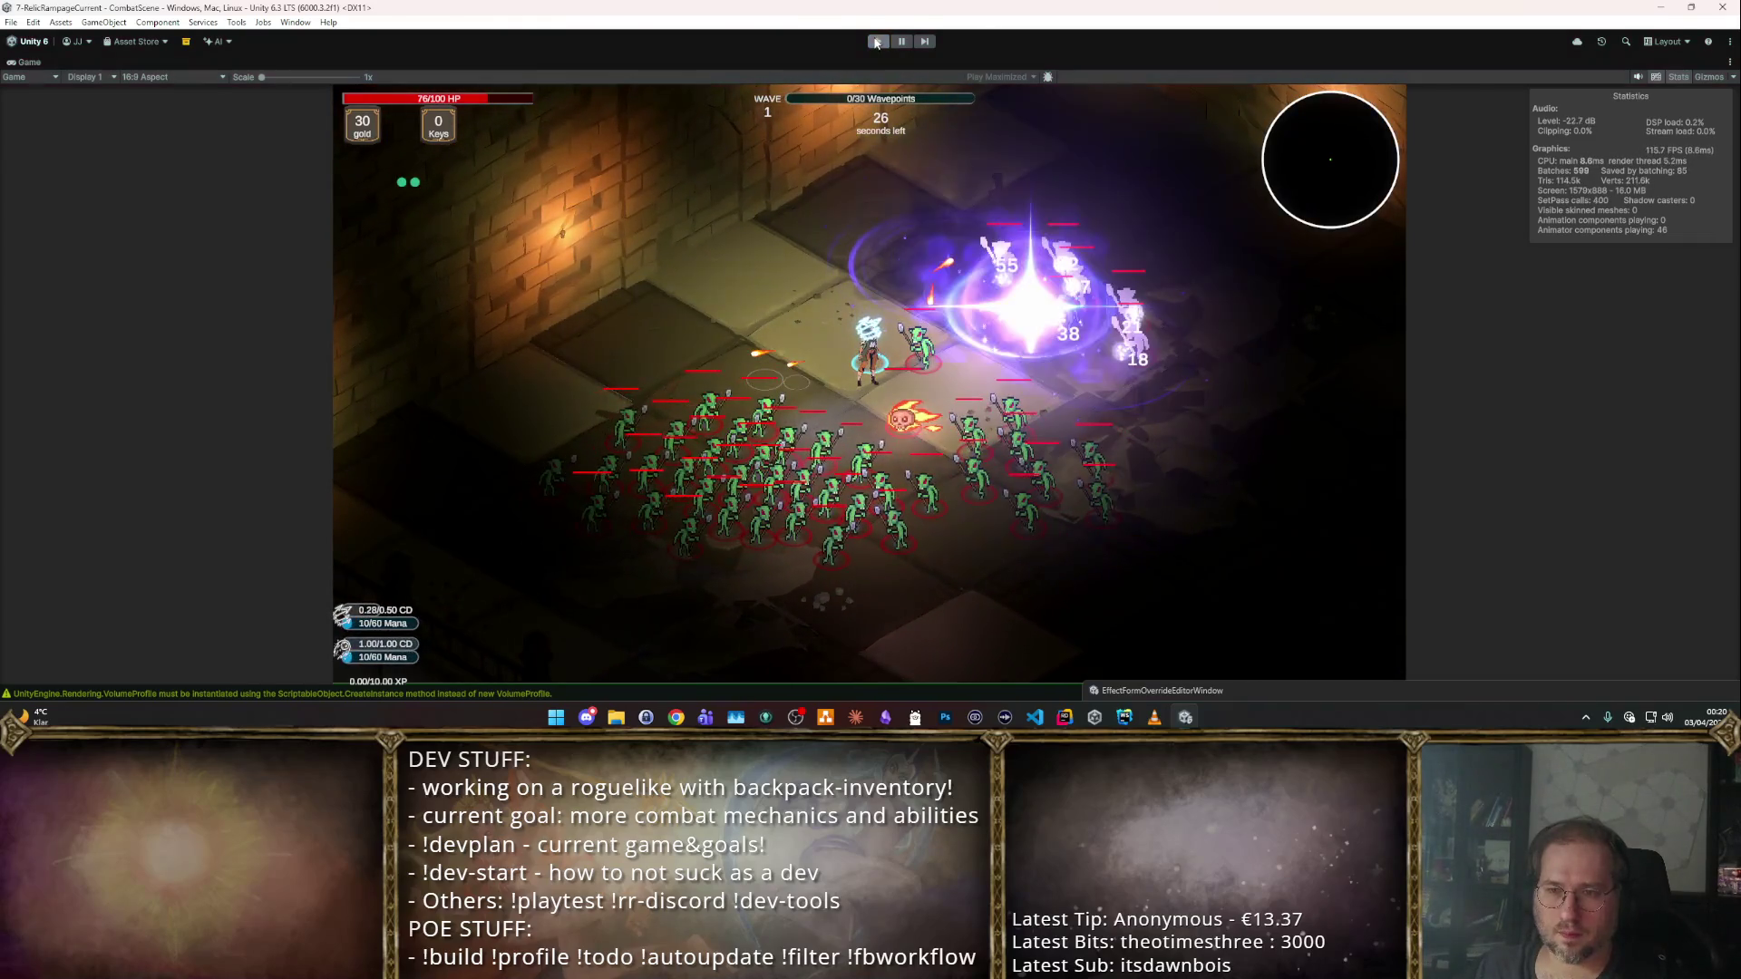
key(ctrl+p)
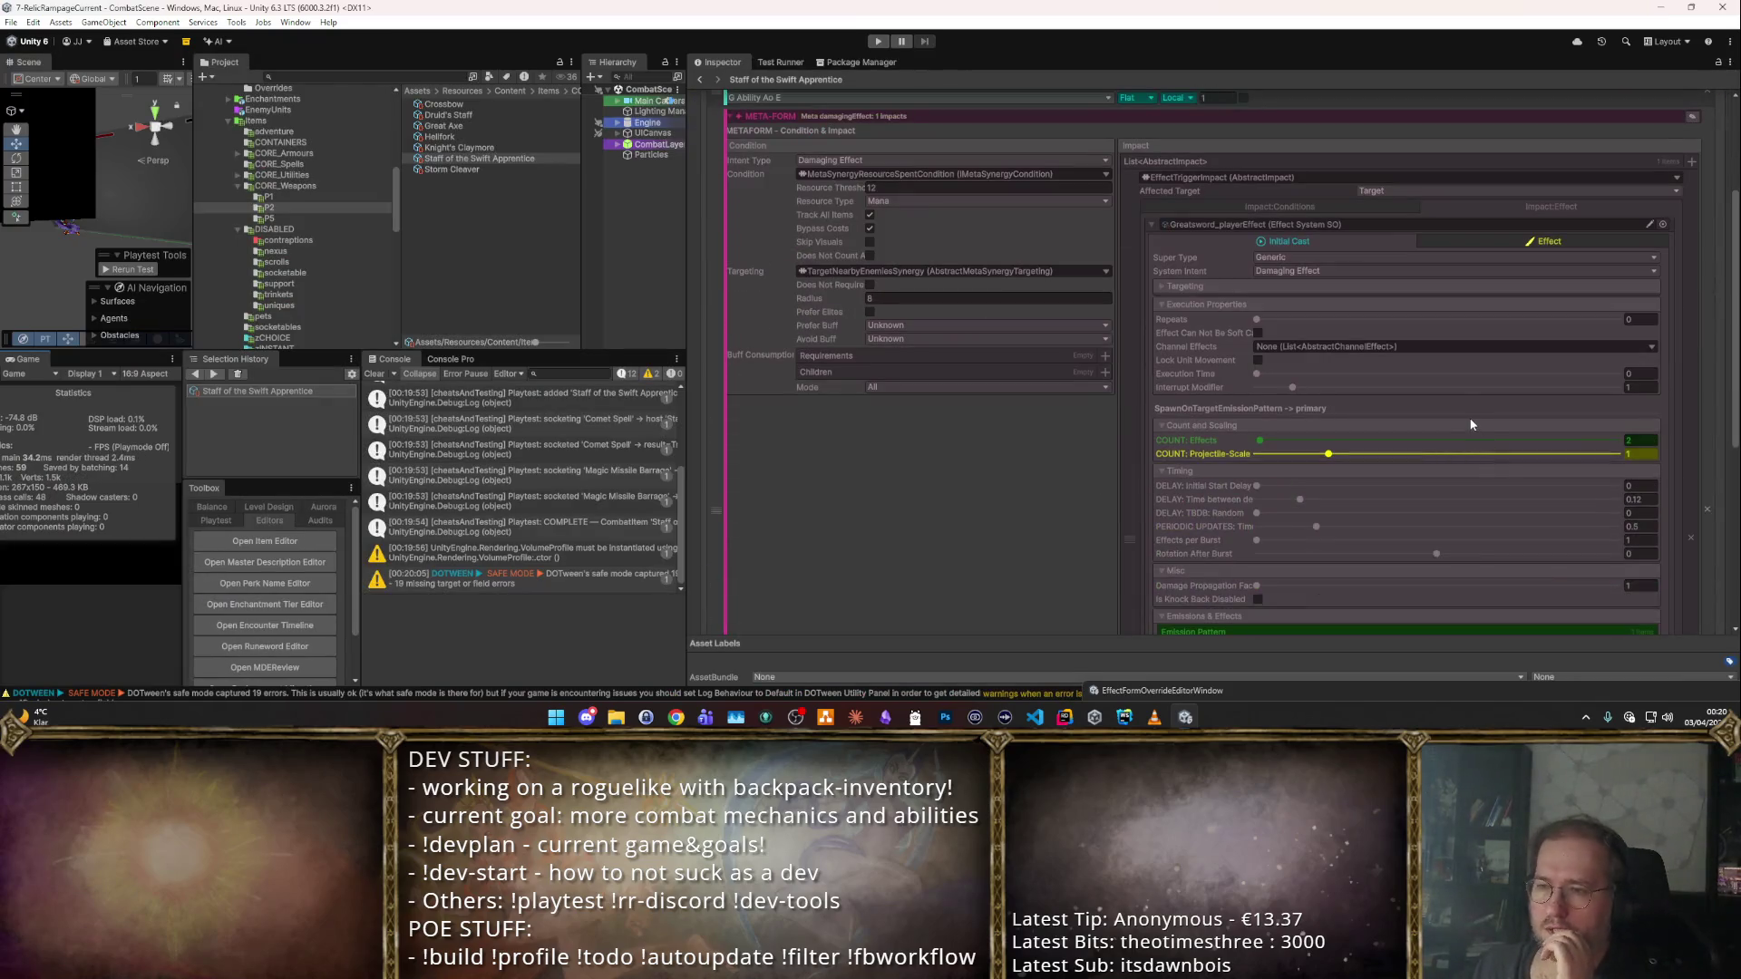
Replace the impact's effect with MagicMissile_triggeredEffect by searching 'gic' in the picker.
scroll(1477, 291, up, 5)
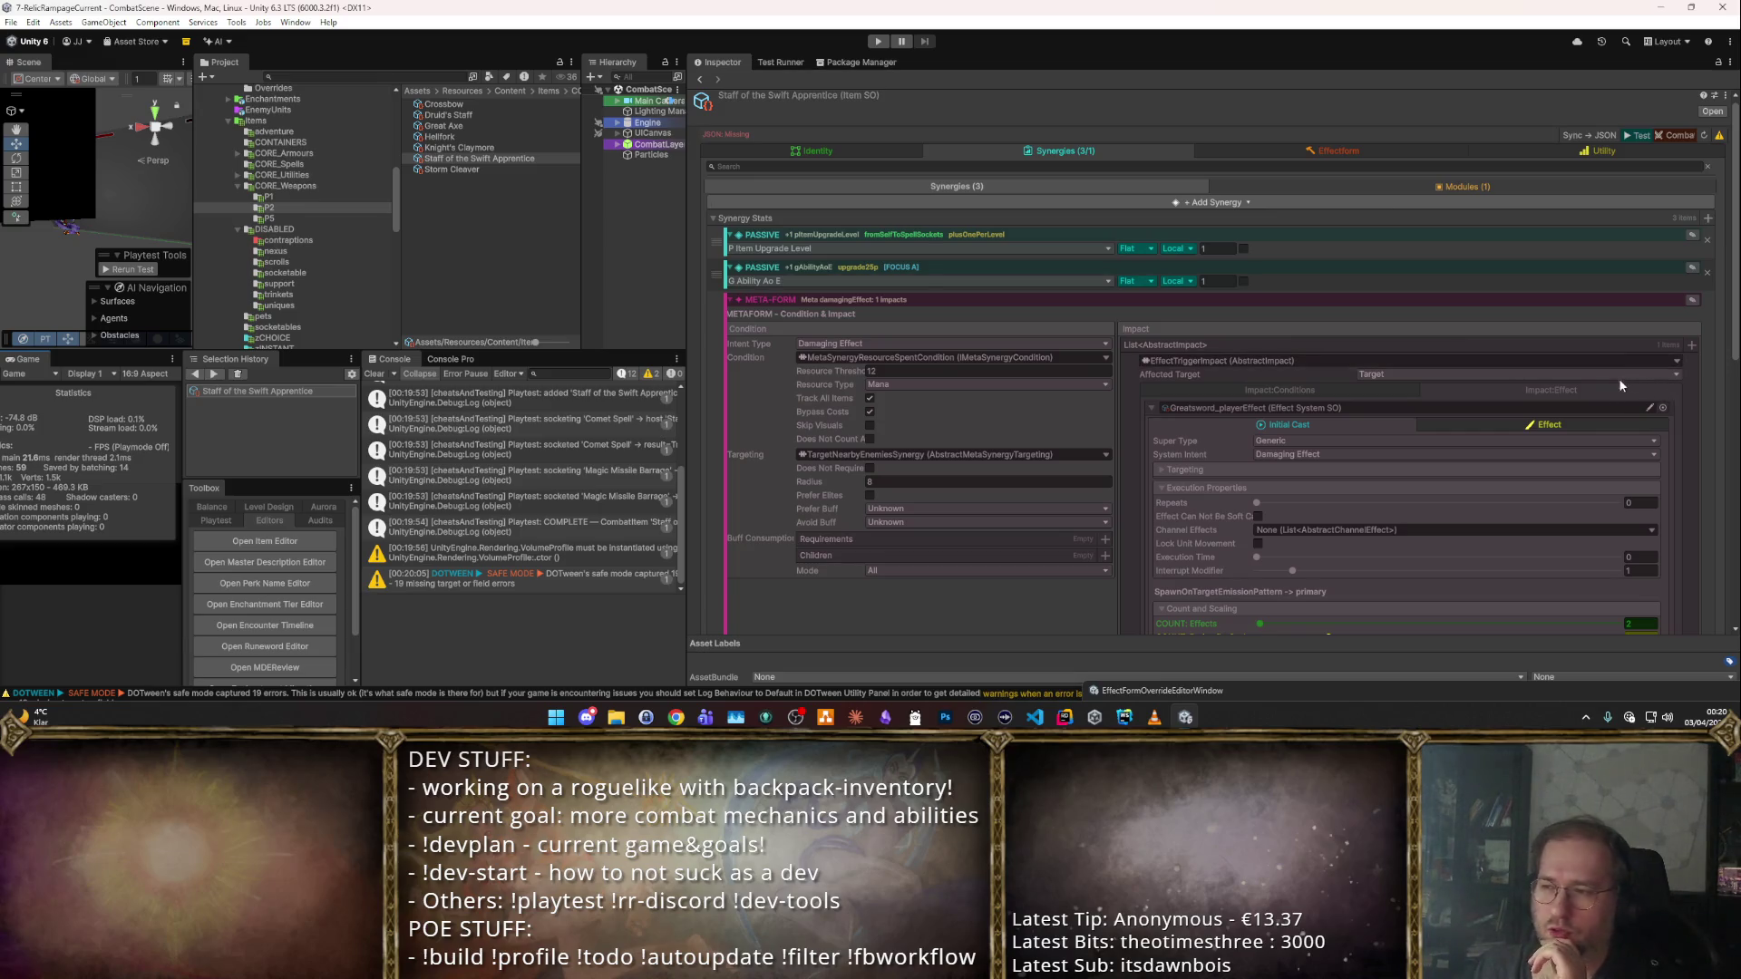
click(1663, 407)
text(ma)
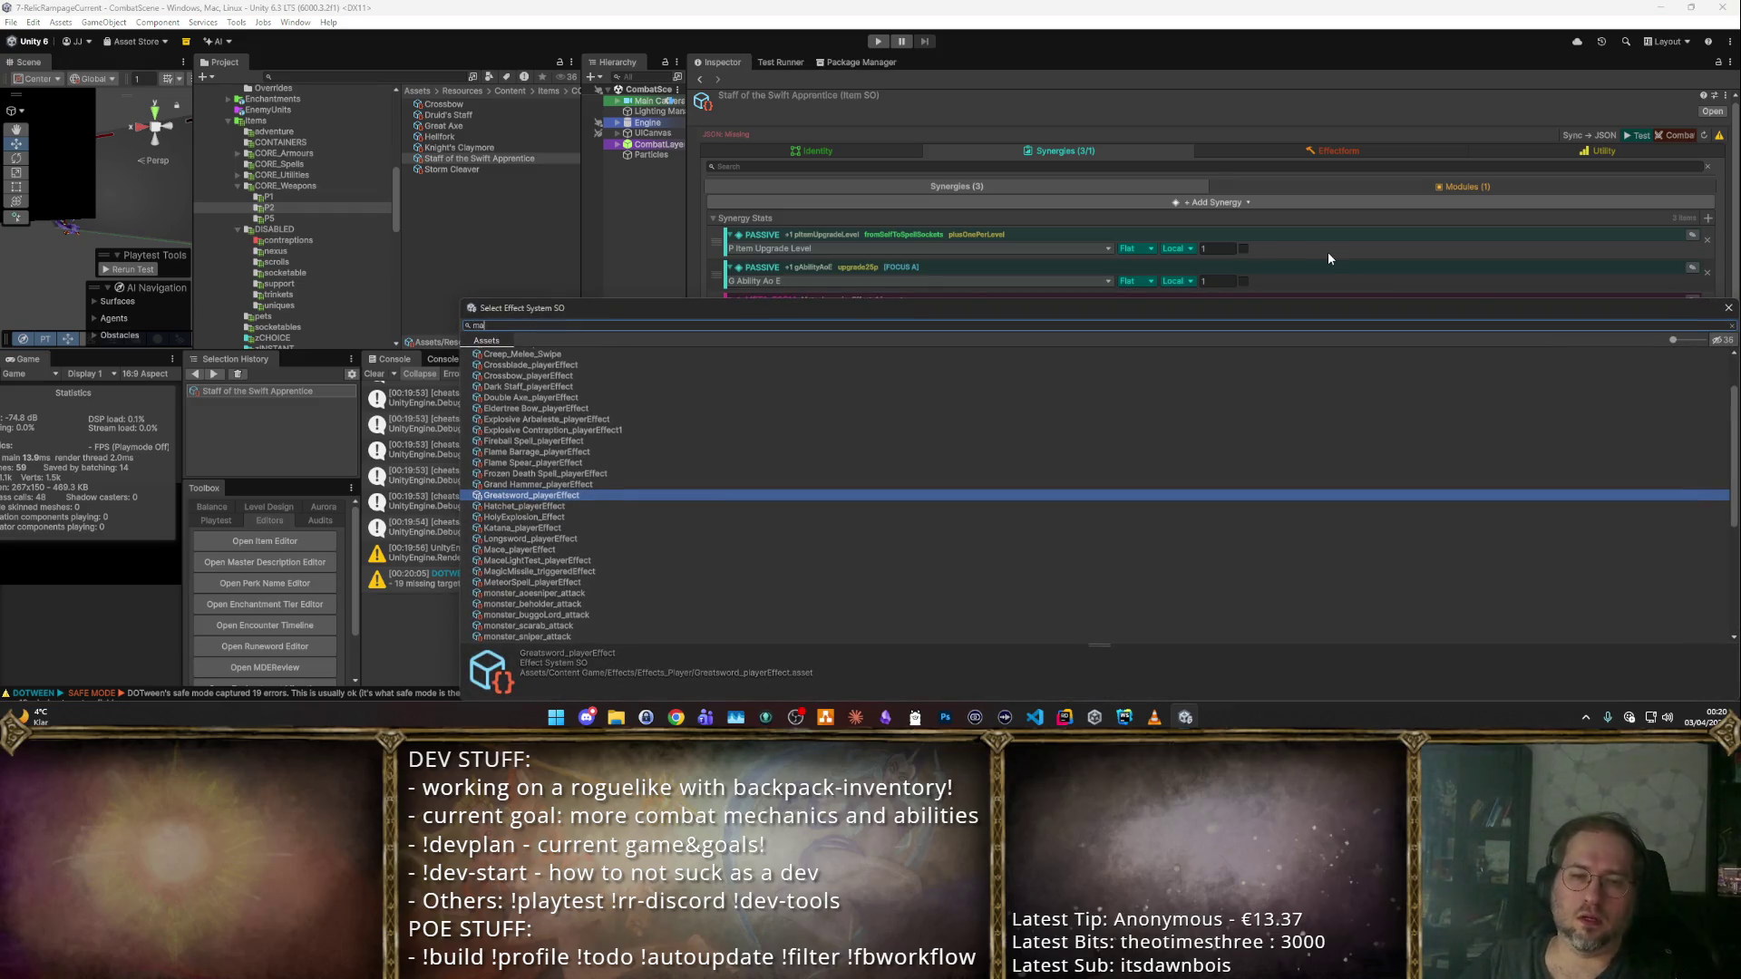
text(gic)
key(Return)
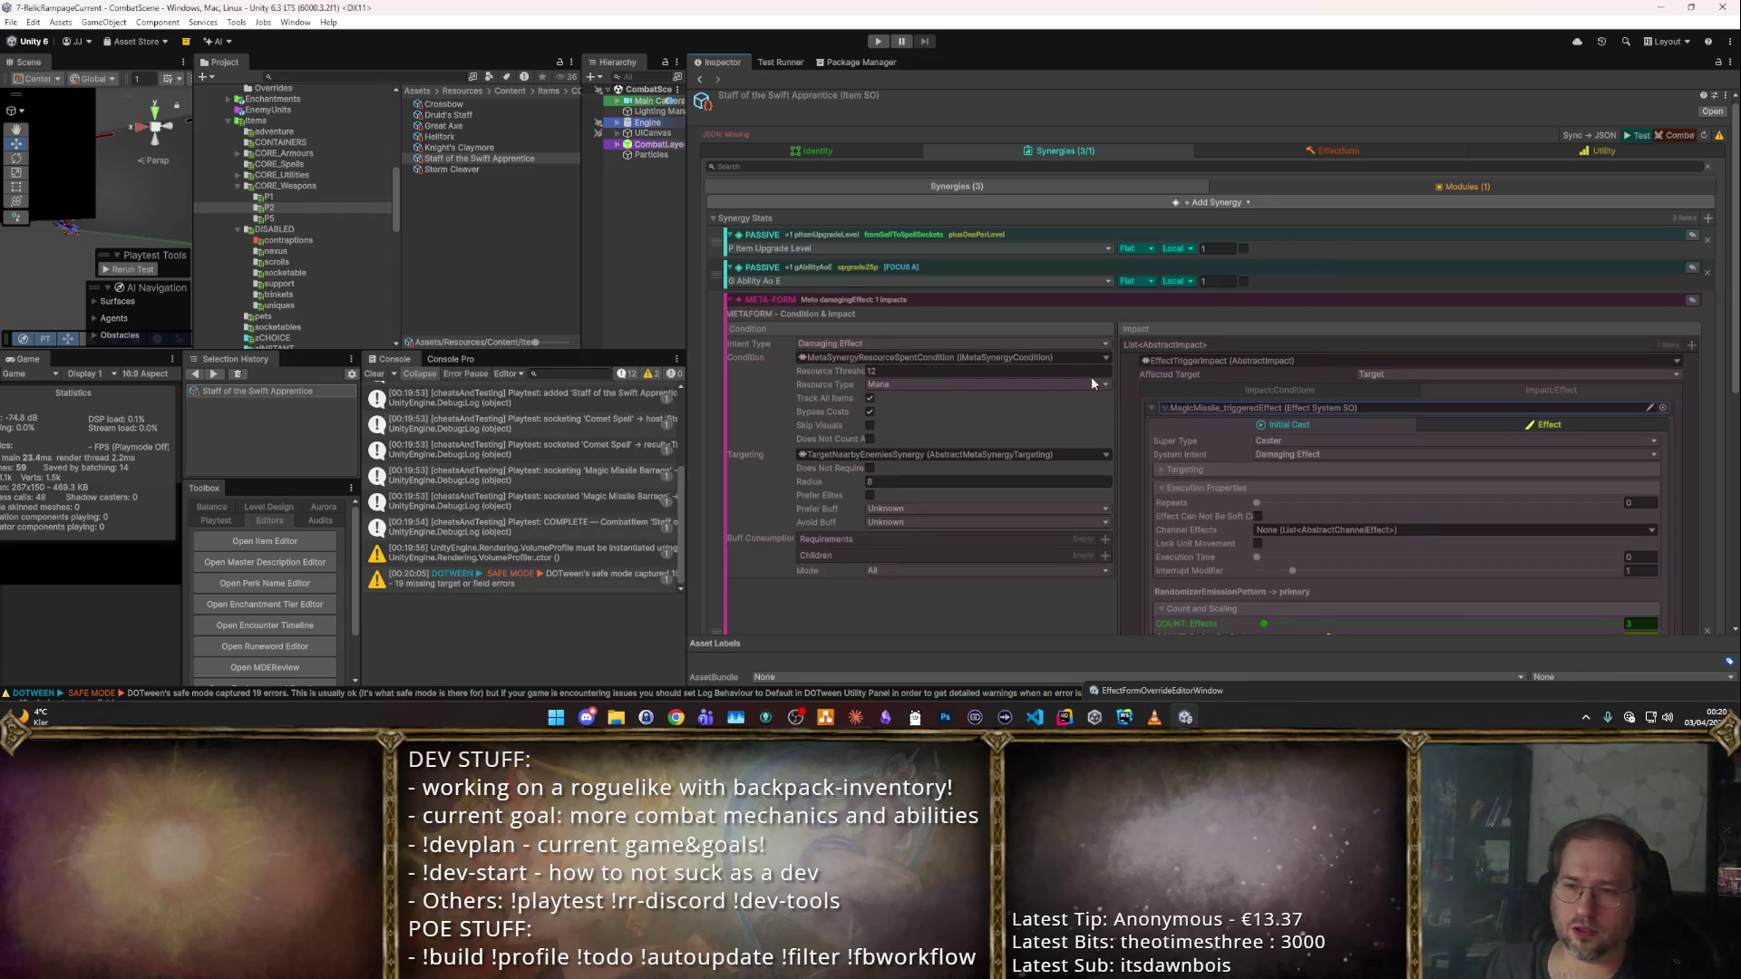
right_click(1134, 414)
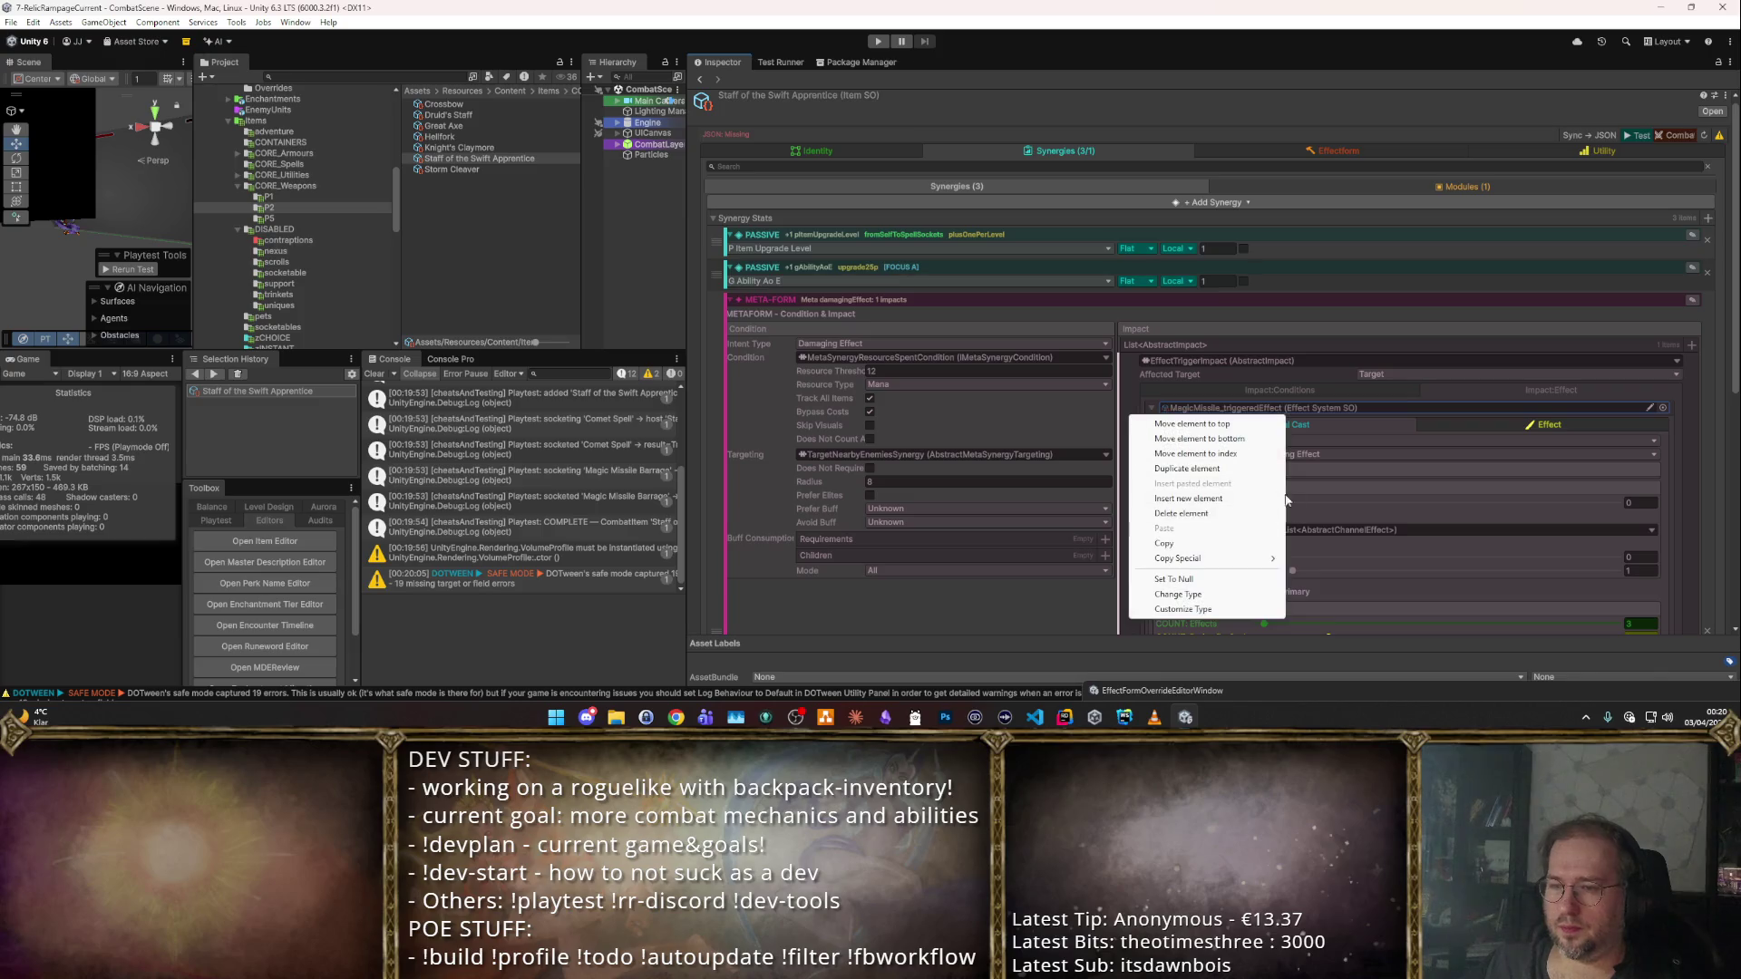
click(1164, 543)
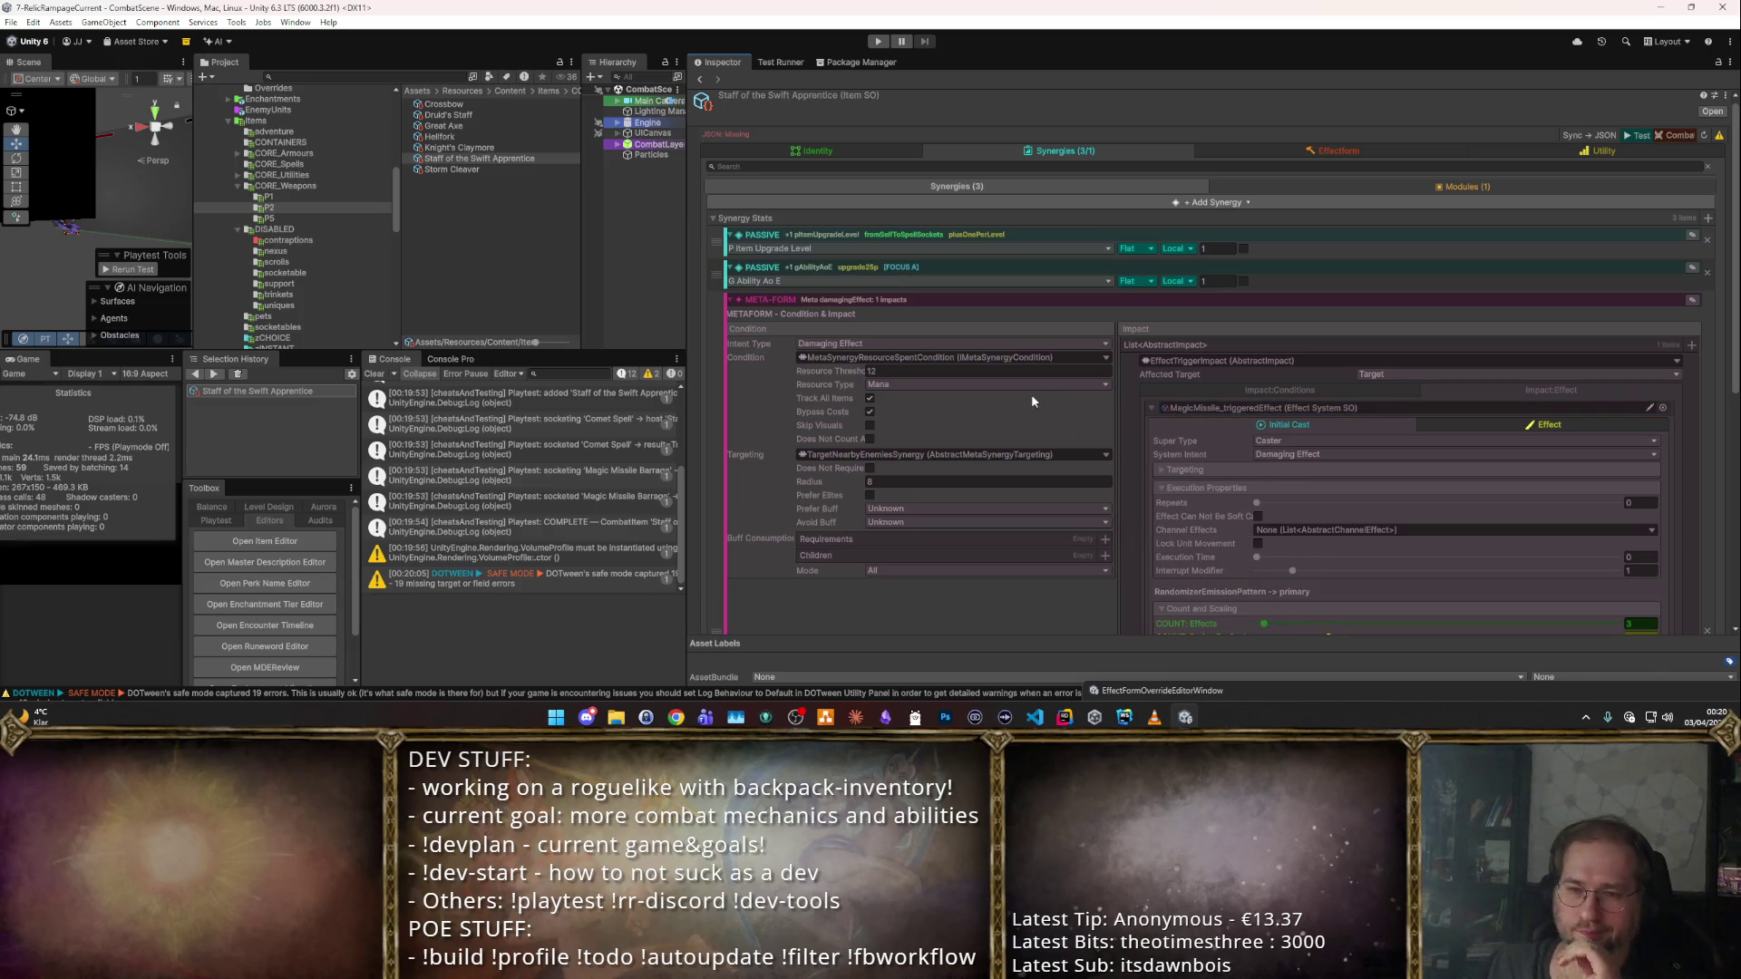
click(1106, 358)
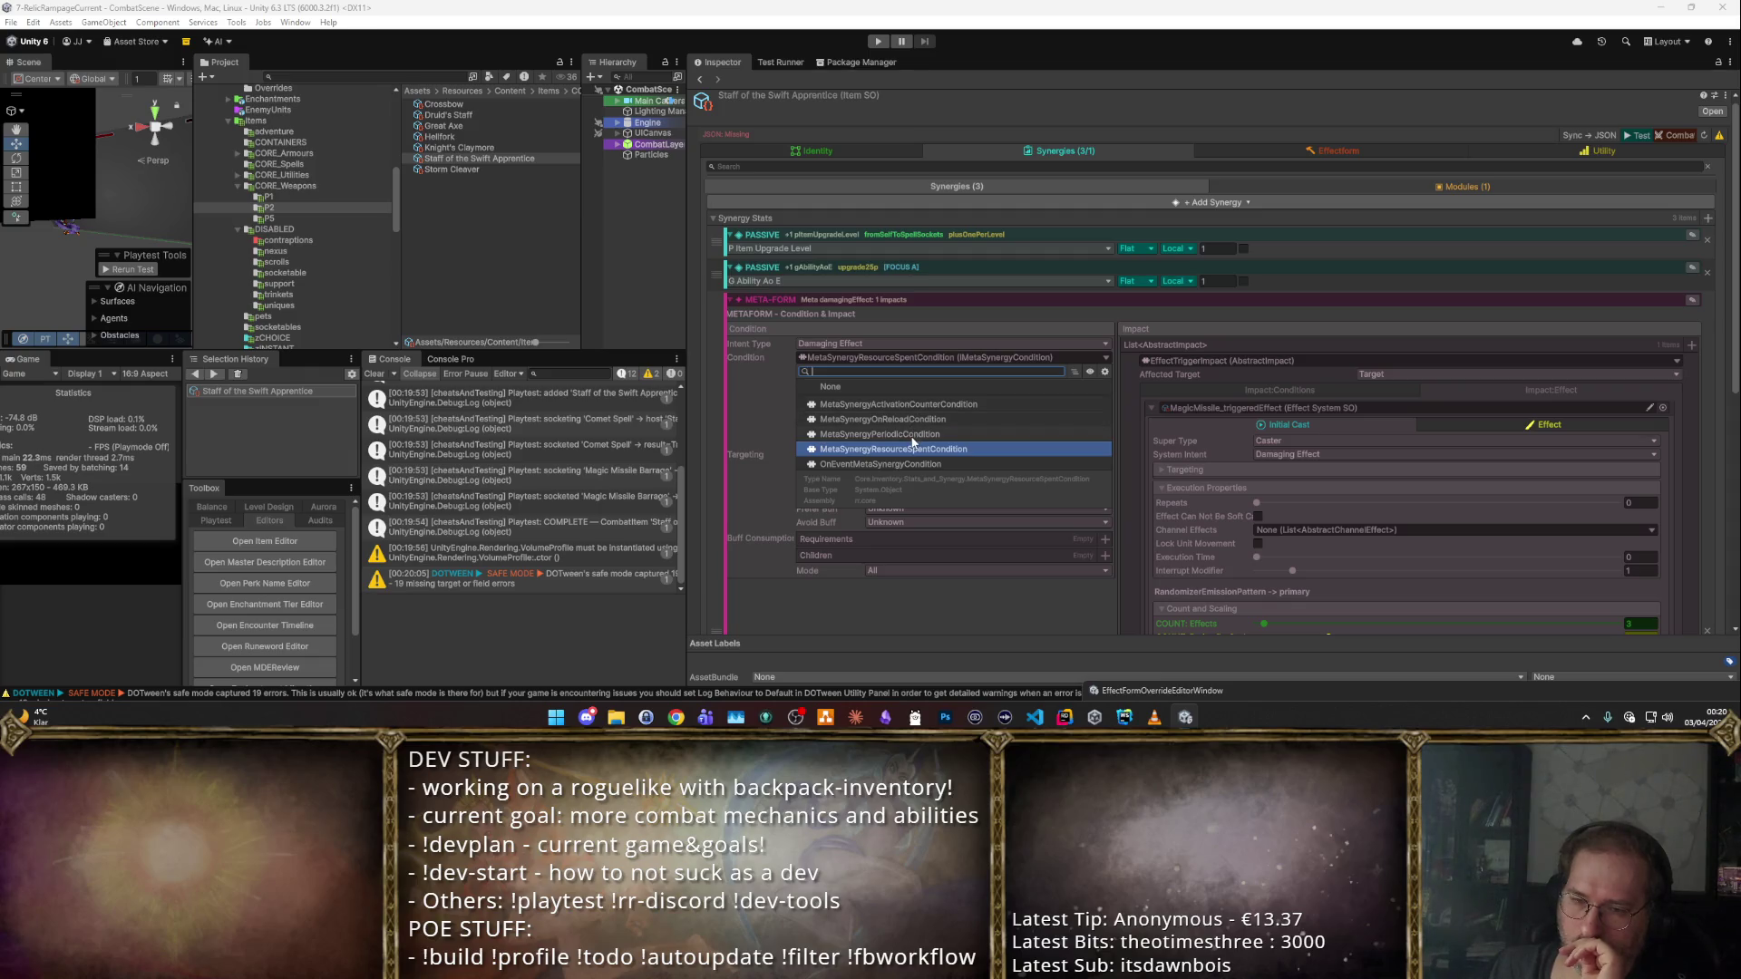
Choose MetaSynergyPeriodicCondition and enter an Activation Period of 0.5.
click(911, 435)
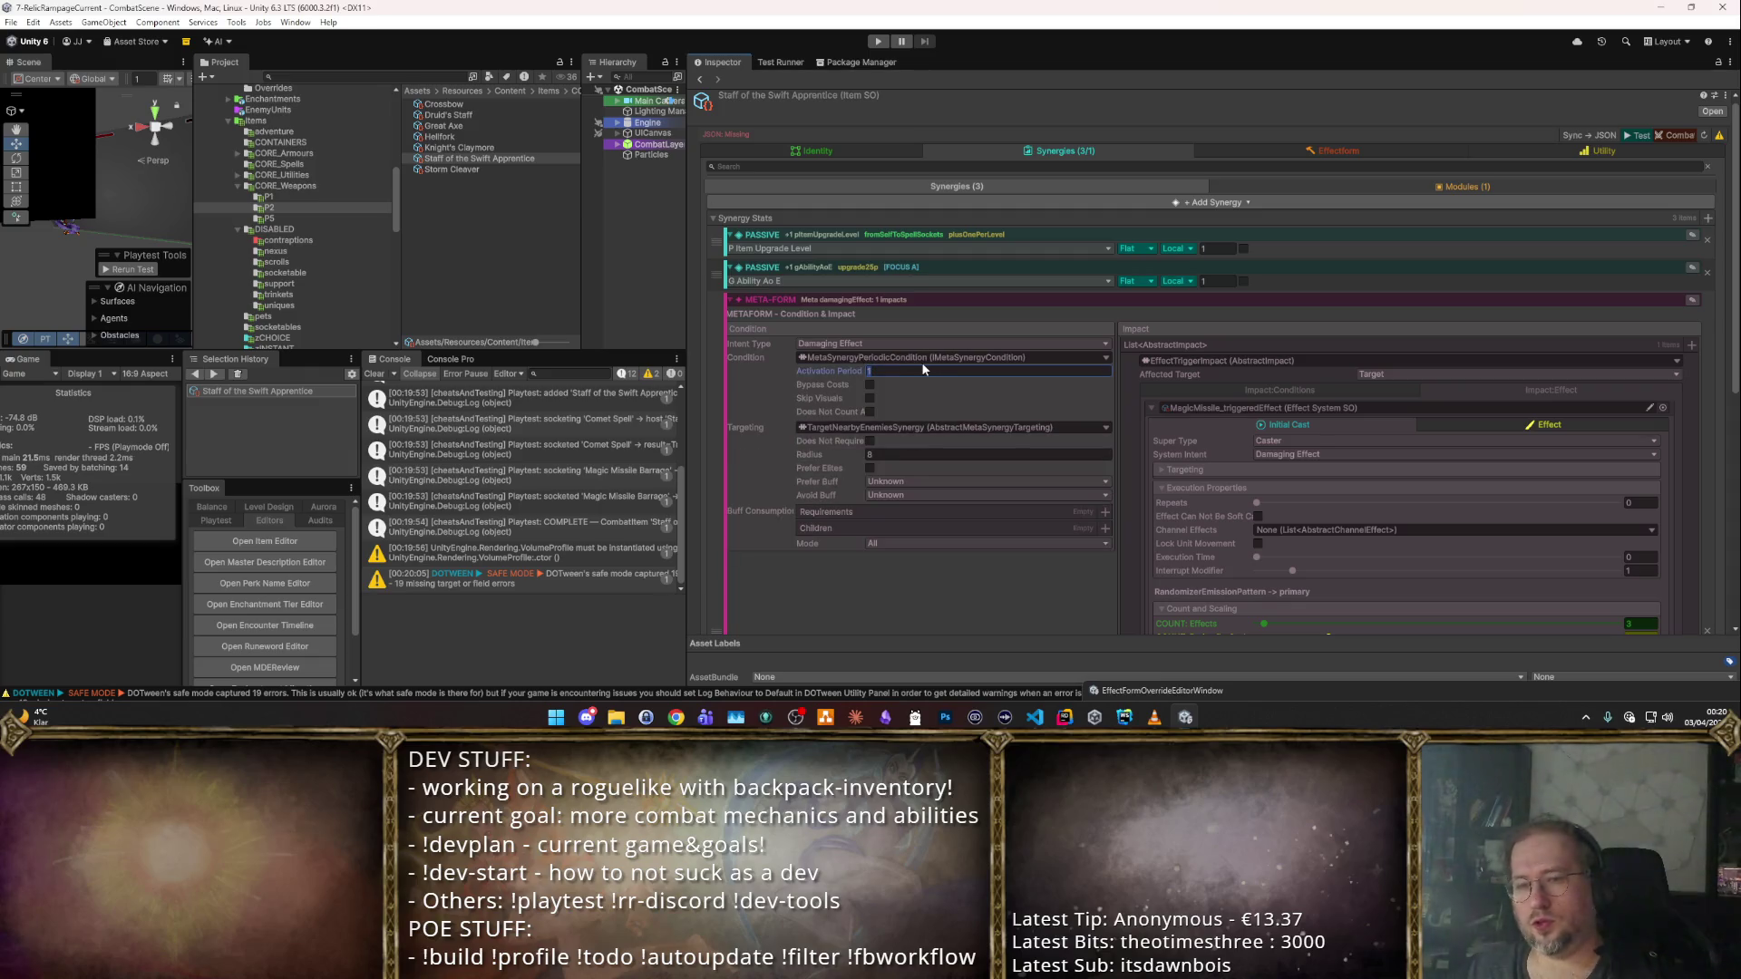
text(0.5)
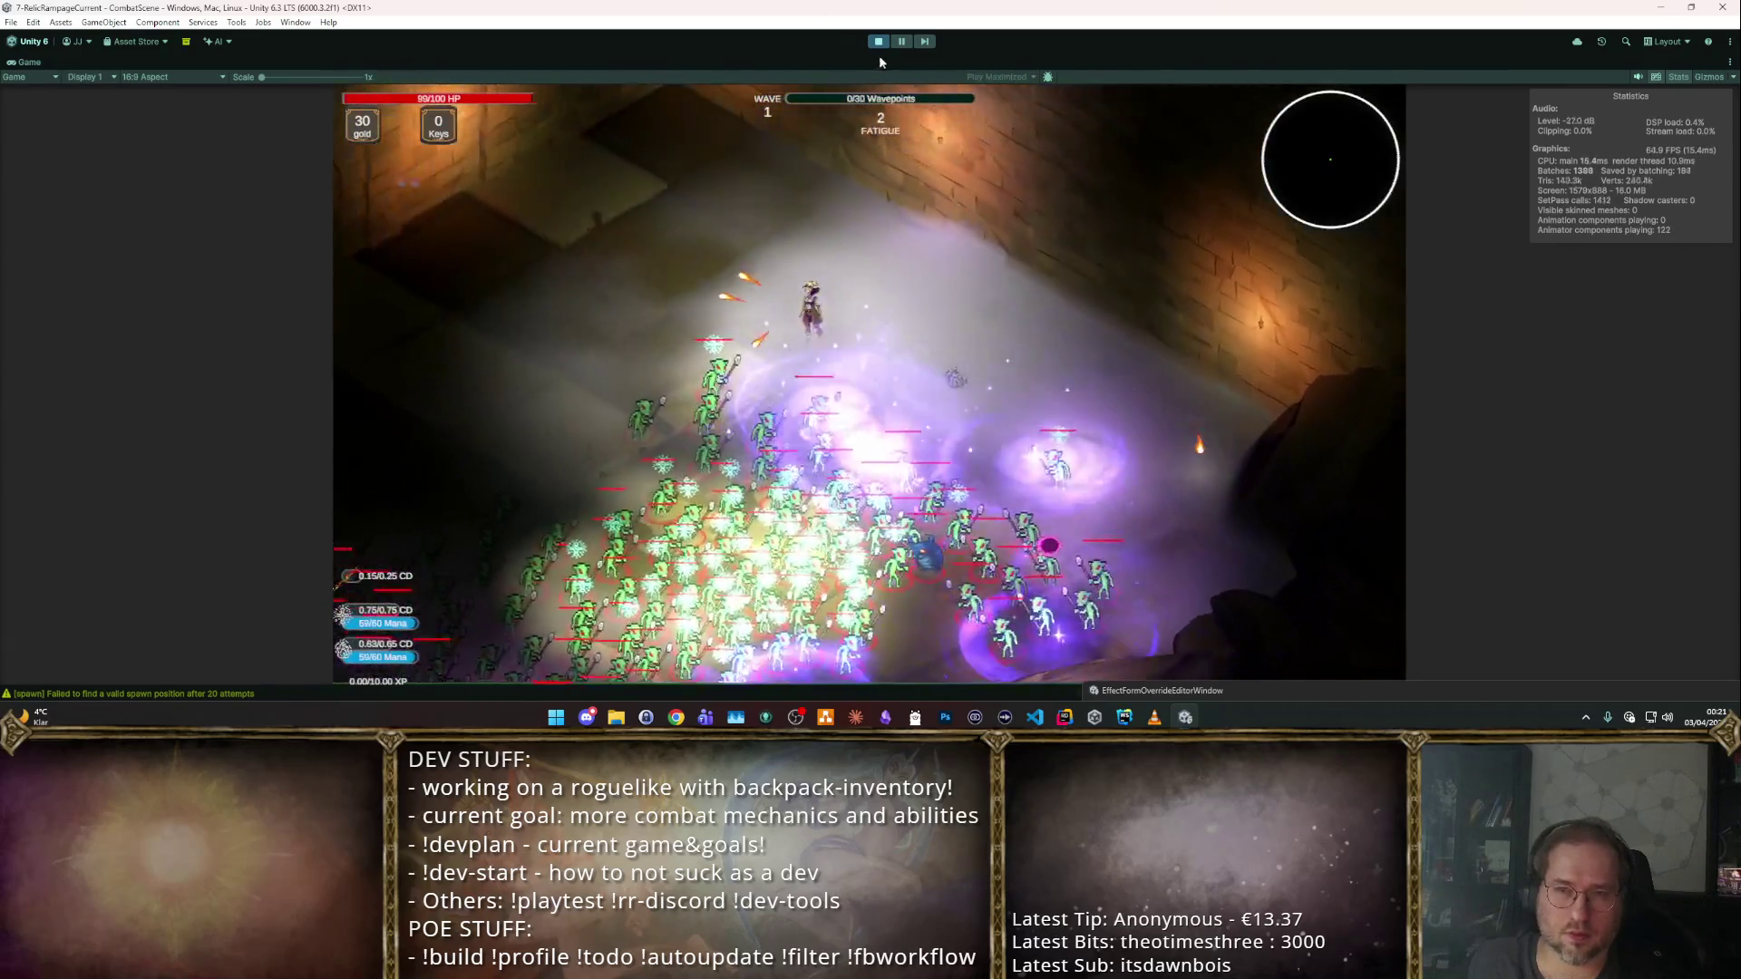
Stop the playtest and scroll back to the staff's meta-form synergy settings.
click(876, 43)
scroll(1378, 404, down, 5)
scroll(1324, 422, up, 5)
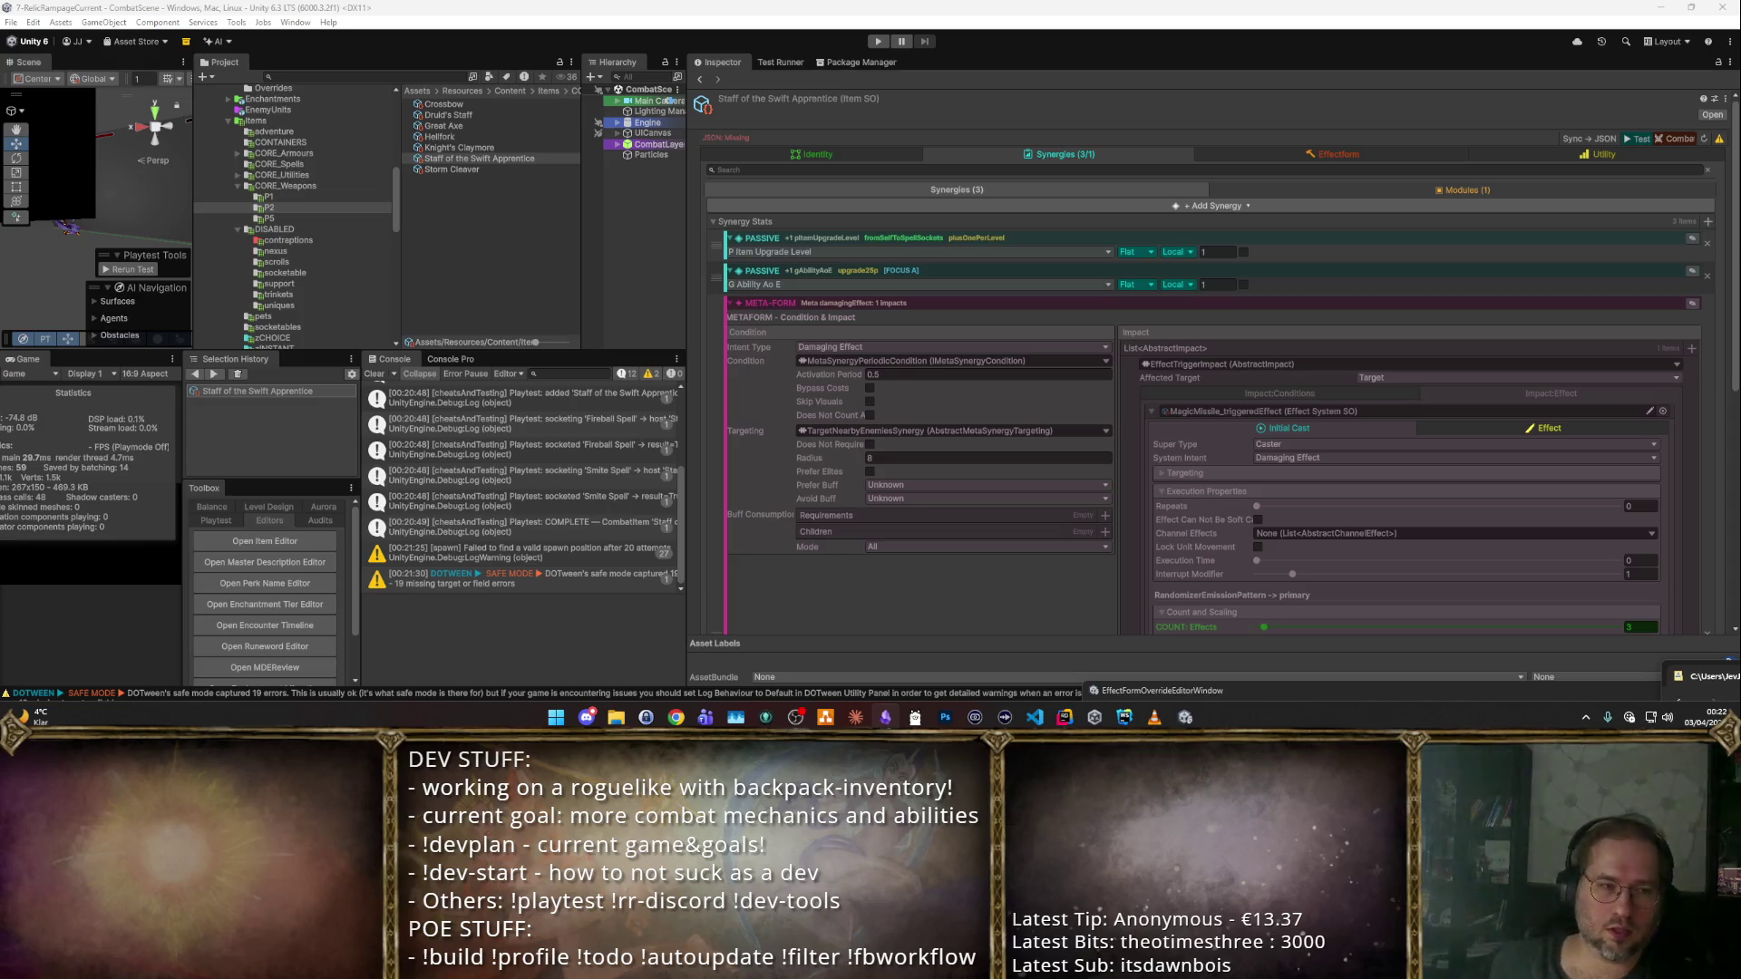
Recheck the condition type list and review the staff's Effectform settings.
scroll(1406, 475, down, 10)
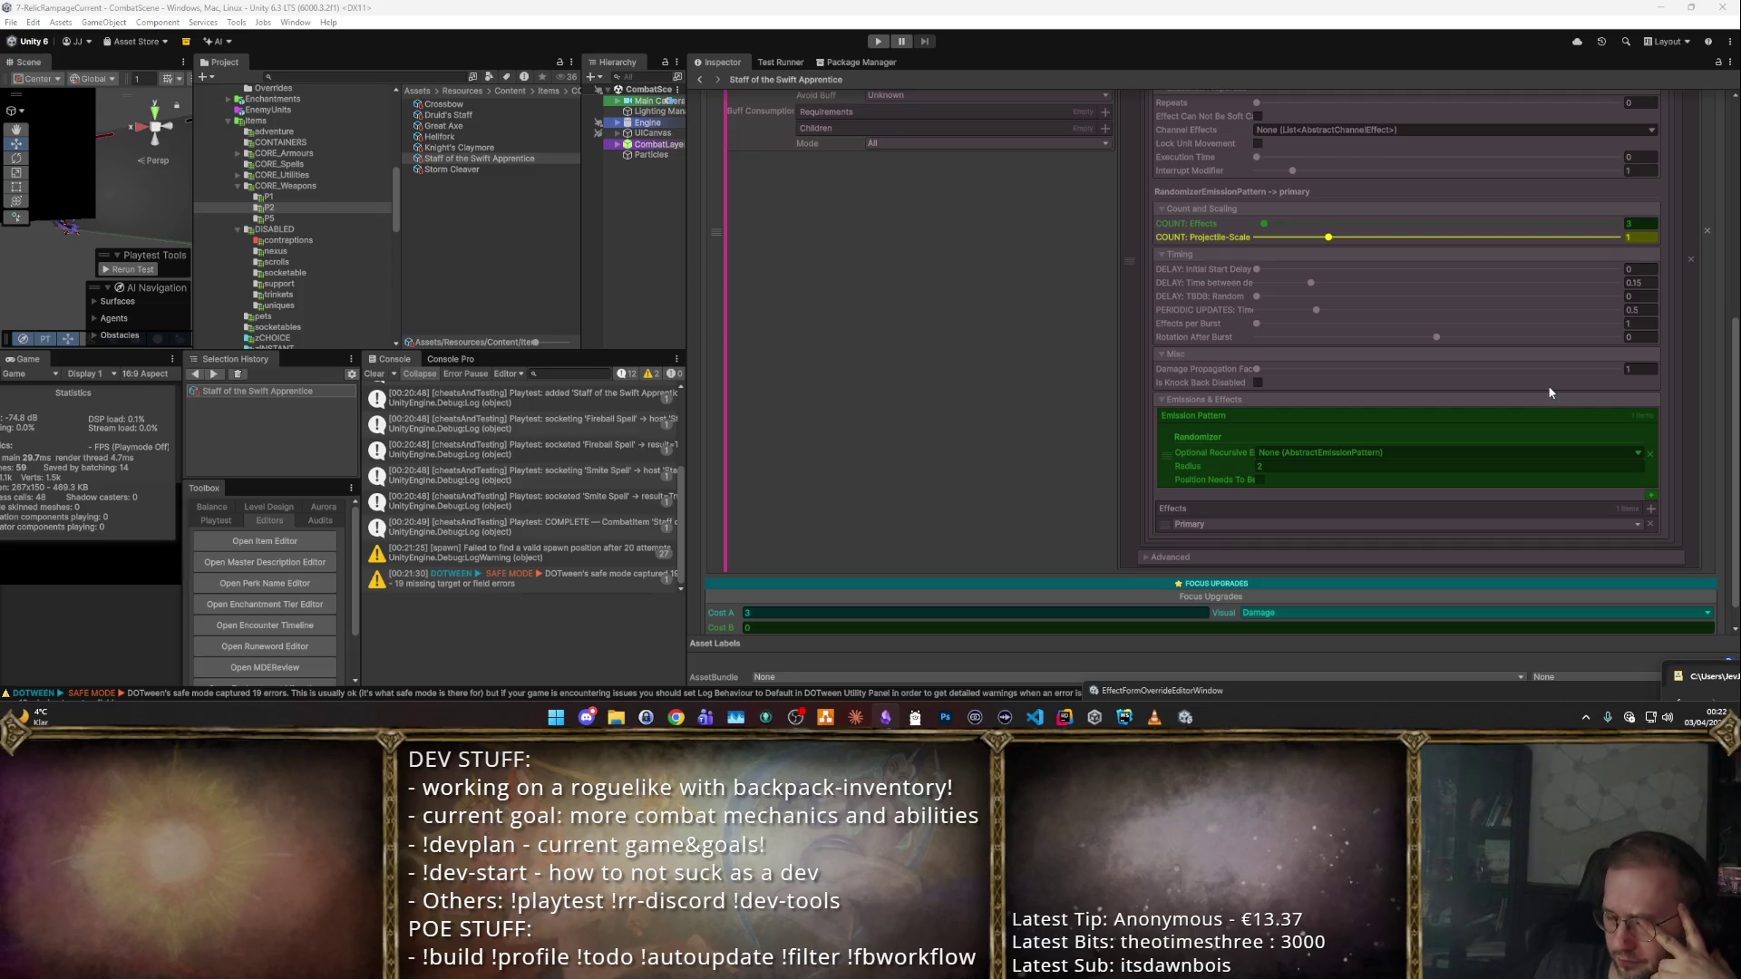
scroll(1015, 342, up, 8)
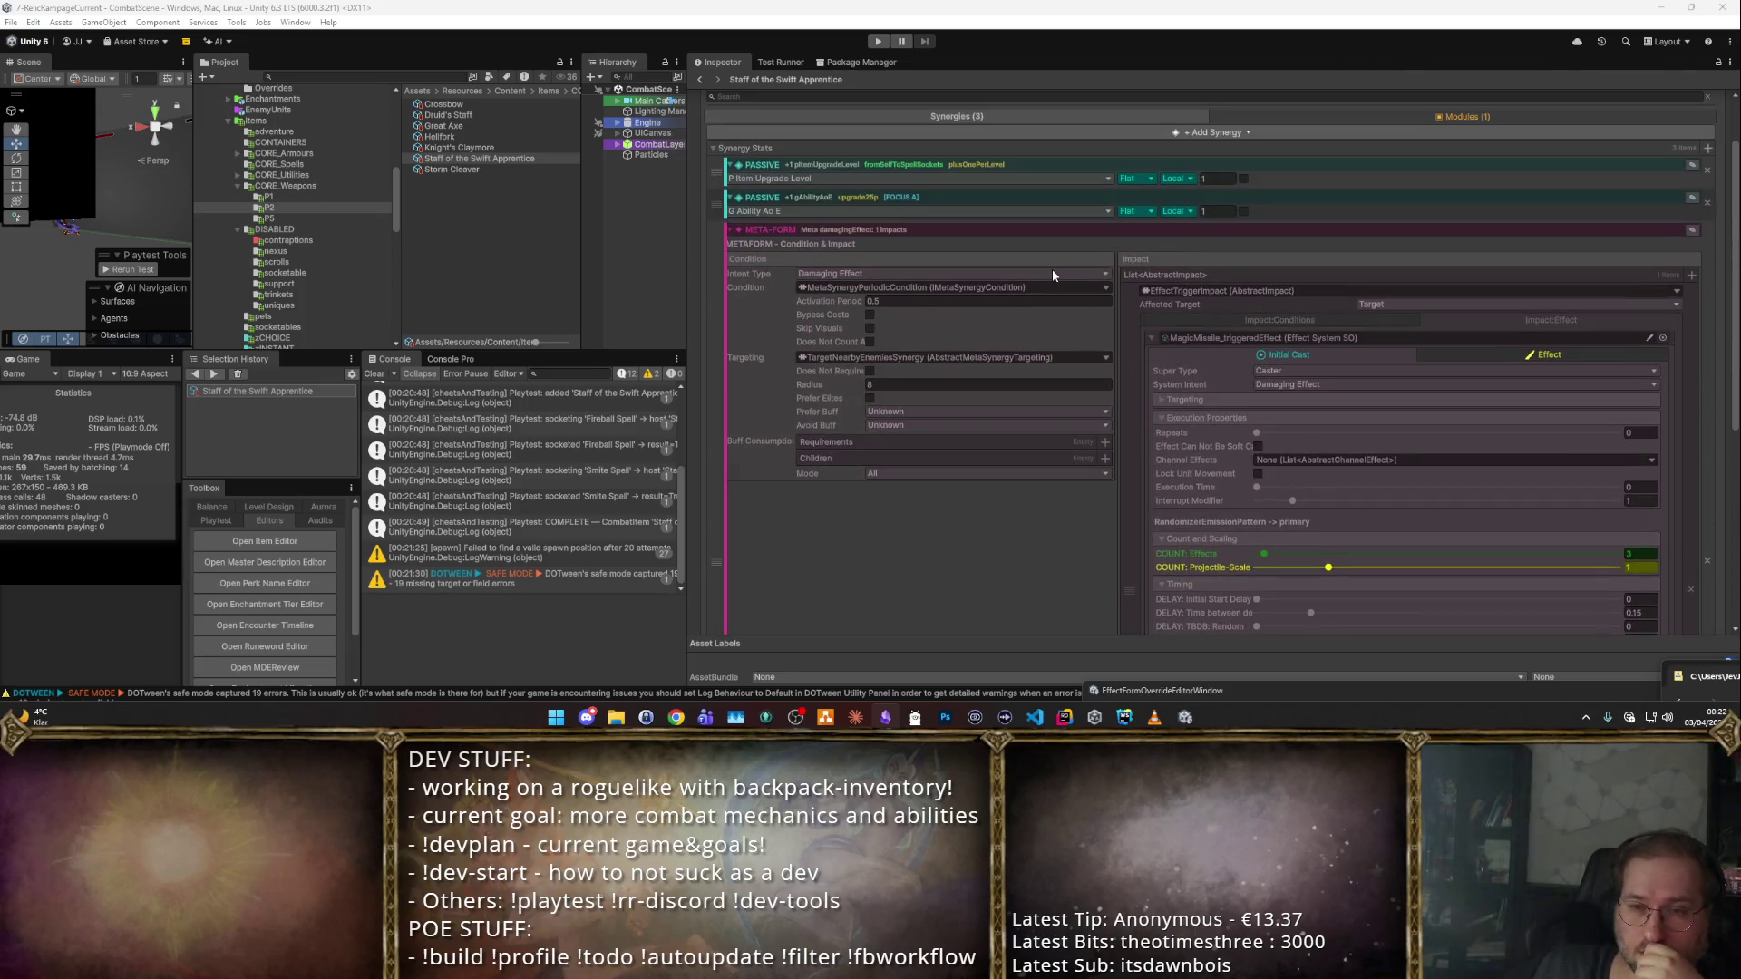
click(1105, 287)
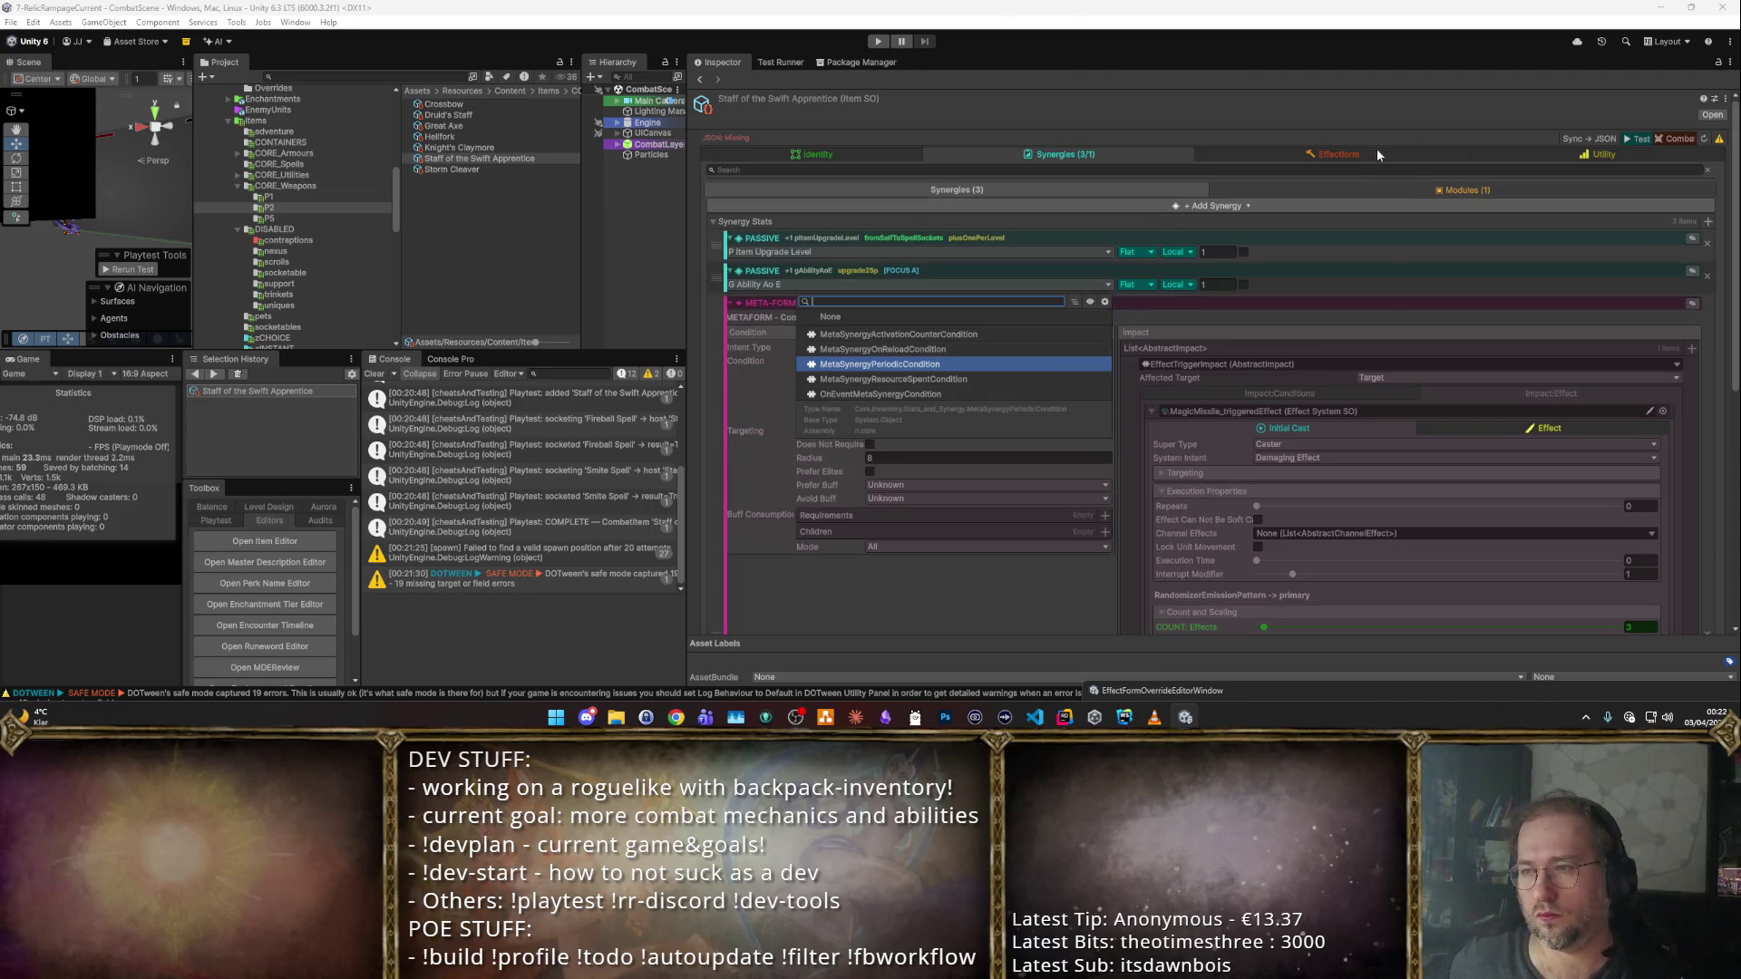
click(1367, 154)
scroll(1094, 279, down, 10)
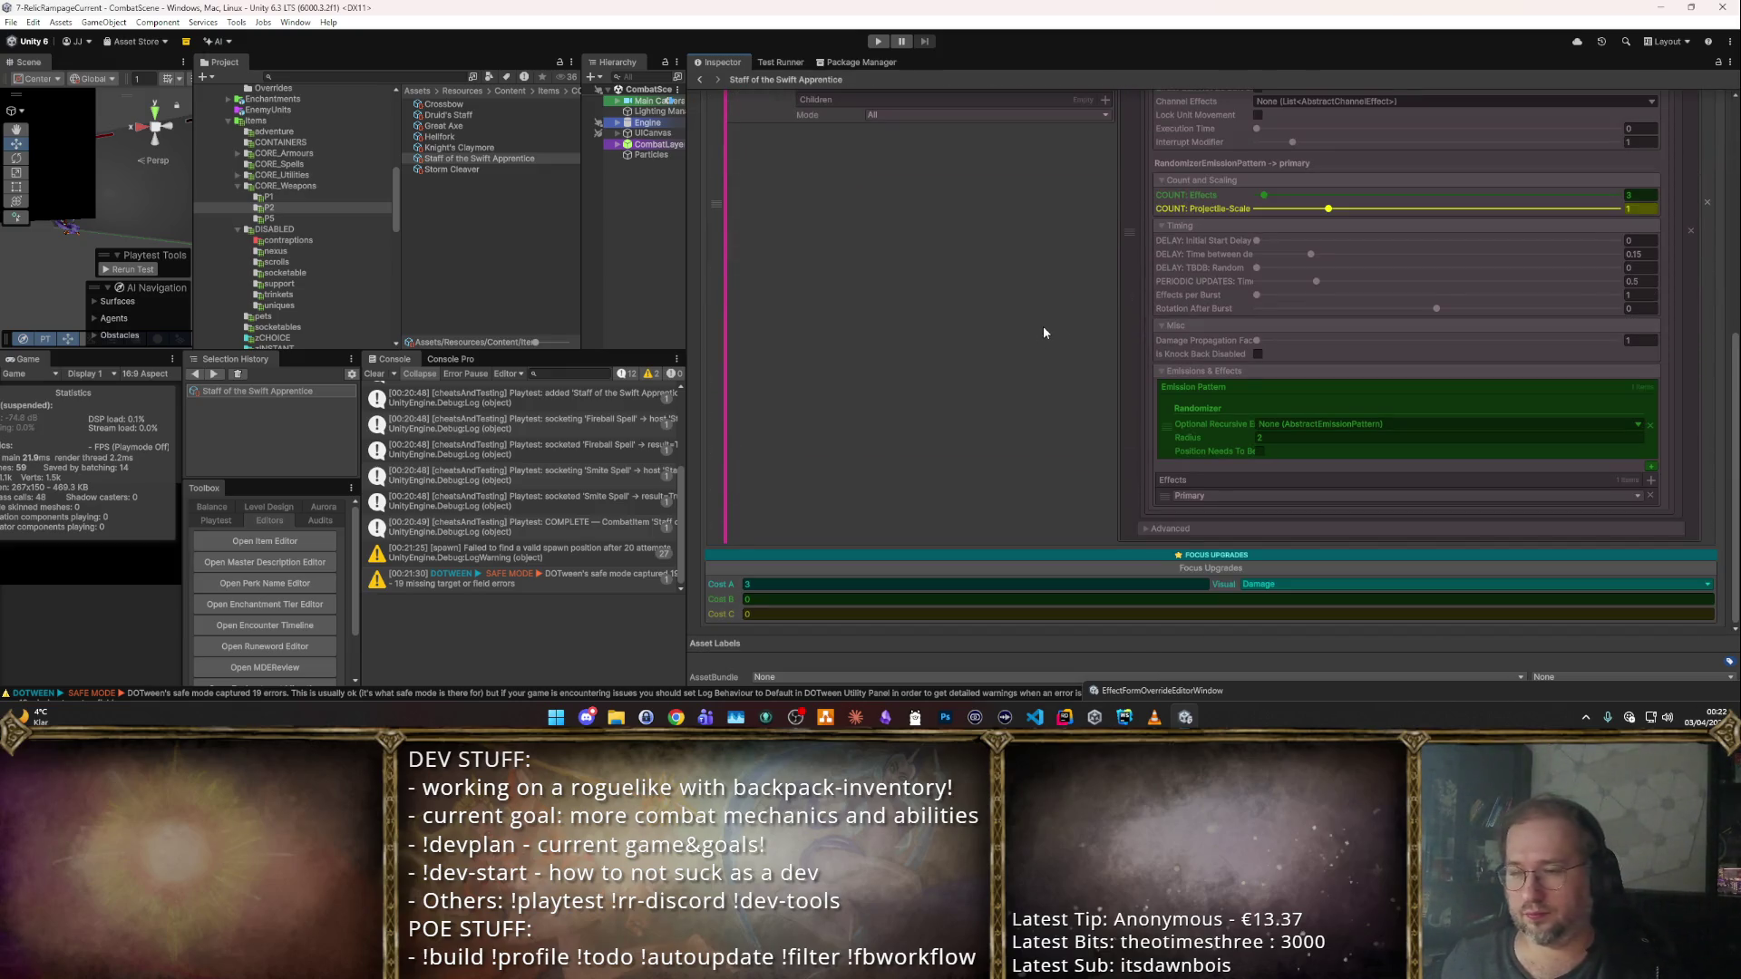
scroll(1042, 324, up, 3)
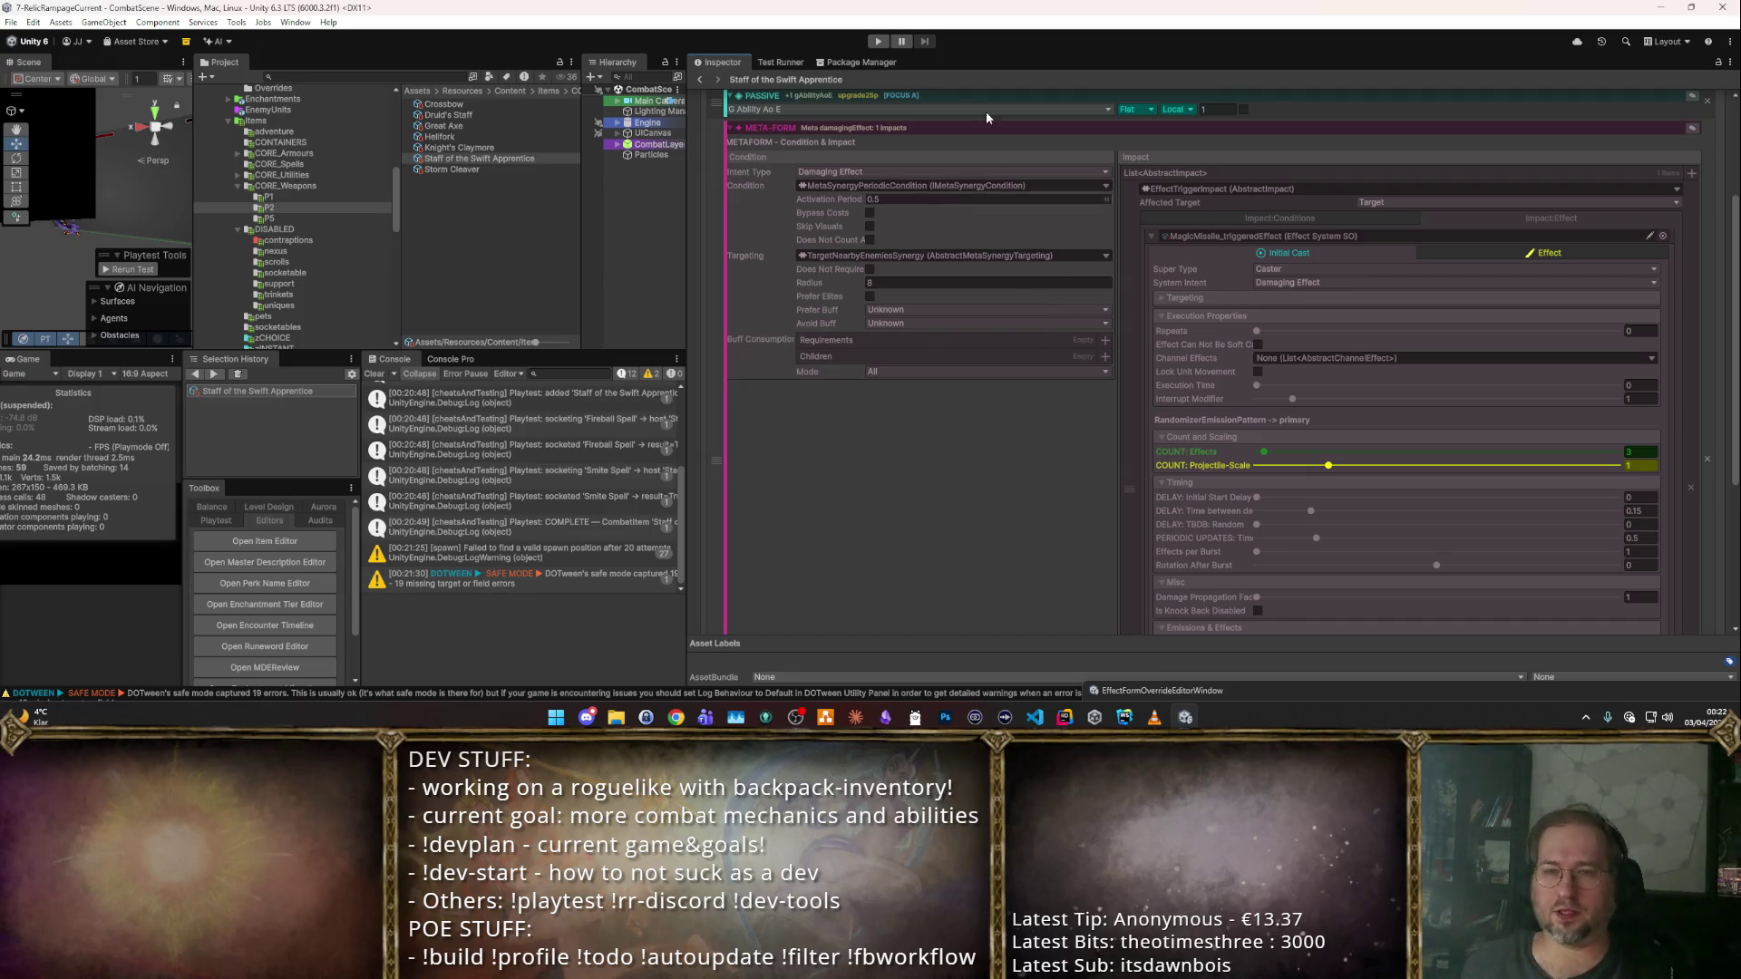
scroll(1003, 141, up, 3)
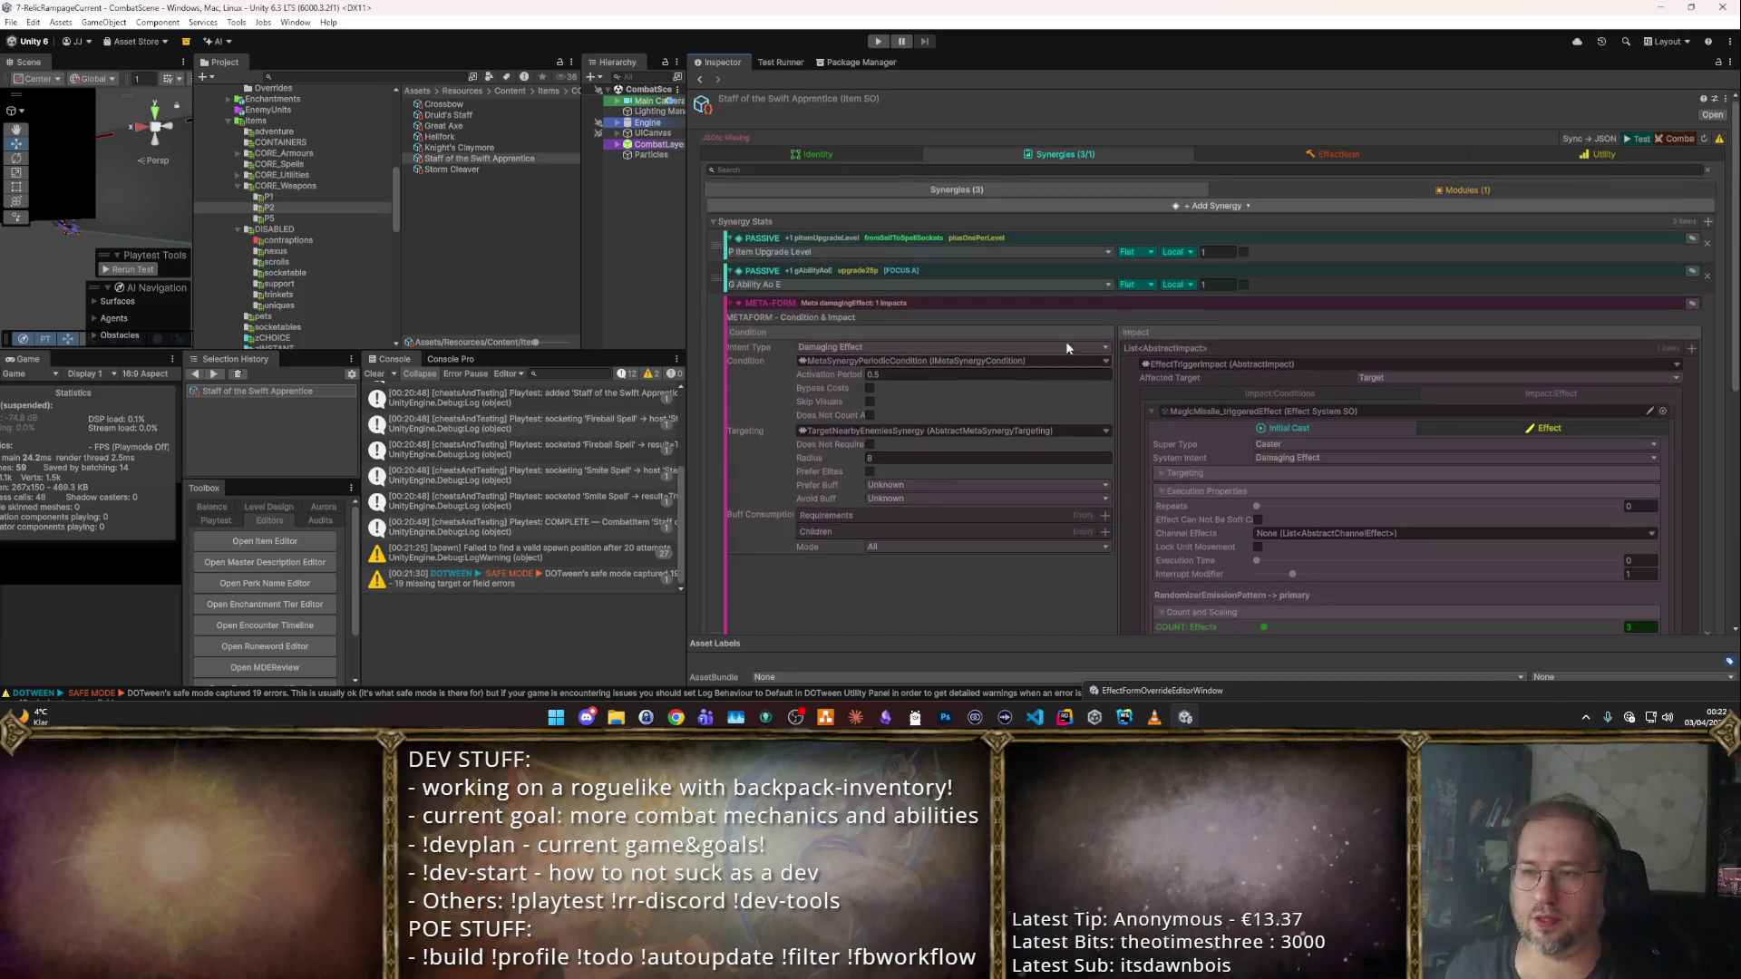
View the staff's synergy modules, then return to the synergy list.
click(1436, 192)
scroll(1081, 324, down, 2)
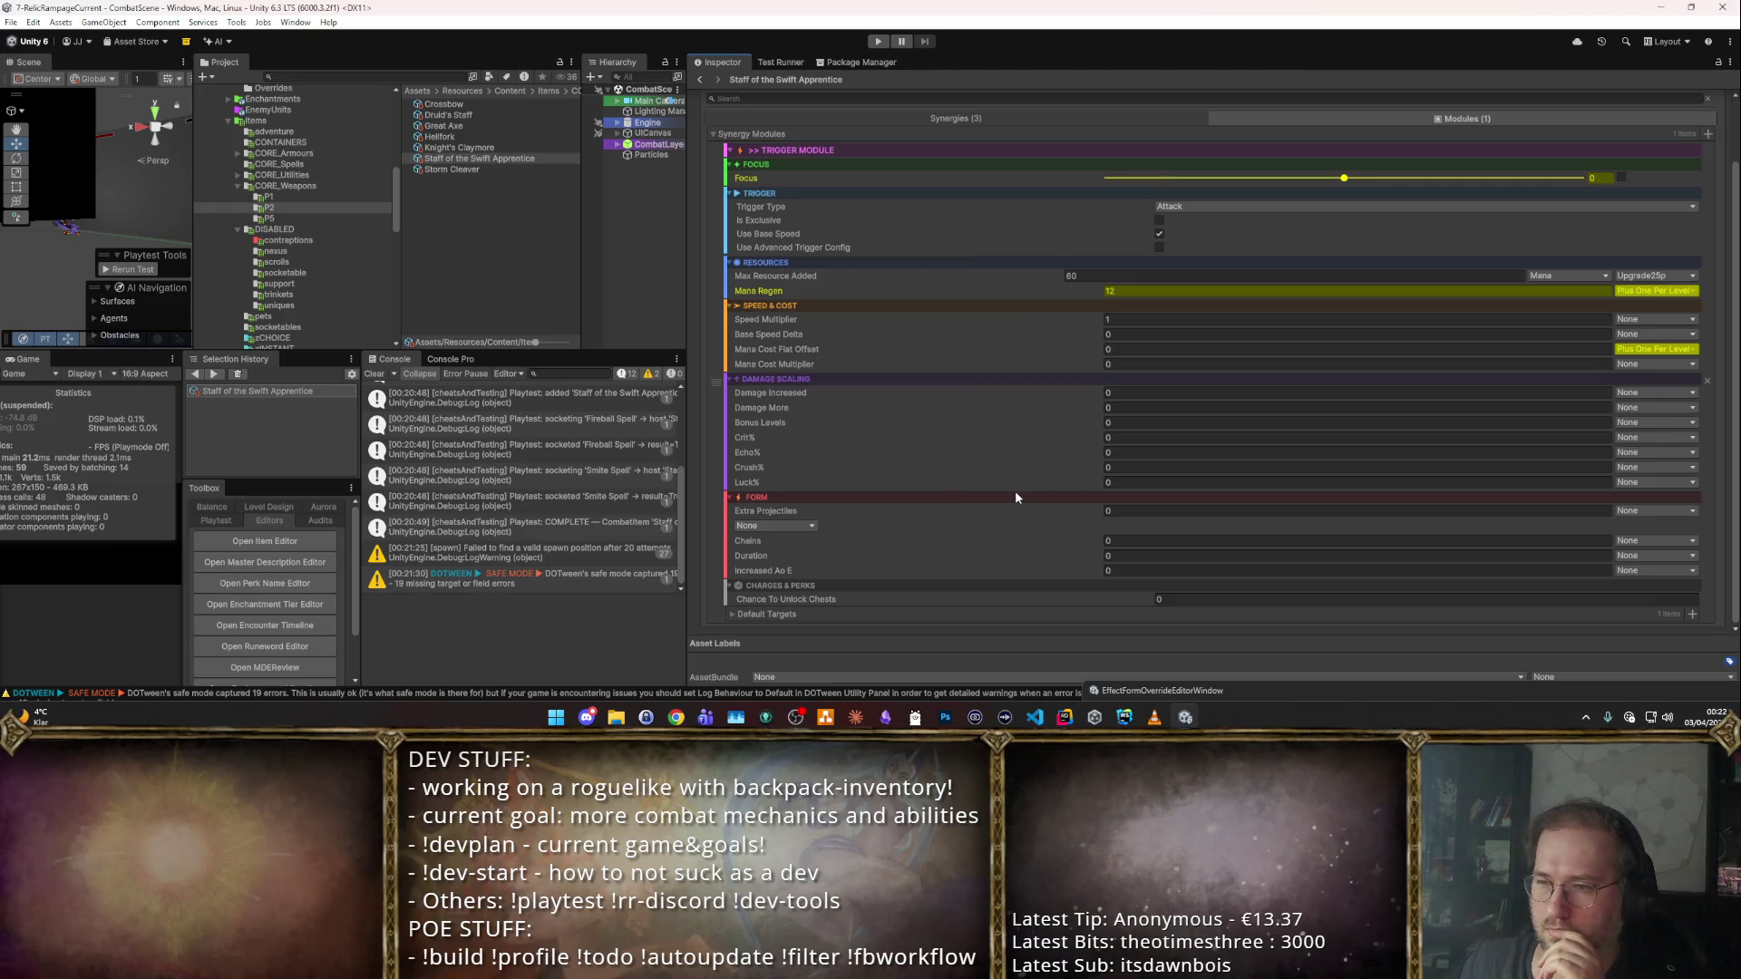
click(934, 118)
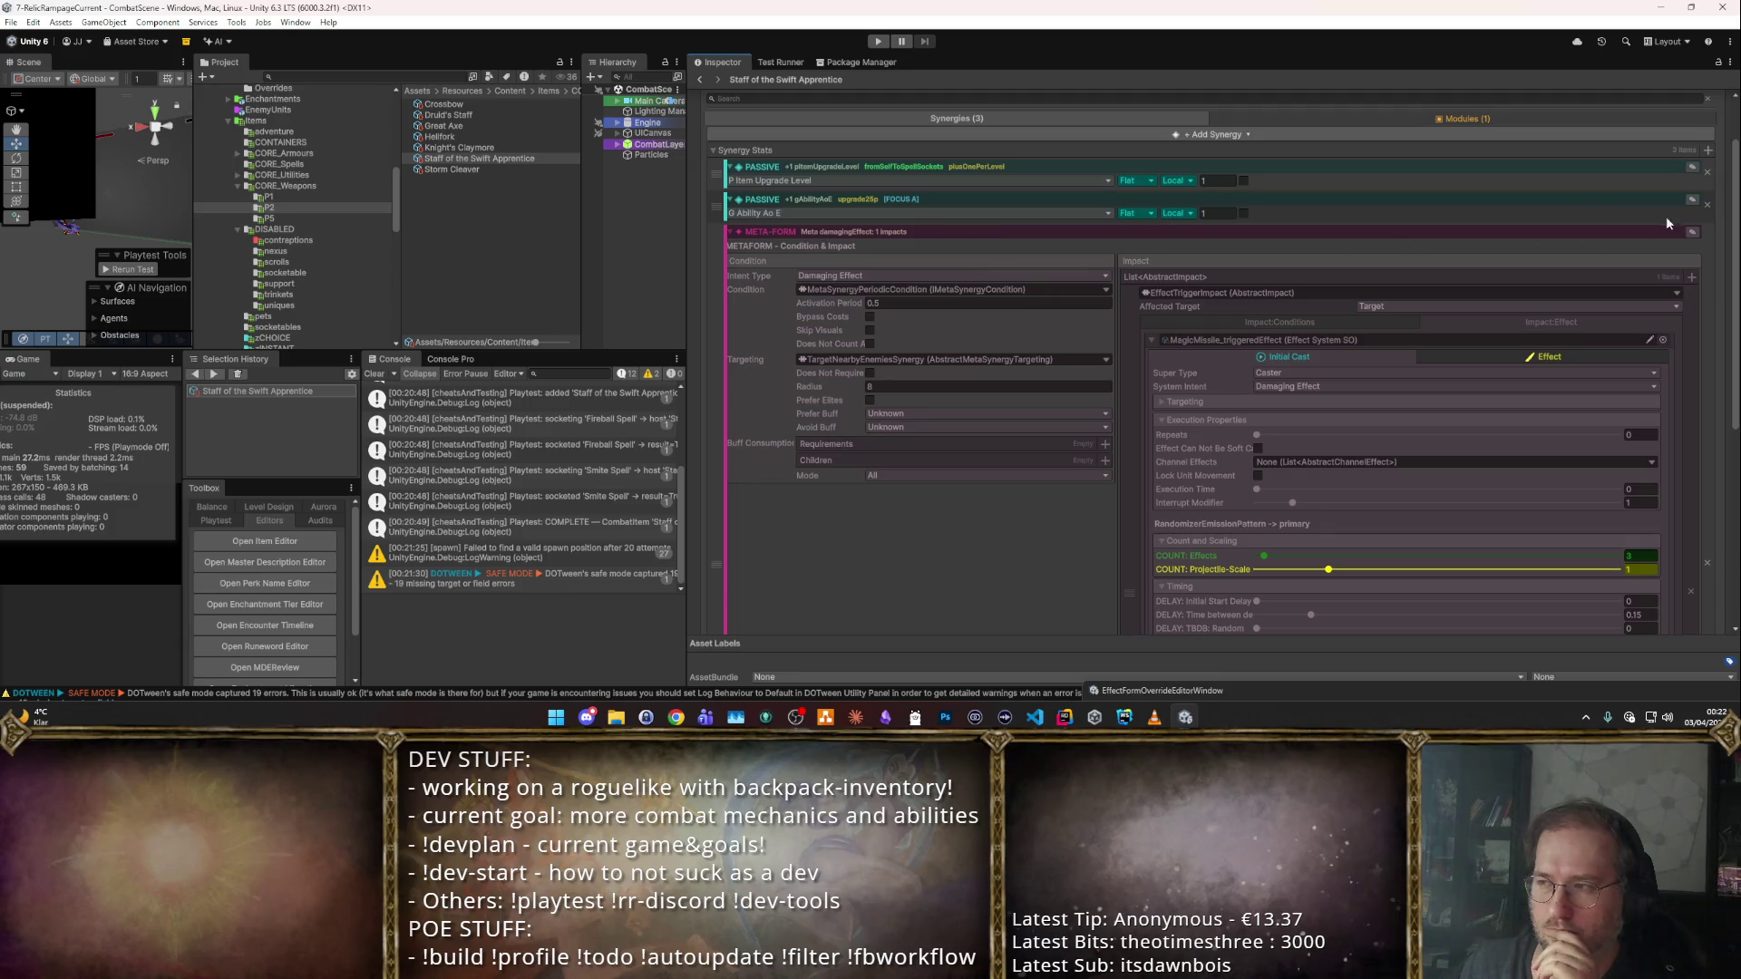
Delete the staff's Ability AoE passive synergy and change its Item Upgrade Level bonus to 2.
click(1708, 204)
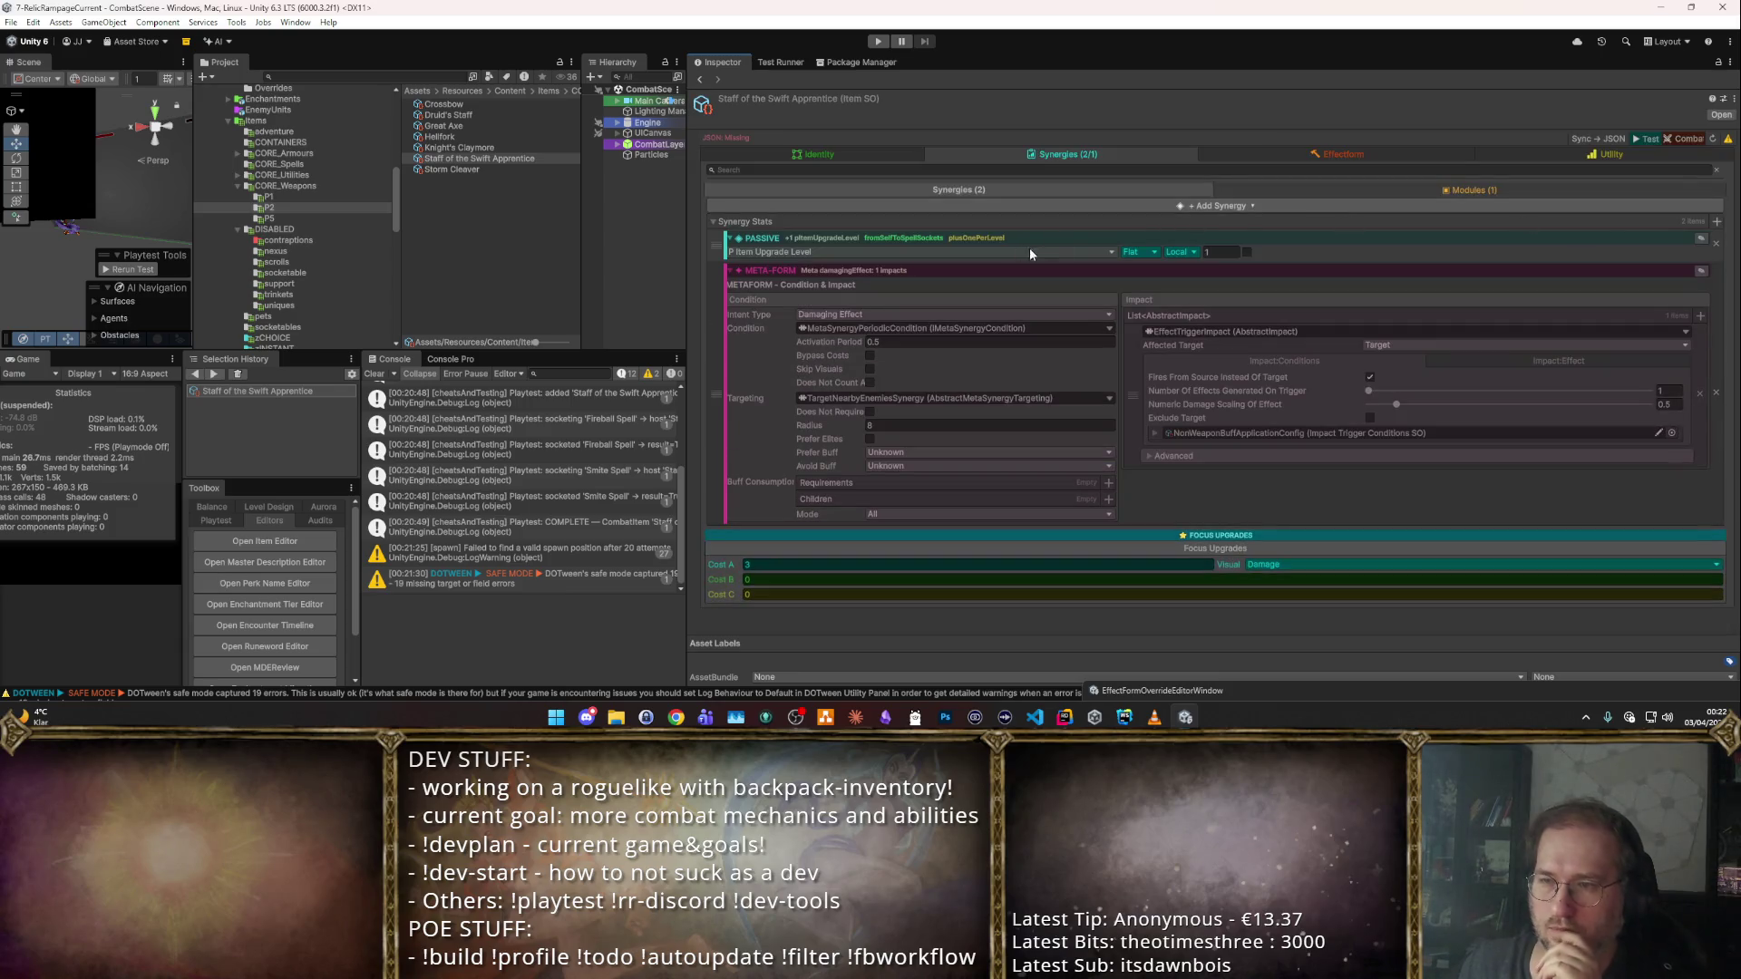
click(1213, 251)
text(2)
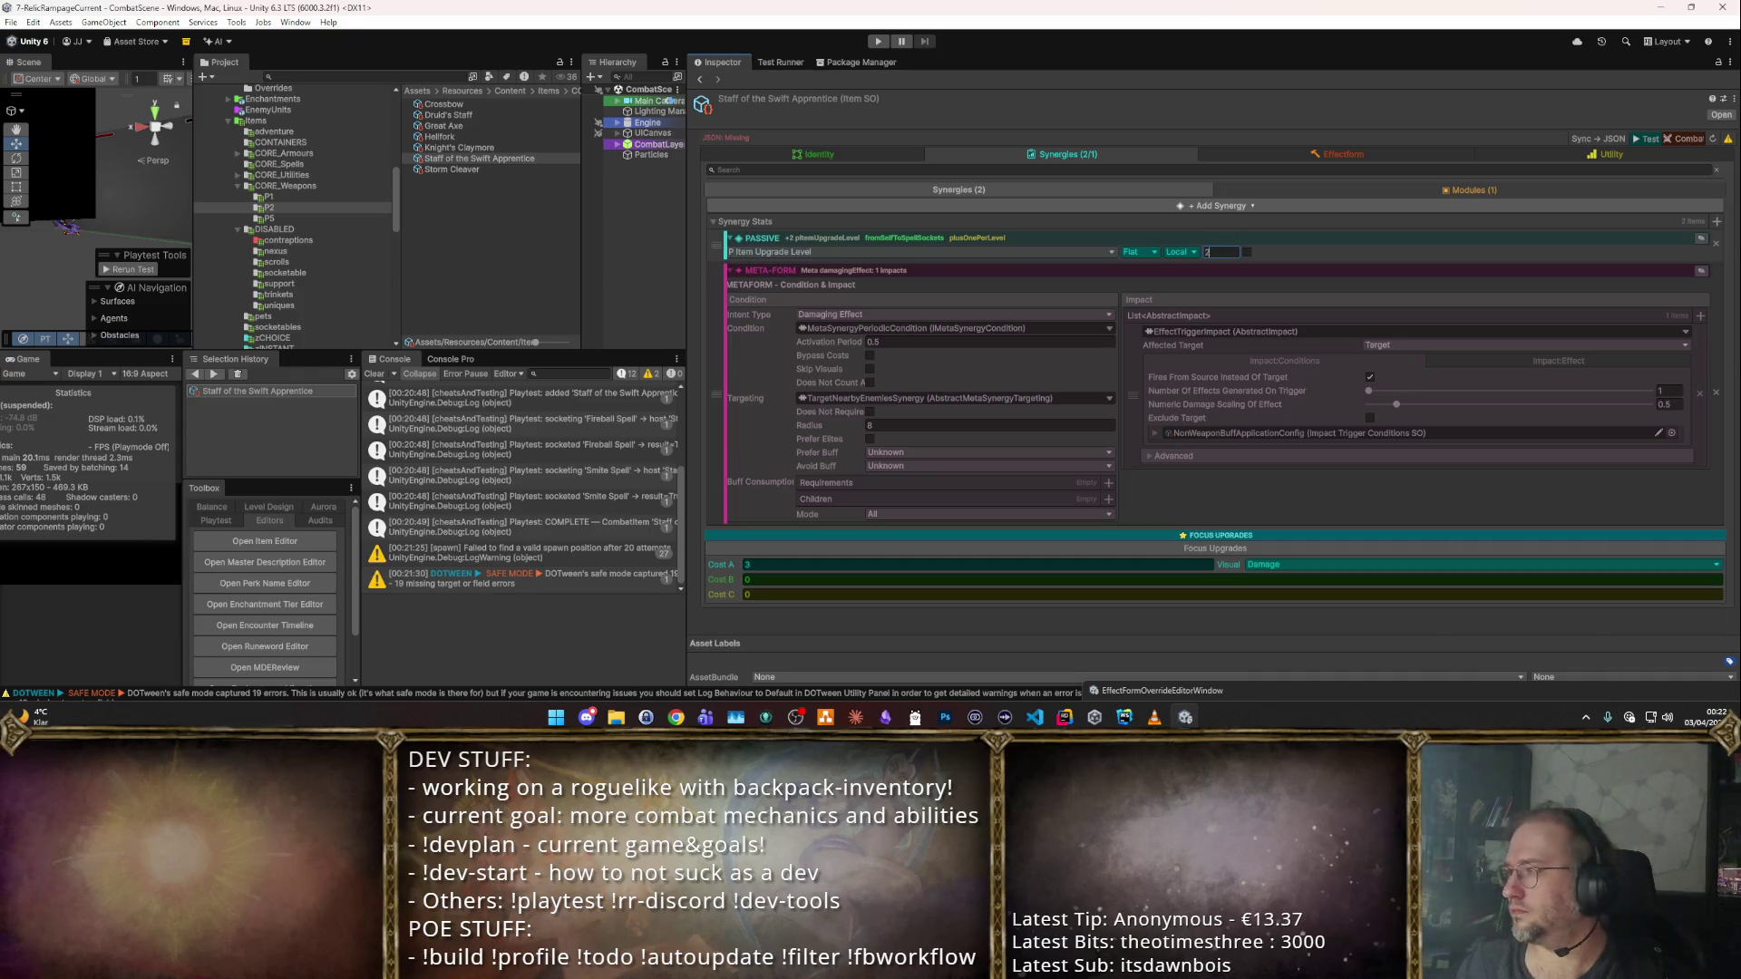
key(Return)
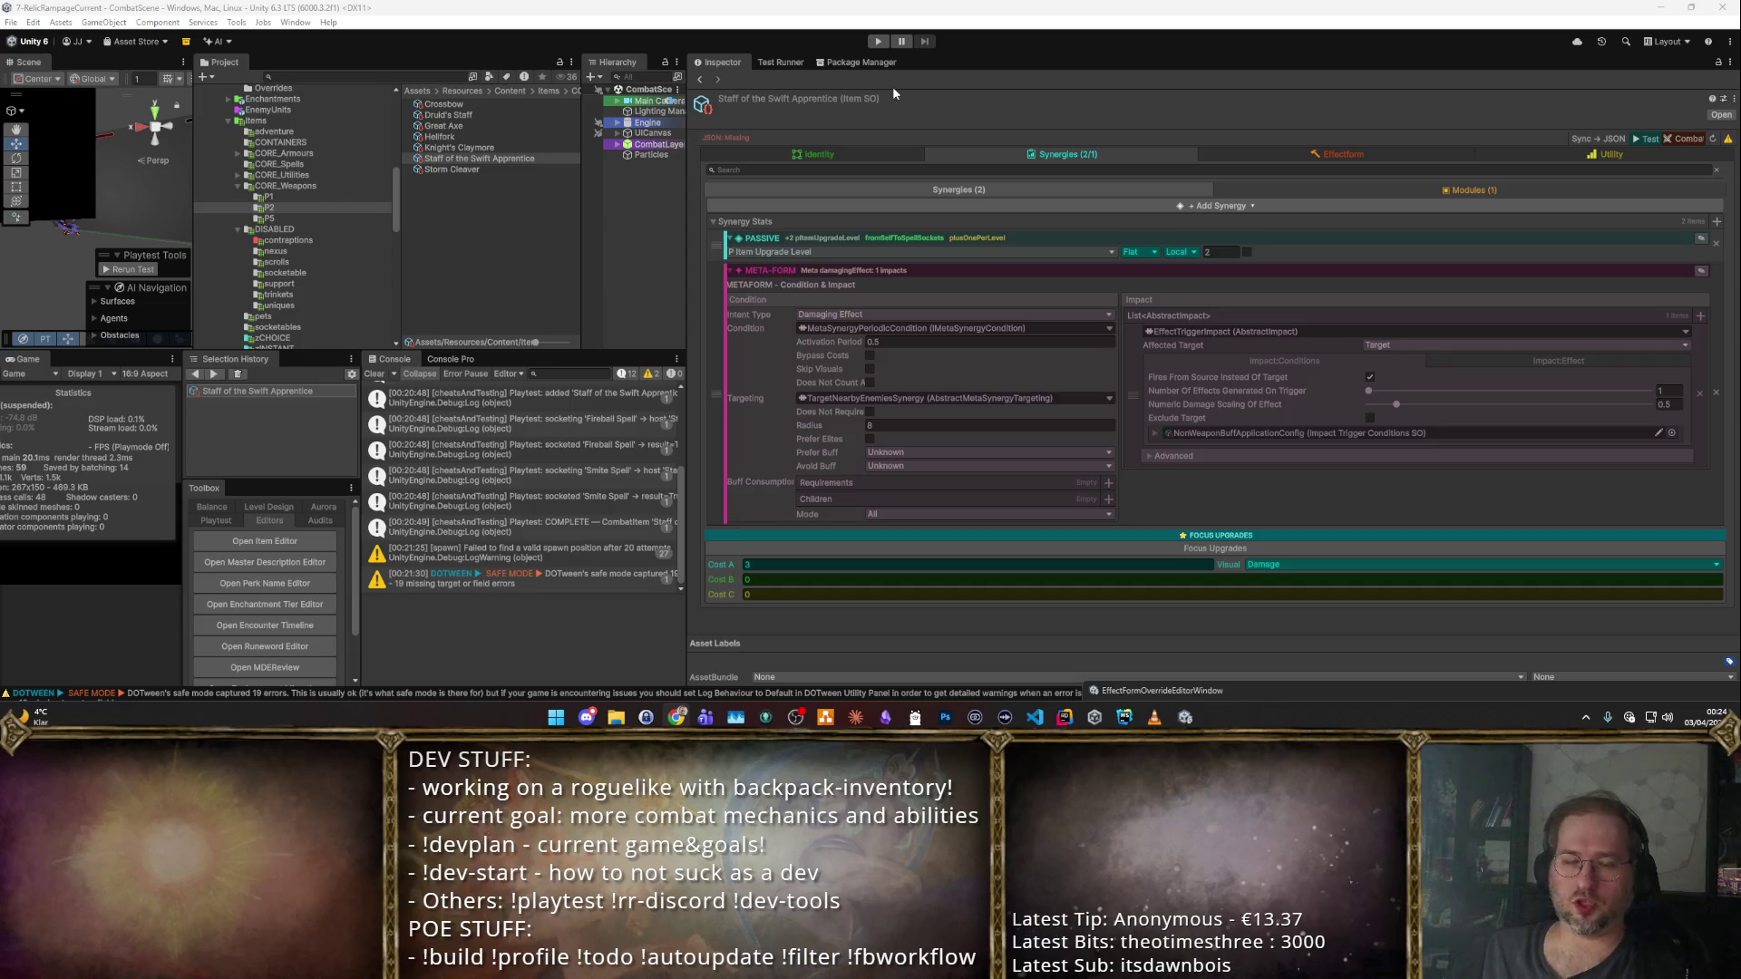
Start a playtest and take the Fireball staff into the inventory.
click(878, 41)
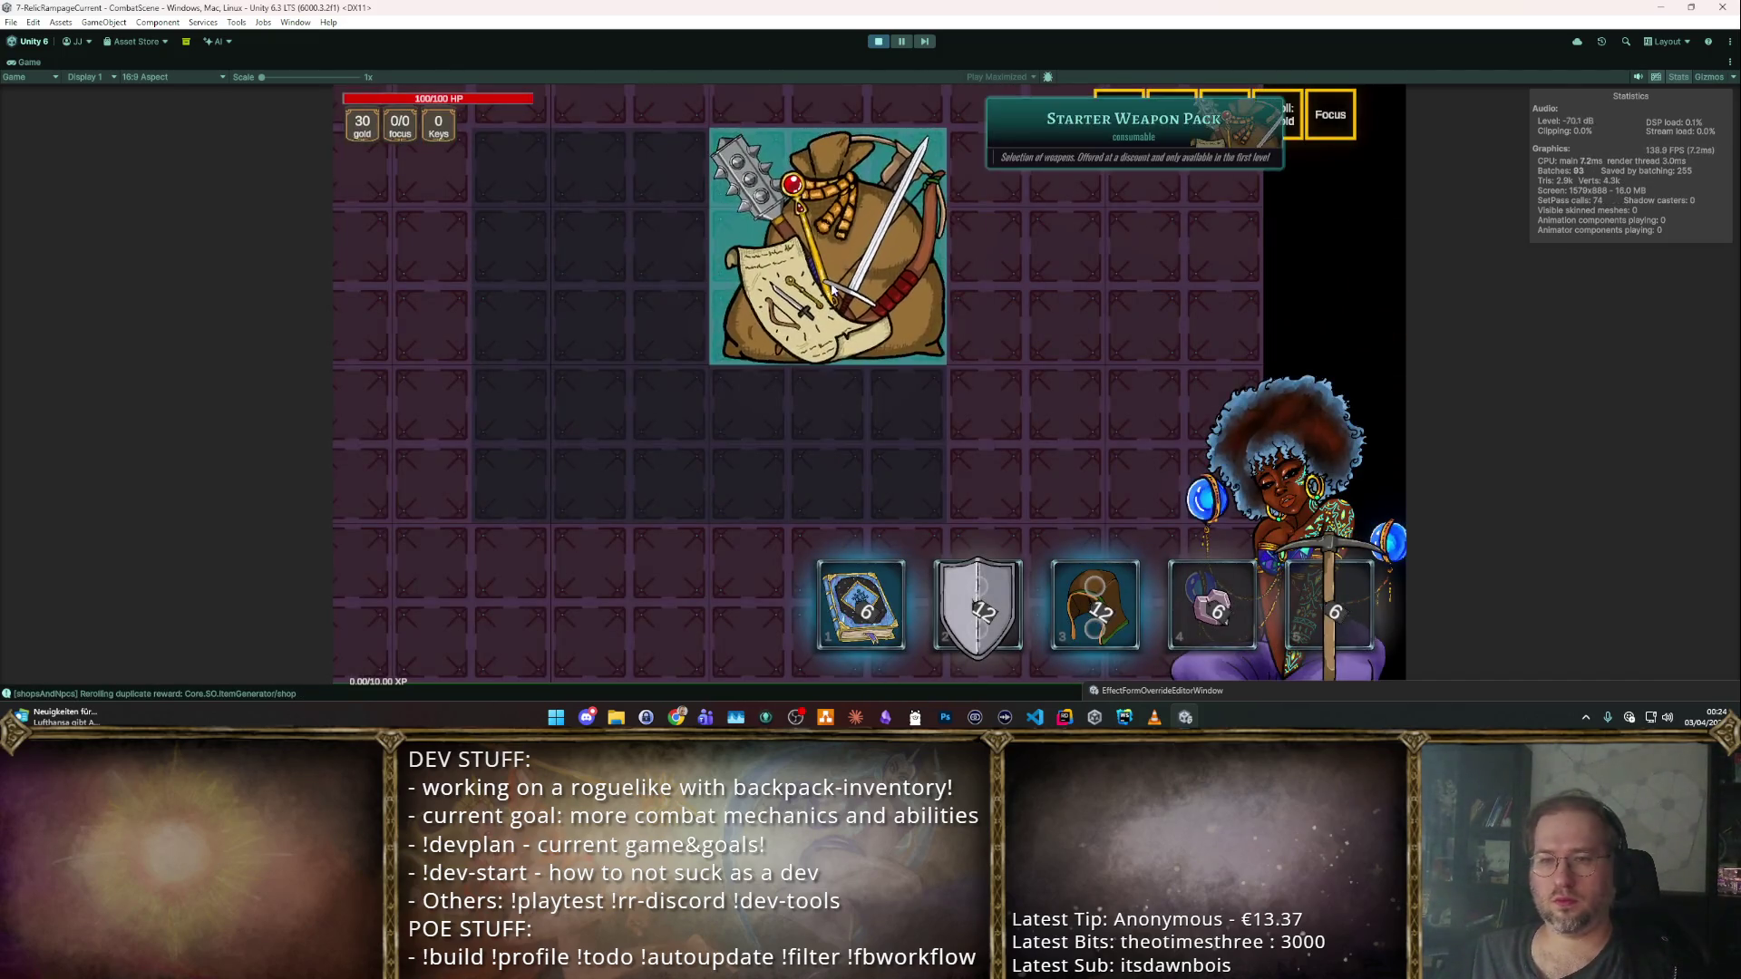
click(1179, 117)
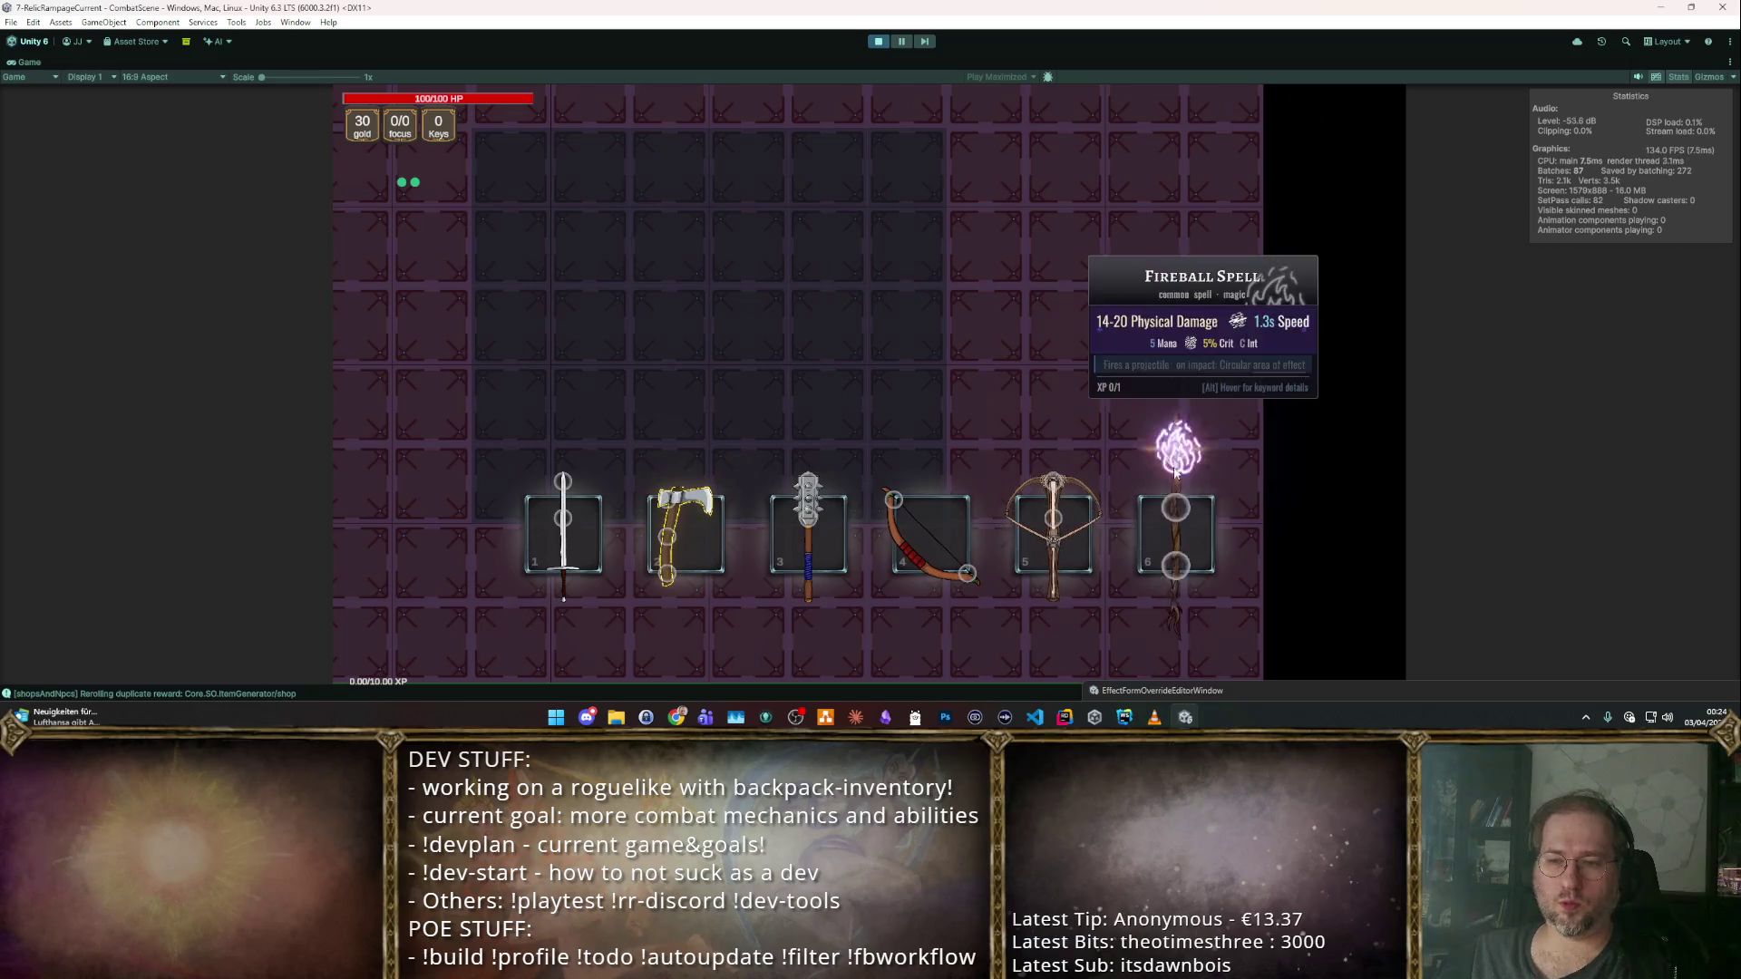
click(1176, 470)
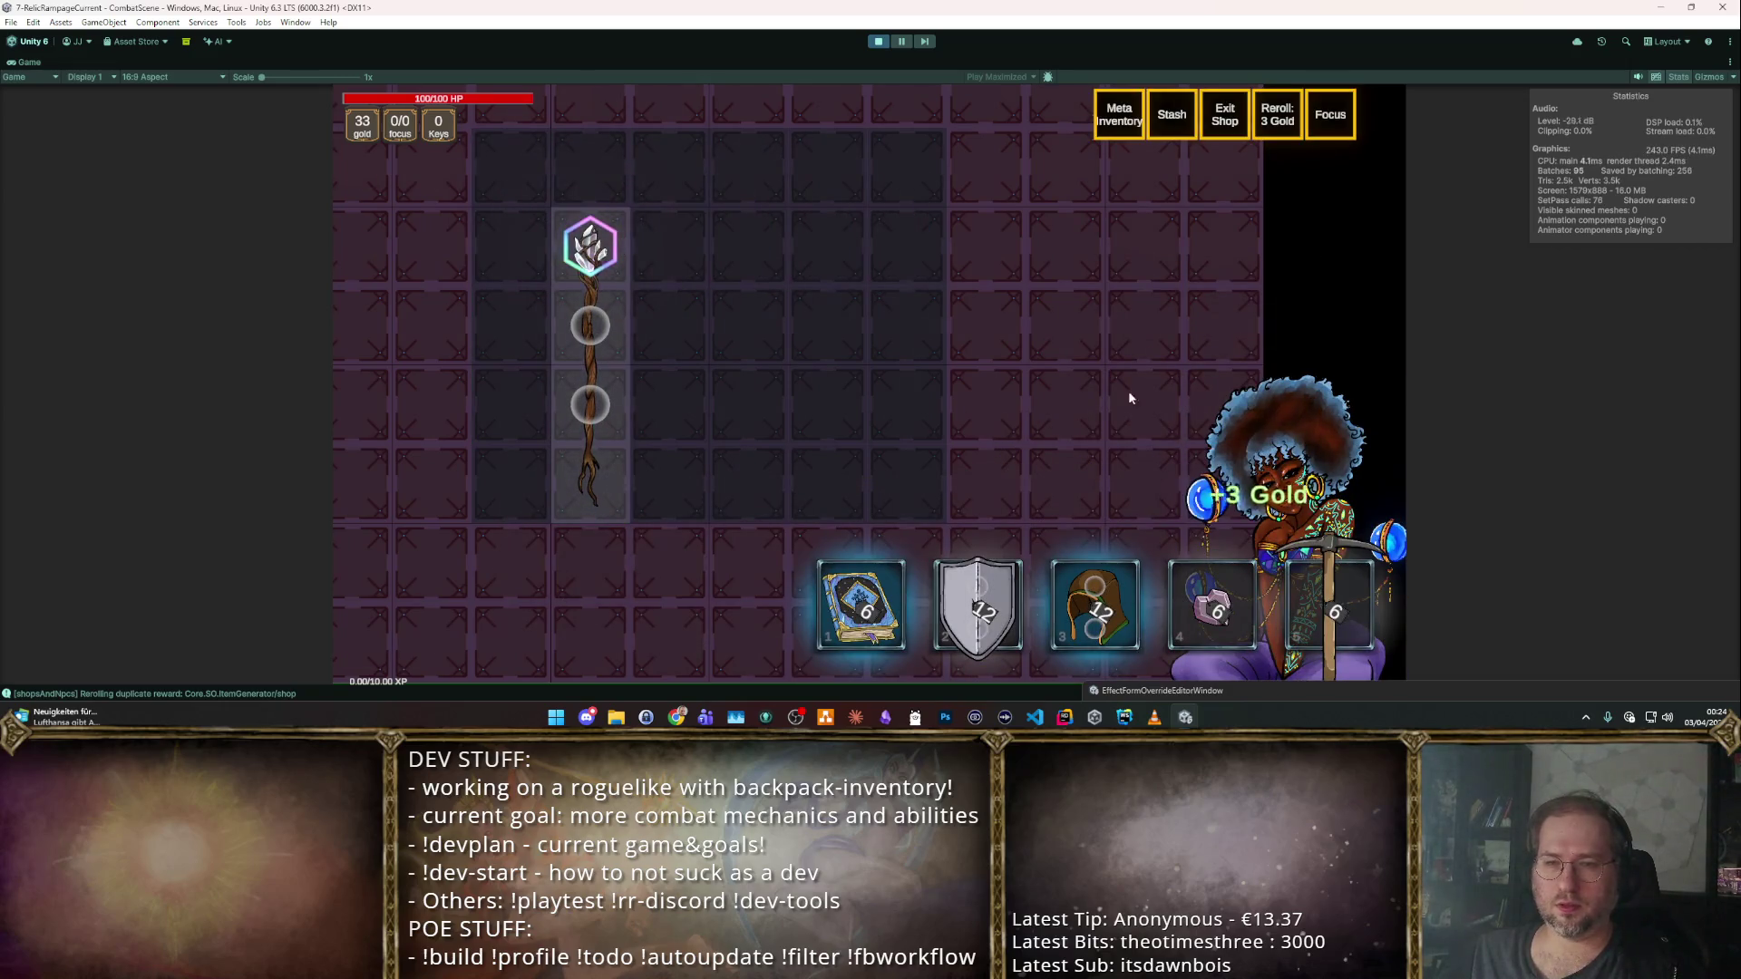
Socket the Smite Spell from the cheat item browser into the staff and leave the shop.
key(F3)
scroll(961, 309, down, 1)
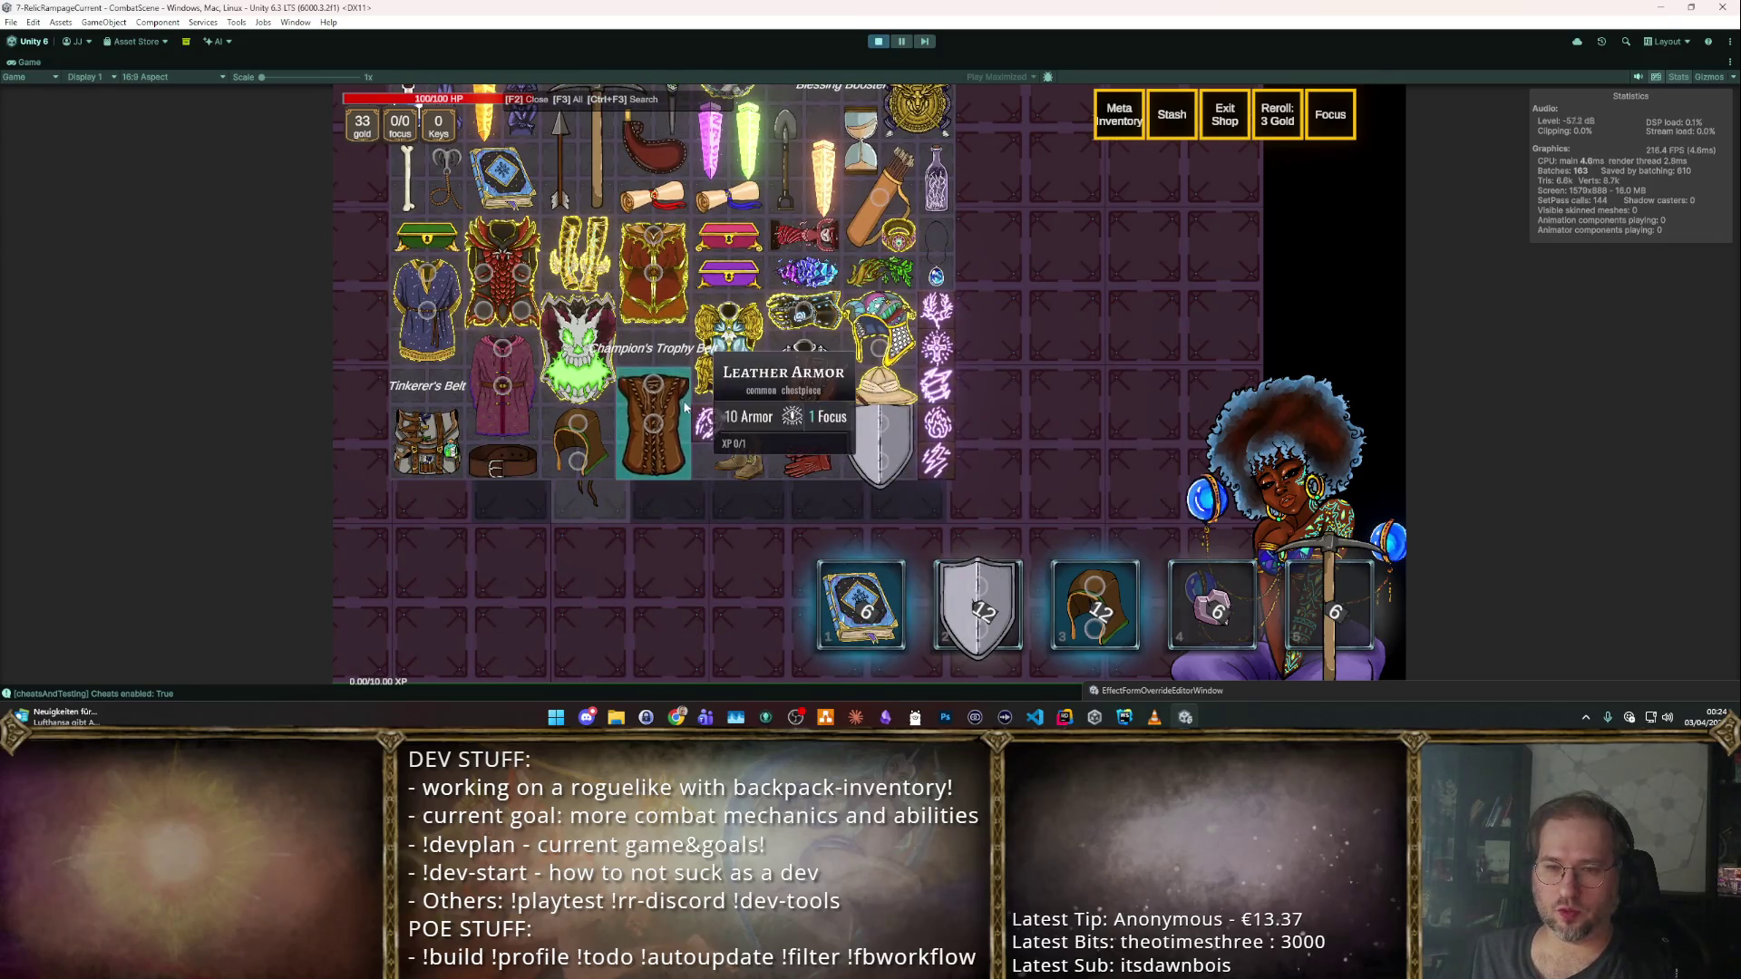
scroll(862, 272, up, 5)
scroll(866, 265, down, 5)
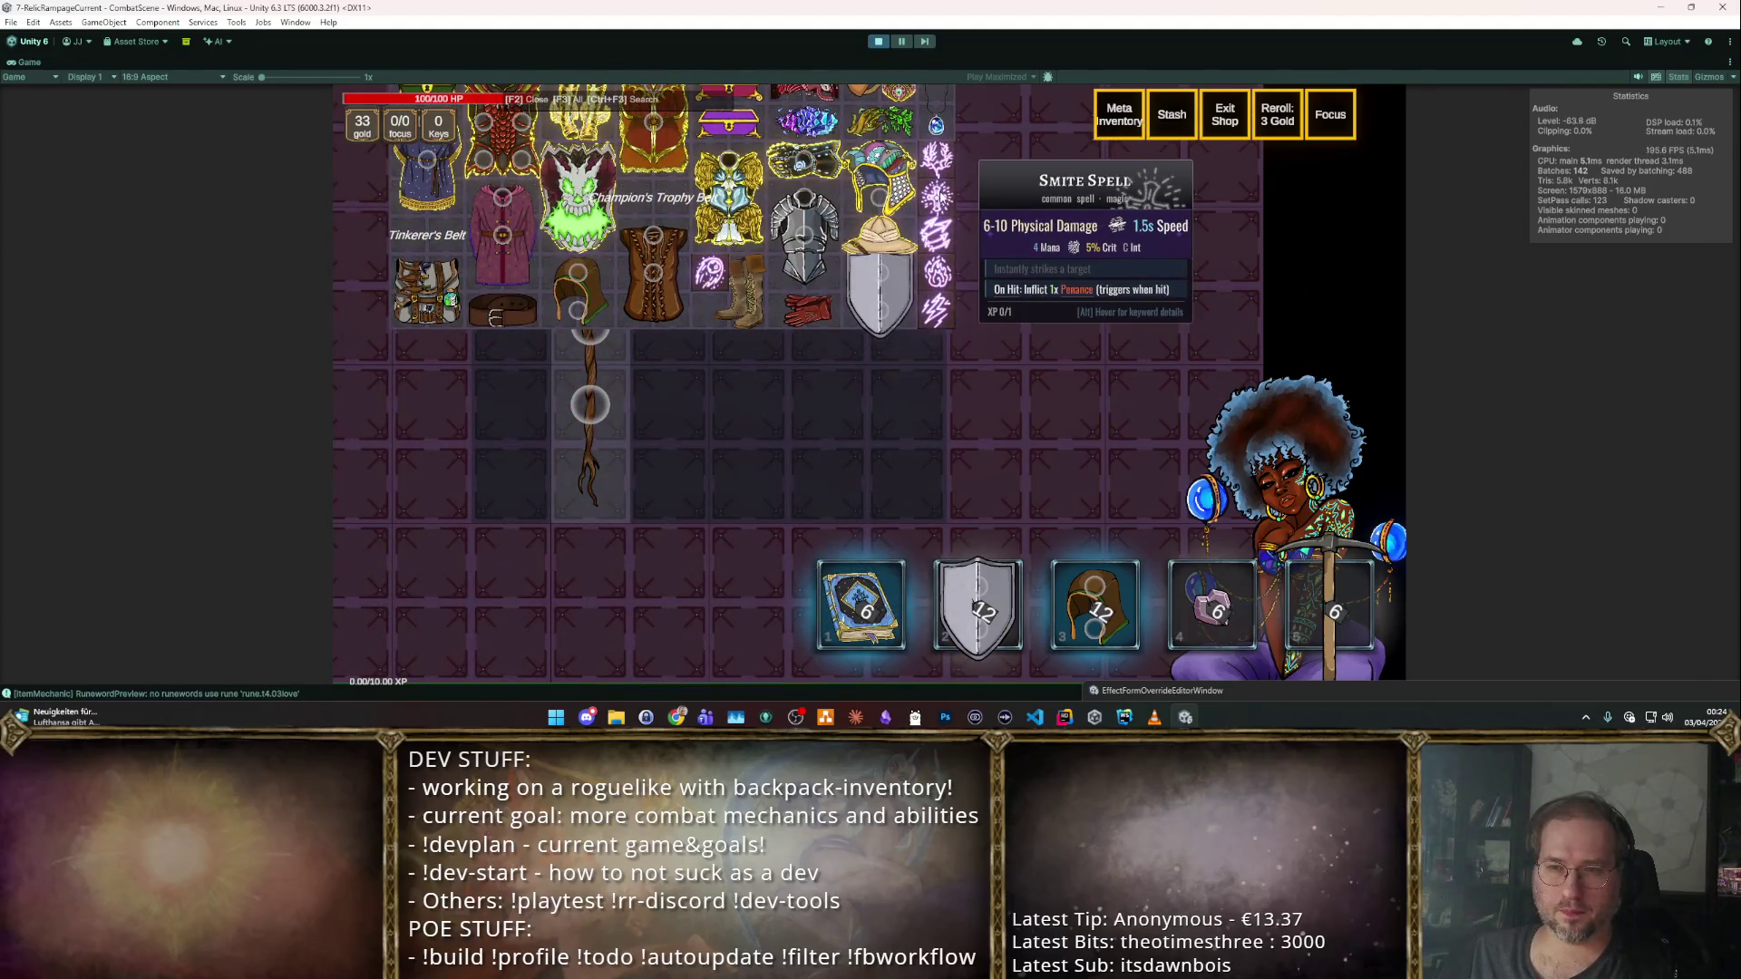
click(936, 308)
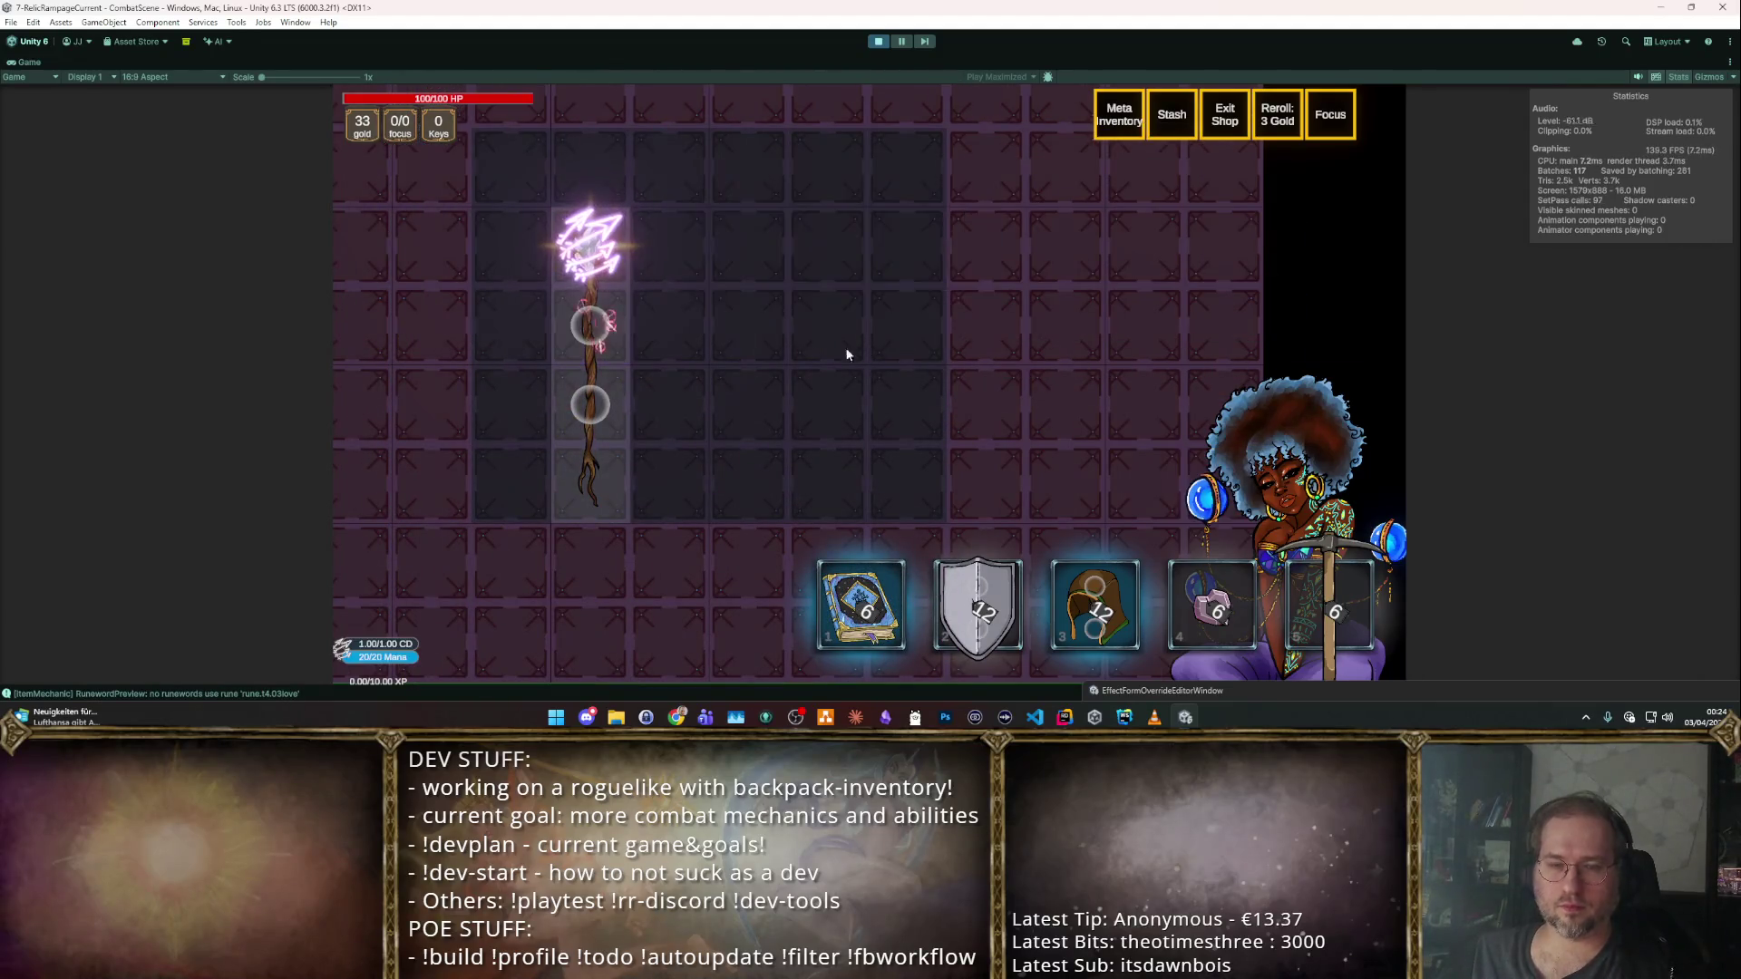
key(Escape)
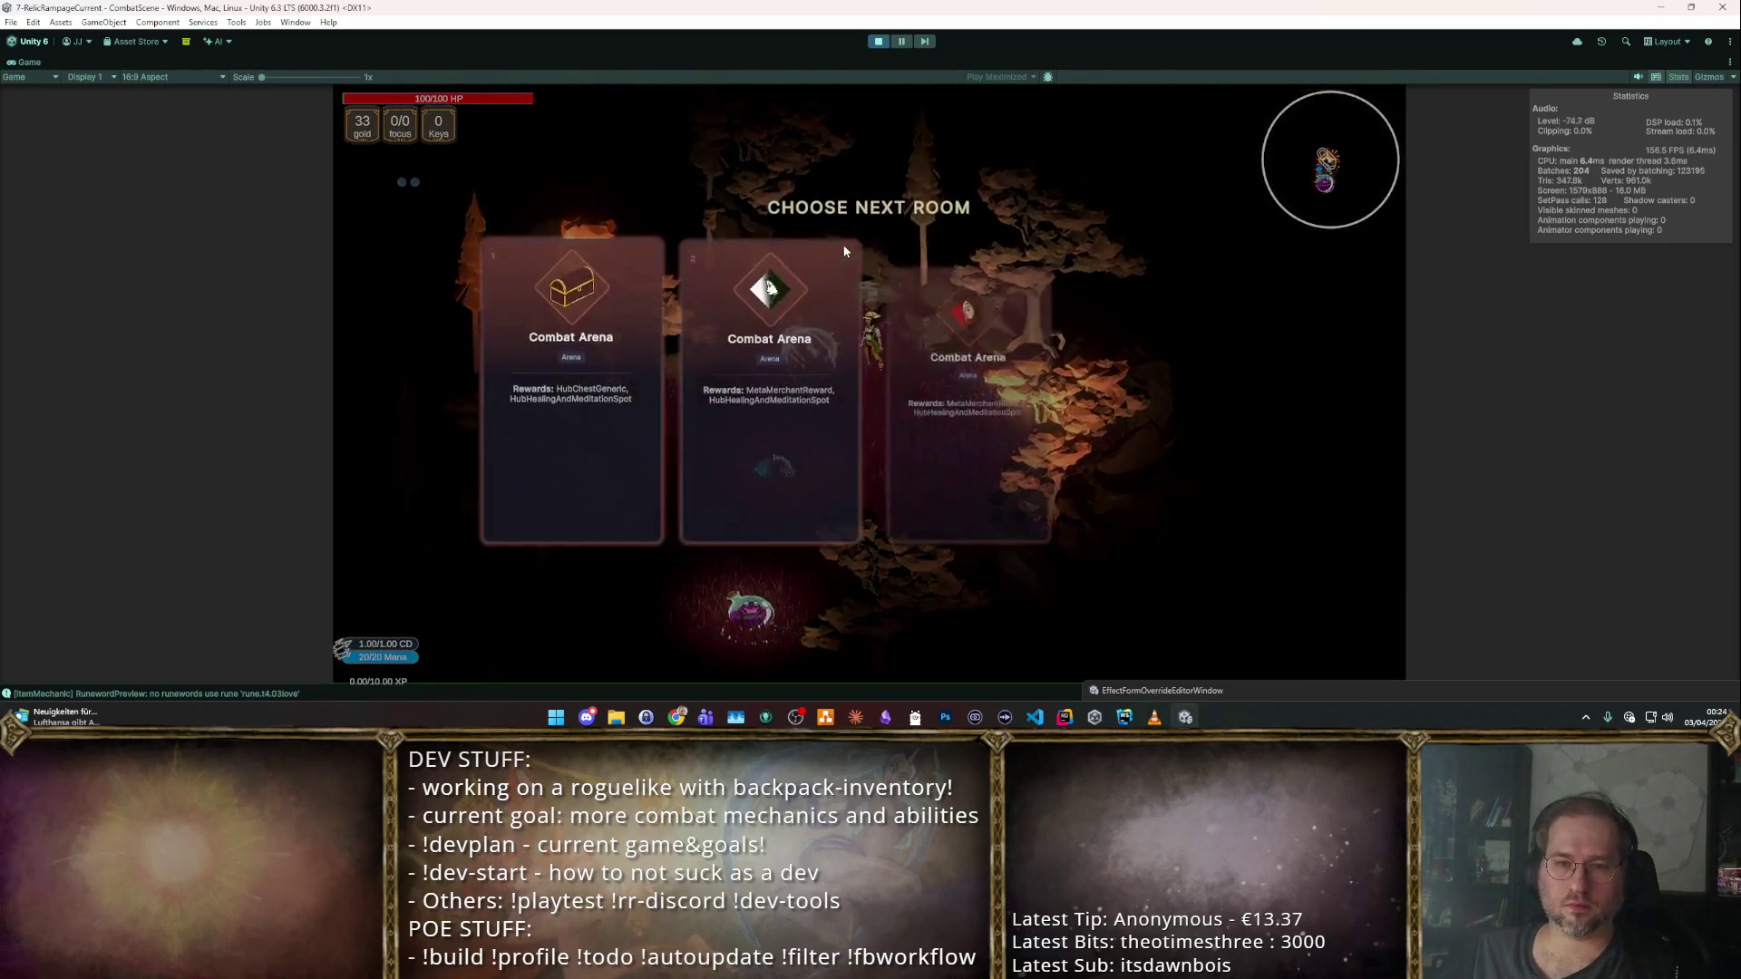
Enter the first Combat Arena room, take the first level-up reward, then stop the playtest.
key(1)
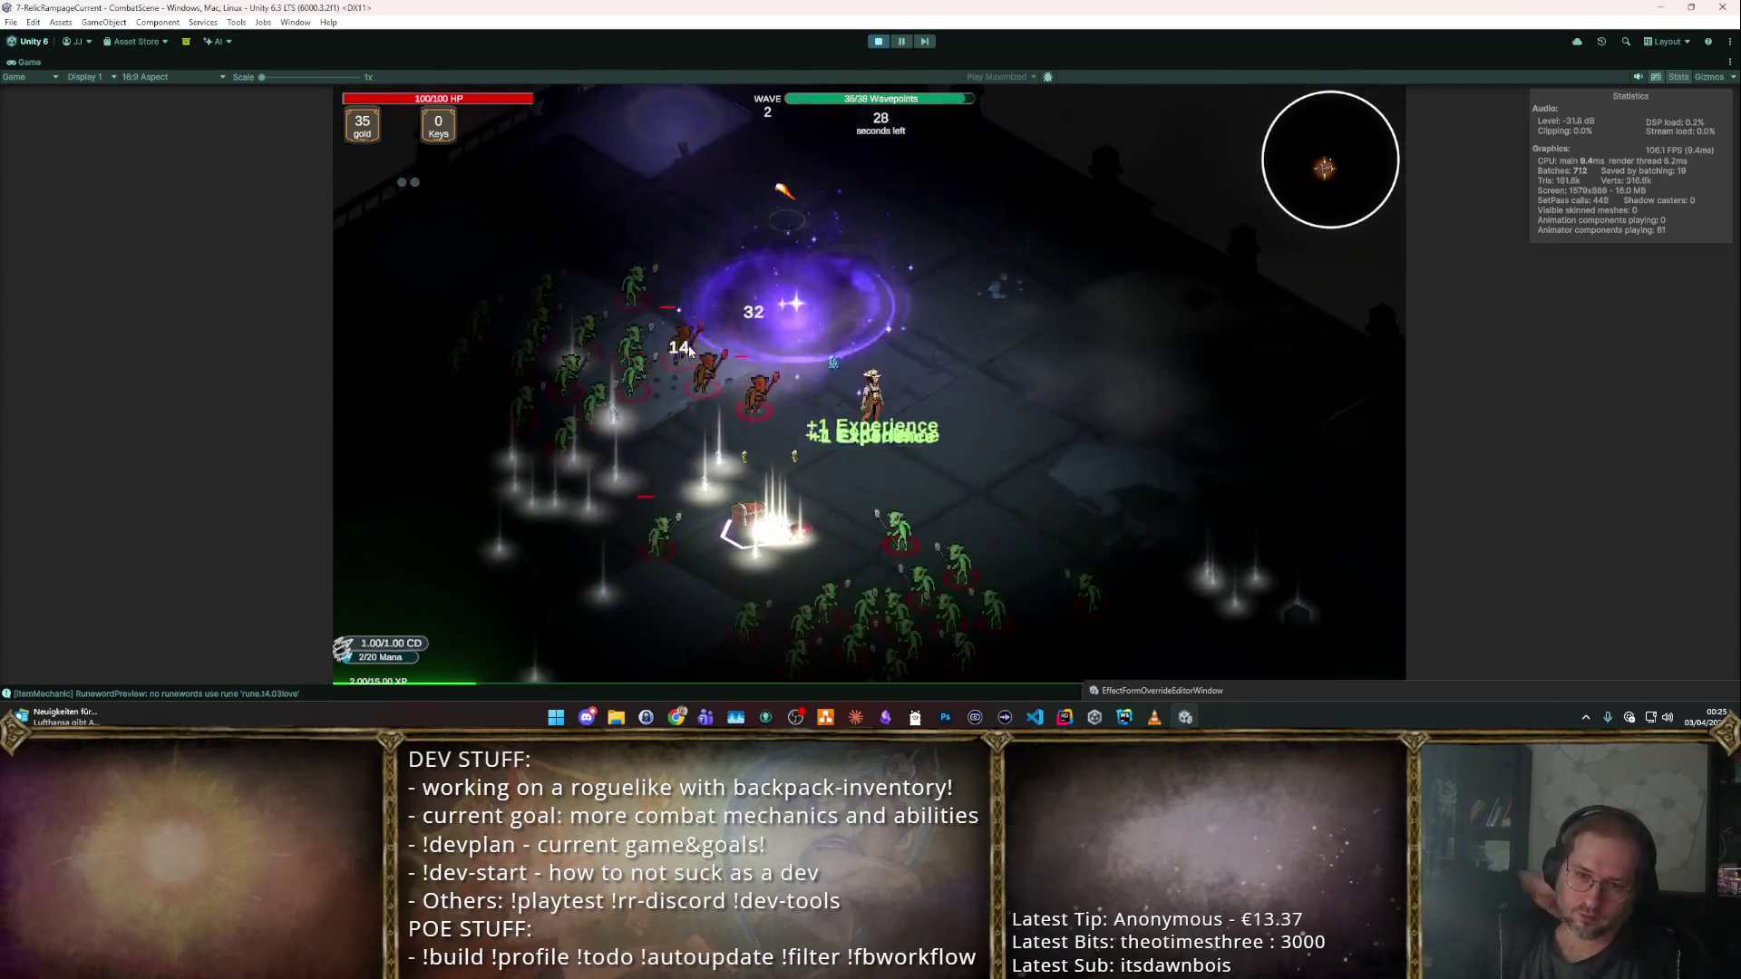
click(689, 344)
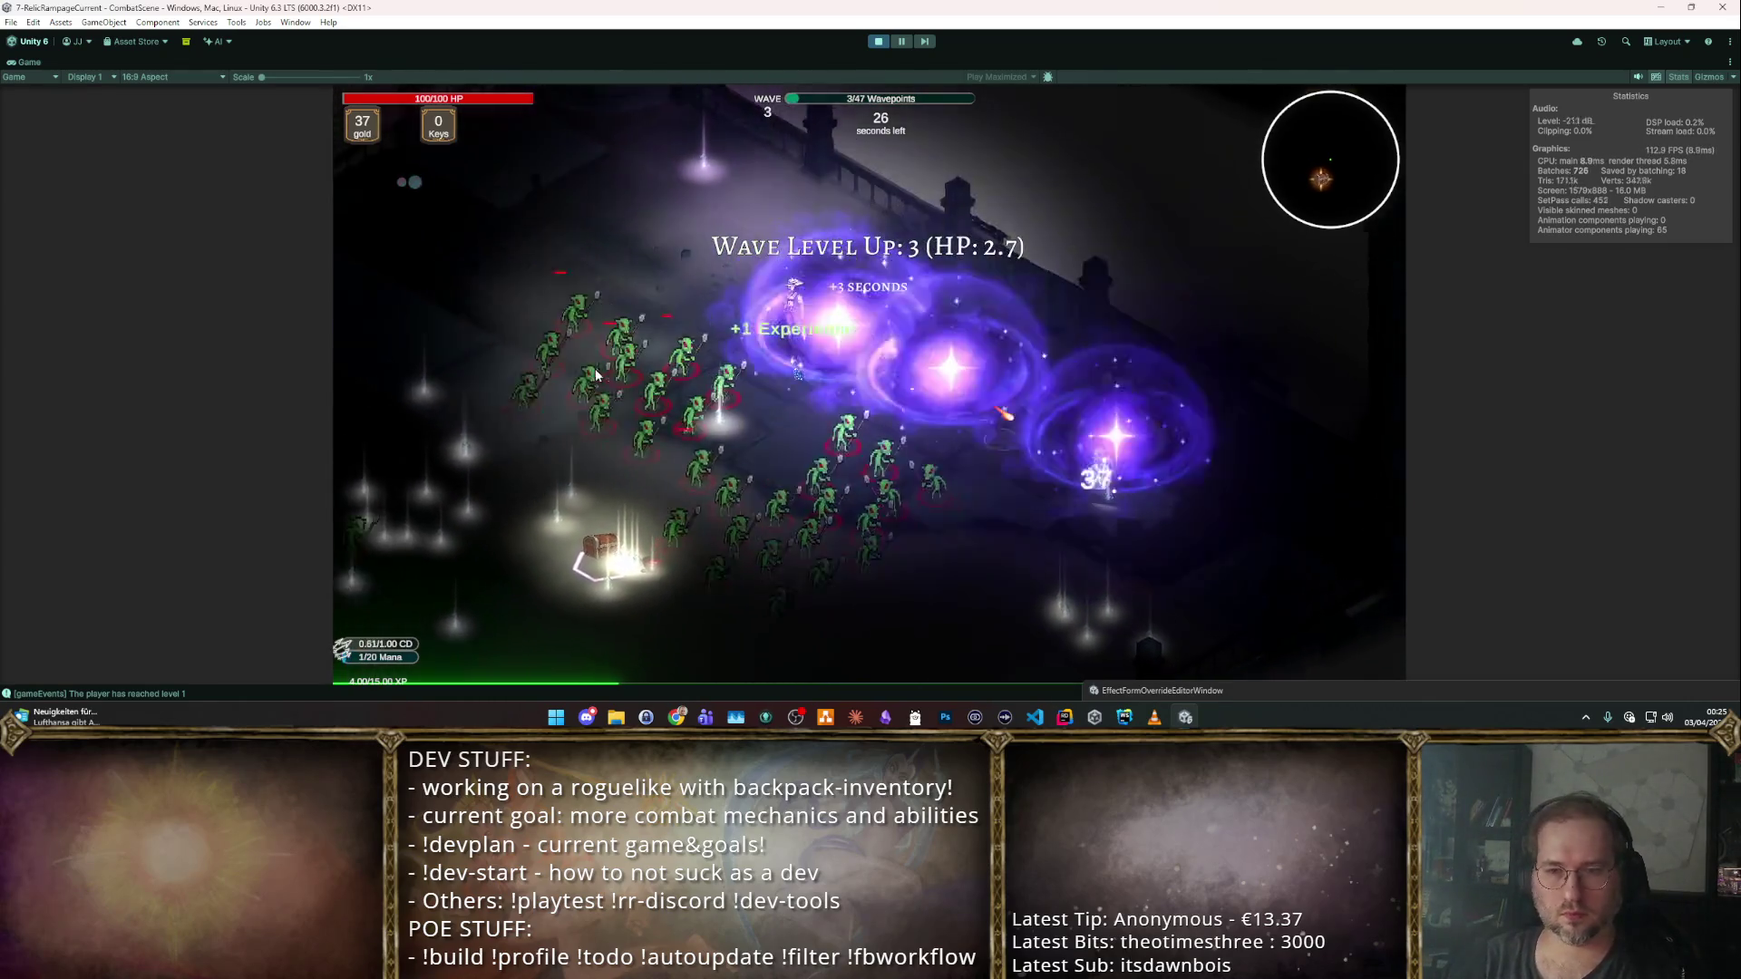
click(879, 42)
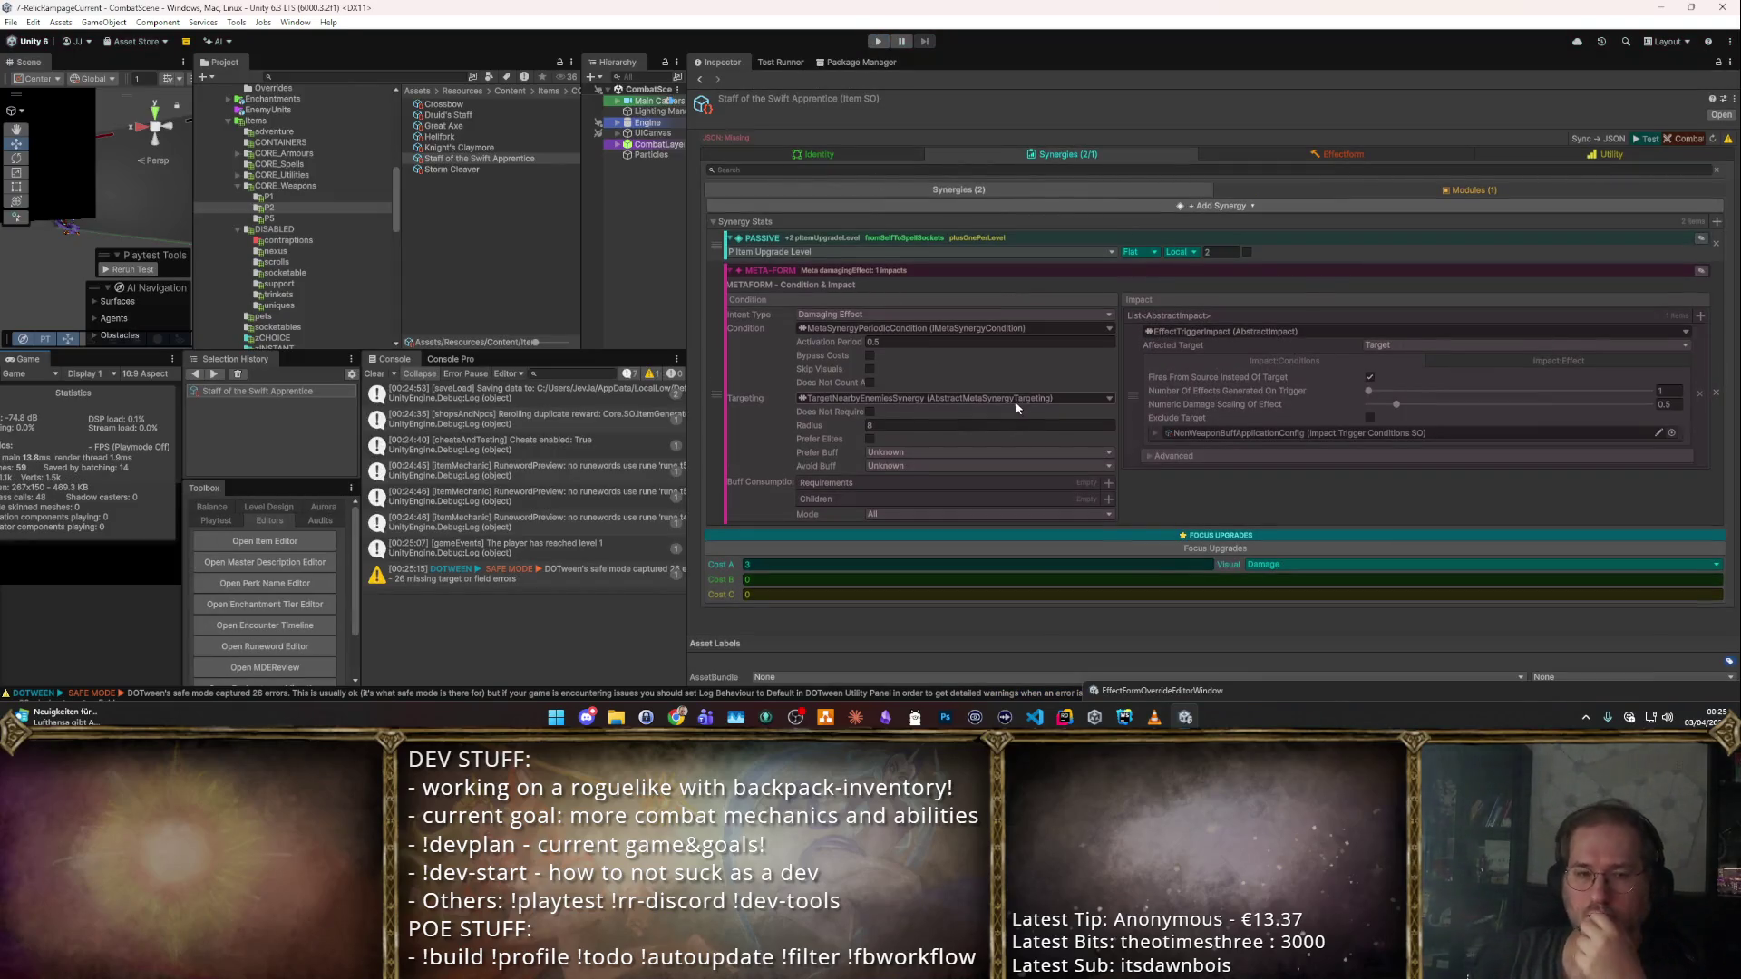
Widen the scene, project and console panels by dragging the Inspector splitter right.
scroll(299, 562, down, 3)
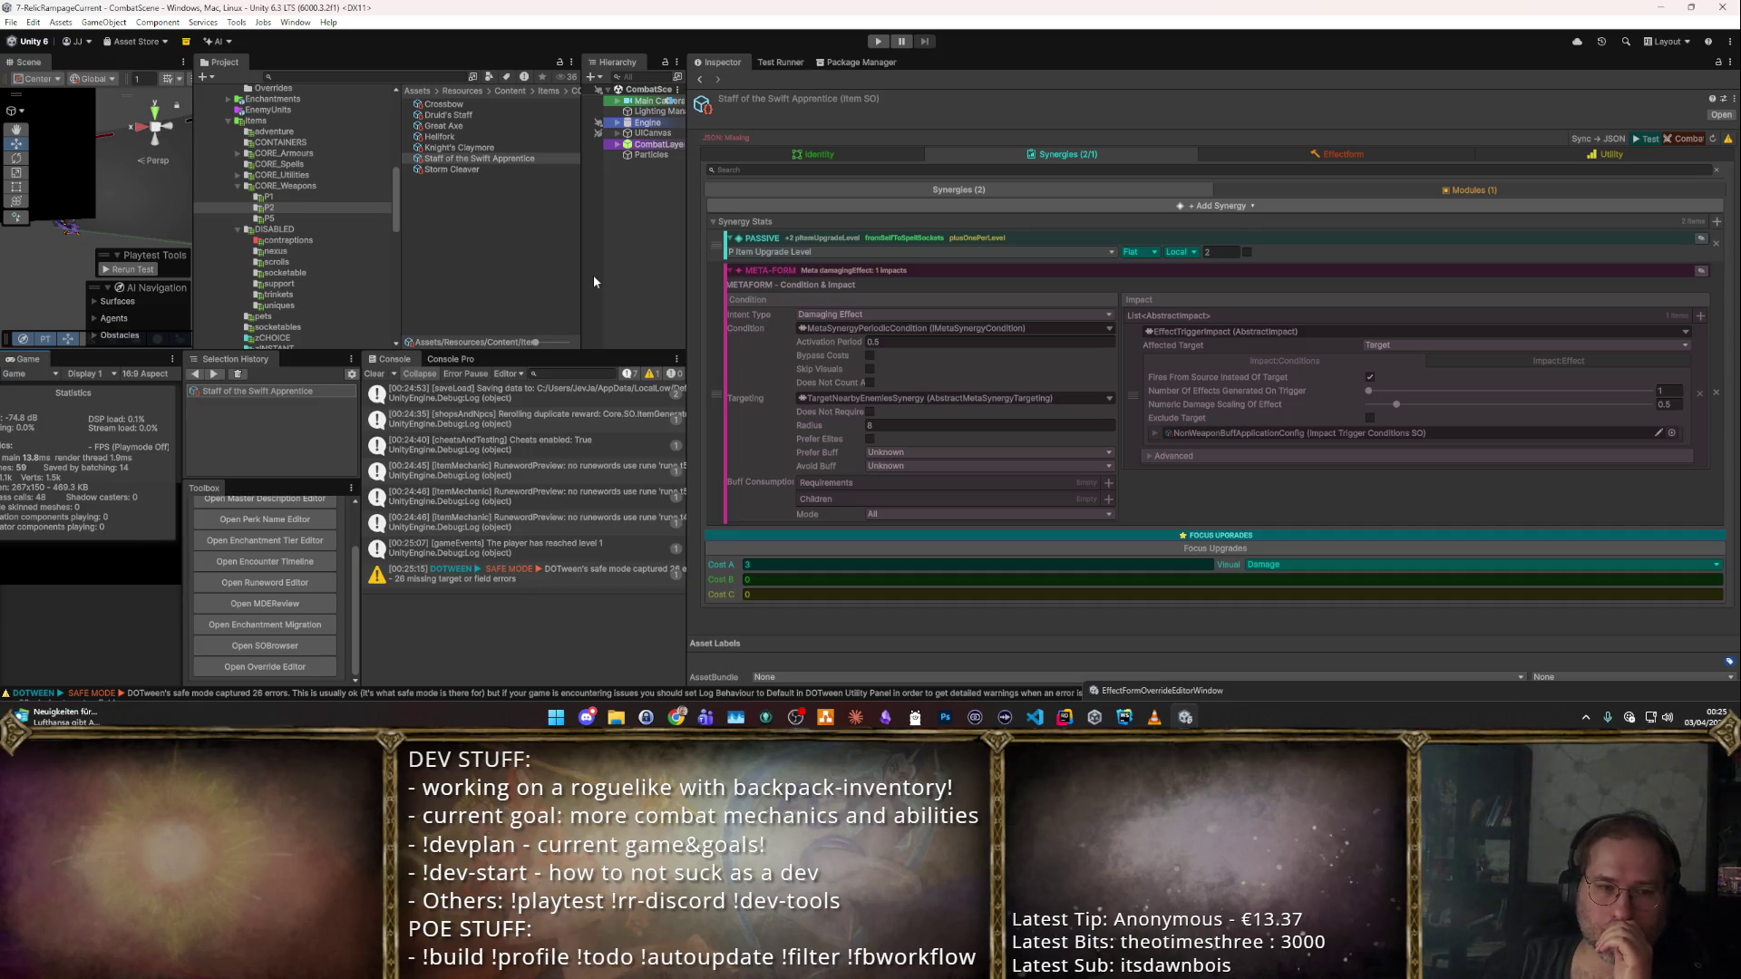
scroll(295, 584, up, 3)
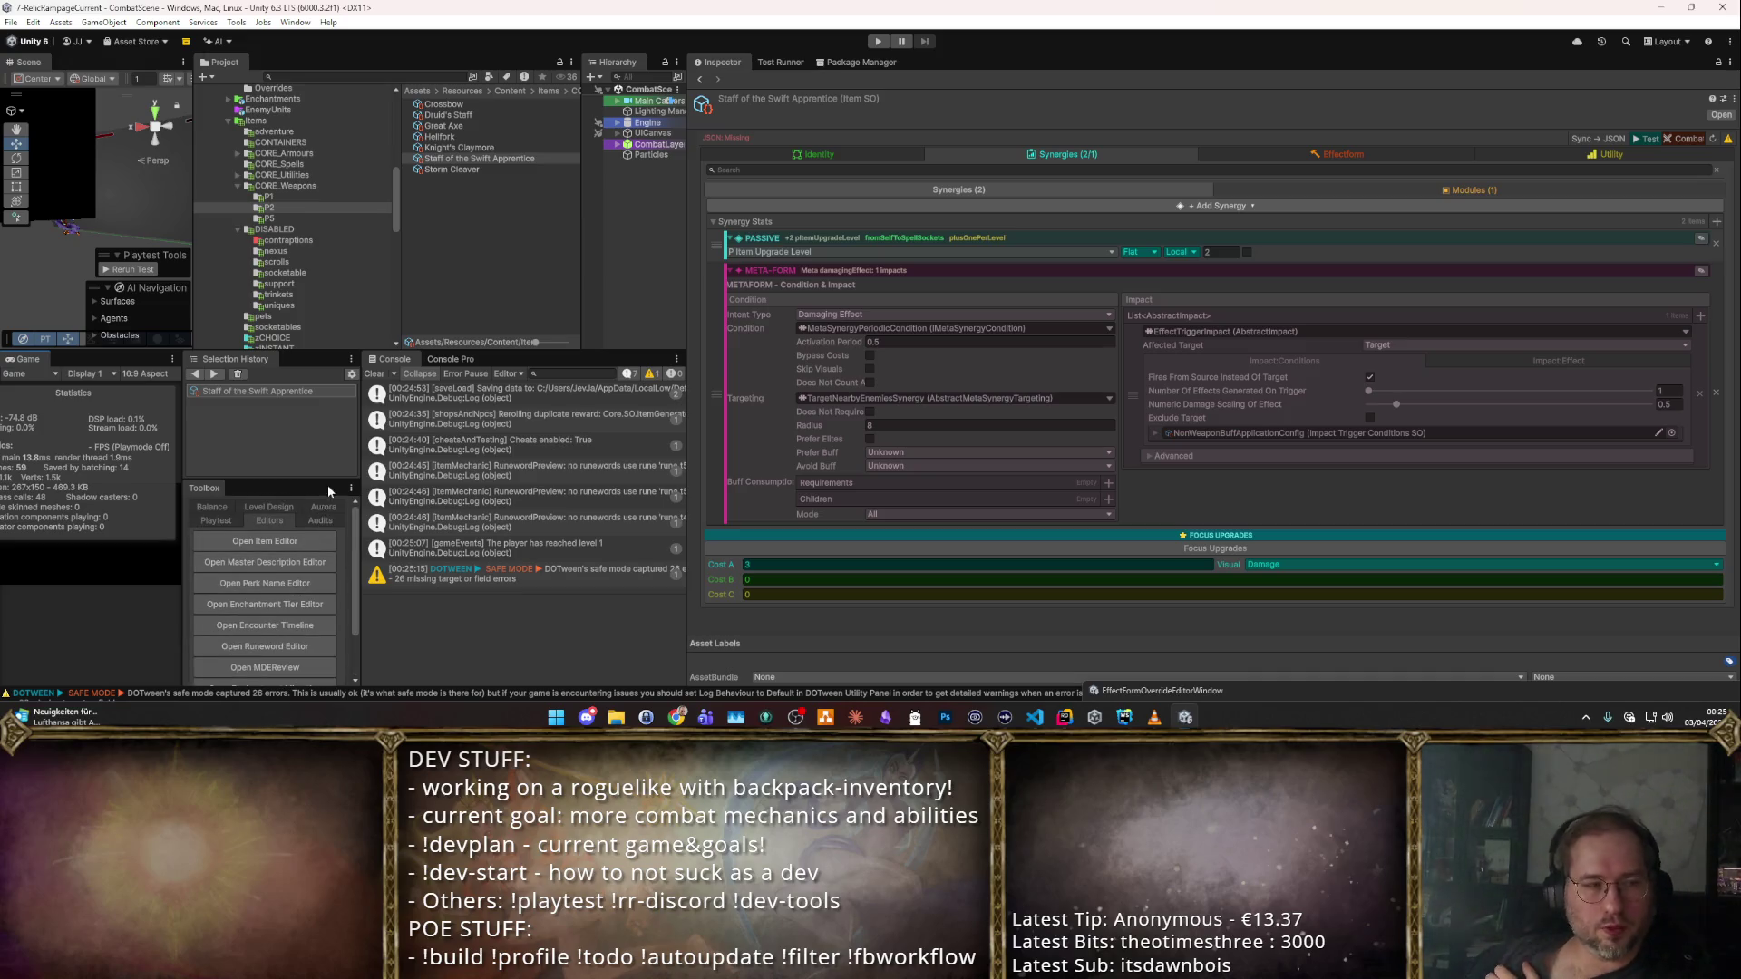
scroll(344, 539, down, 3)
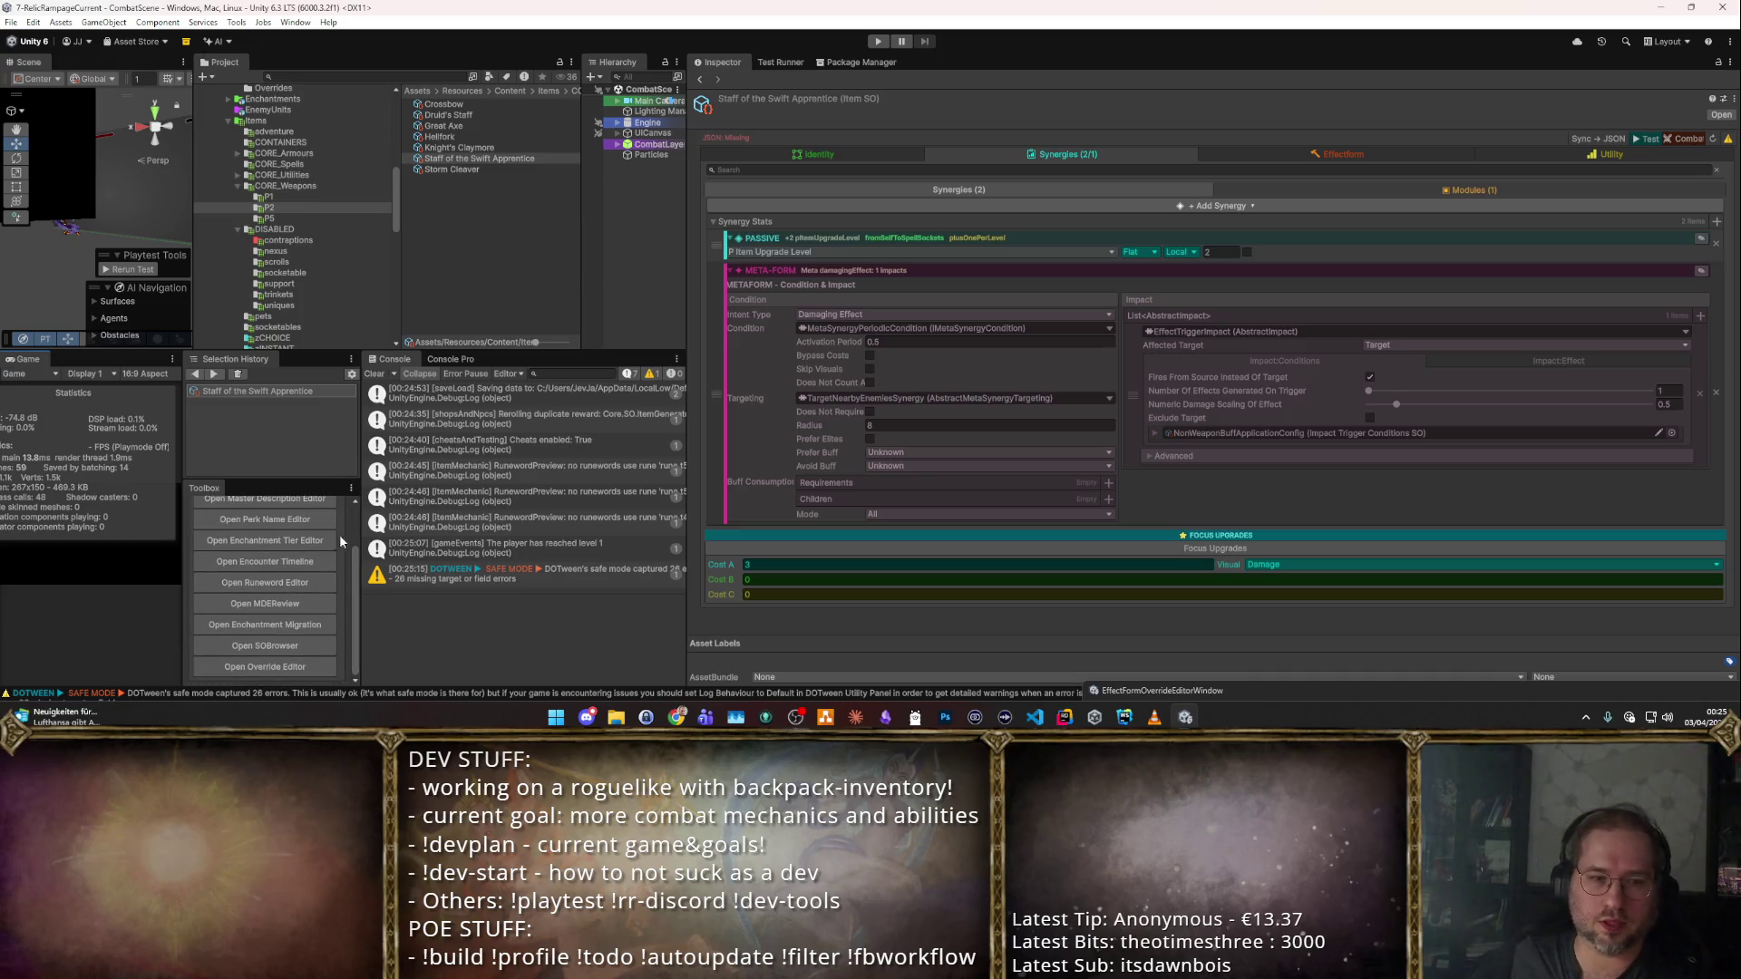
scroll(300, 544, up, 3)
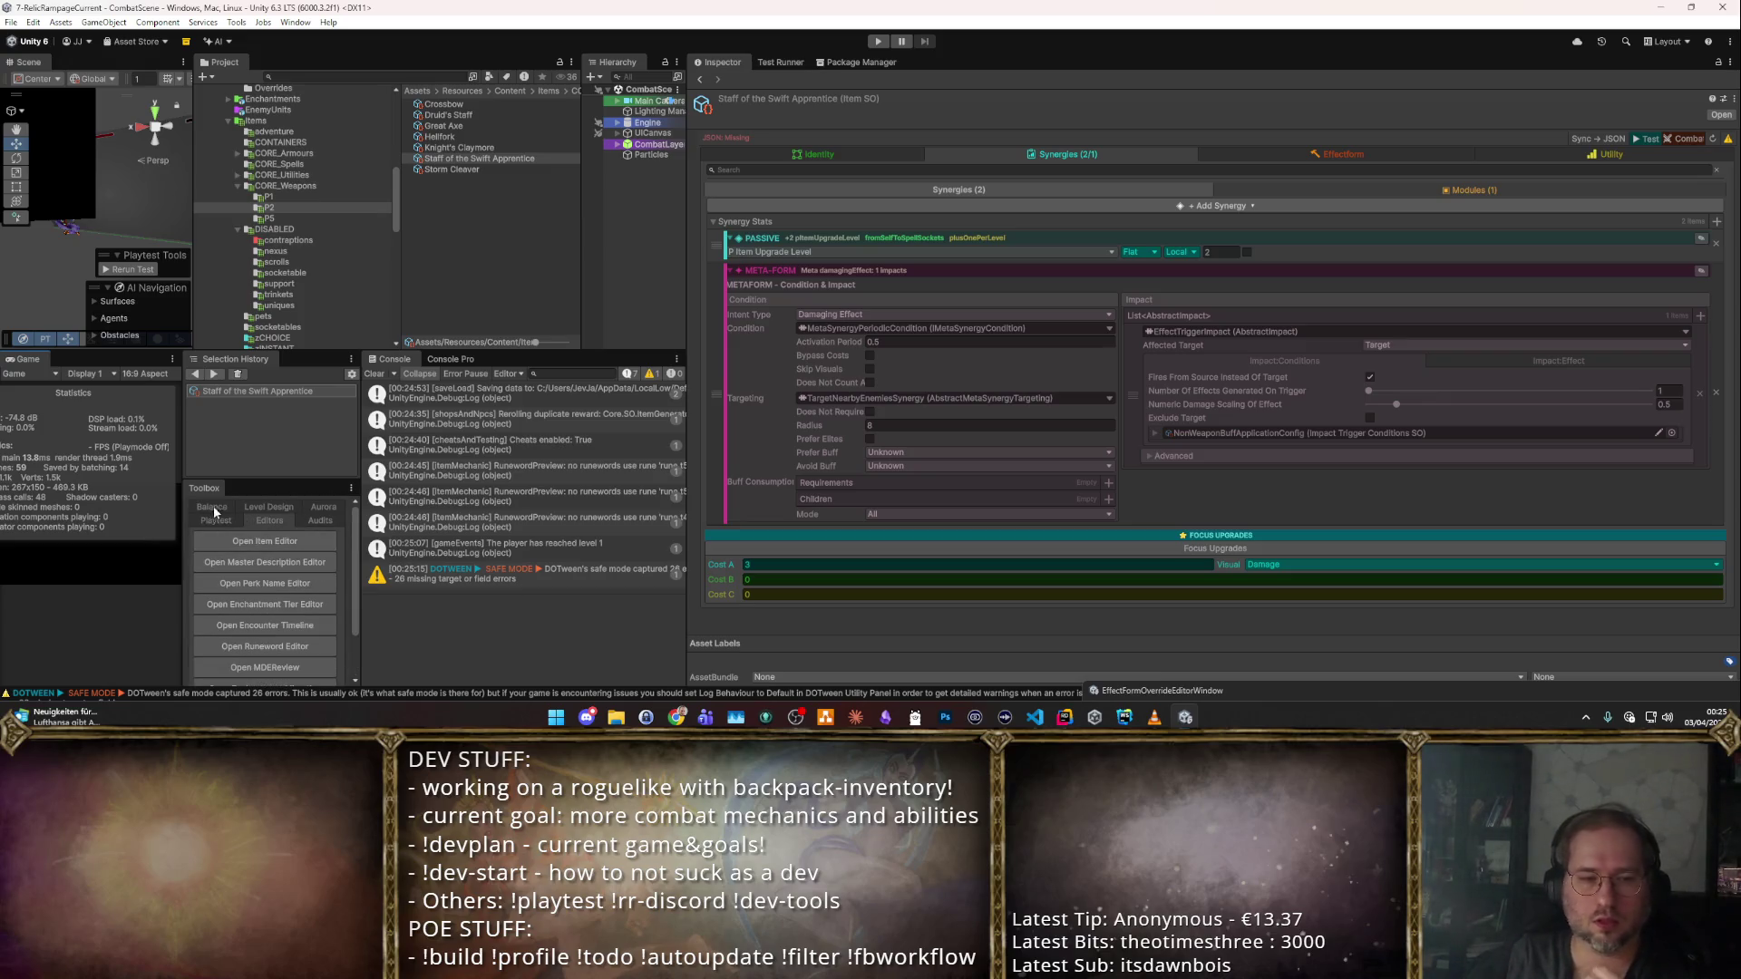
scroll(295, 538, down, 3)
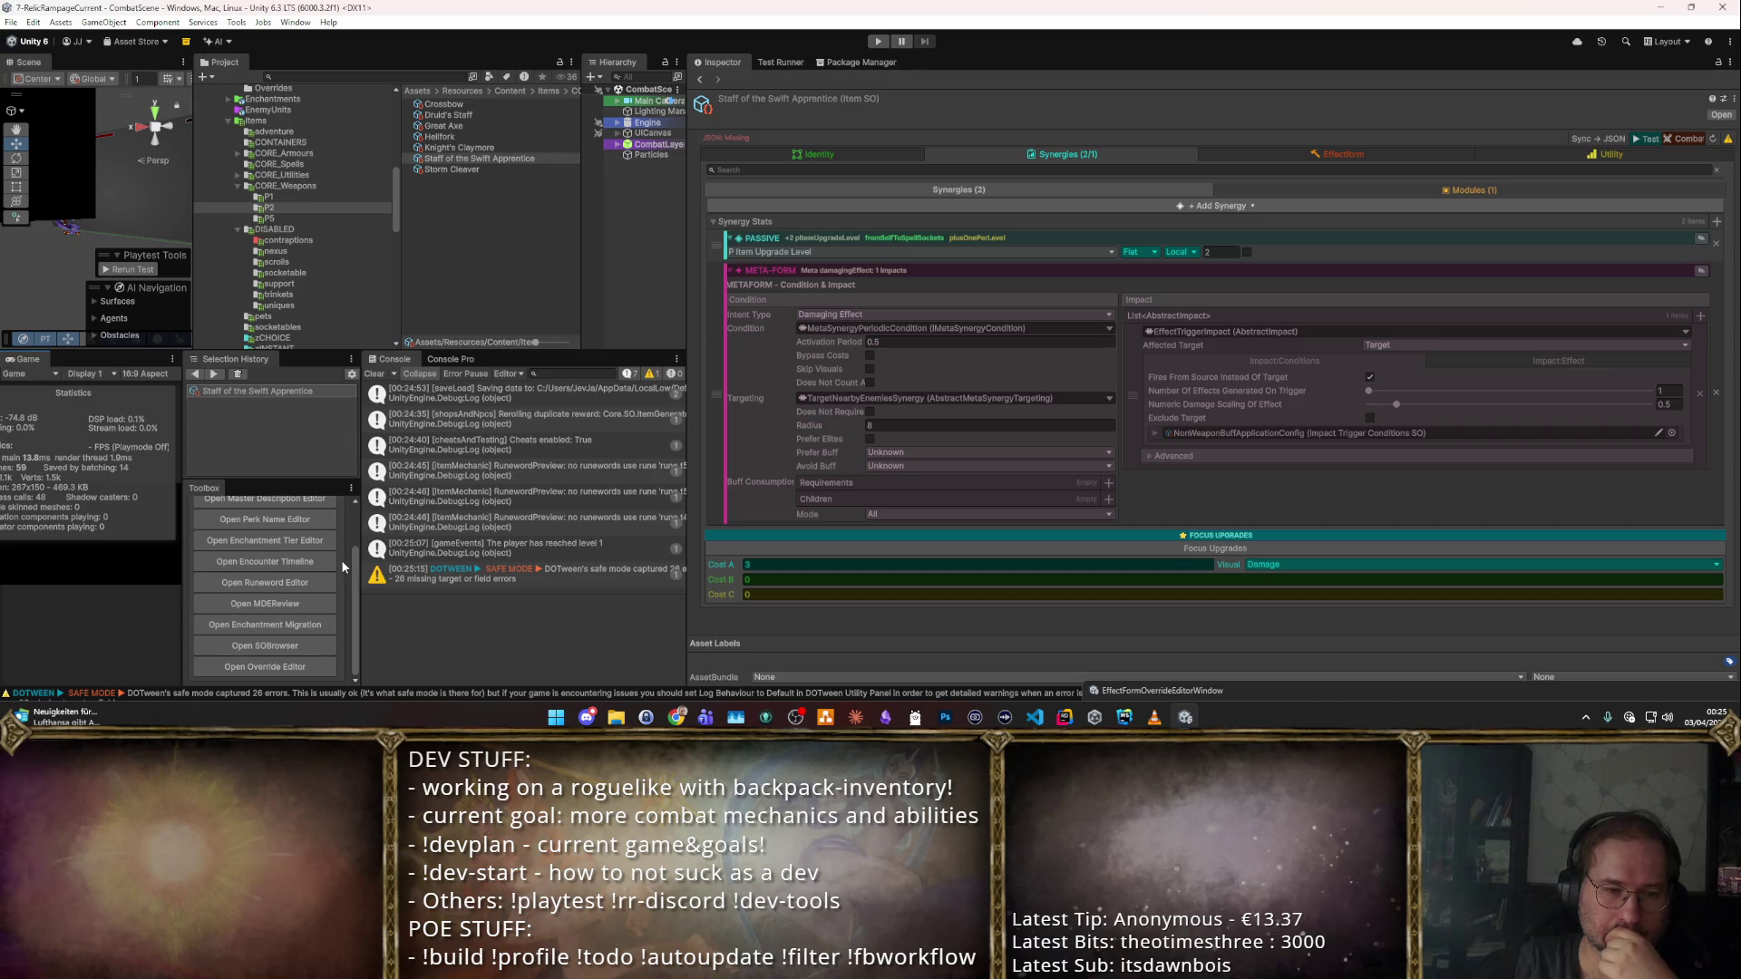
scroll(341, 559, up, 3)
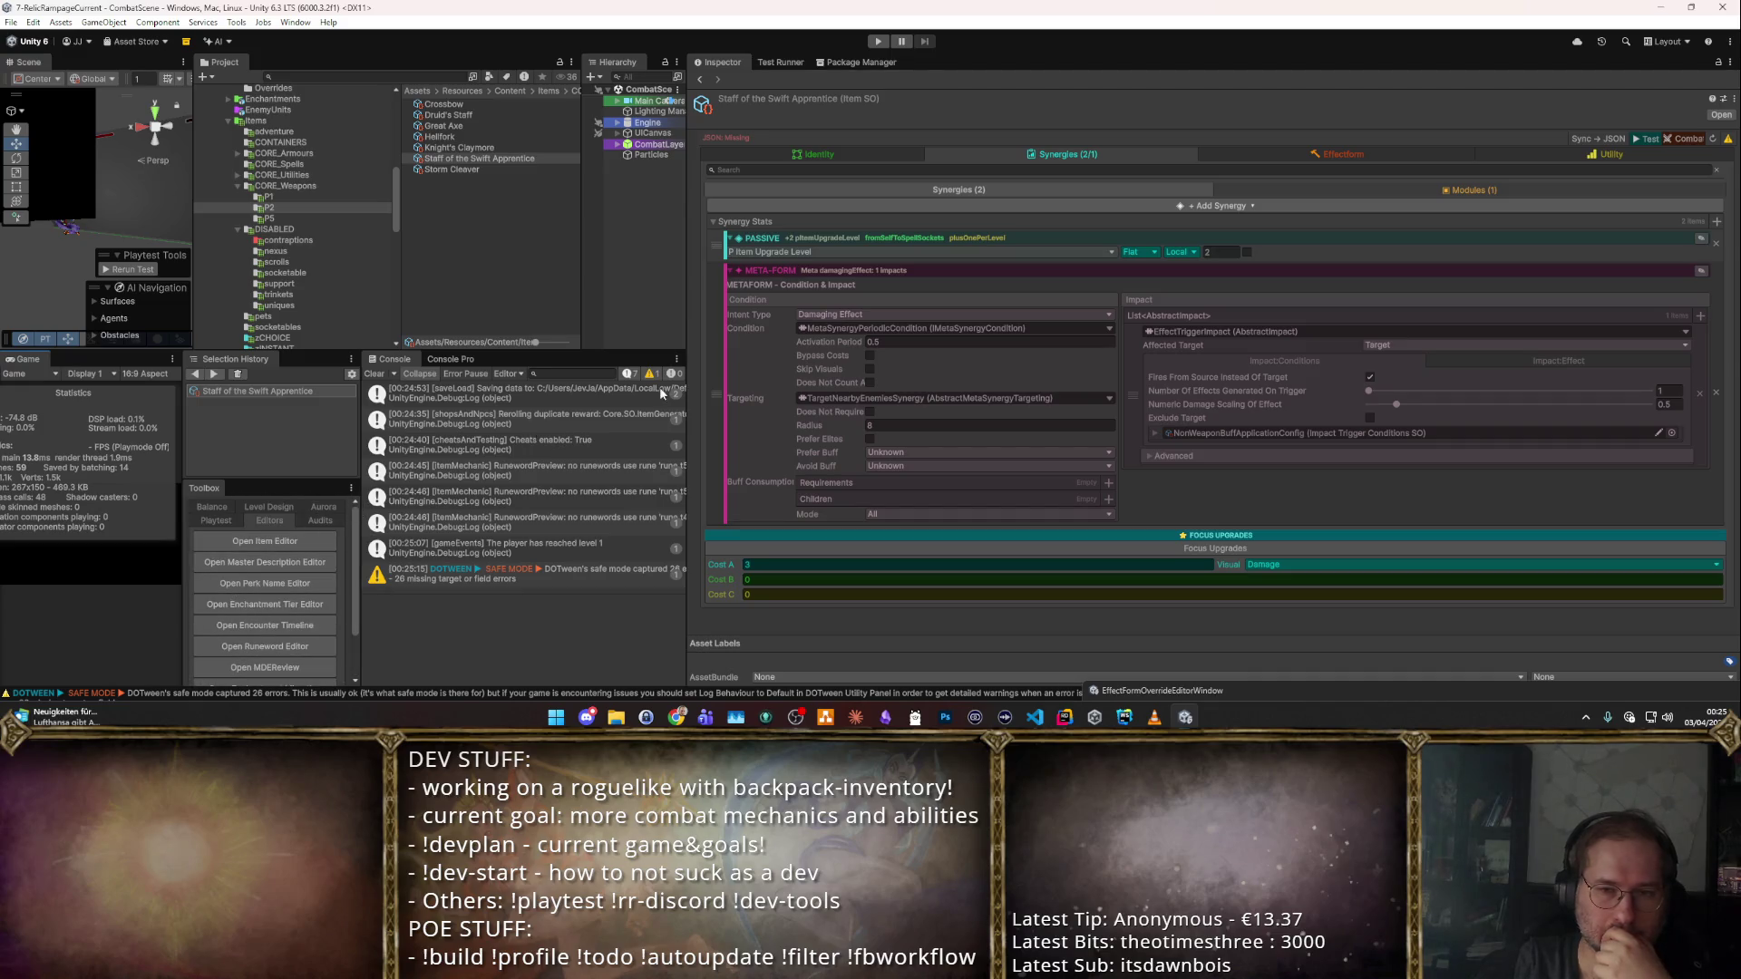
drag(687, 351, 1105, 351)
Switch the Toolbox through Audits and Balance to its Level Design tools.
click(404, 506)
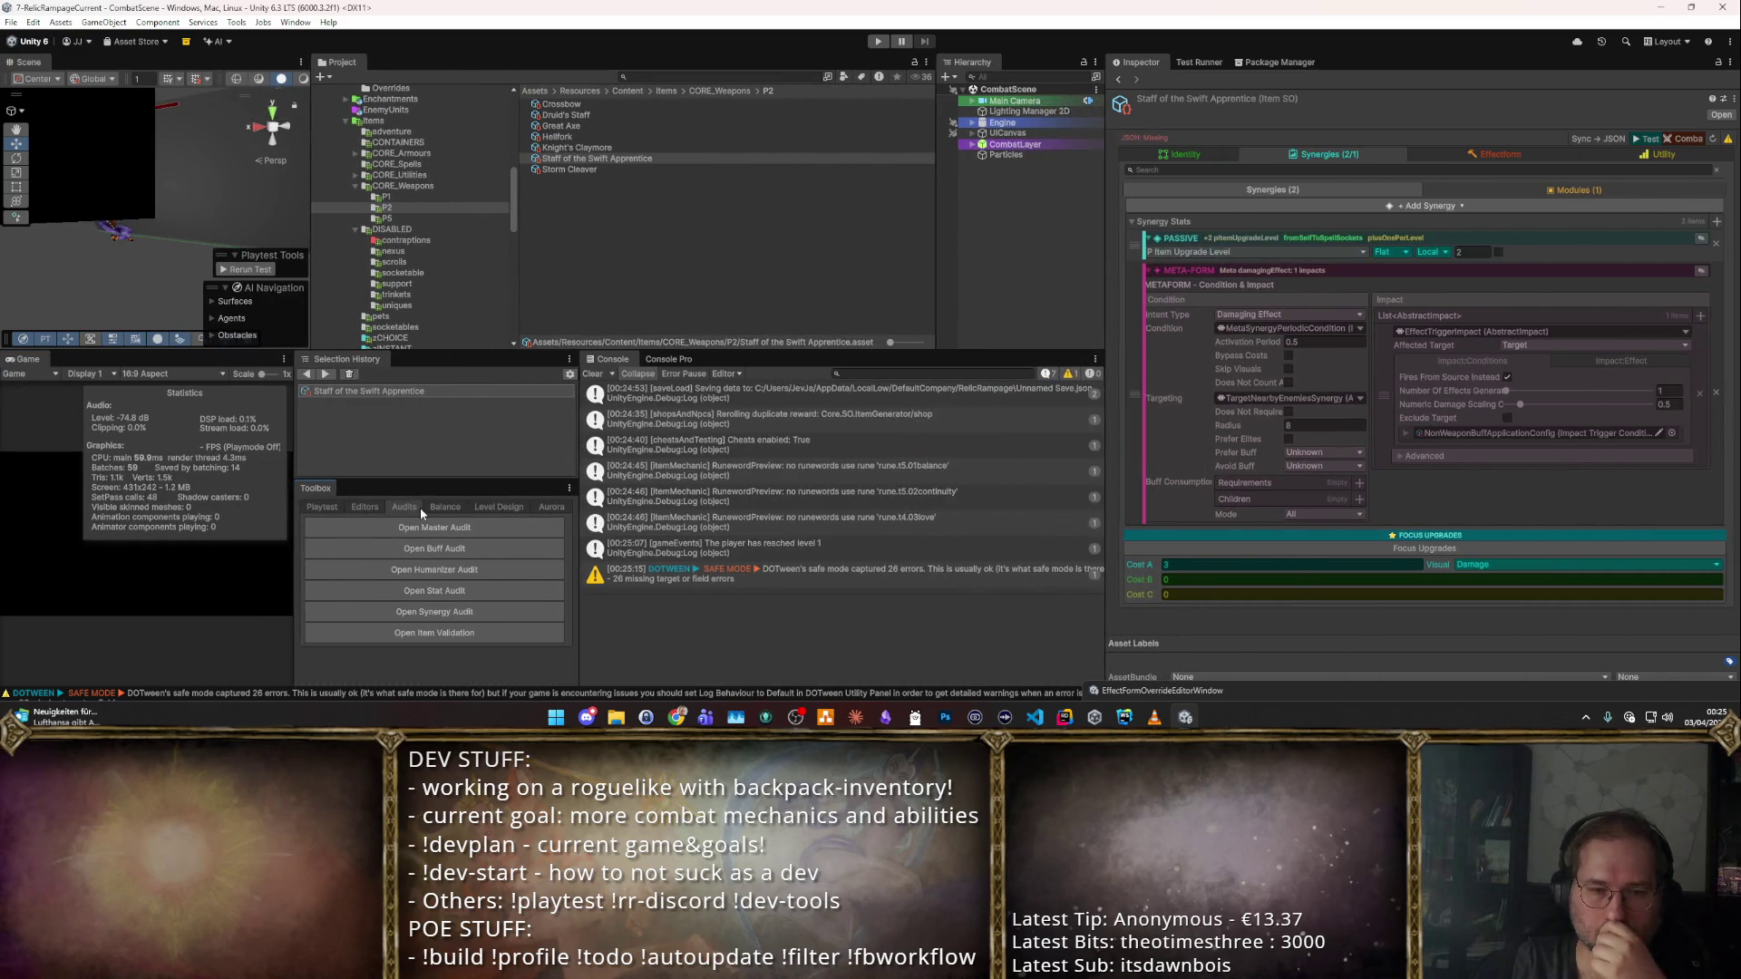
click(433, 508)
click(502, 508)
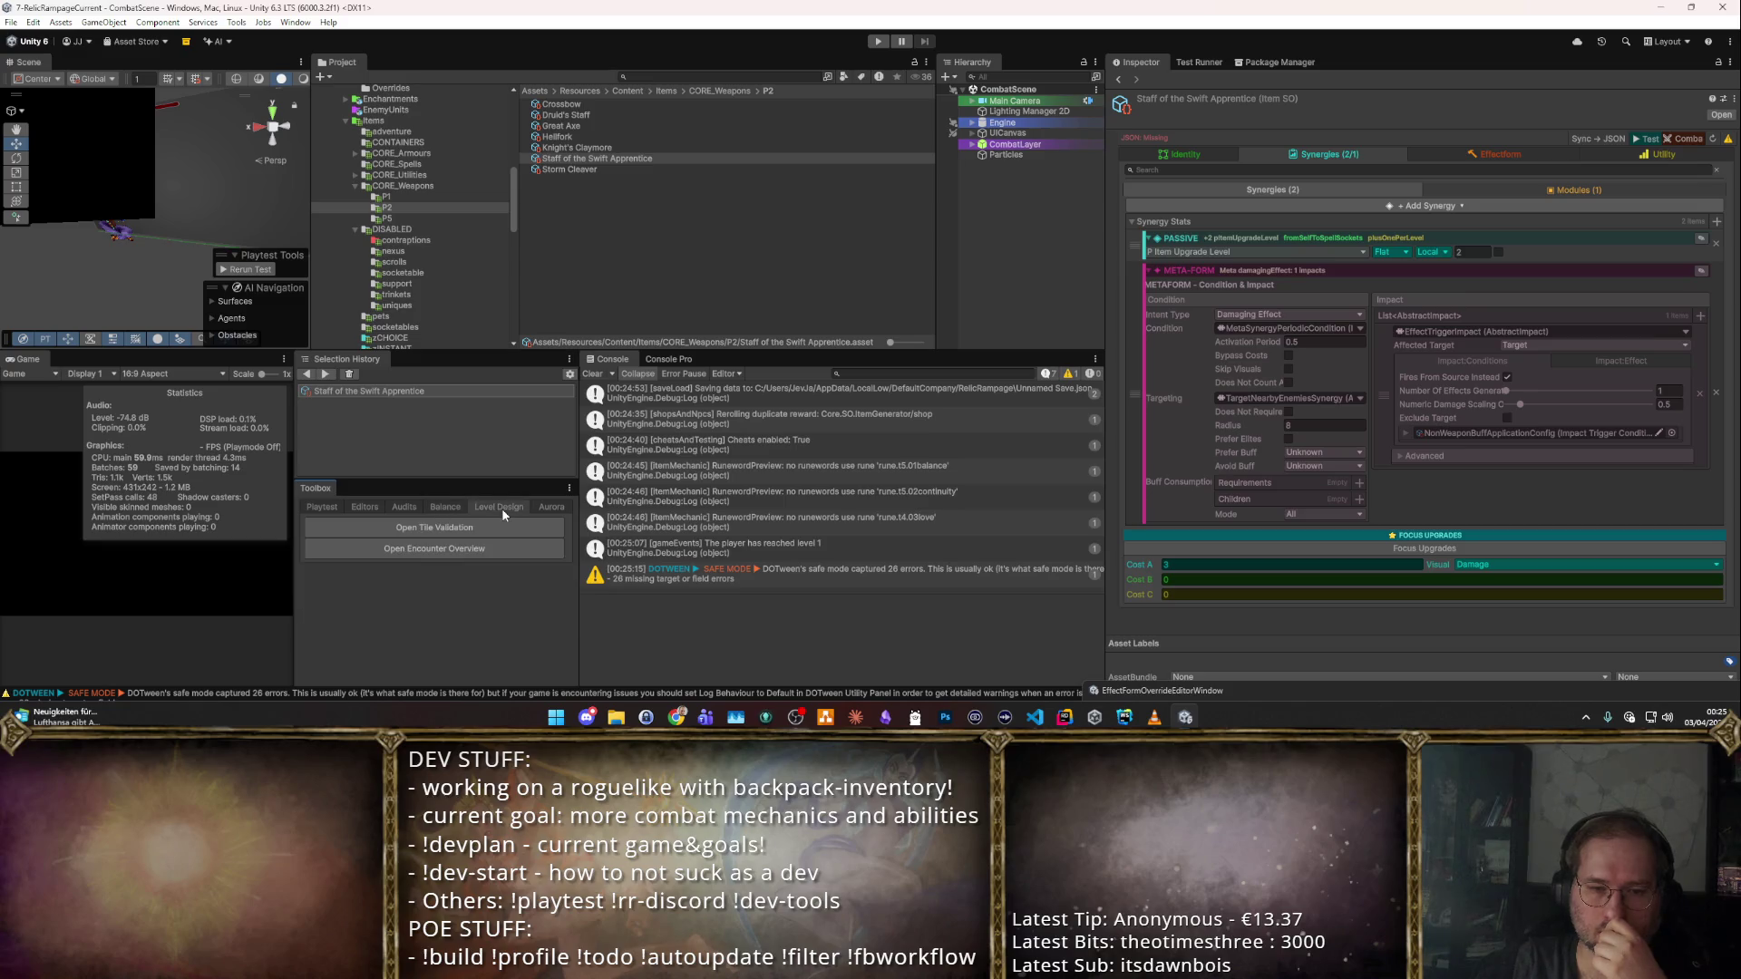
Open the Content Representation report, Scan All, and check the FlavorType table's Magic Missile items.
click(454, 508)
click(443, 544)
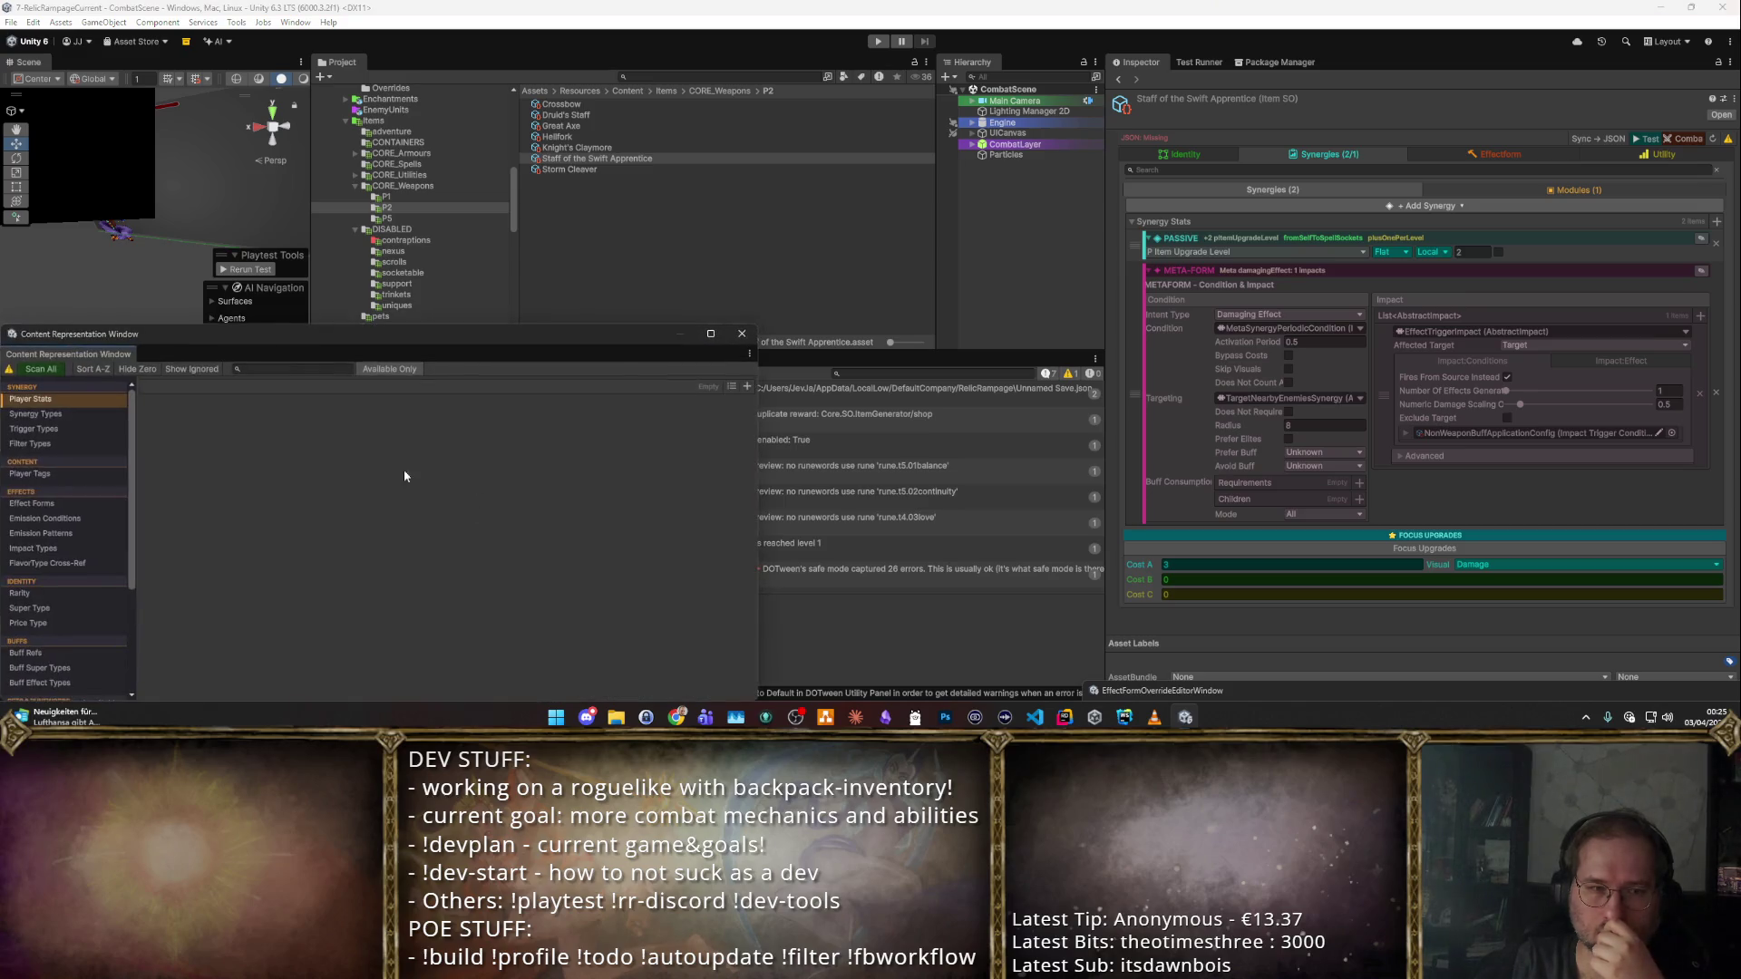
drag(264, 337, 698, 192)
click(471, 224)
click(478, 434)
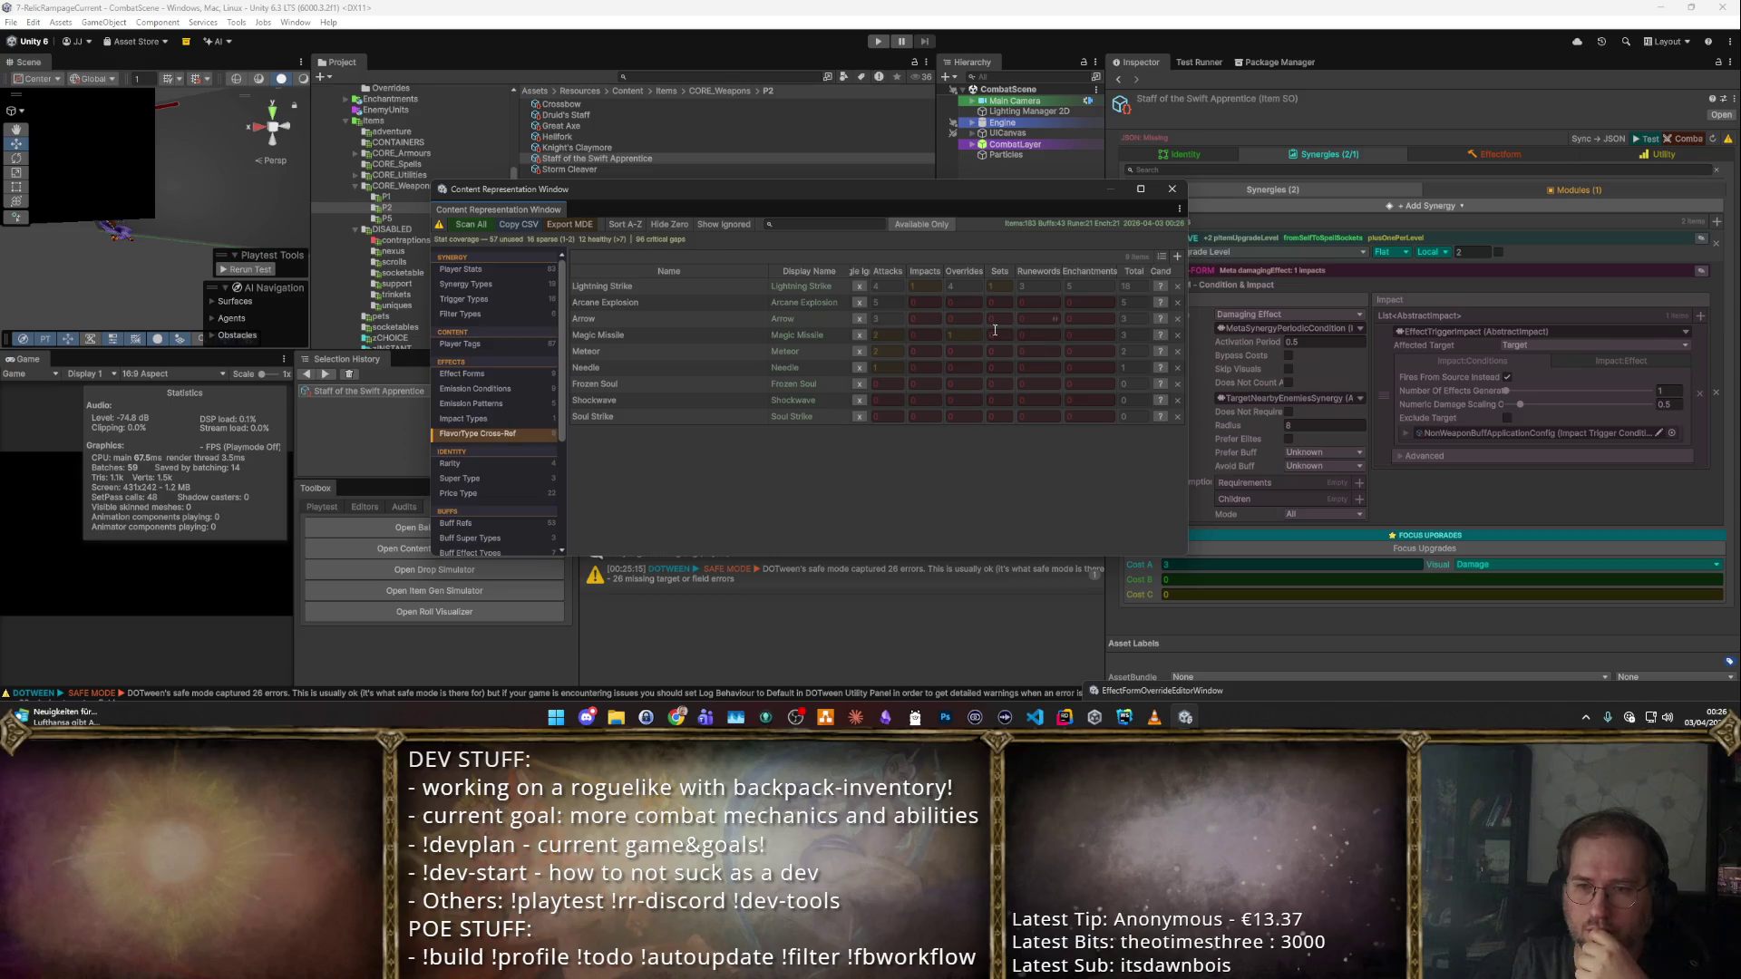
click(1161, 334)
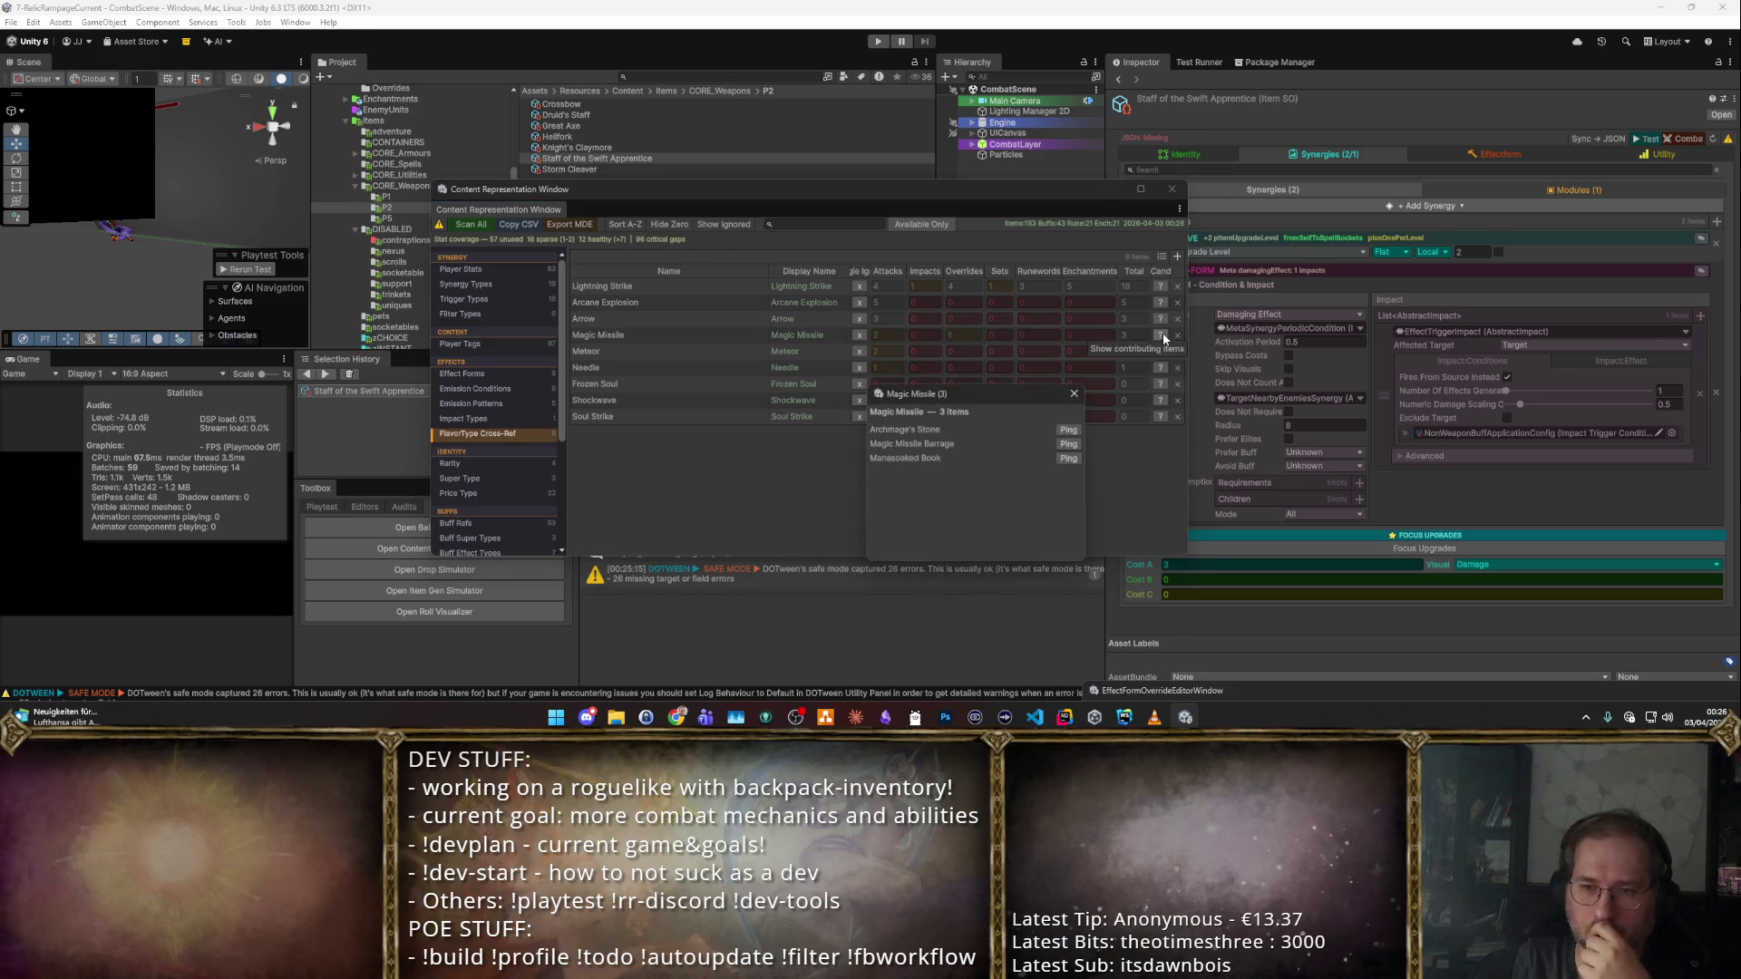
click(1077, 396)
scroll(506, 399, down, 5)
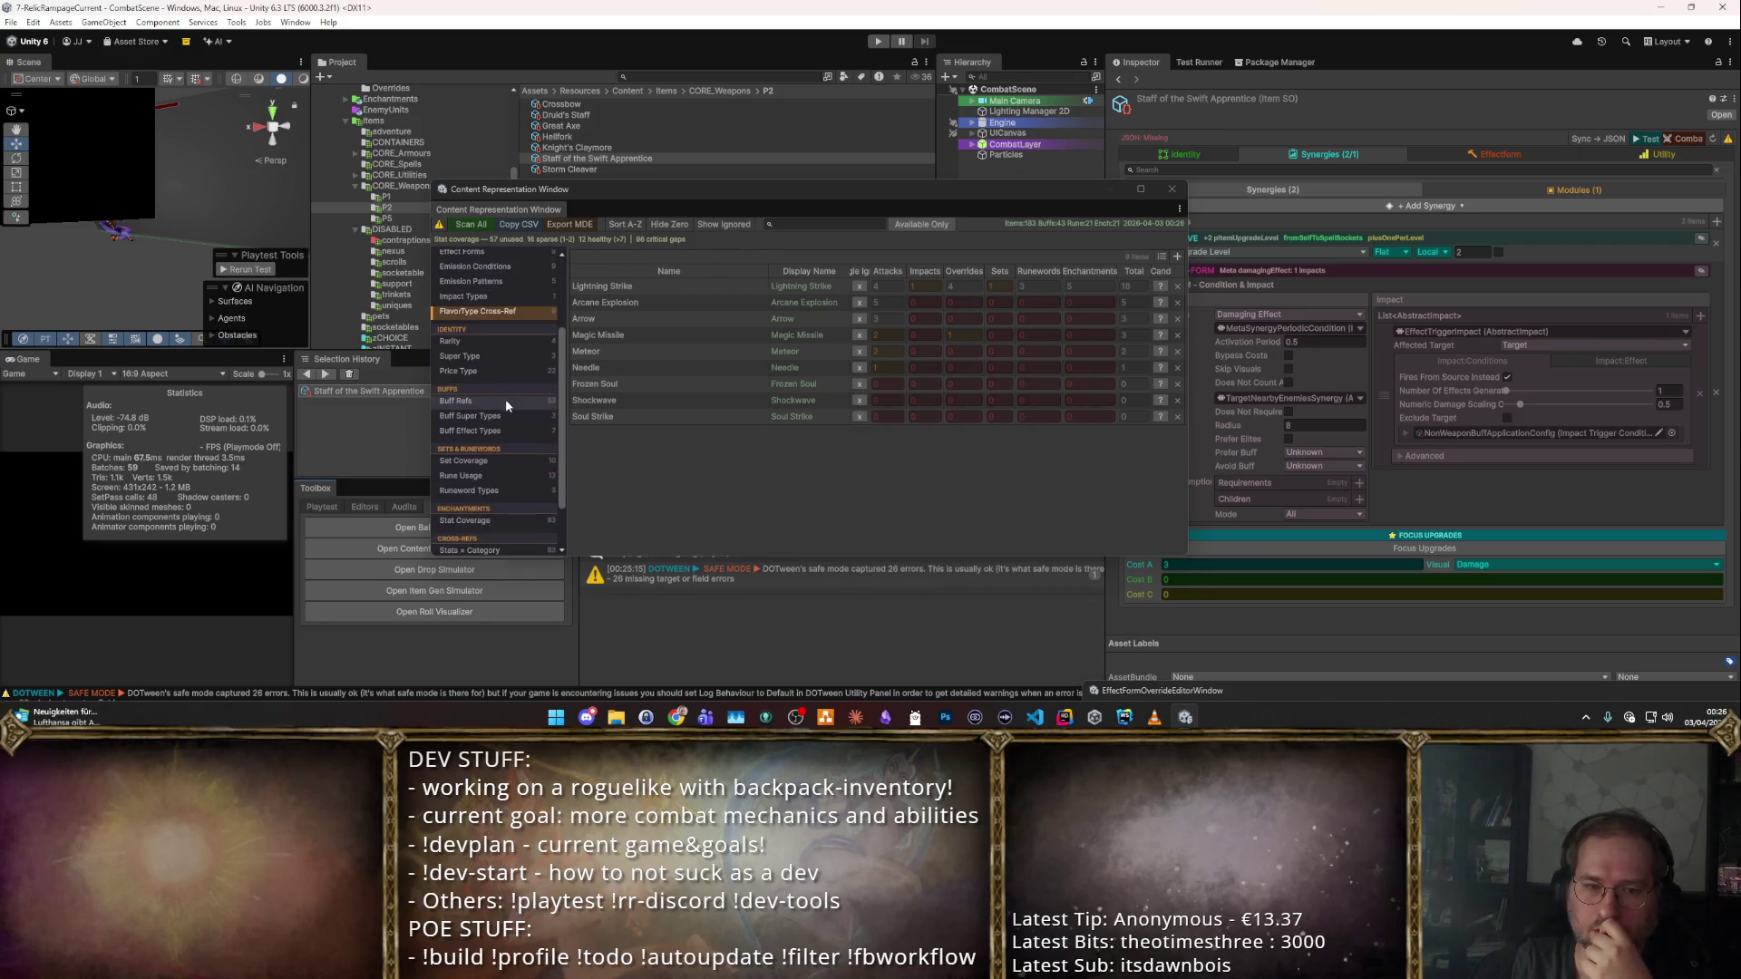
View Set Coverage per class tag, then open SOBrowser from the editor tools.
click(468, 399)
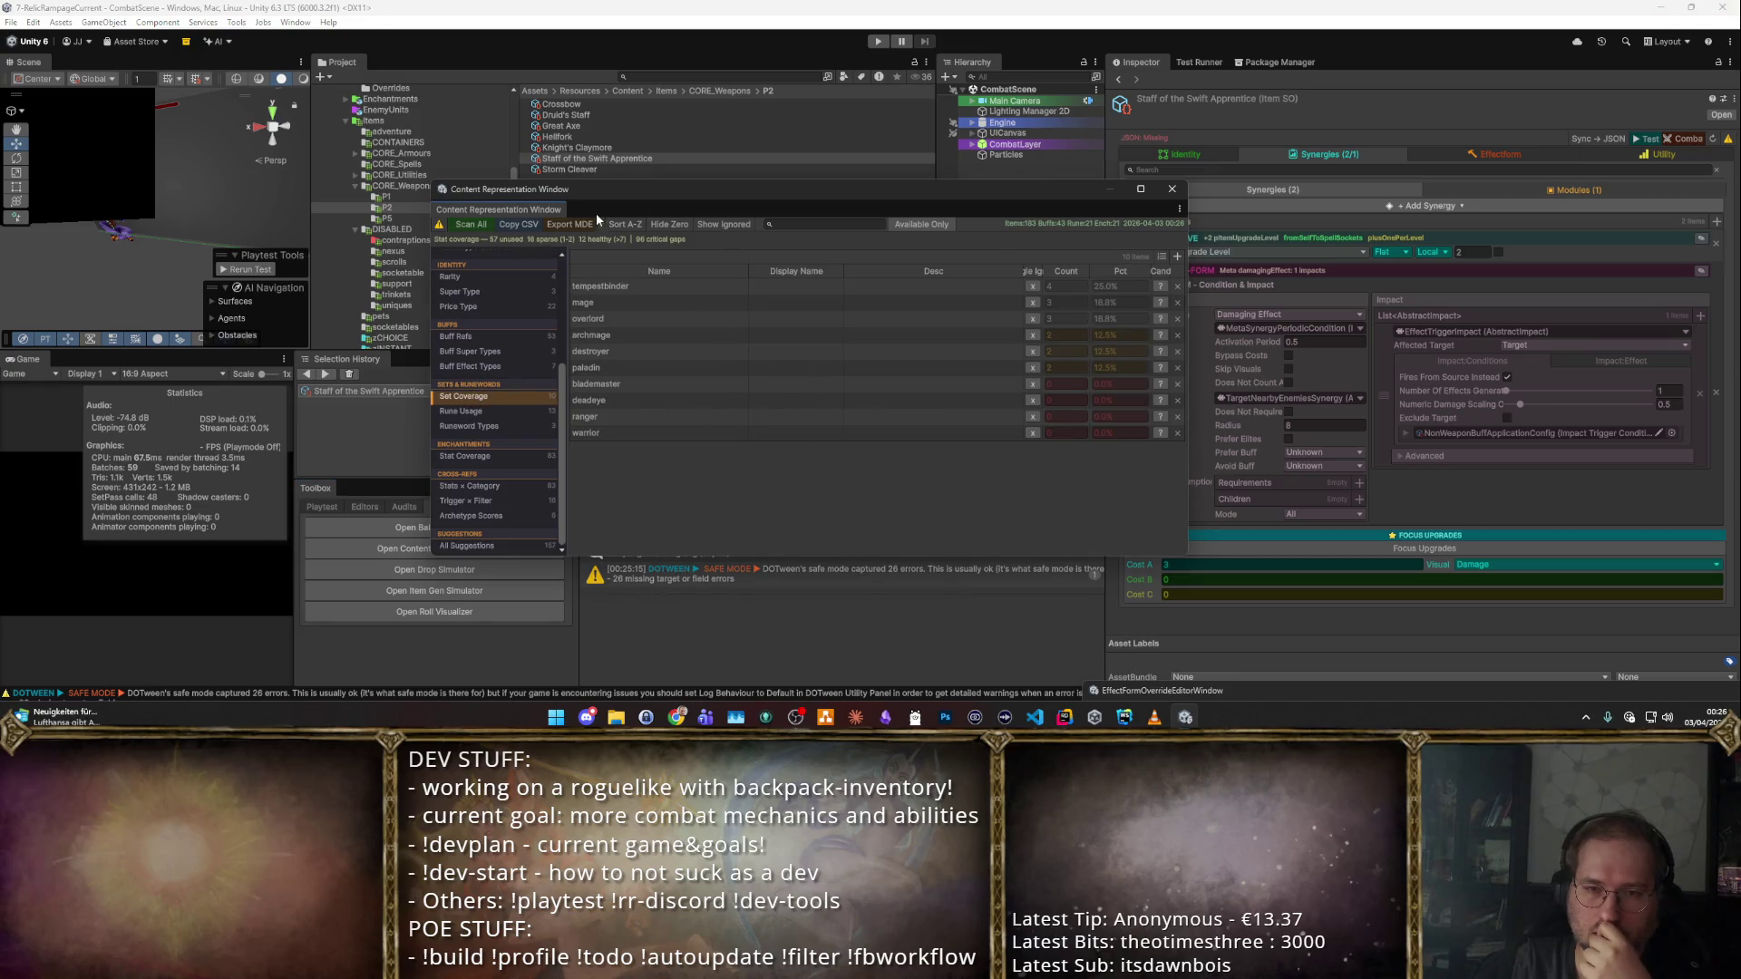
drag(596, 214, 968, 196)
click(364, 508)
scroll(387, 625, down, 3)
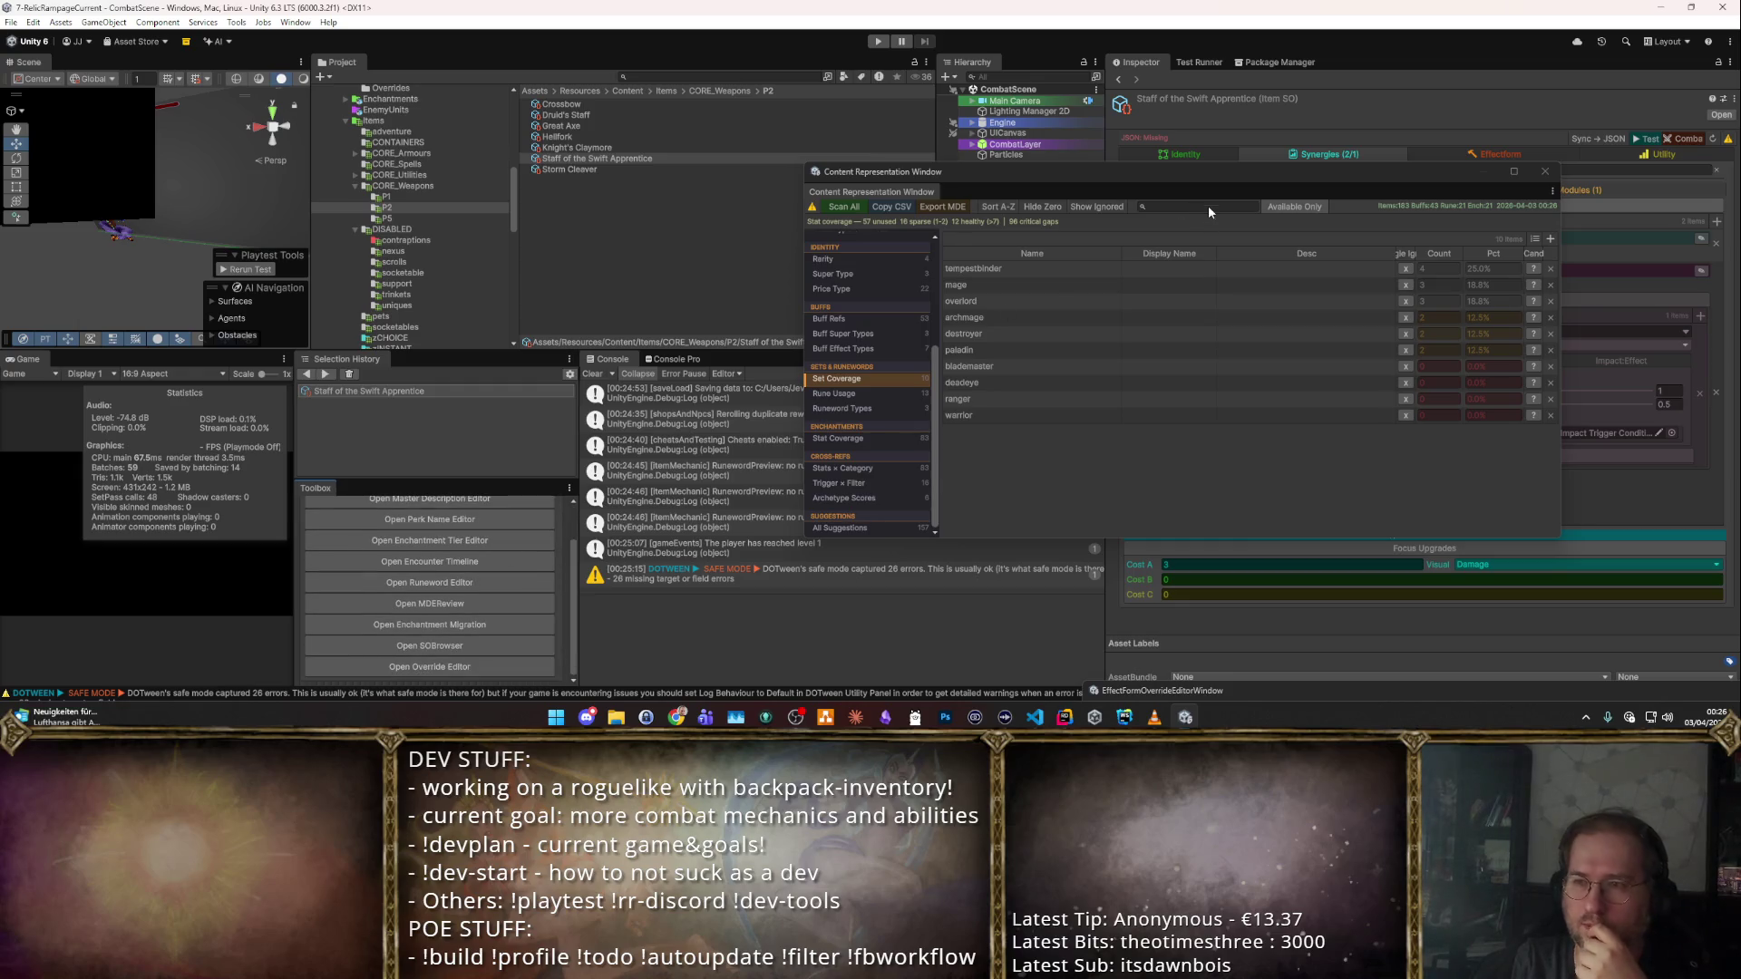
drag(894, 89, 744, 71)
scroll(549, 342, down, 5)
scroll(548, 341, down, 4)
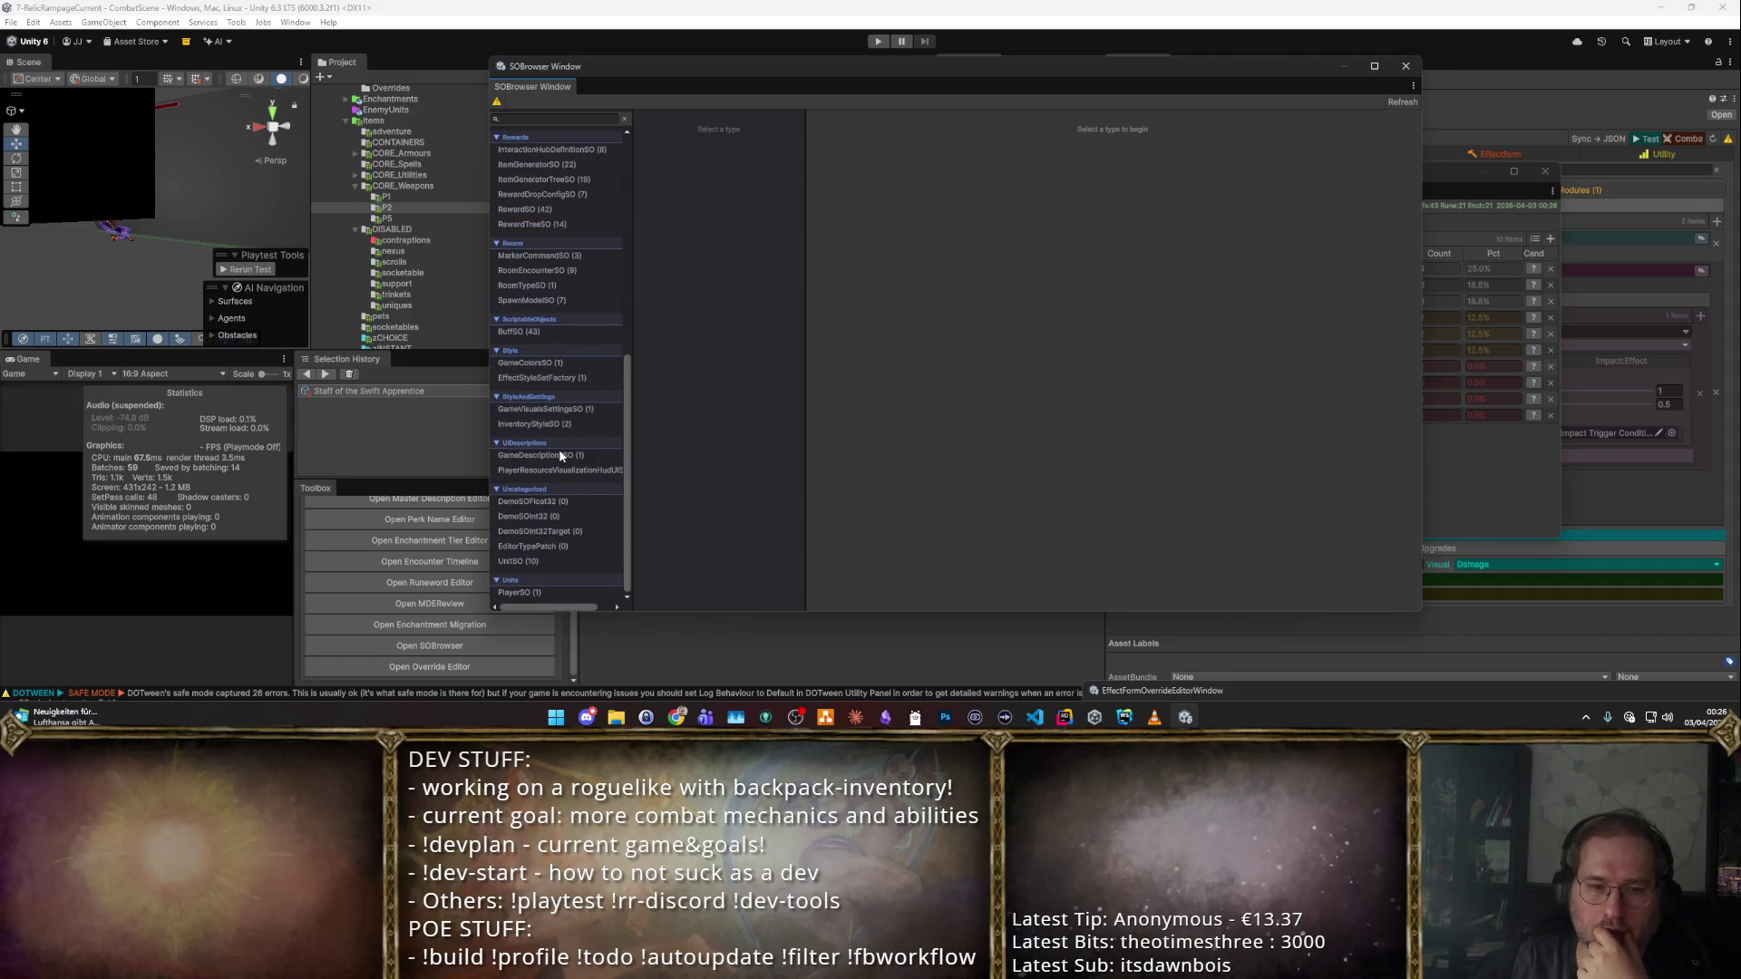
Search SOBrowser for 'set' and open the Set2Archmage player set benefits.
click(562, 121)
text(set)
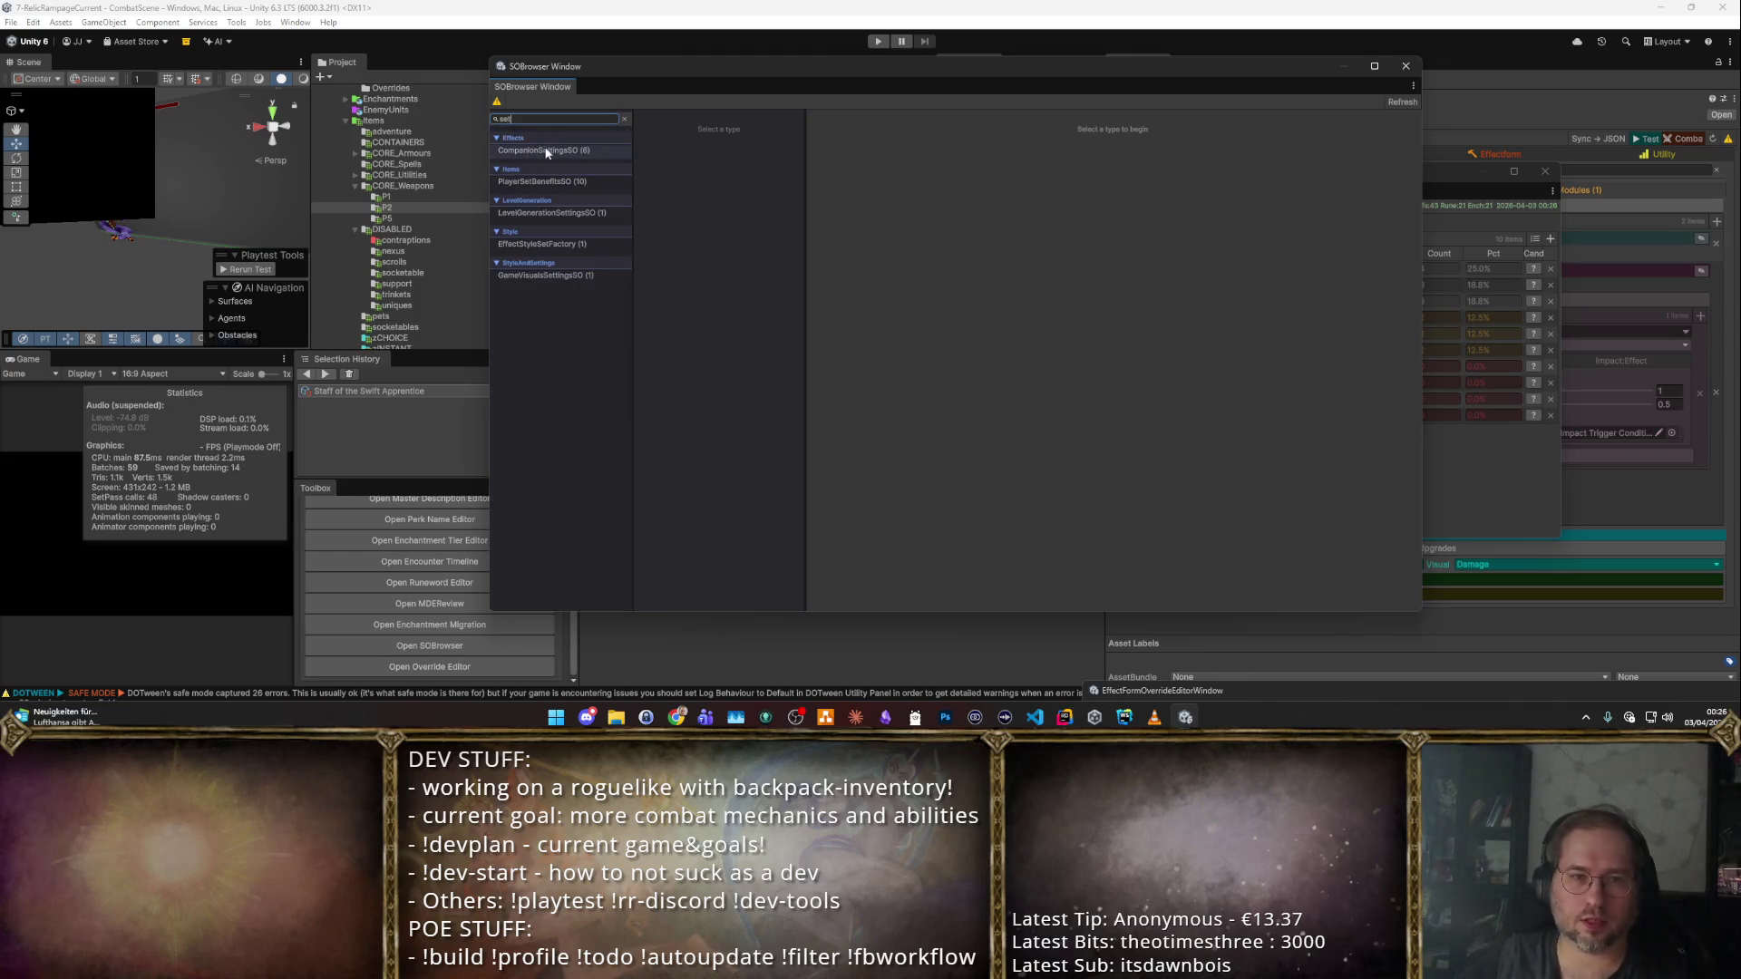
click(564, 184)
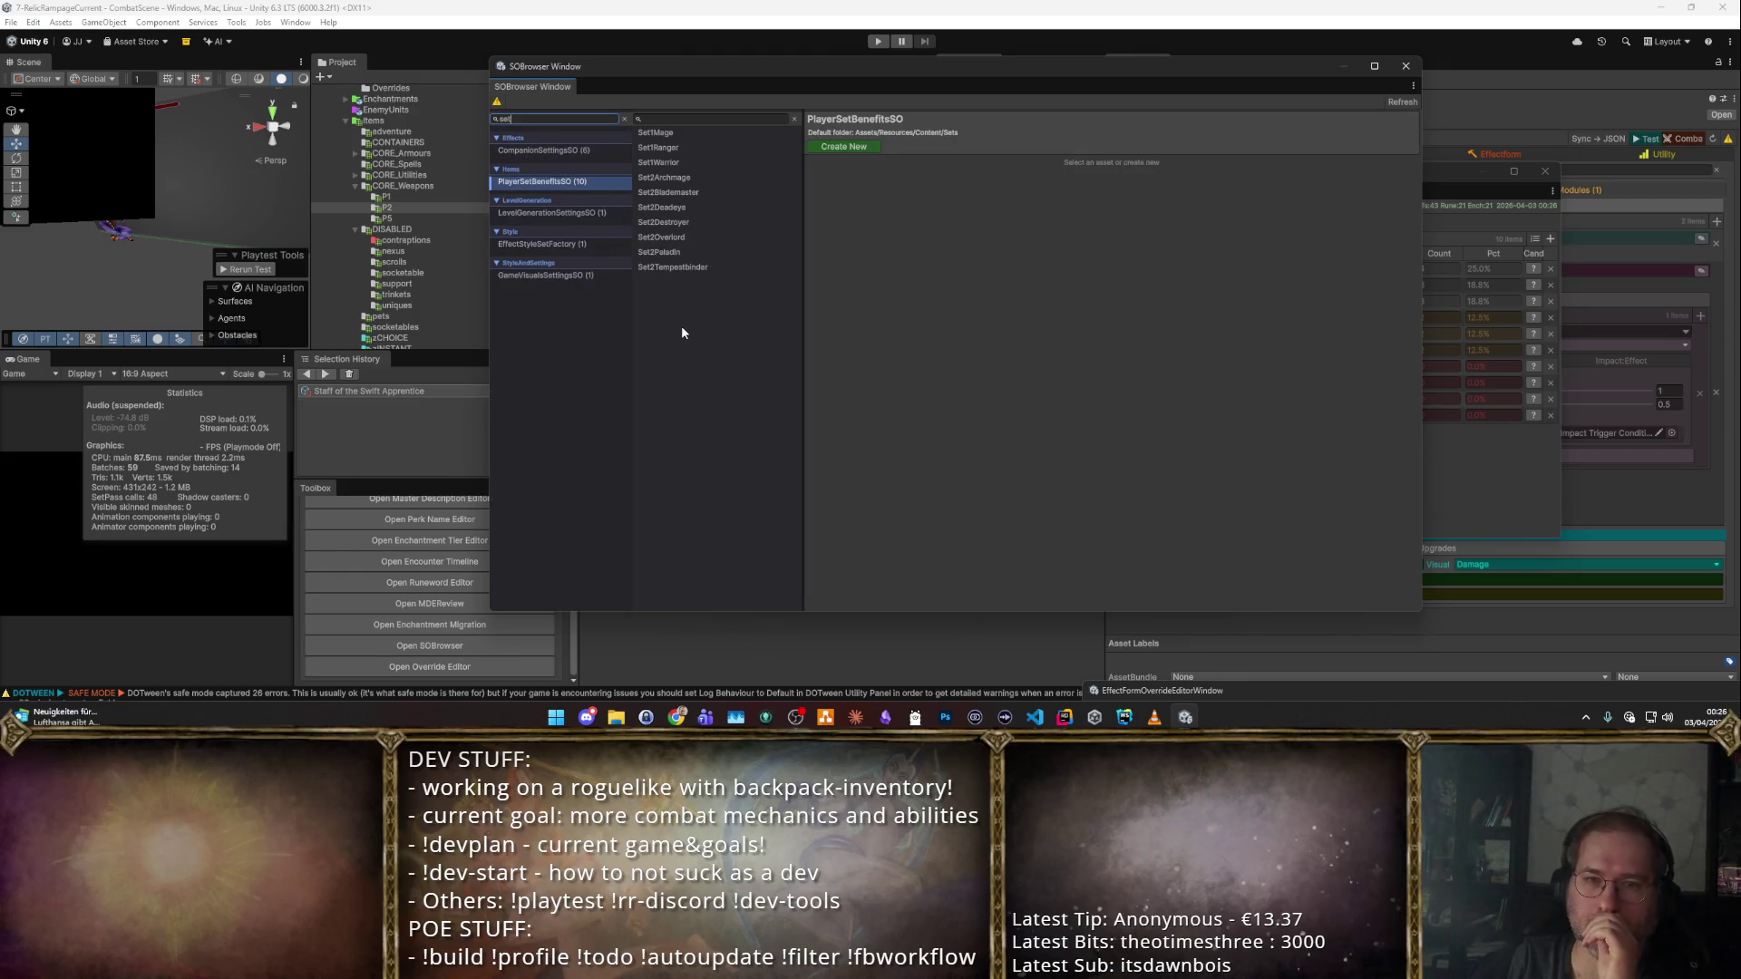
click(701, 180)
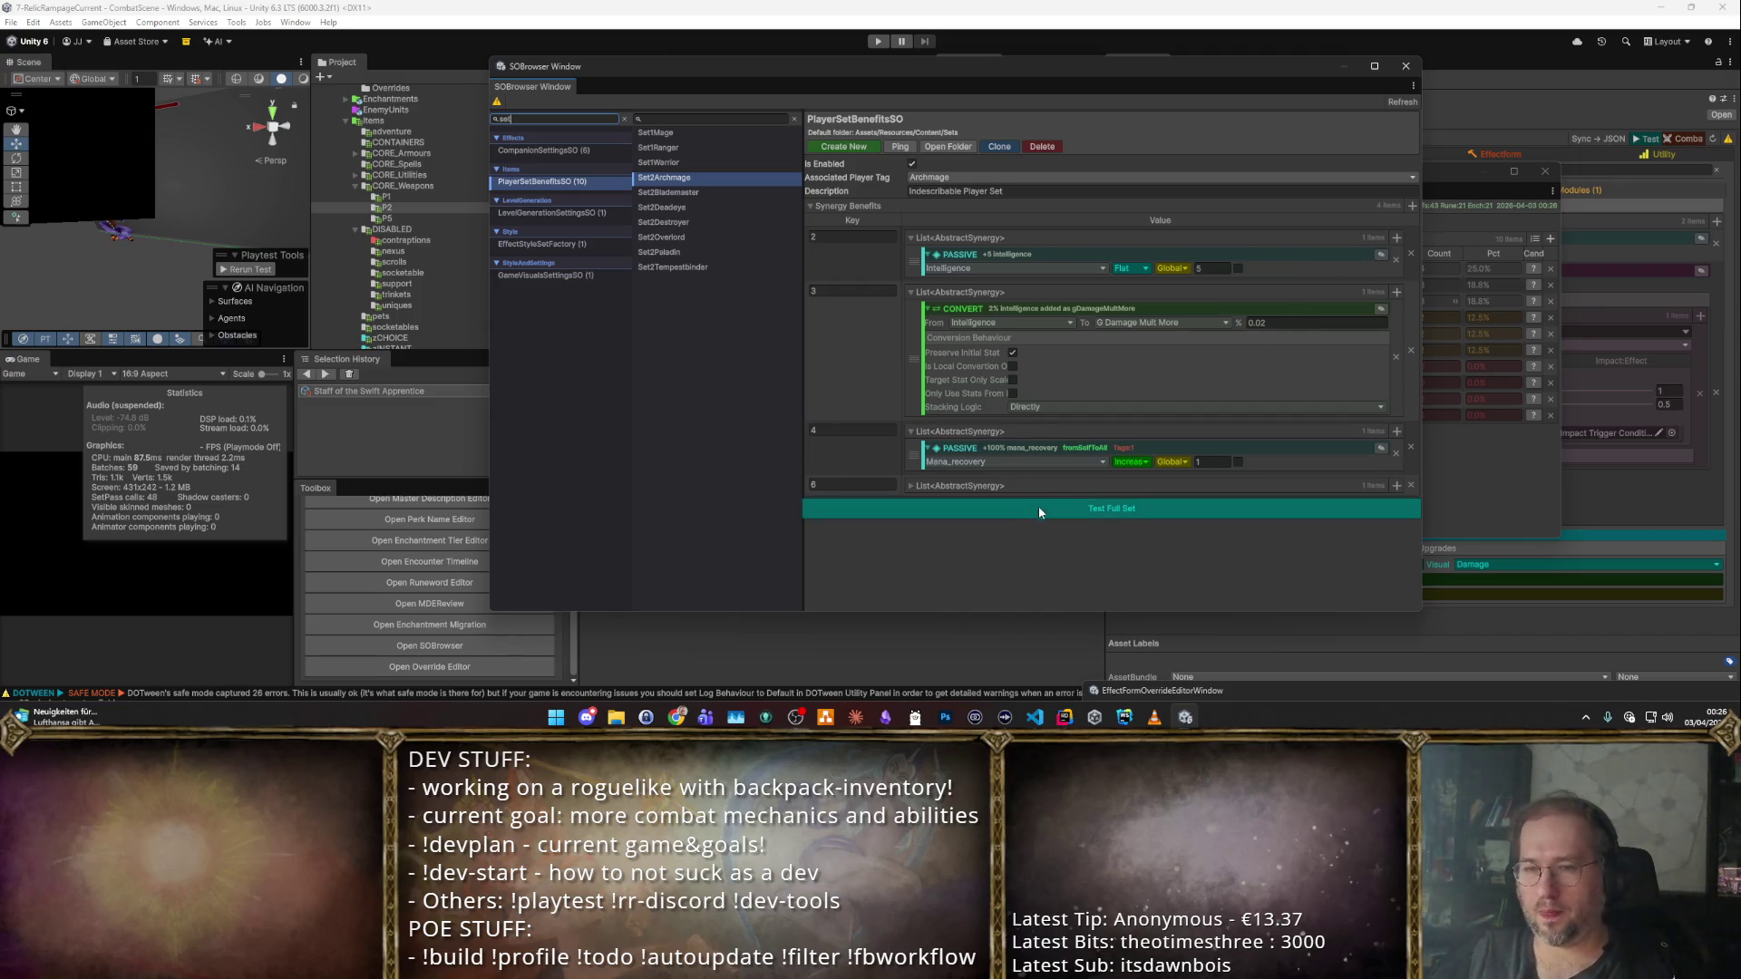
Rekey the intelligence-to-damage conversion tier from 3 to 5 pieces and add a new tier.
click(916, 486)
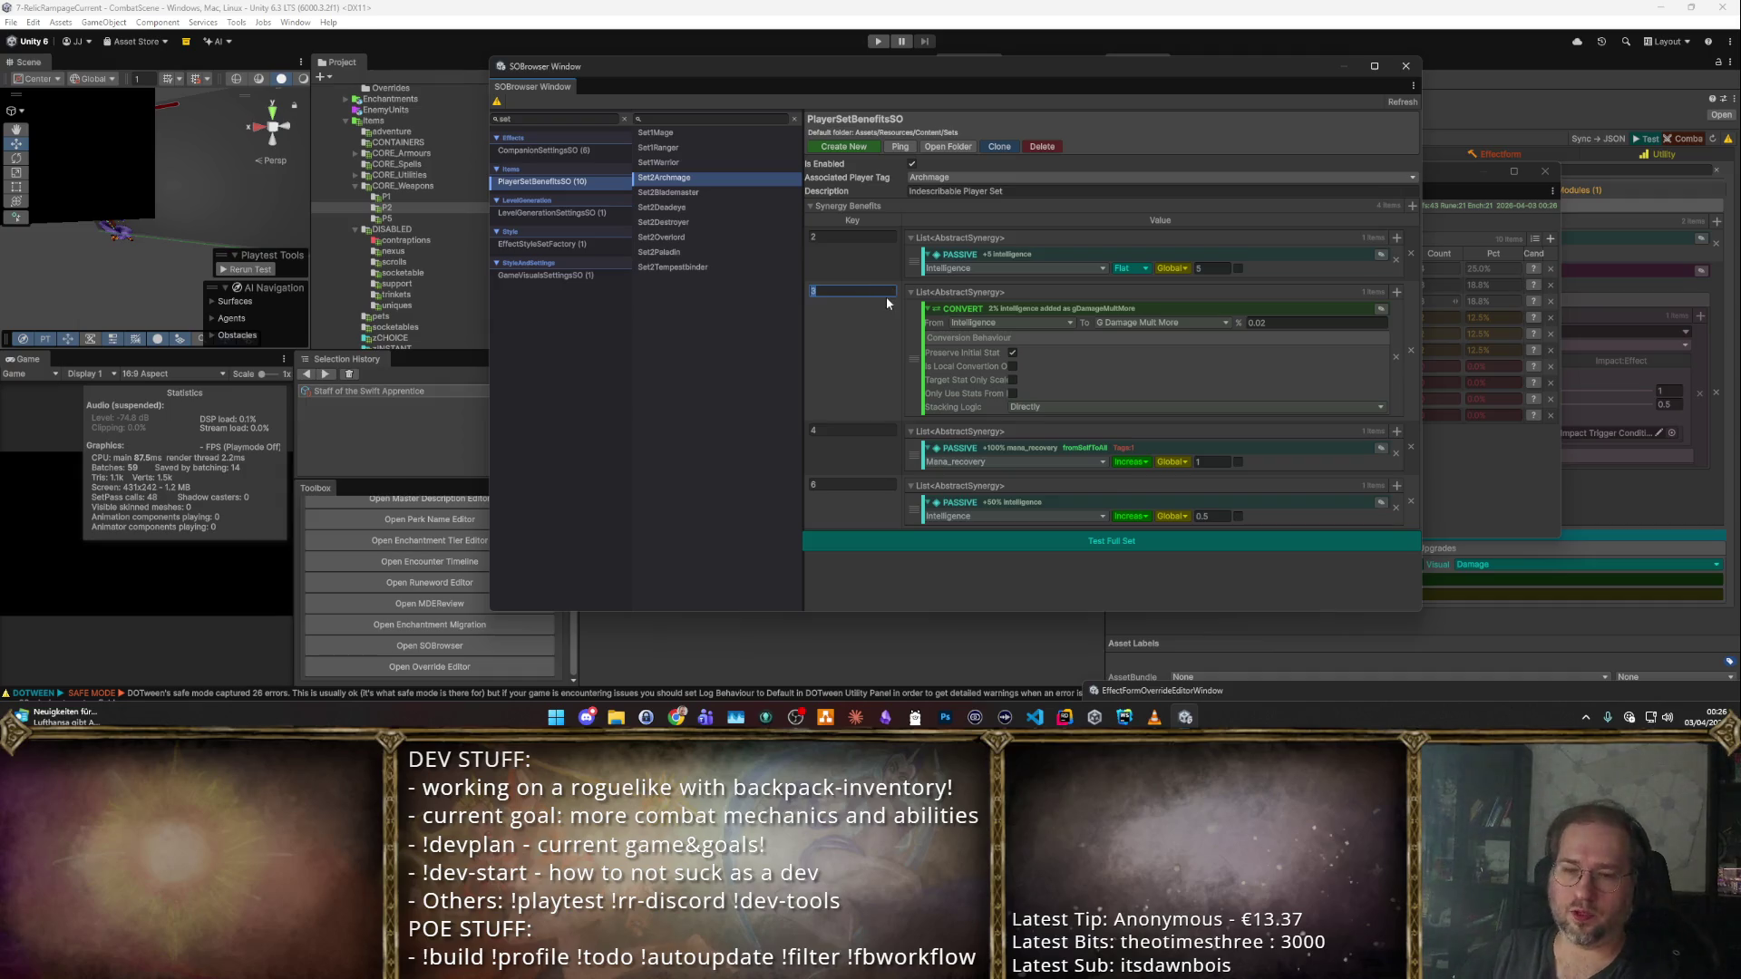
text(5)
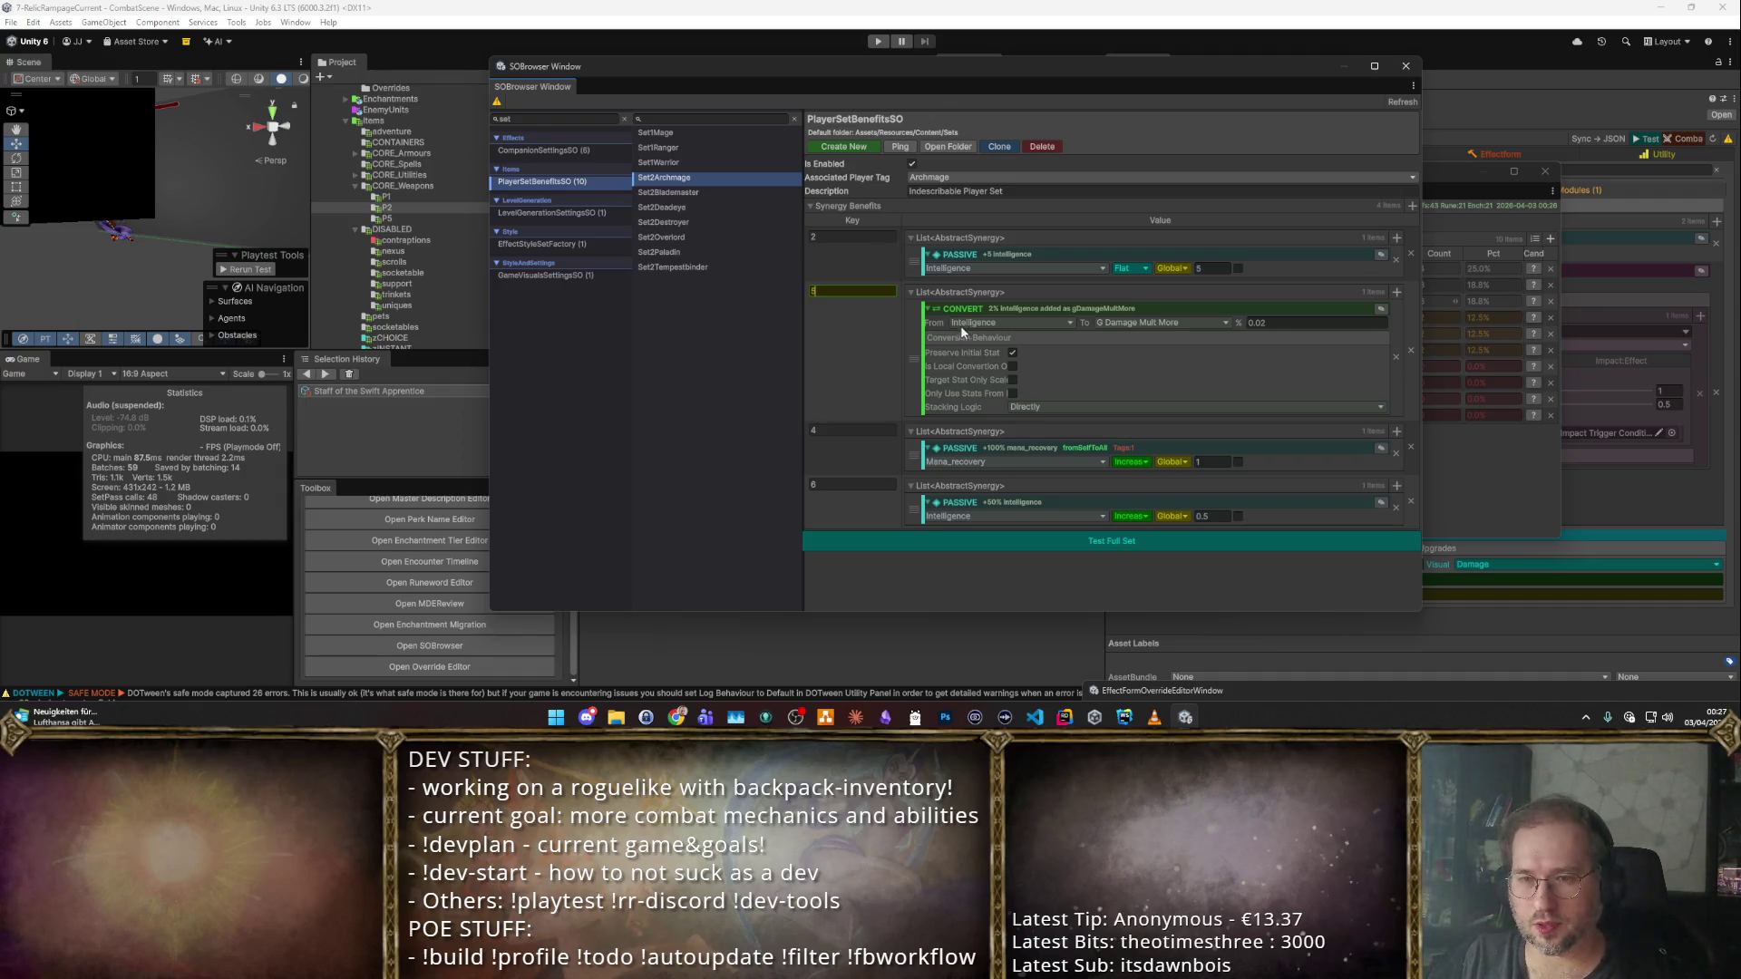
click(848, 431)
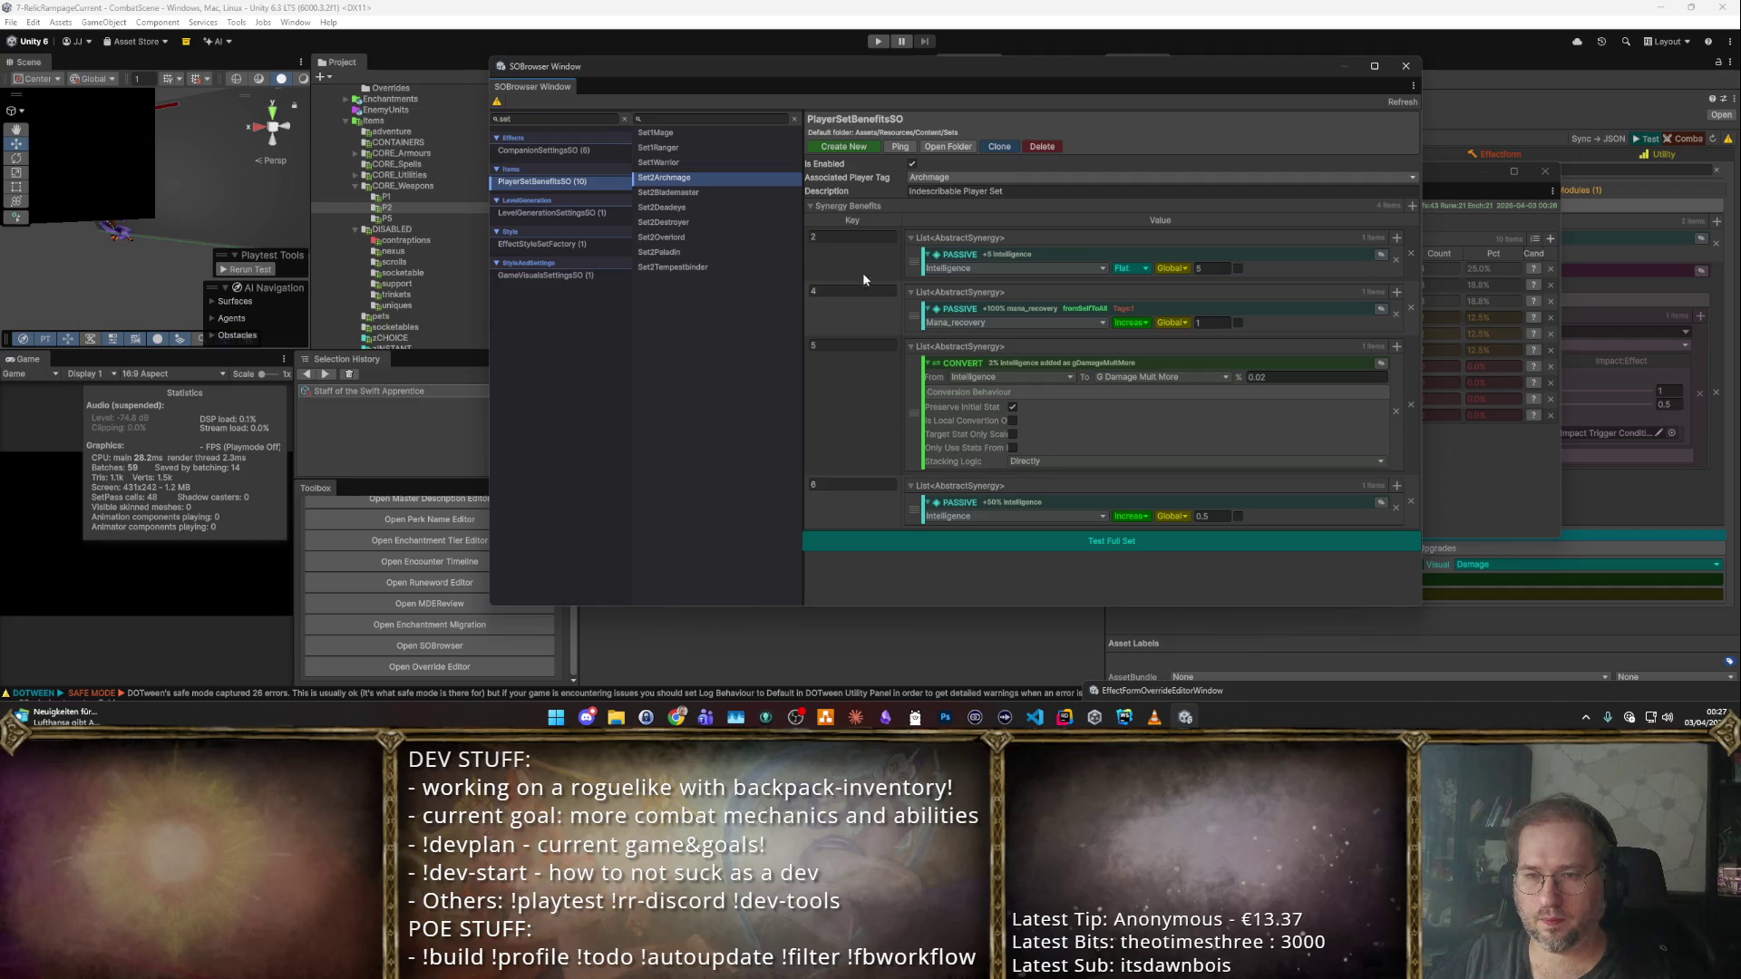
click(863, 486)
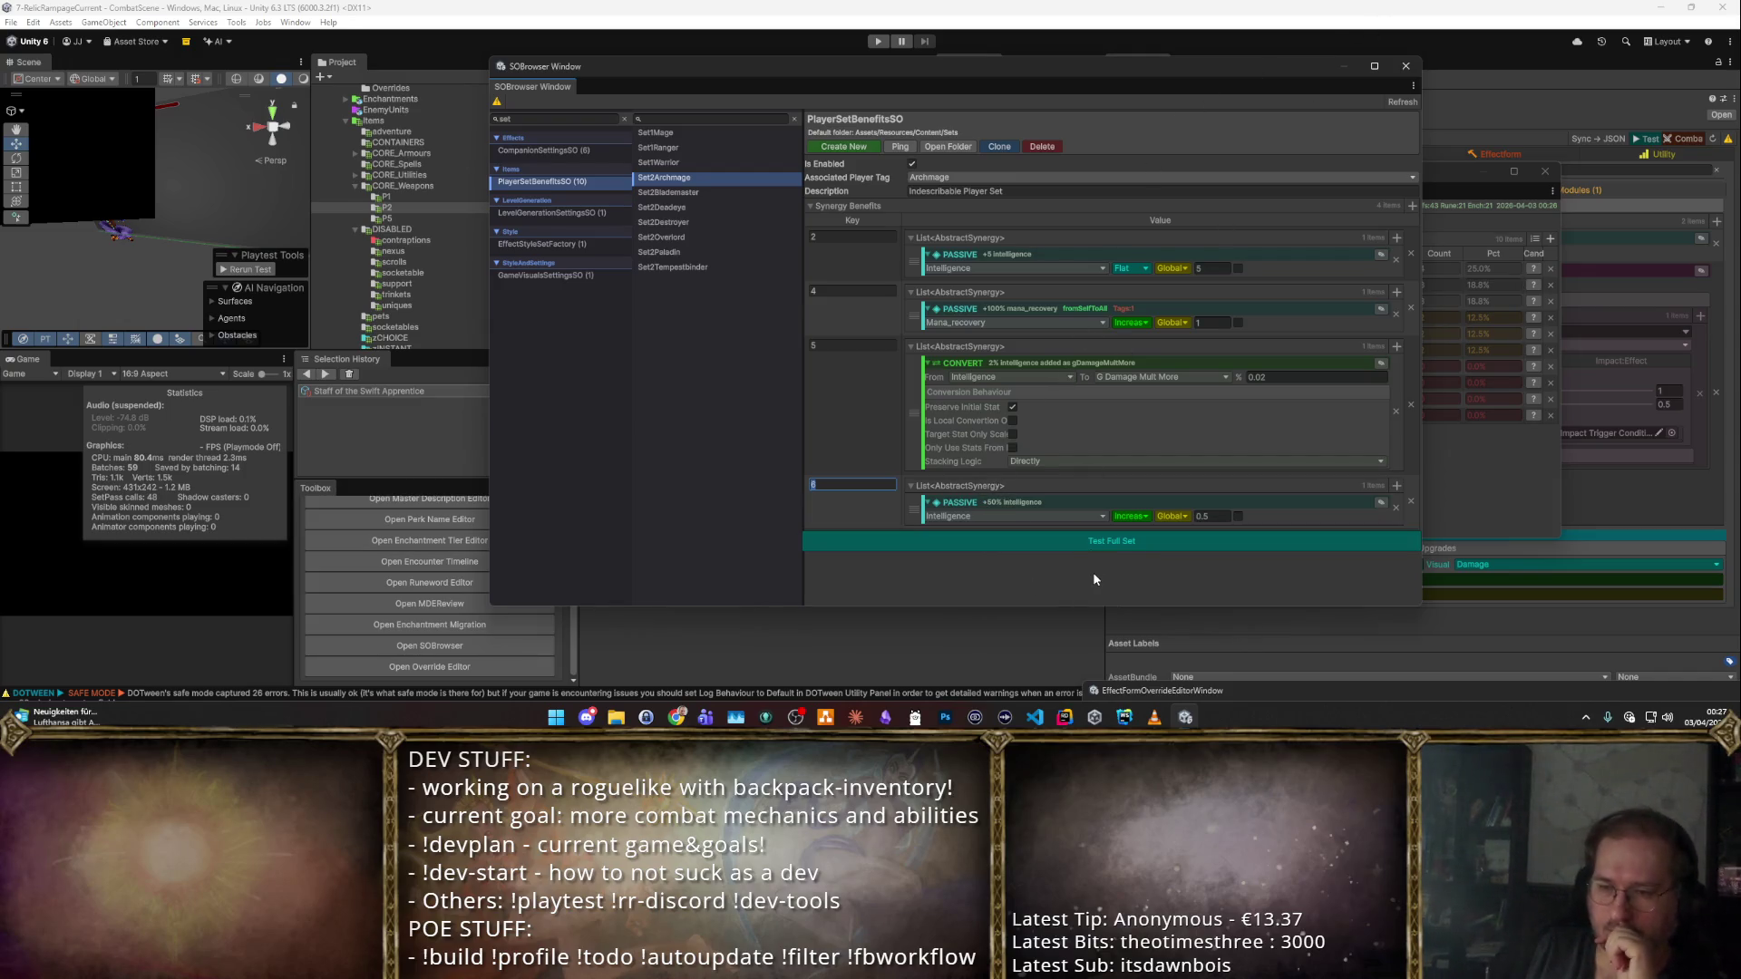
click(1412, 207)
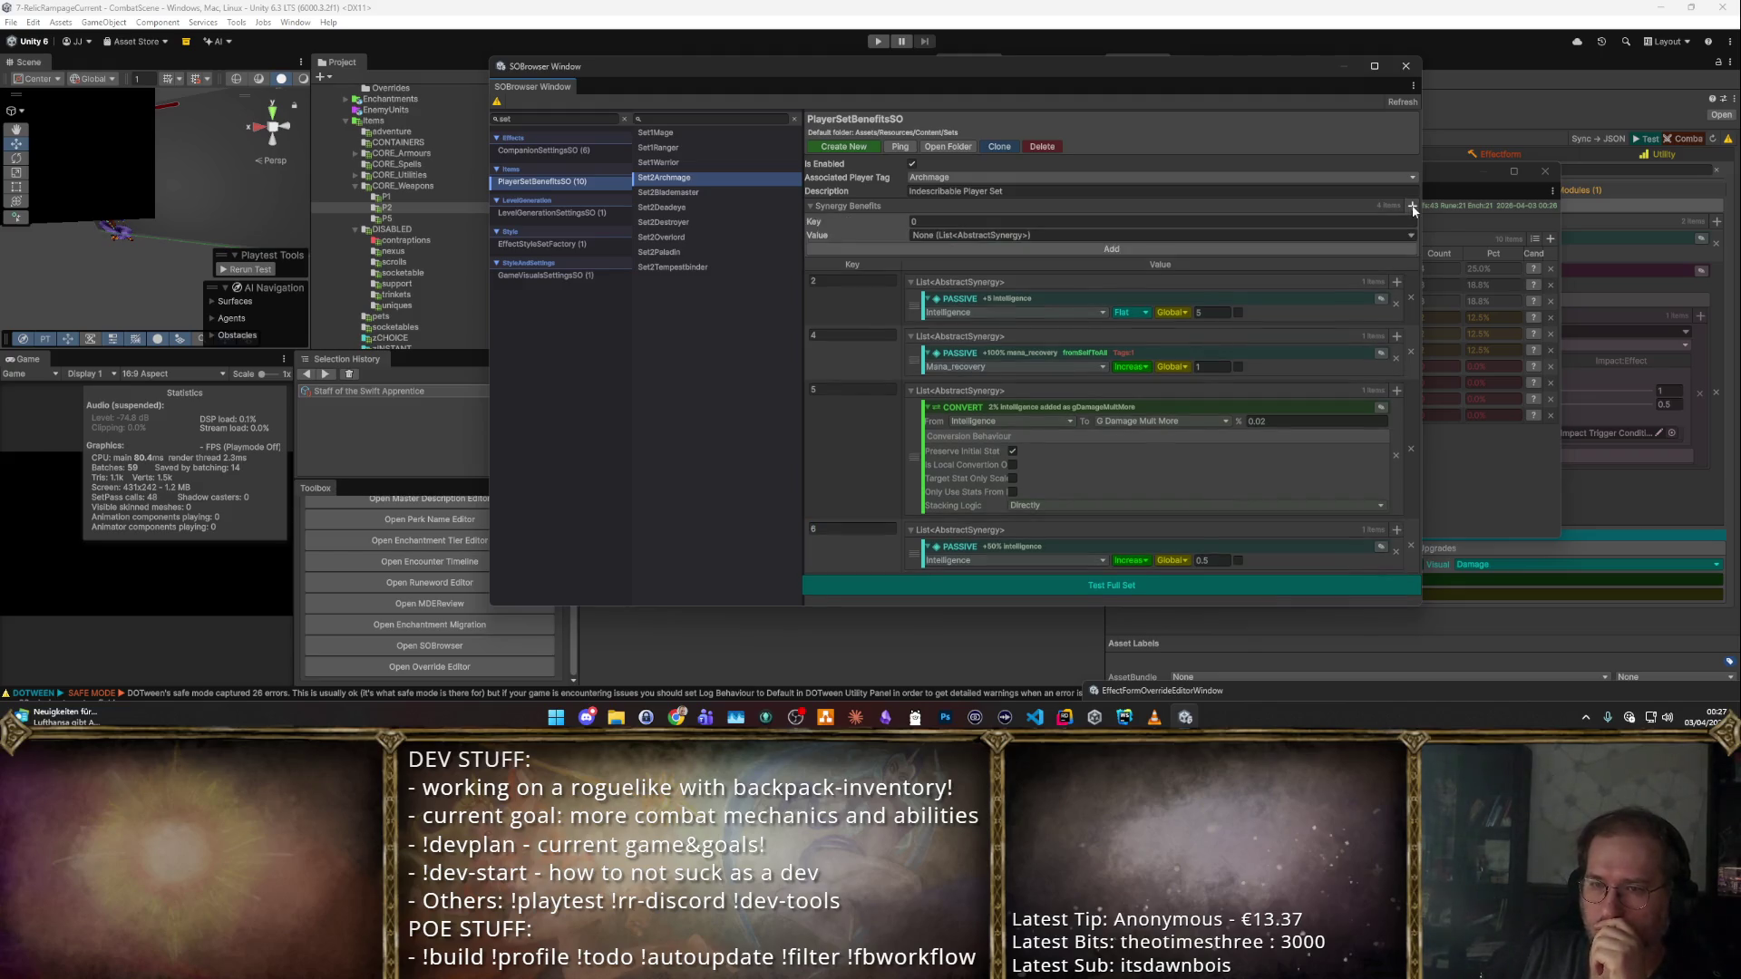
Add an effect override synergy using MagicMissile_Splits1 to the 5-piece bonus.
click(1124, 223)
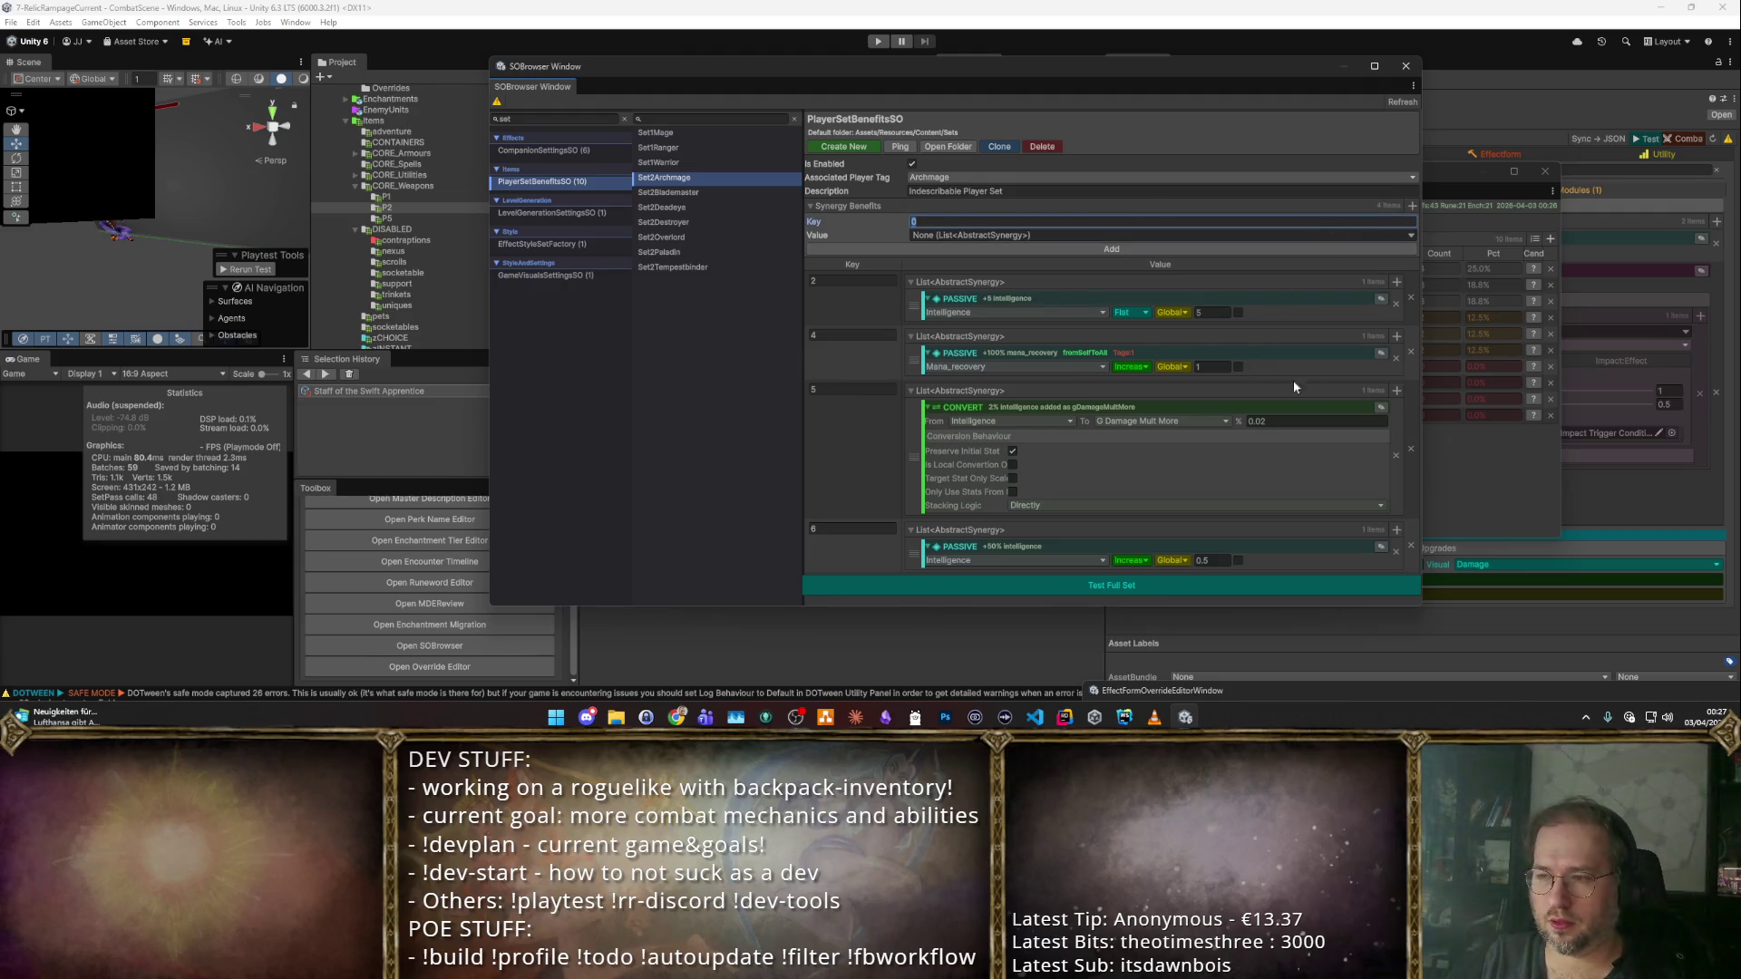
click(1396, 390)
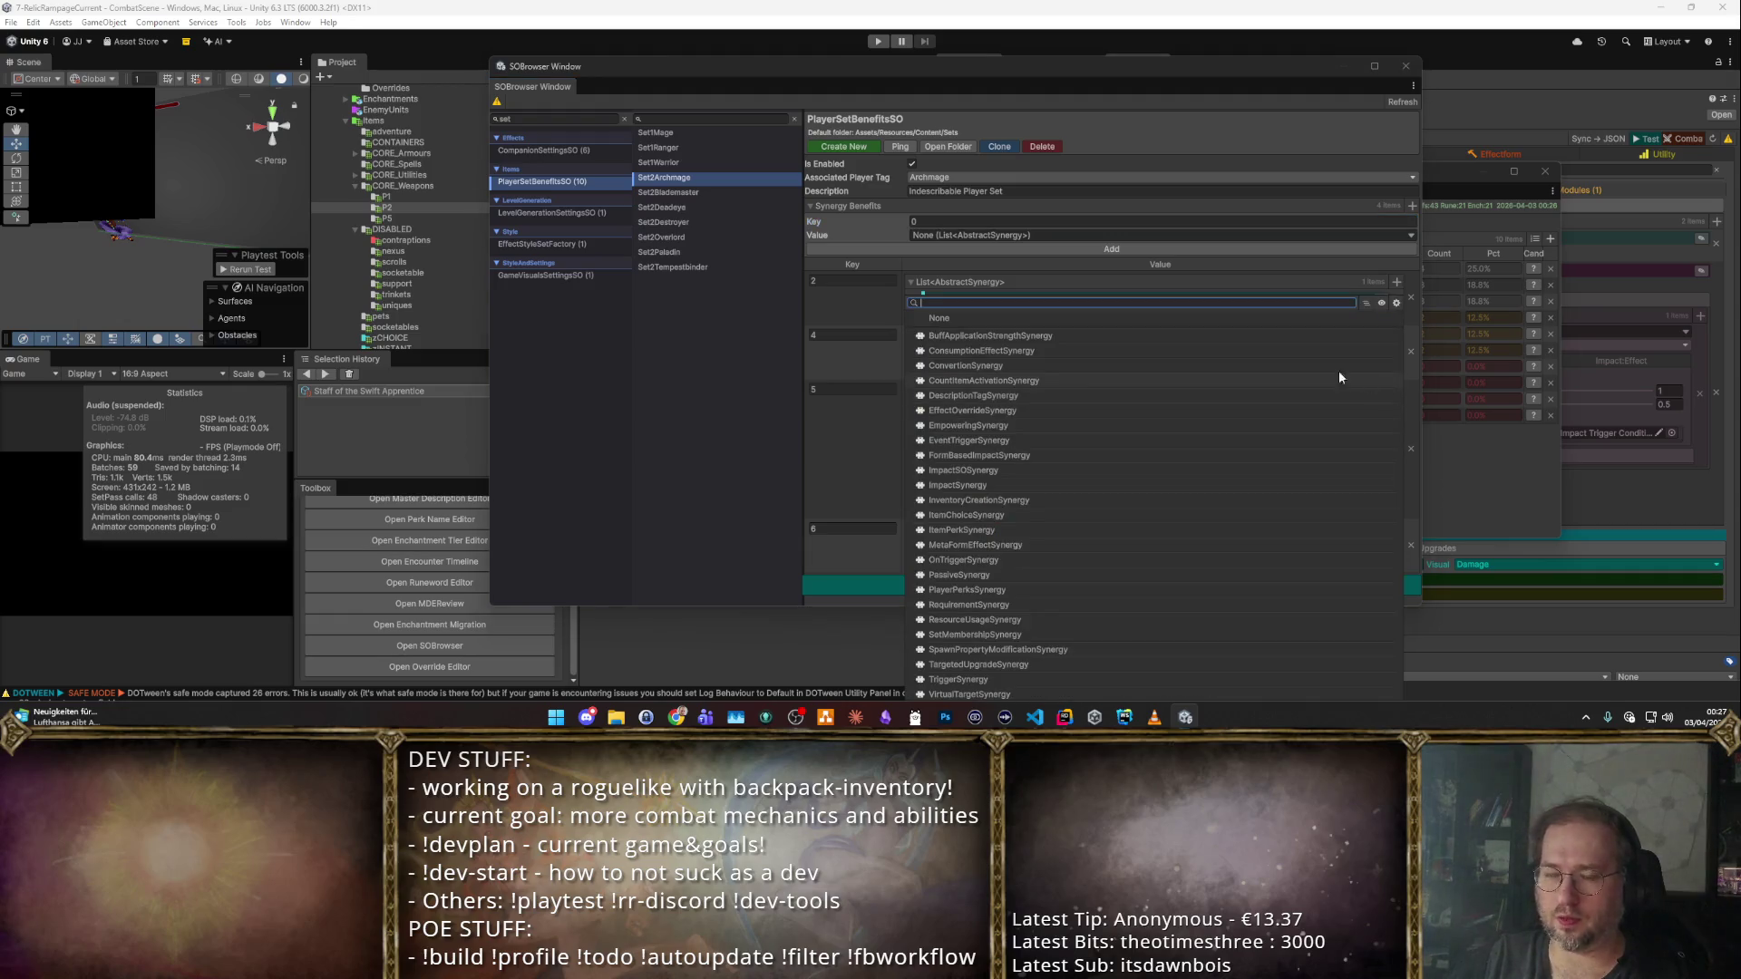
text(Over)
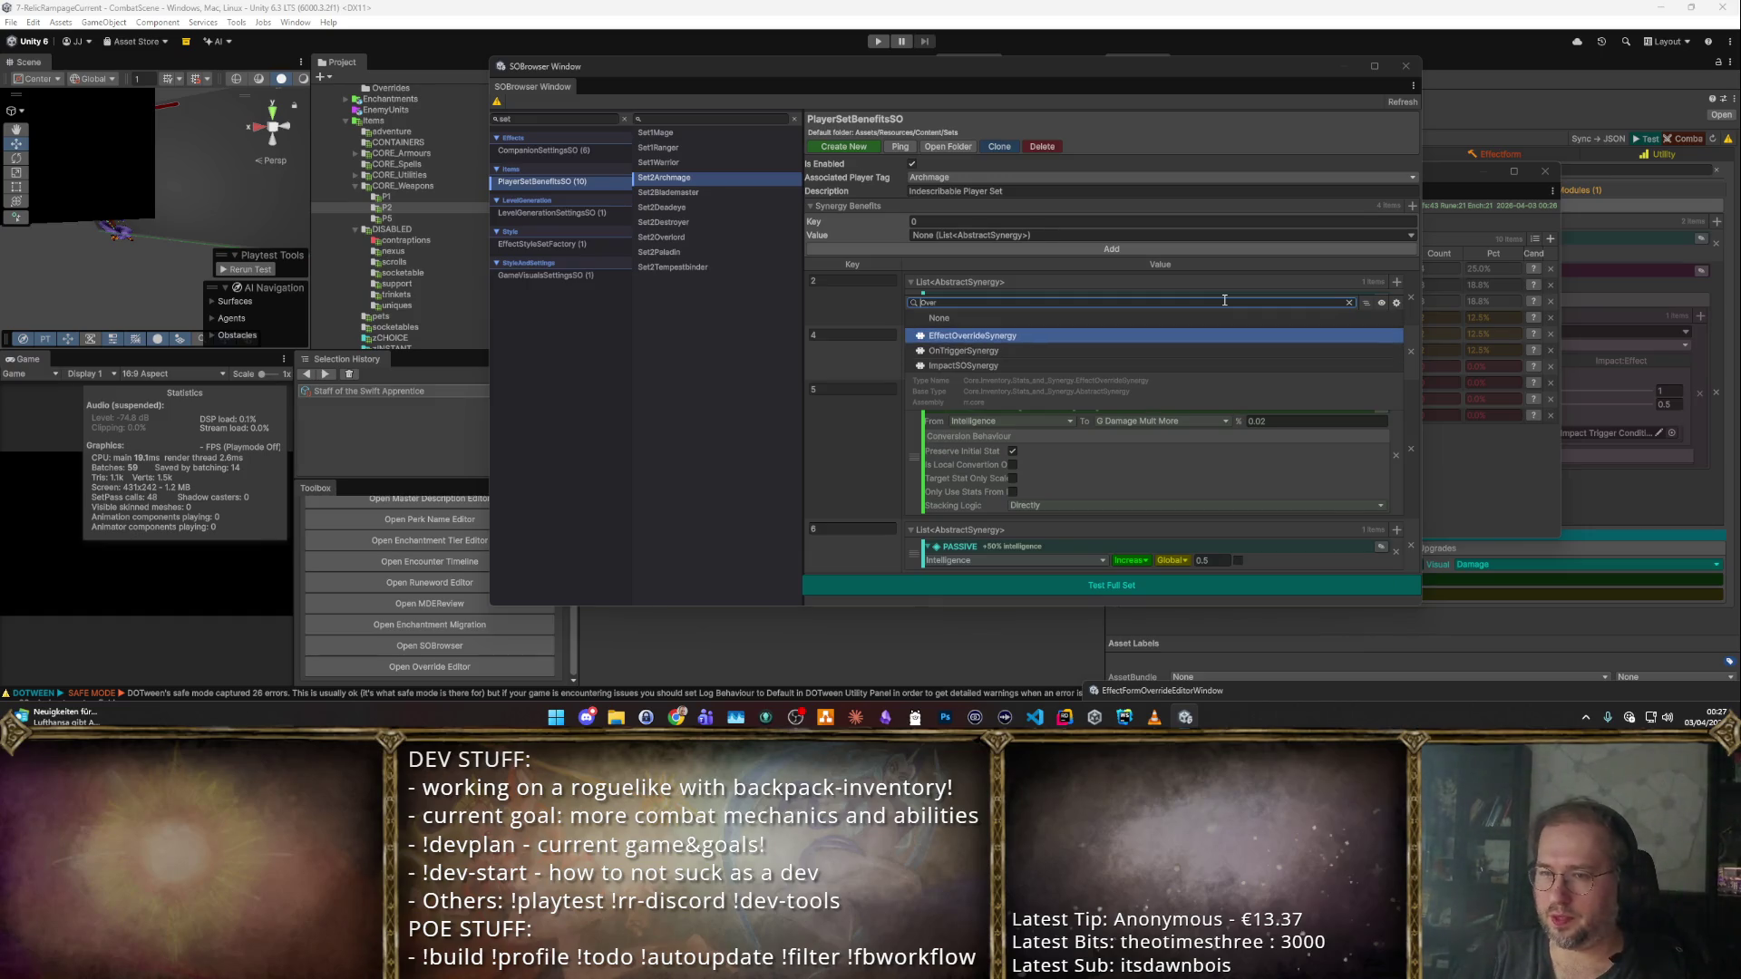
key(Return)
scroll(1177, 278, down, 1)
click(1369, 518)
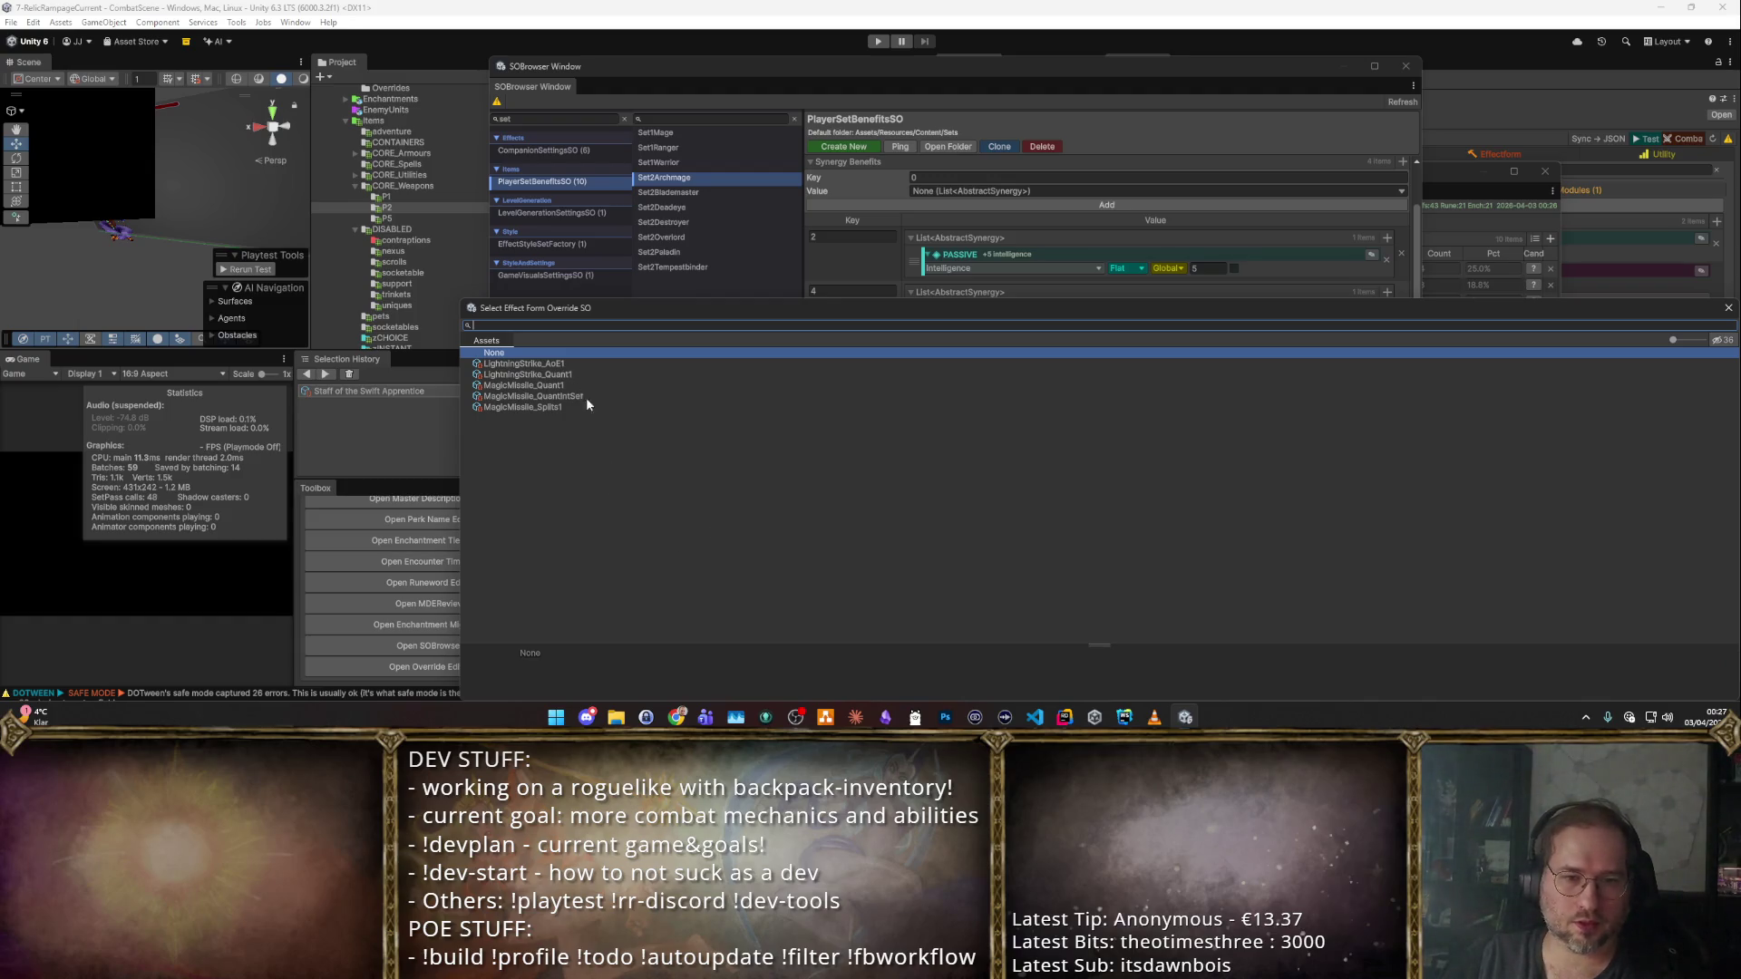
double_click(586, 406)
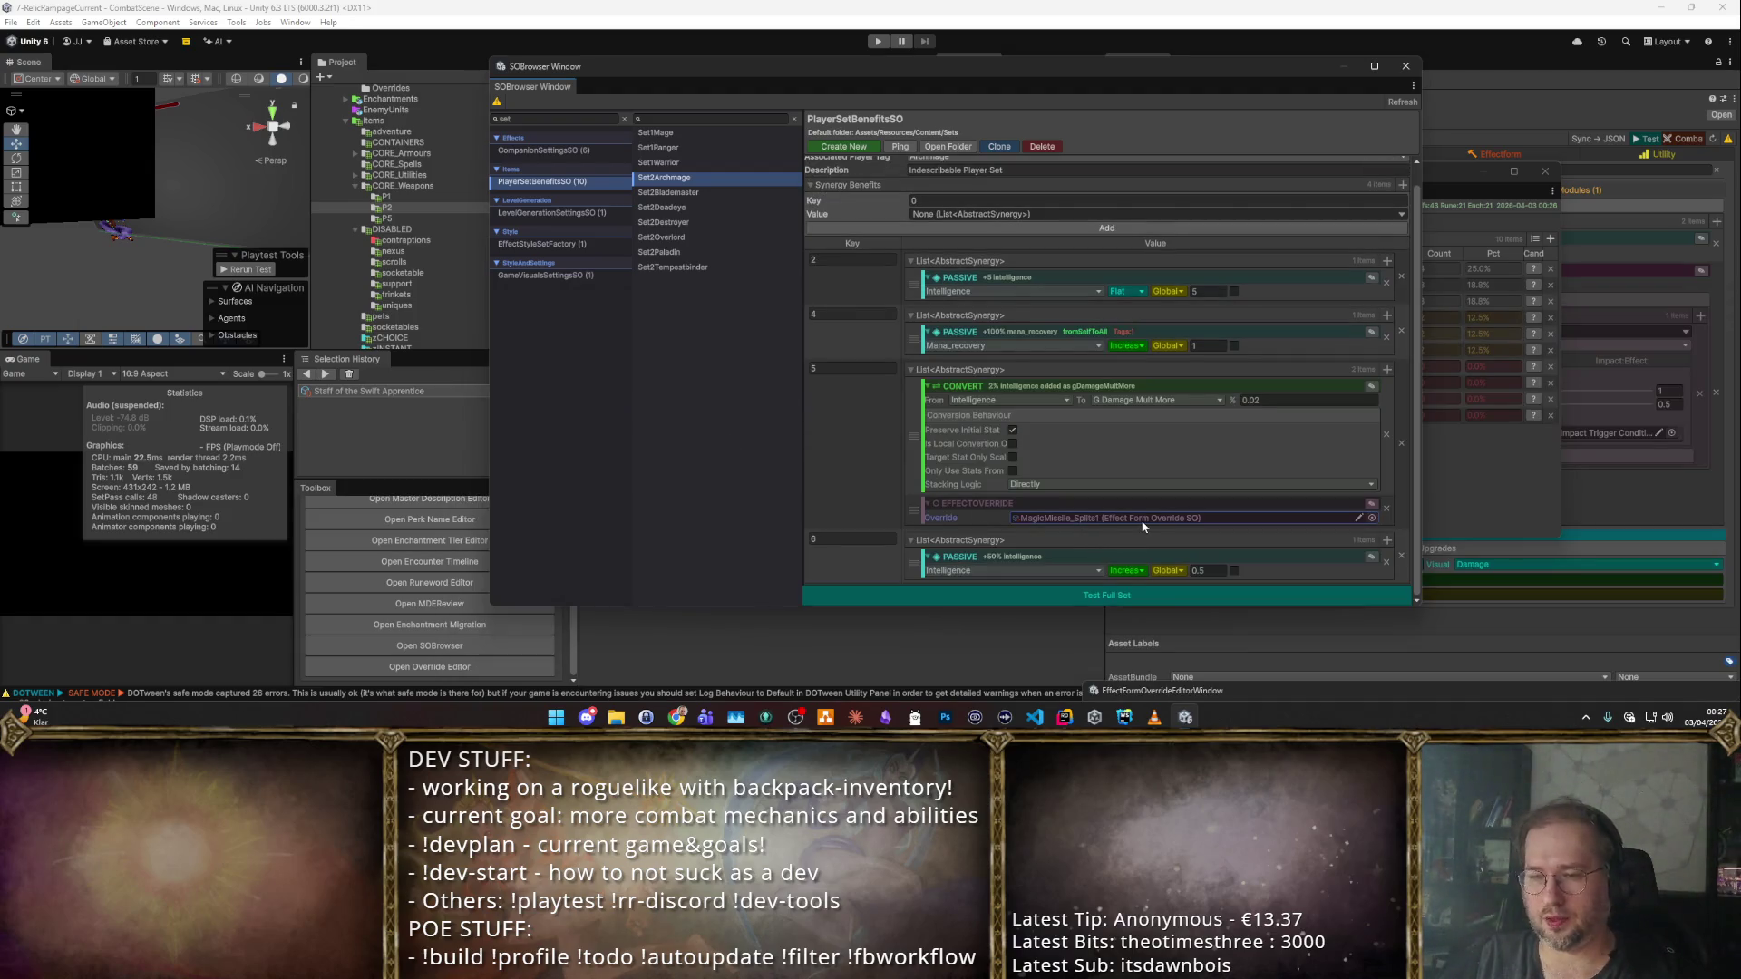
Run Test Full Set to playtest the Archmage set's items.
scroll(919, 442, up, 1)
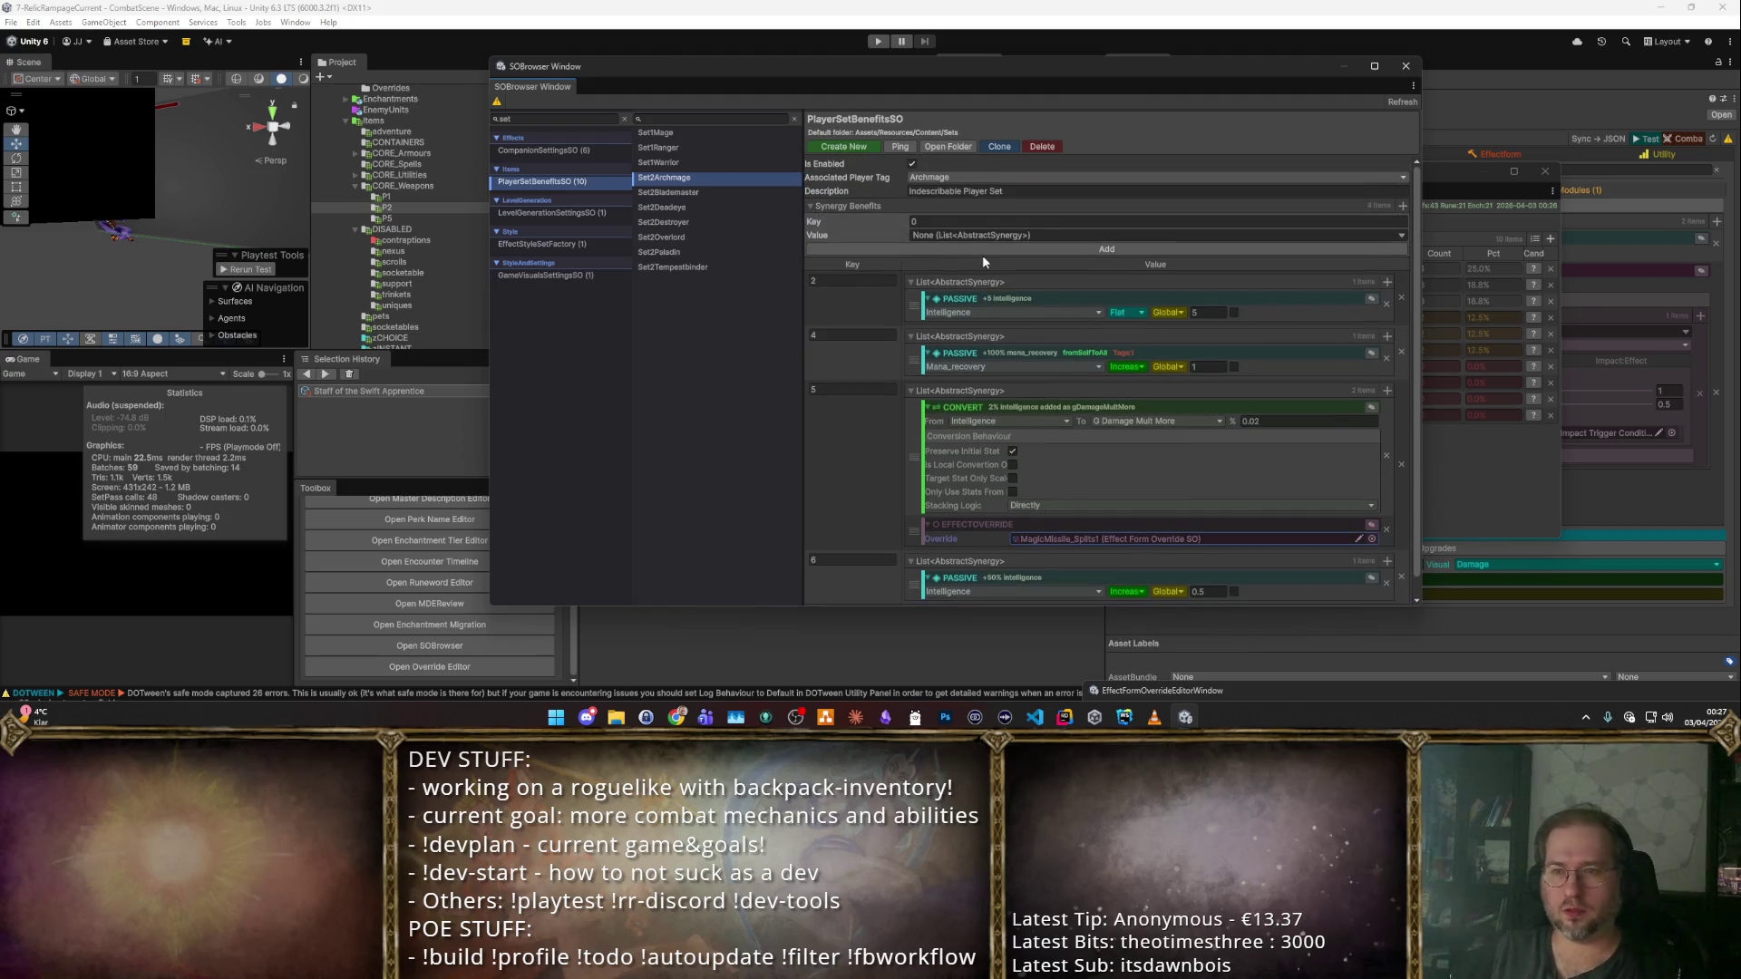
scroll(1000, 310, down, 1)
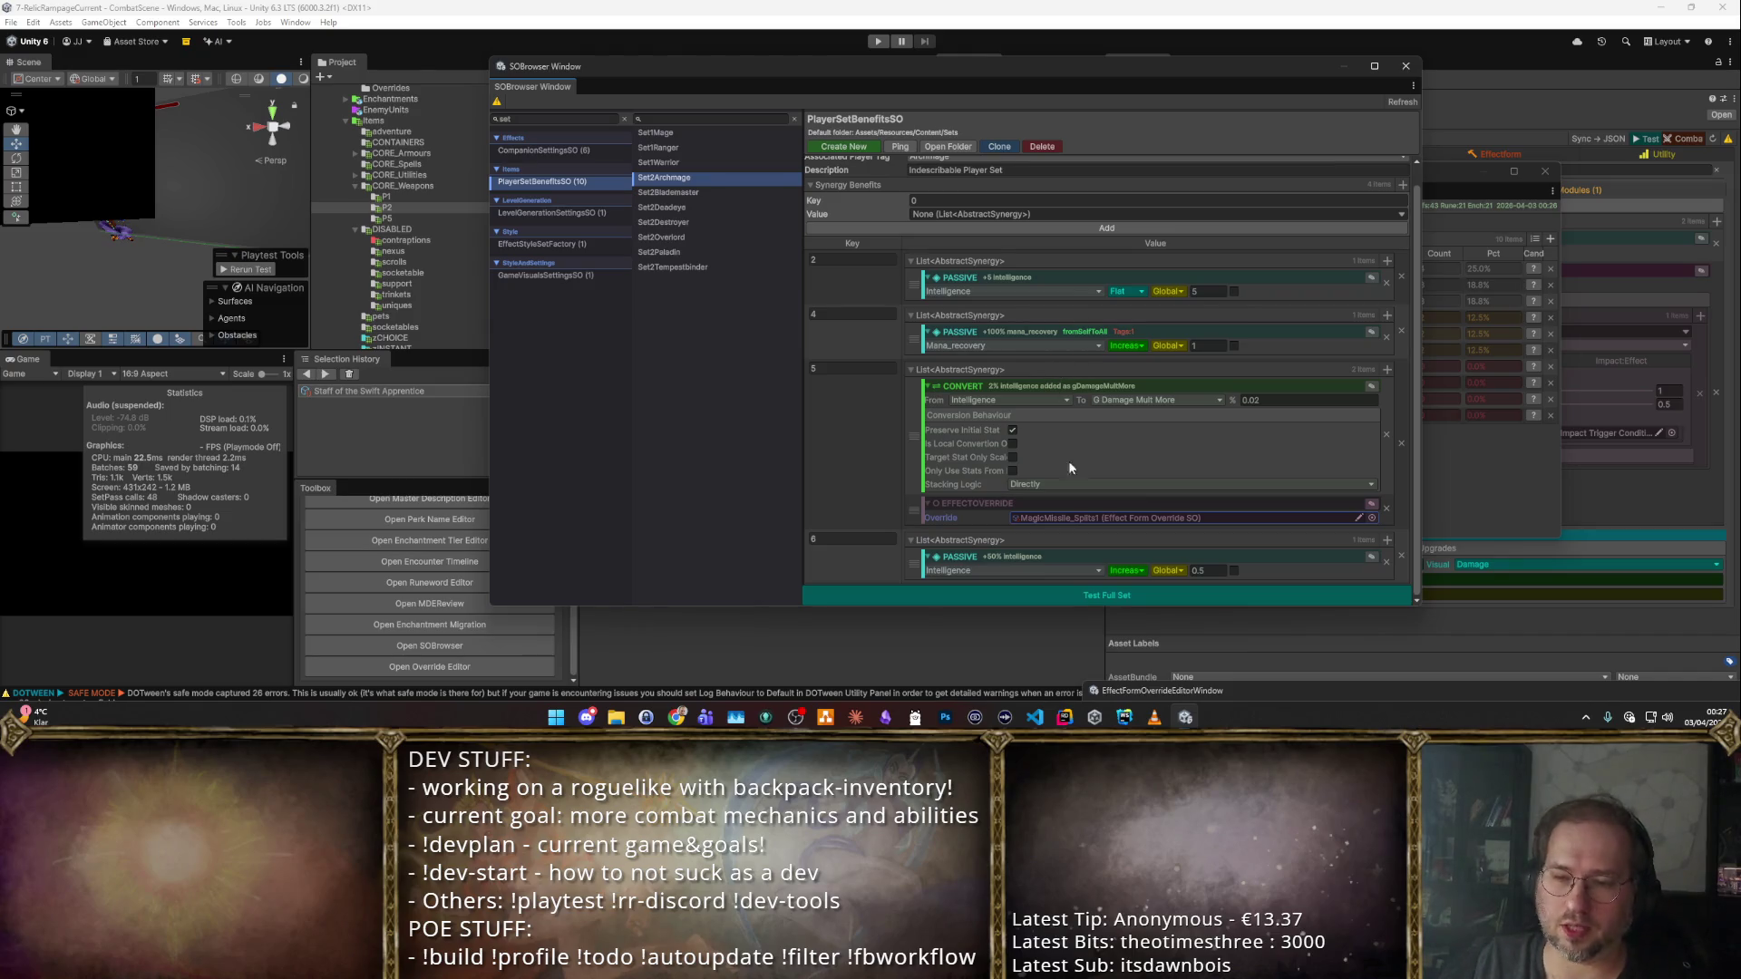
scroll(1031, 507, up, 1)
scroll(1020, 544, down, 1)
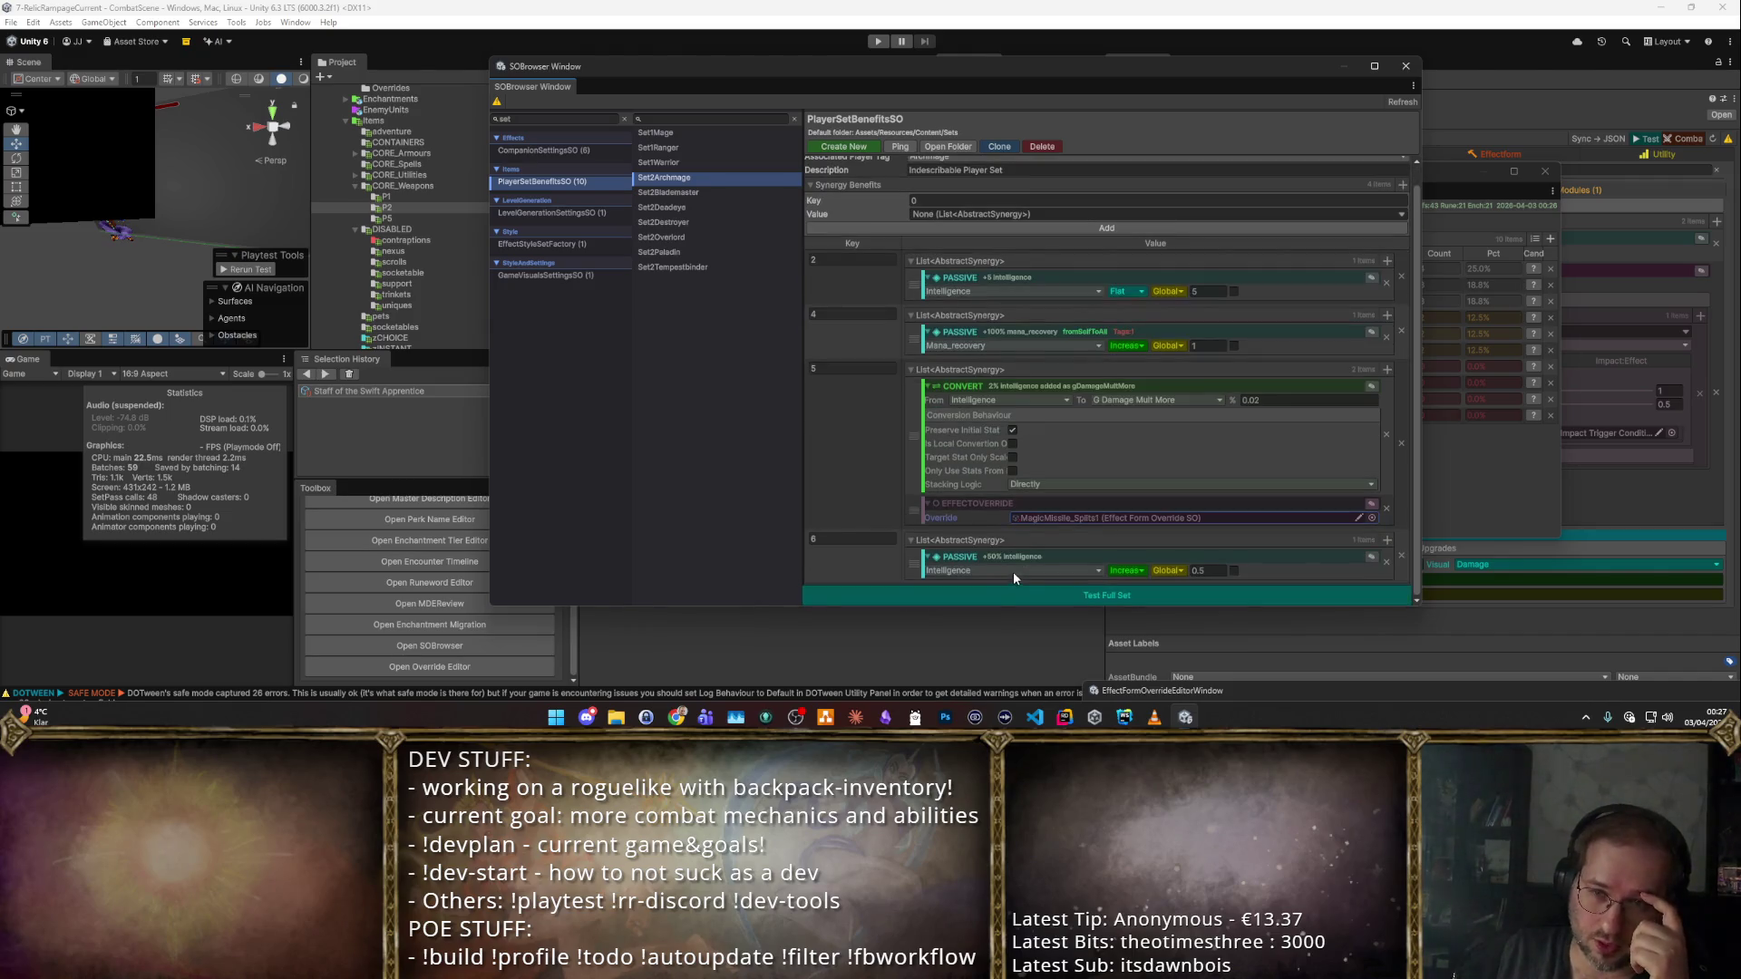
click(1048, 595)
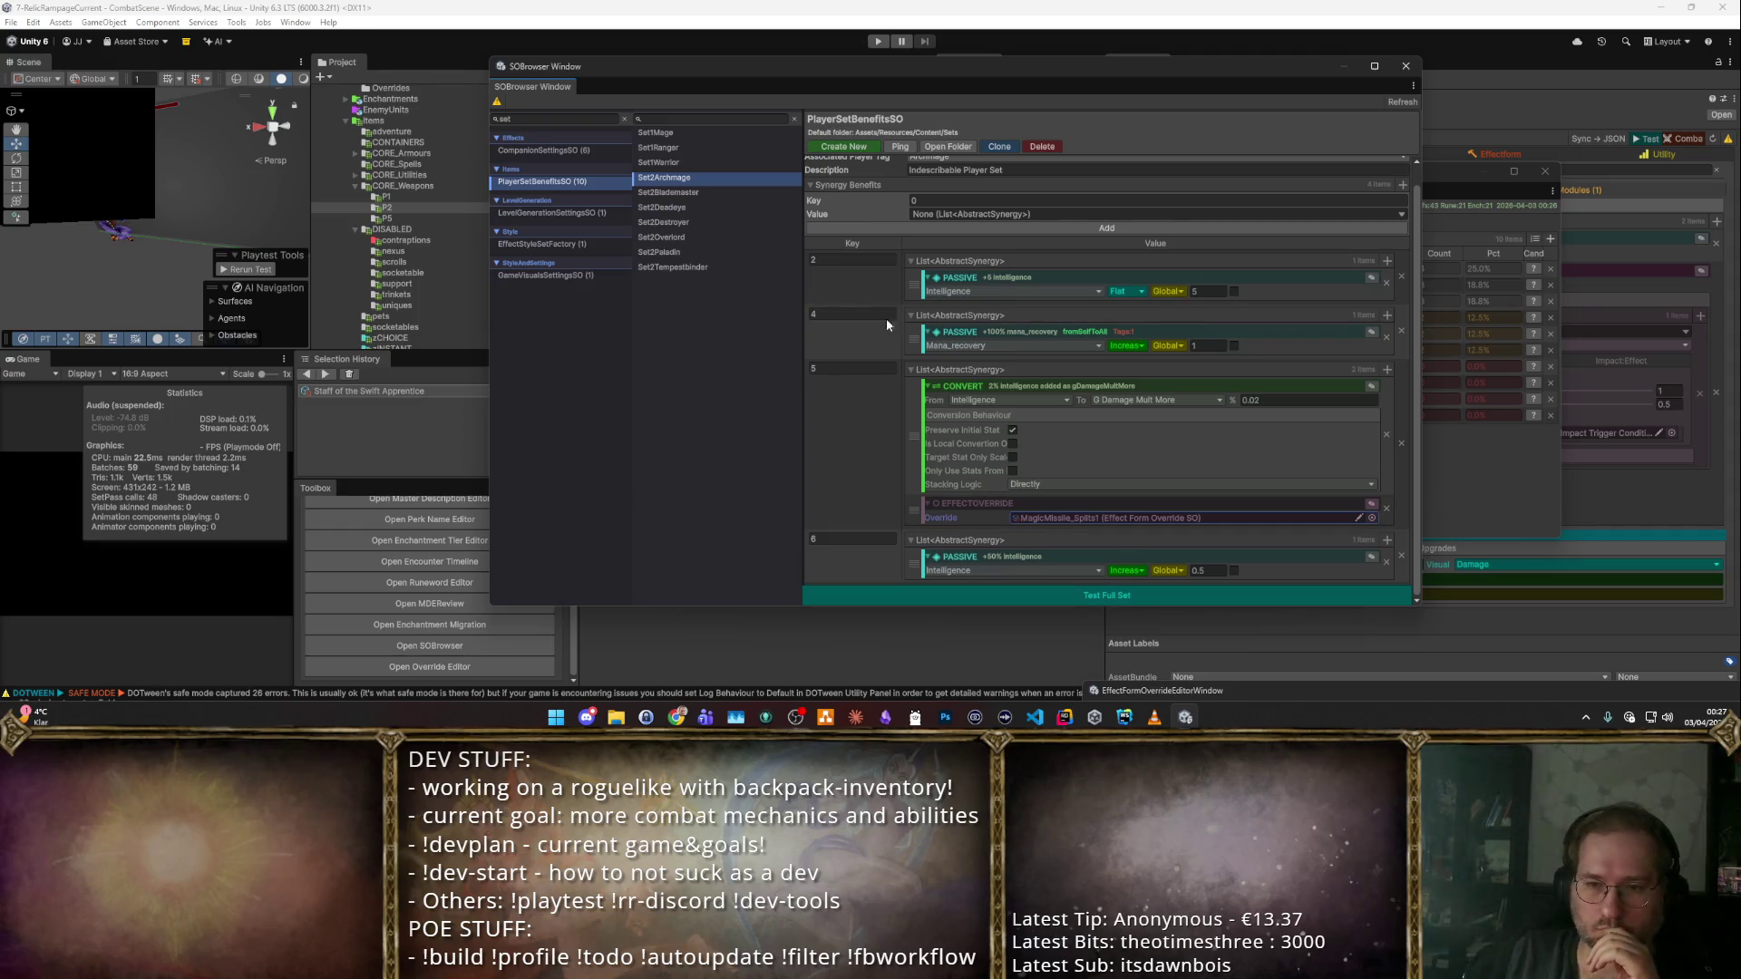
click(967, 596)
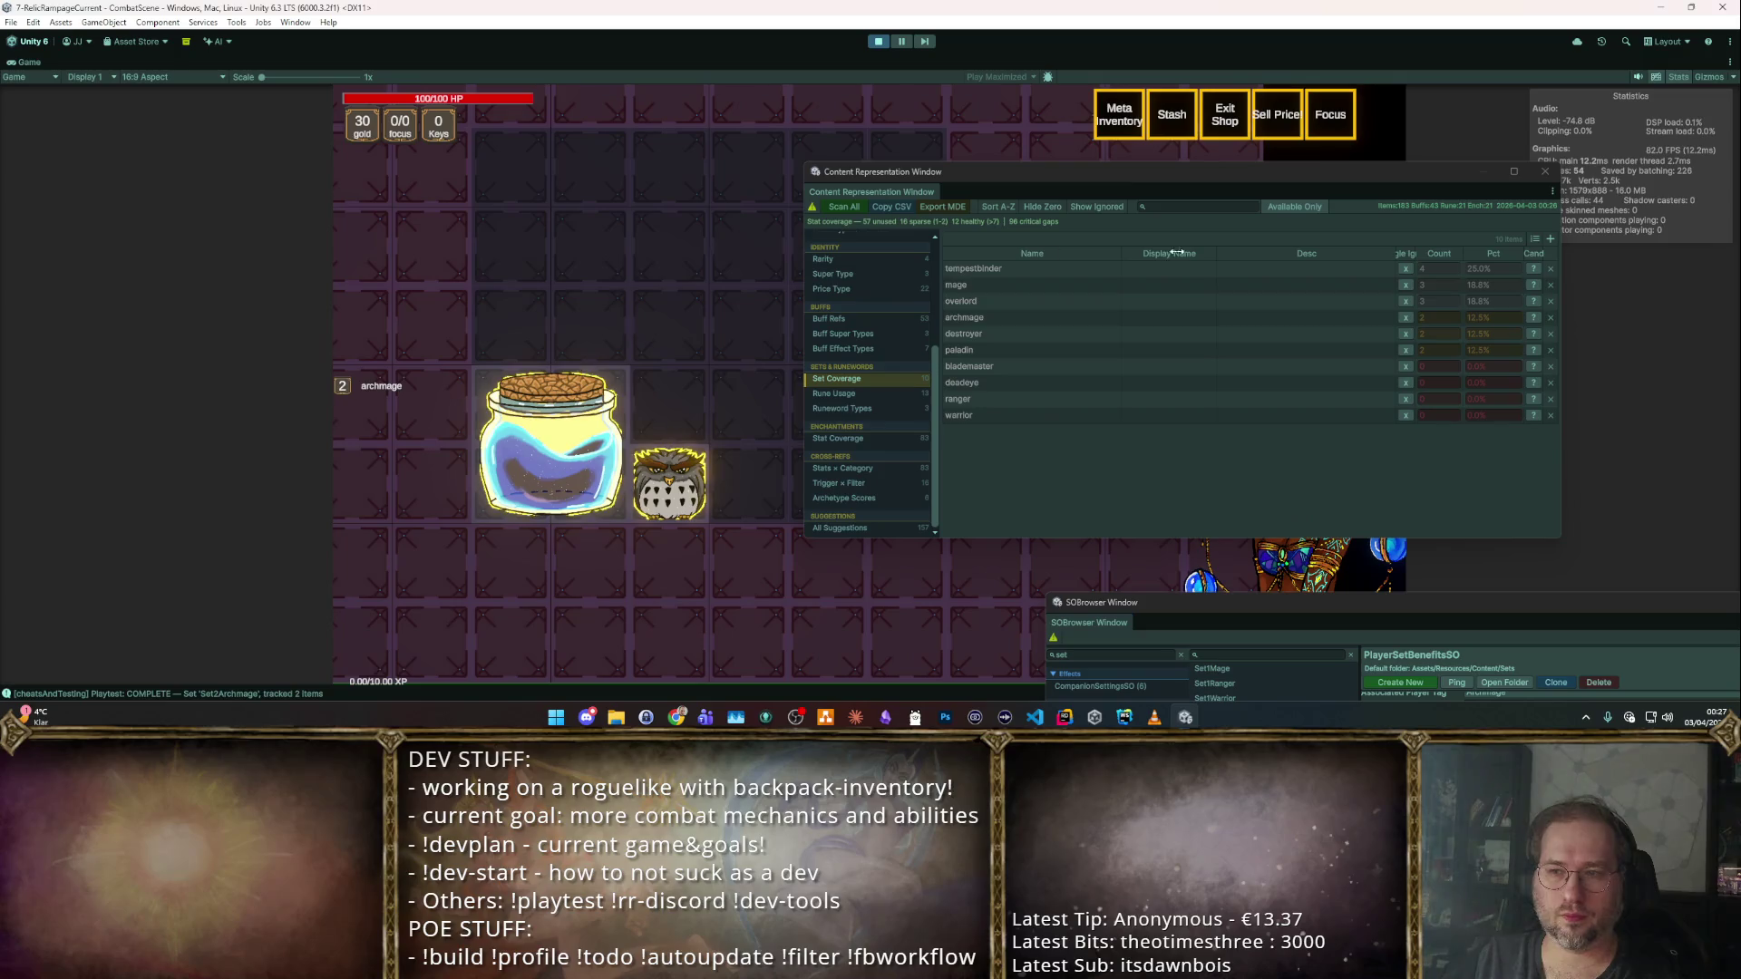
Move the coverage report off the board and reposition the owl pet to another cell.
drag(1159, 179, 1599, 453)
mouse_move(567, 462)
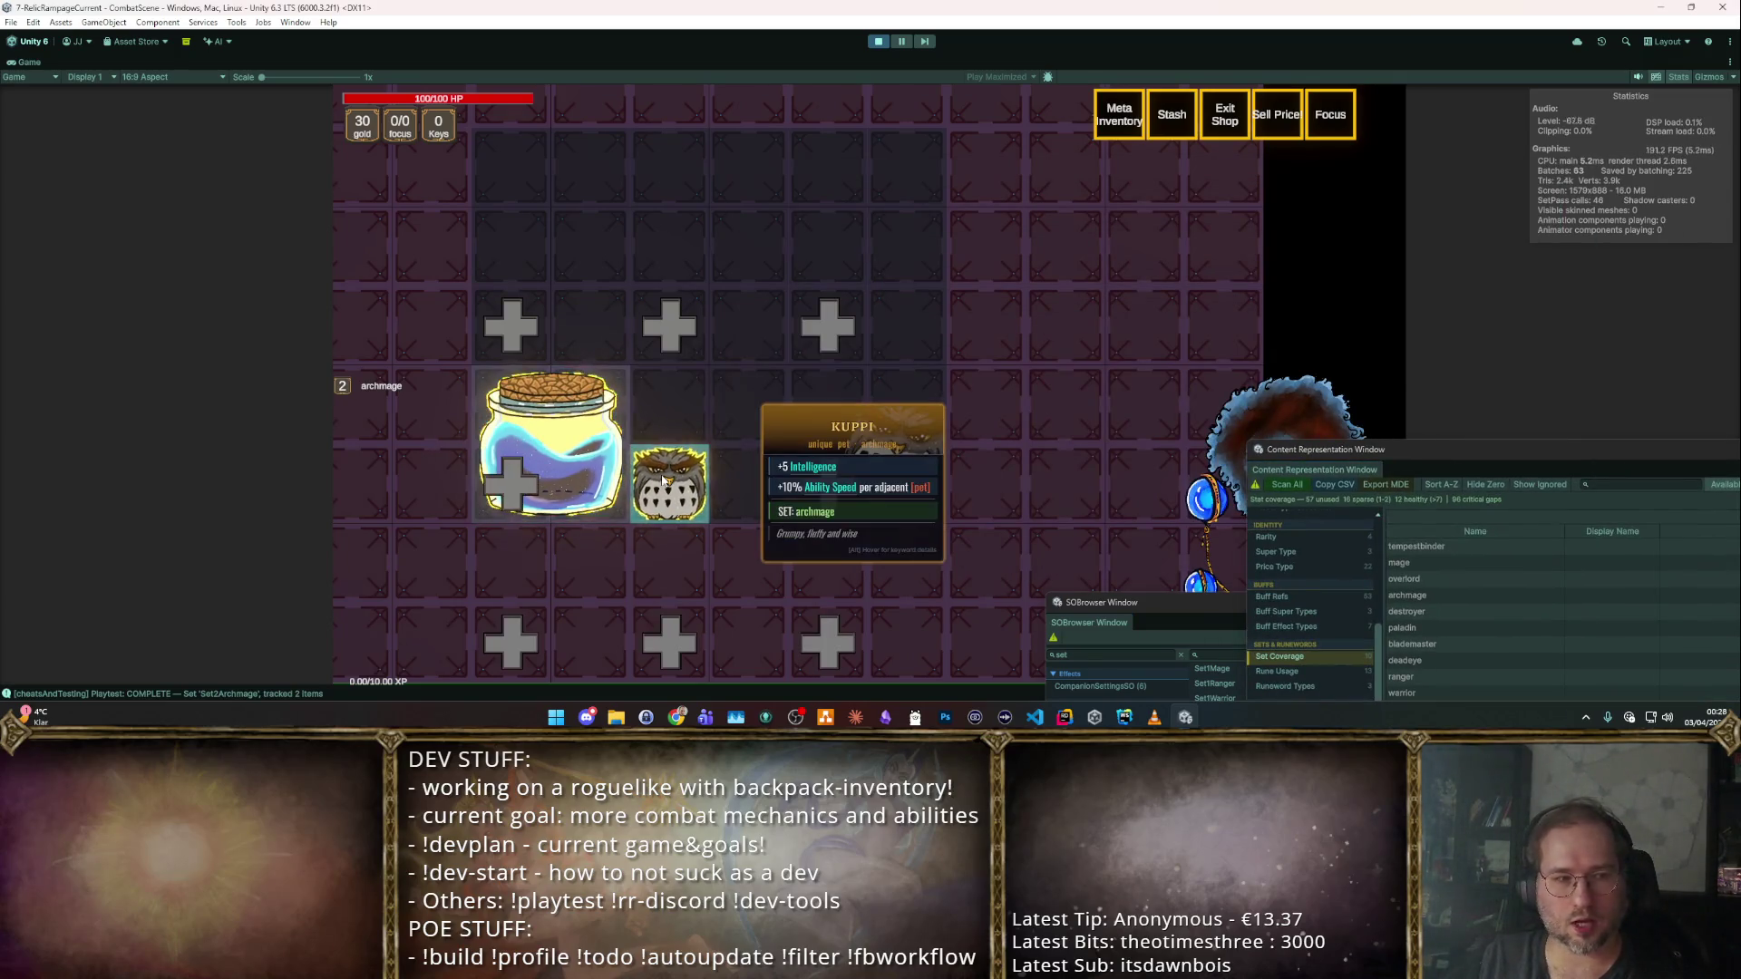
mouse_move(669, 483)
mouse_down()
mouse_move(858, 276)
mouse_move(669, 483)
mouse_move(836, 467)
mouse_up()
mouse_move(669, 483)
mouse_down()
mouse_move(689, 443)
mouse_move(714, 445)
mouse_up()
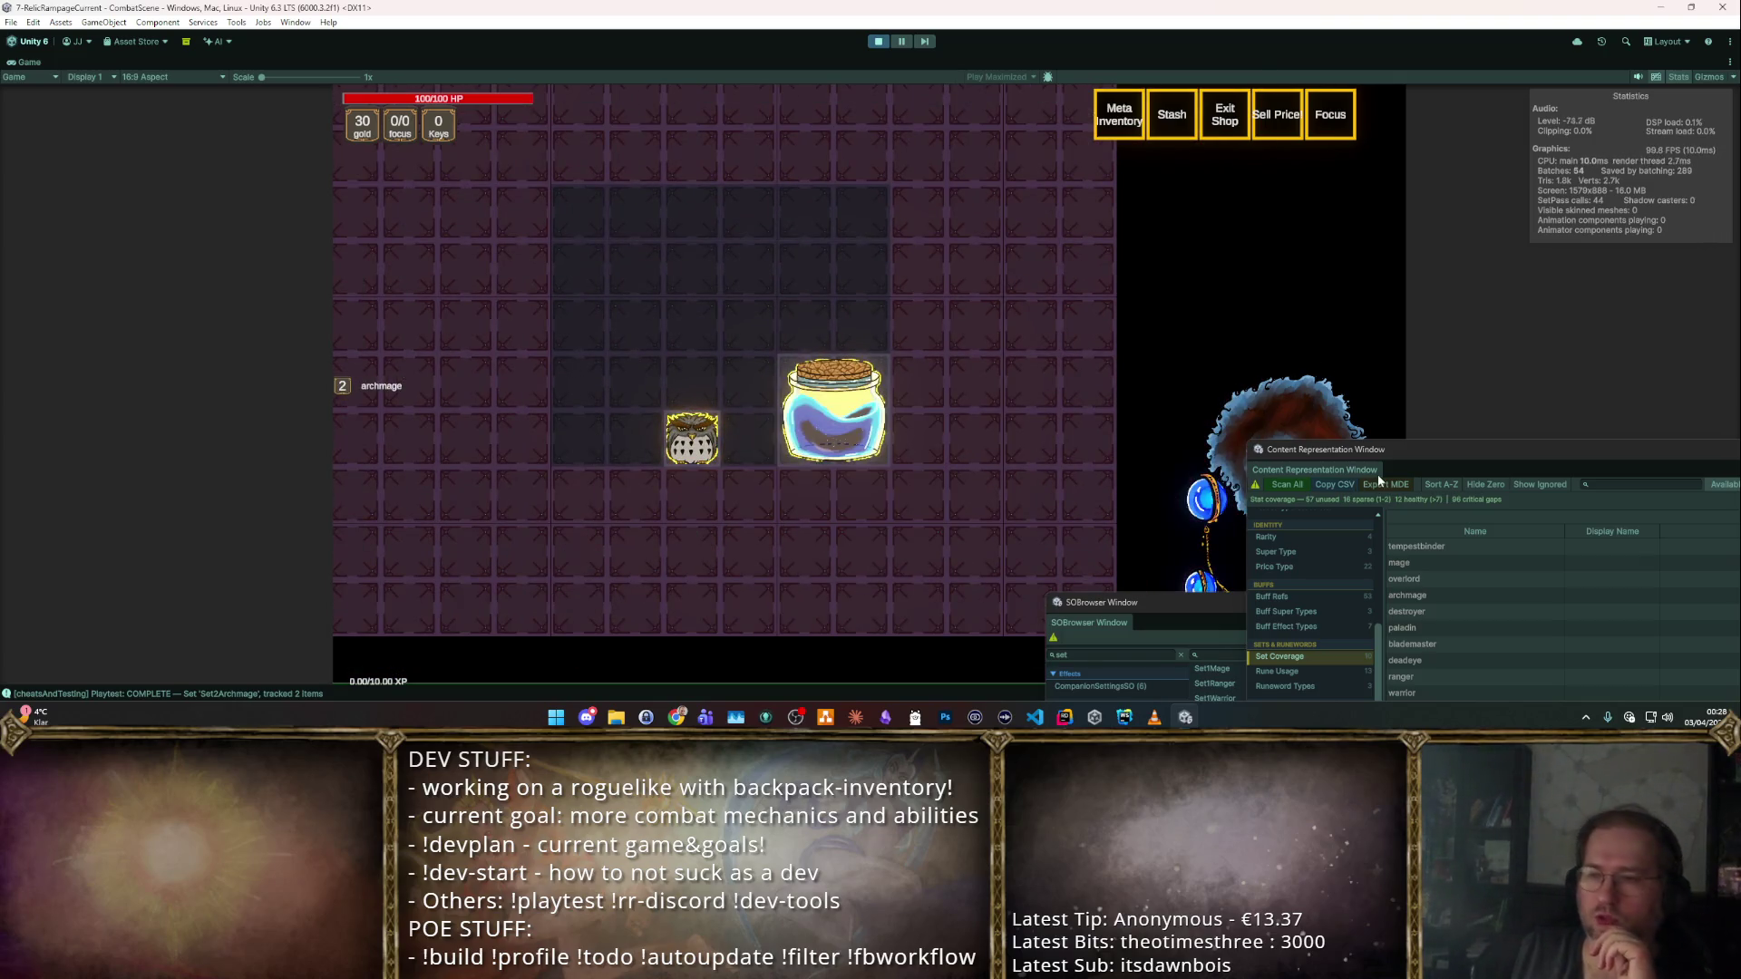
Move the Mana Jar to the empty top cell and stop the playtest.
mouse_move(1385, 452)
mouse_down()
mouse_move(797, 143)
mouse_move(1036, 132)
mouse_up()
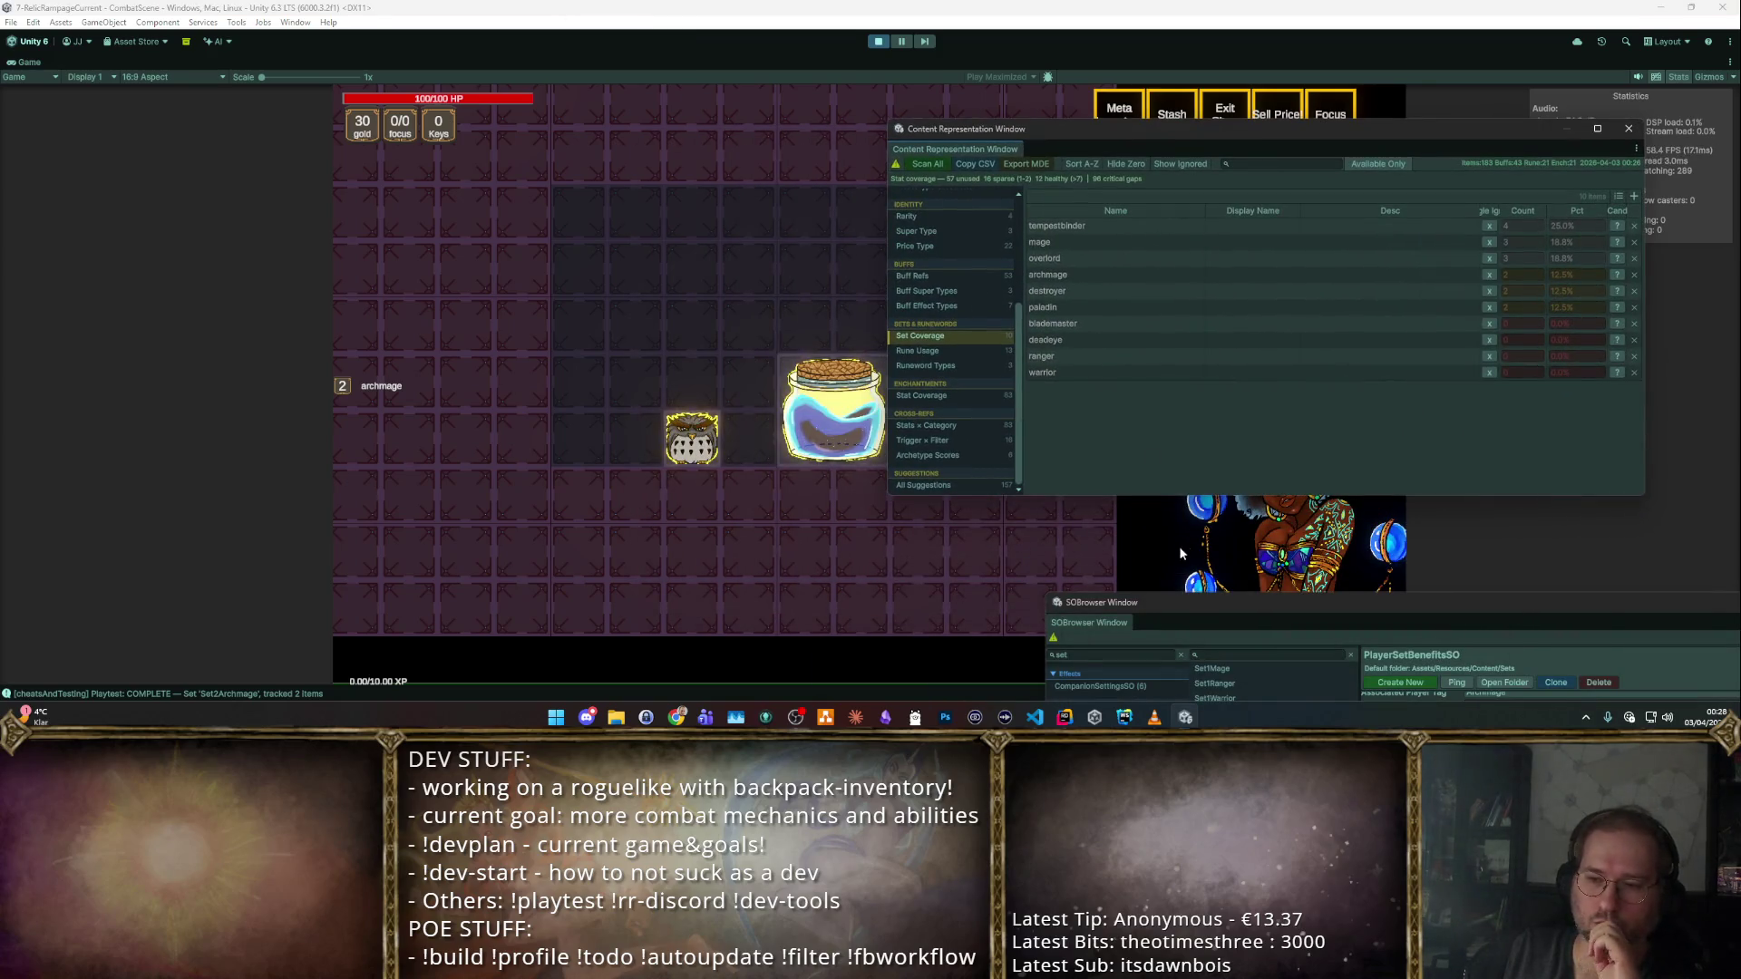
drag(1191, 607, 769, 525)
drag(830, 412, 617, 286)
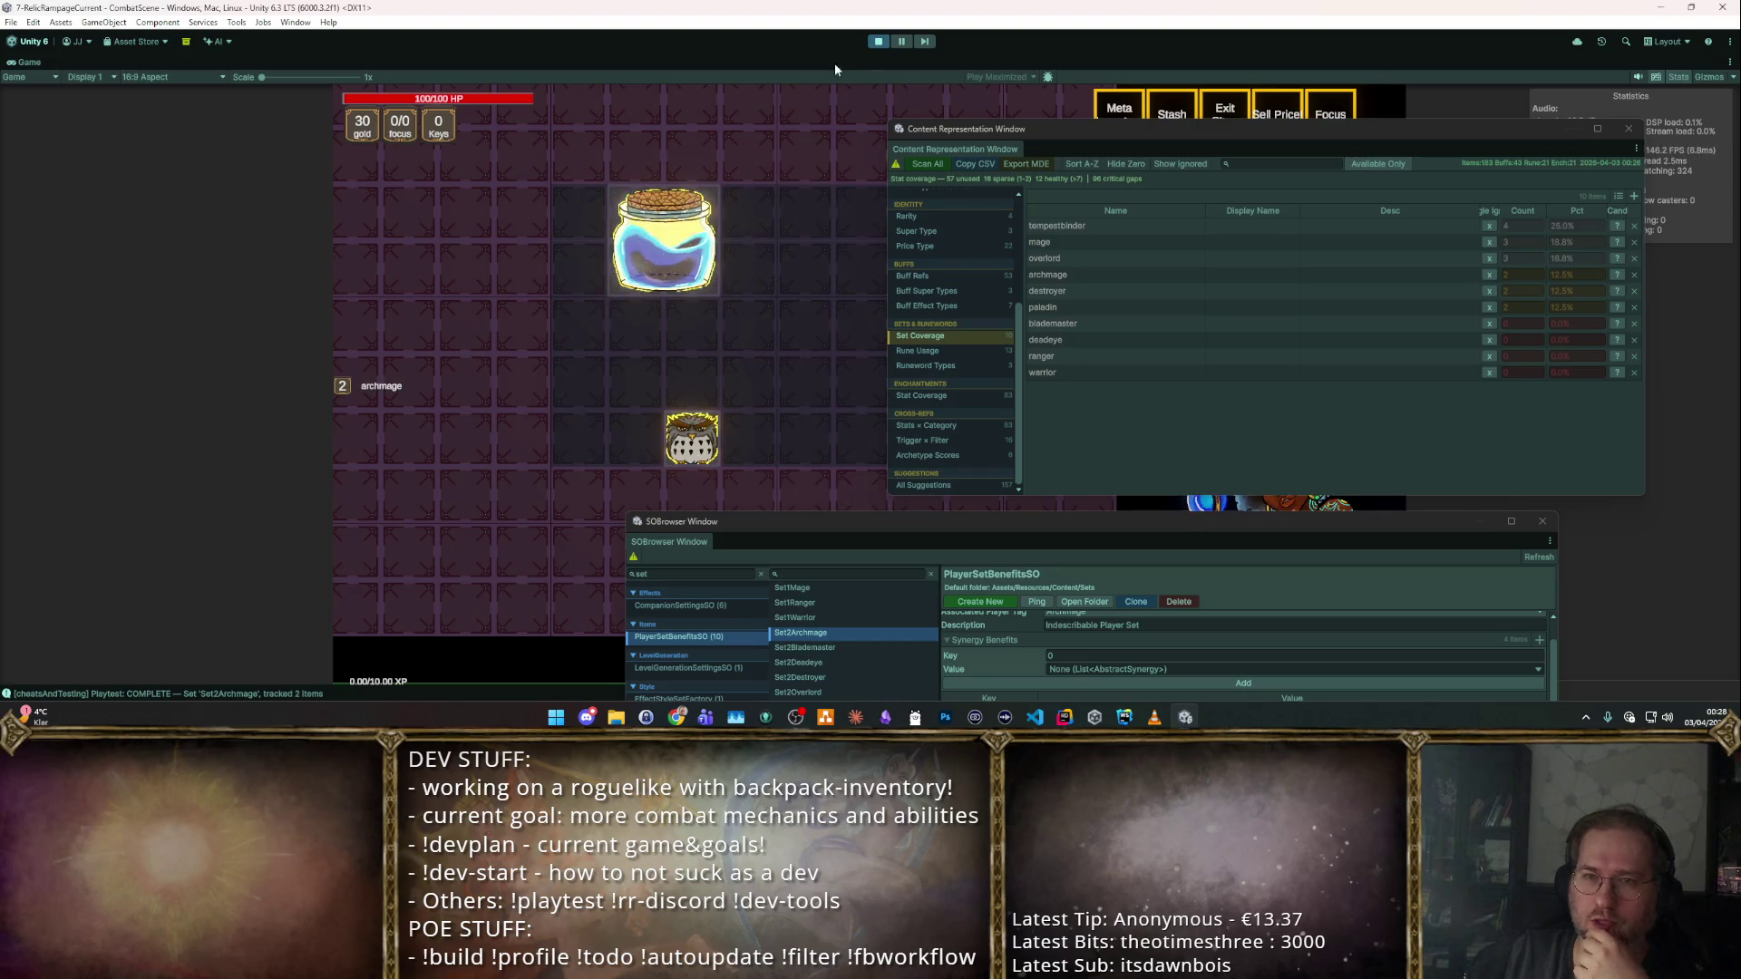
click(875, 44)
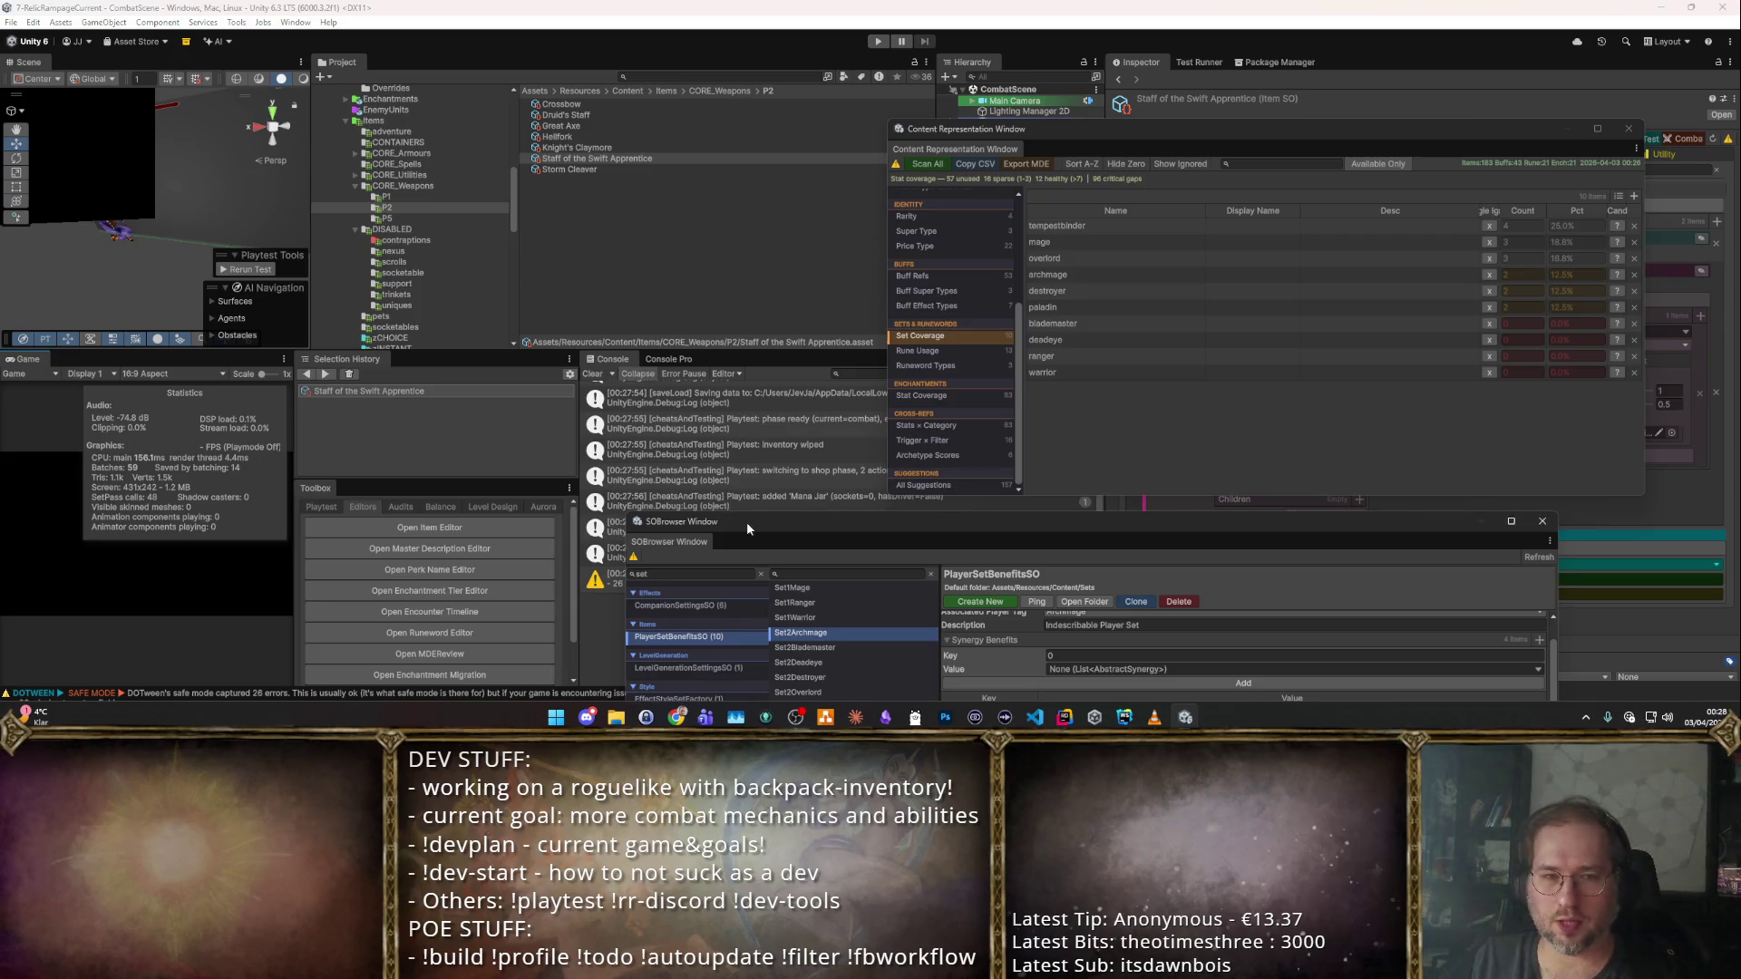
Move the set browser back up and expand the uniques item folder.
mouse_move(747, 520)
mouse_down()
mouse_move(573, 205)
mouse_move(800, 306)
mouse_up()
scroll(434, 232, down, 2)
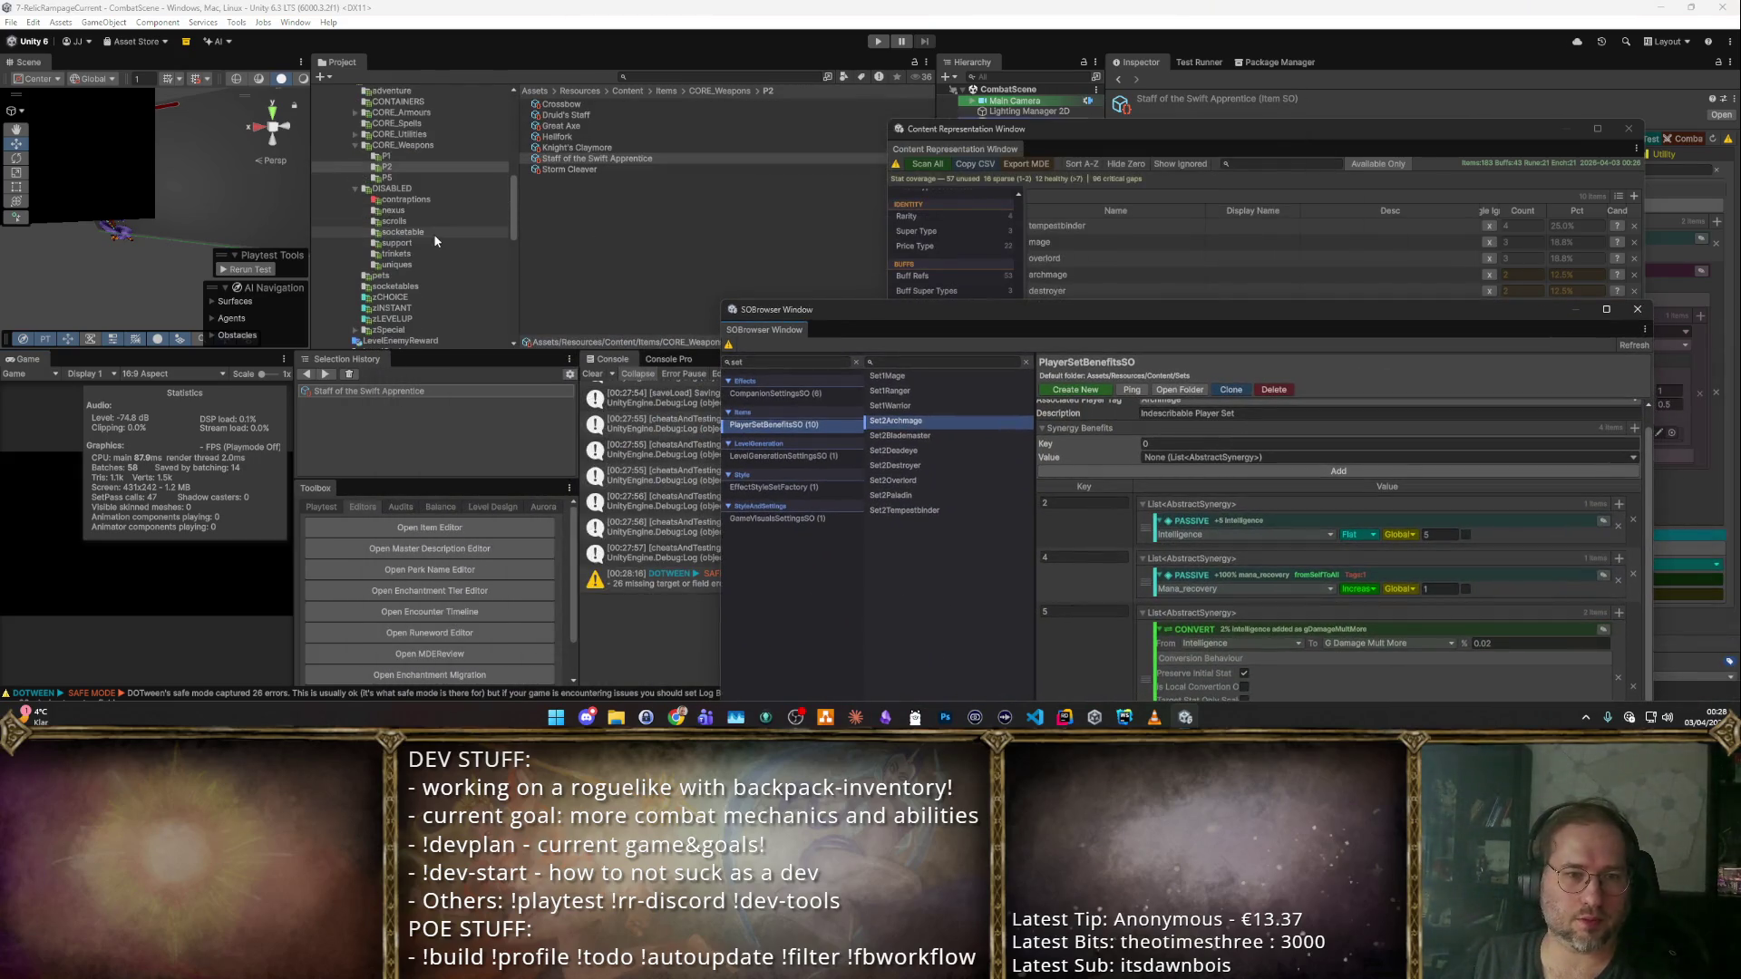
click(414, 263)
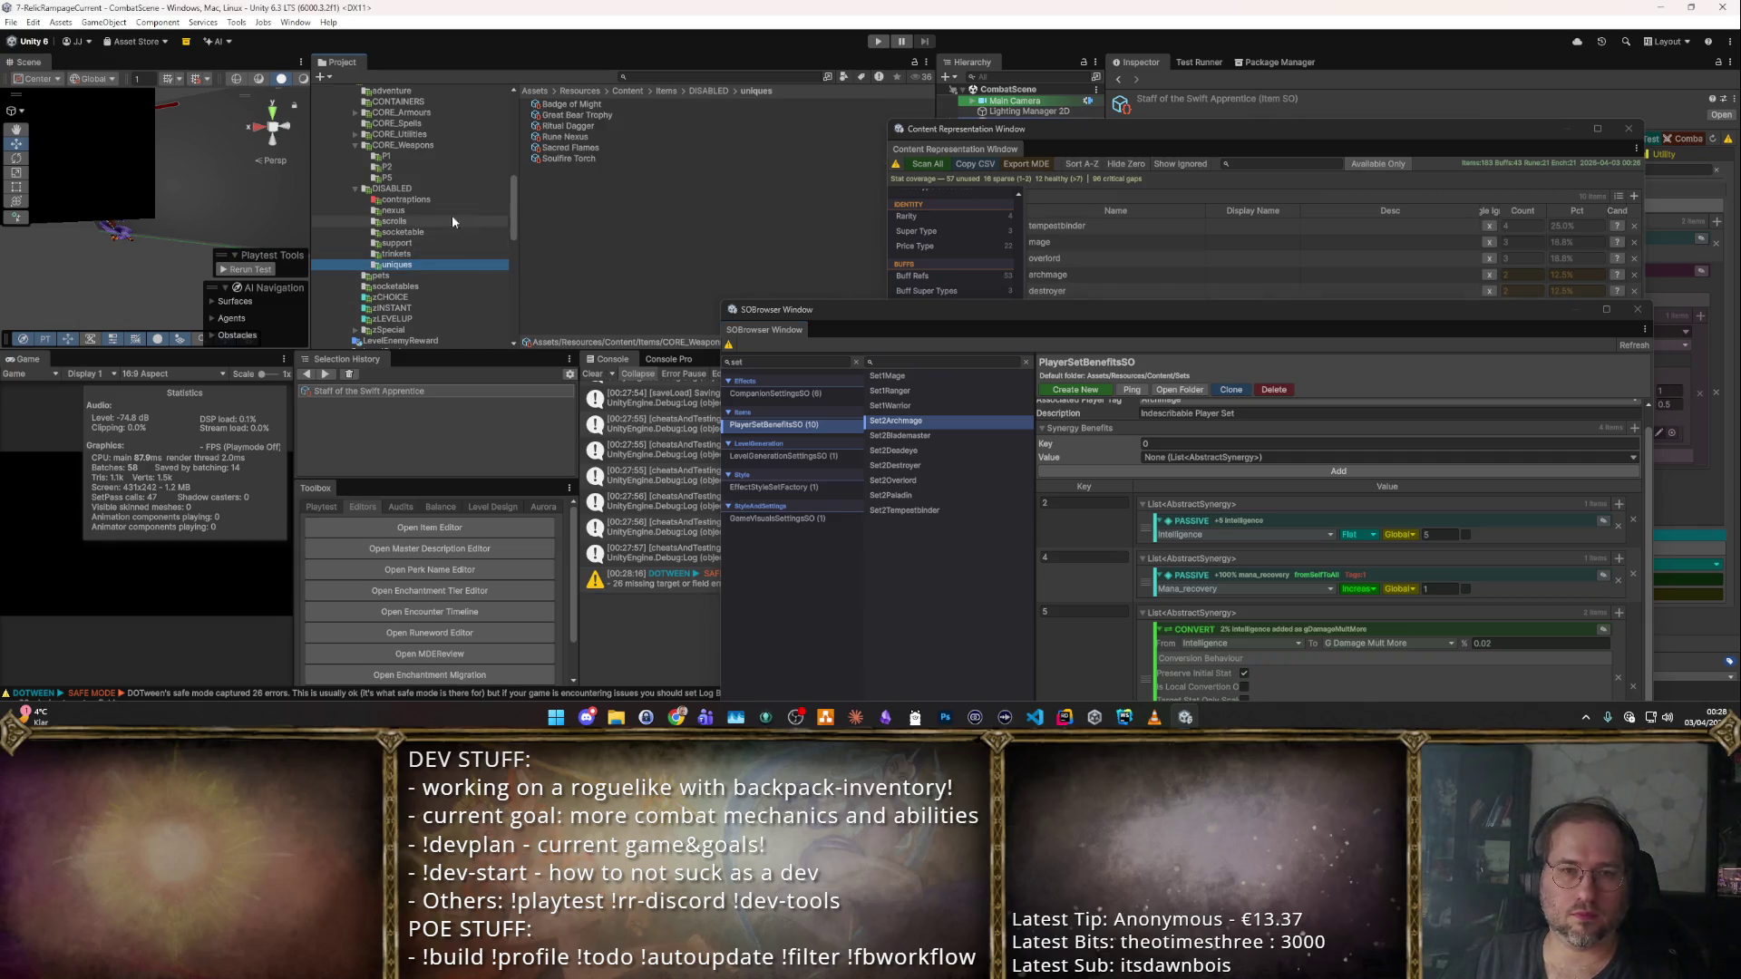
scroll(424, 231, up, 3)
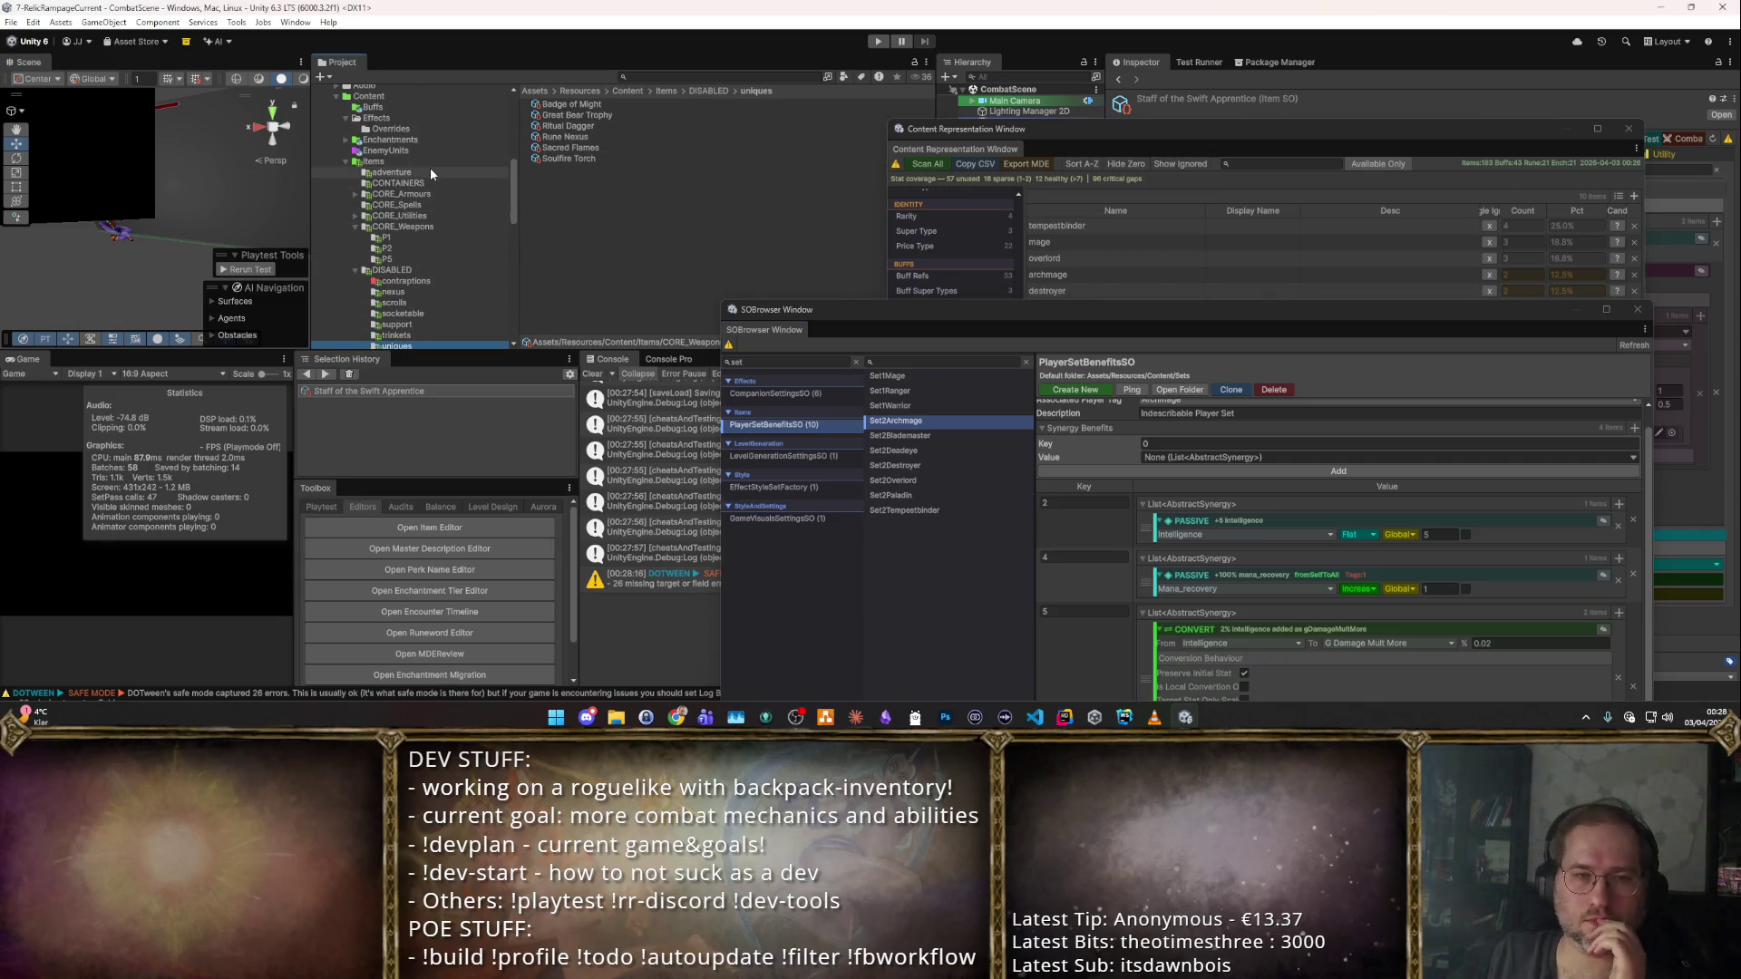
scroll(430, 167, down, 5)
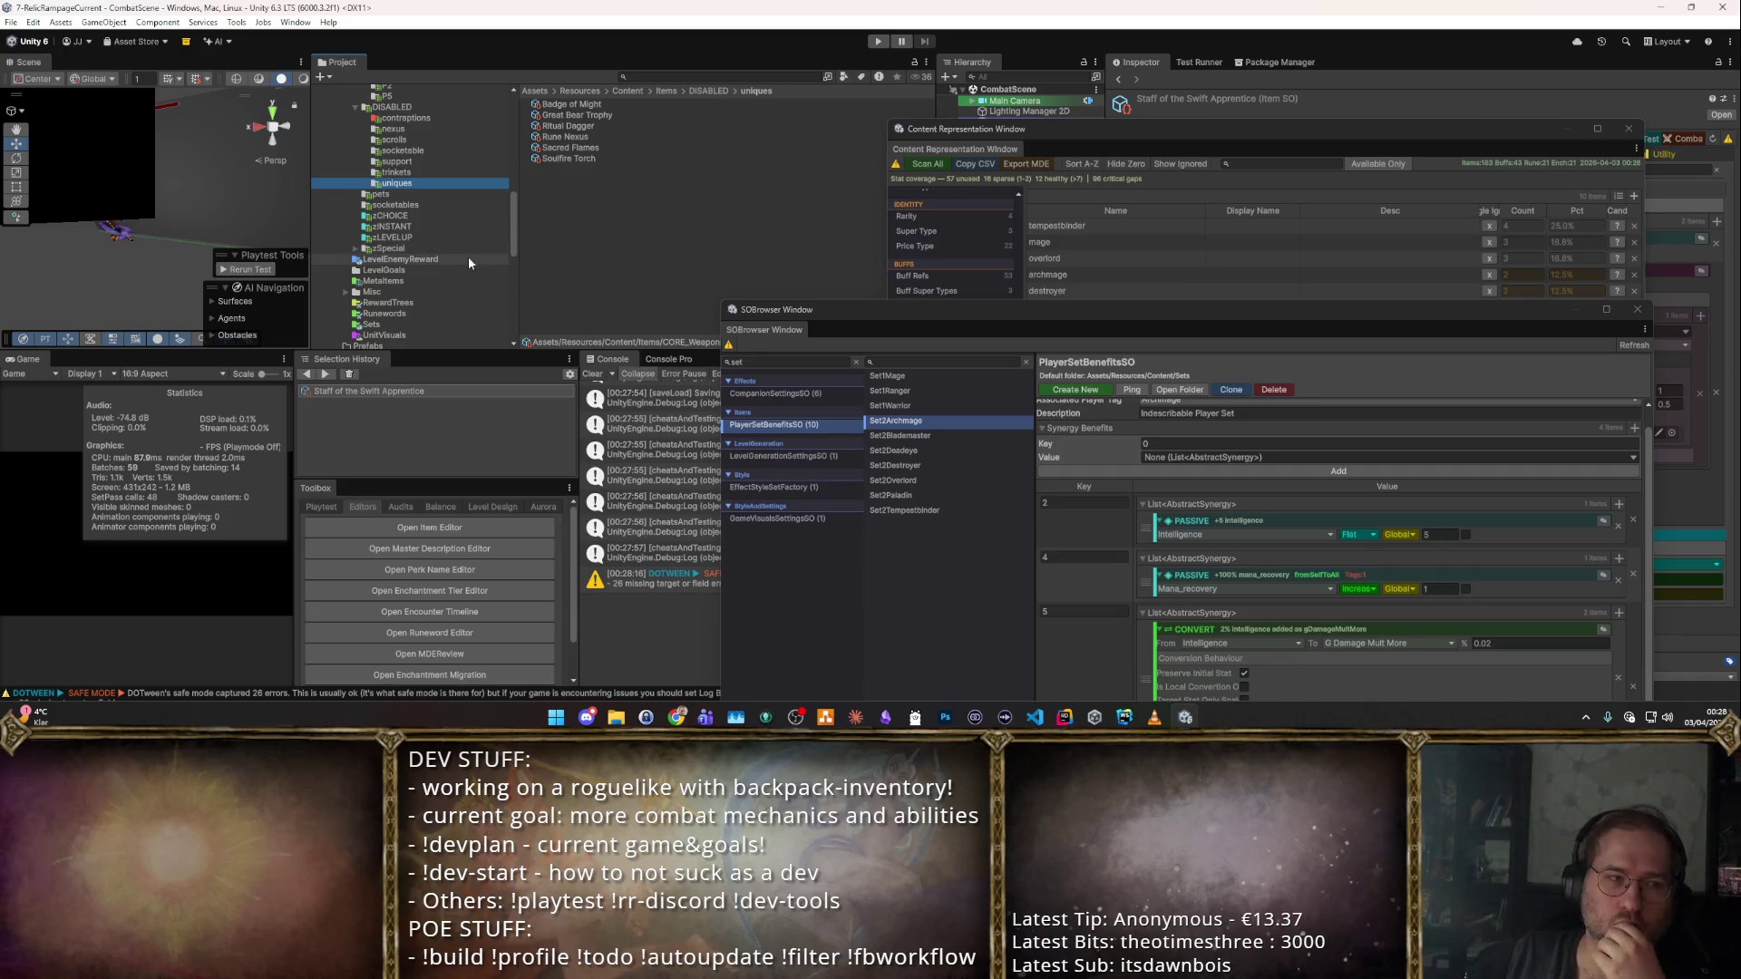
scroll(468, 257, up, 3)
scroll(468, 258, down, 3)
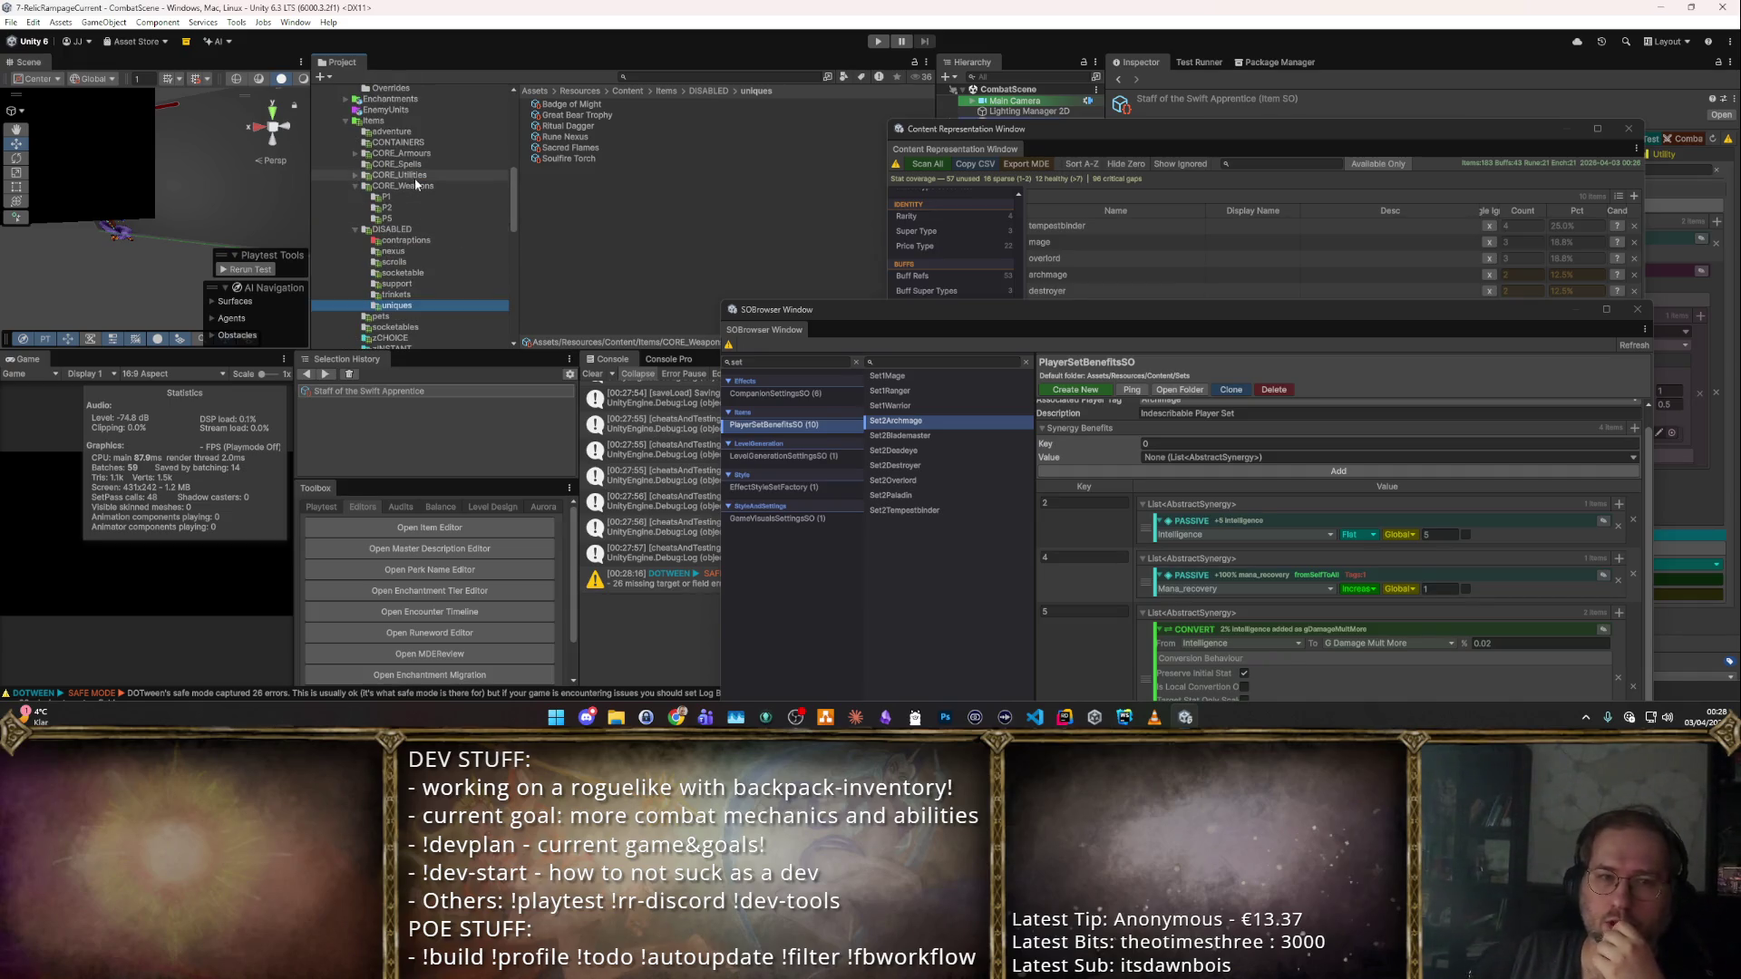
scroll(455, 244, up, 3)
scroll(455, 248, down, 2)
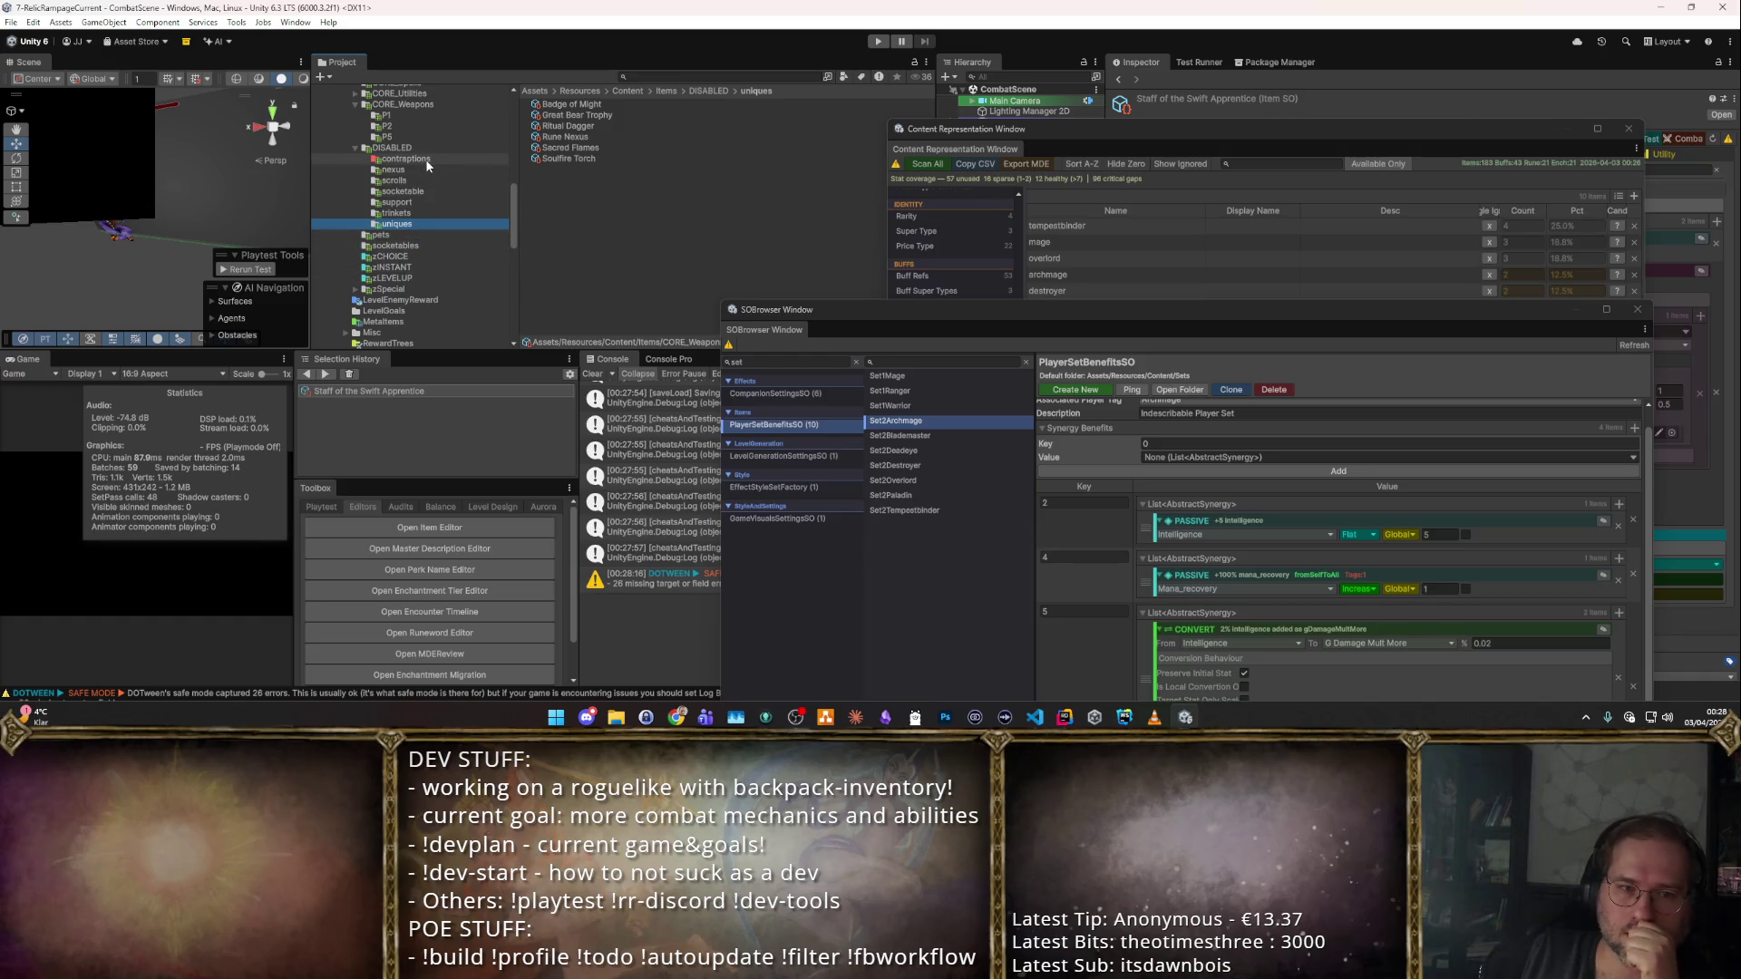
scroll(426, 160, up, 6)
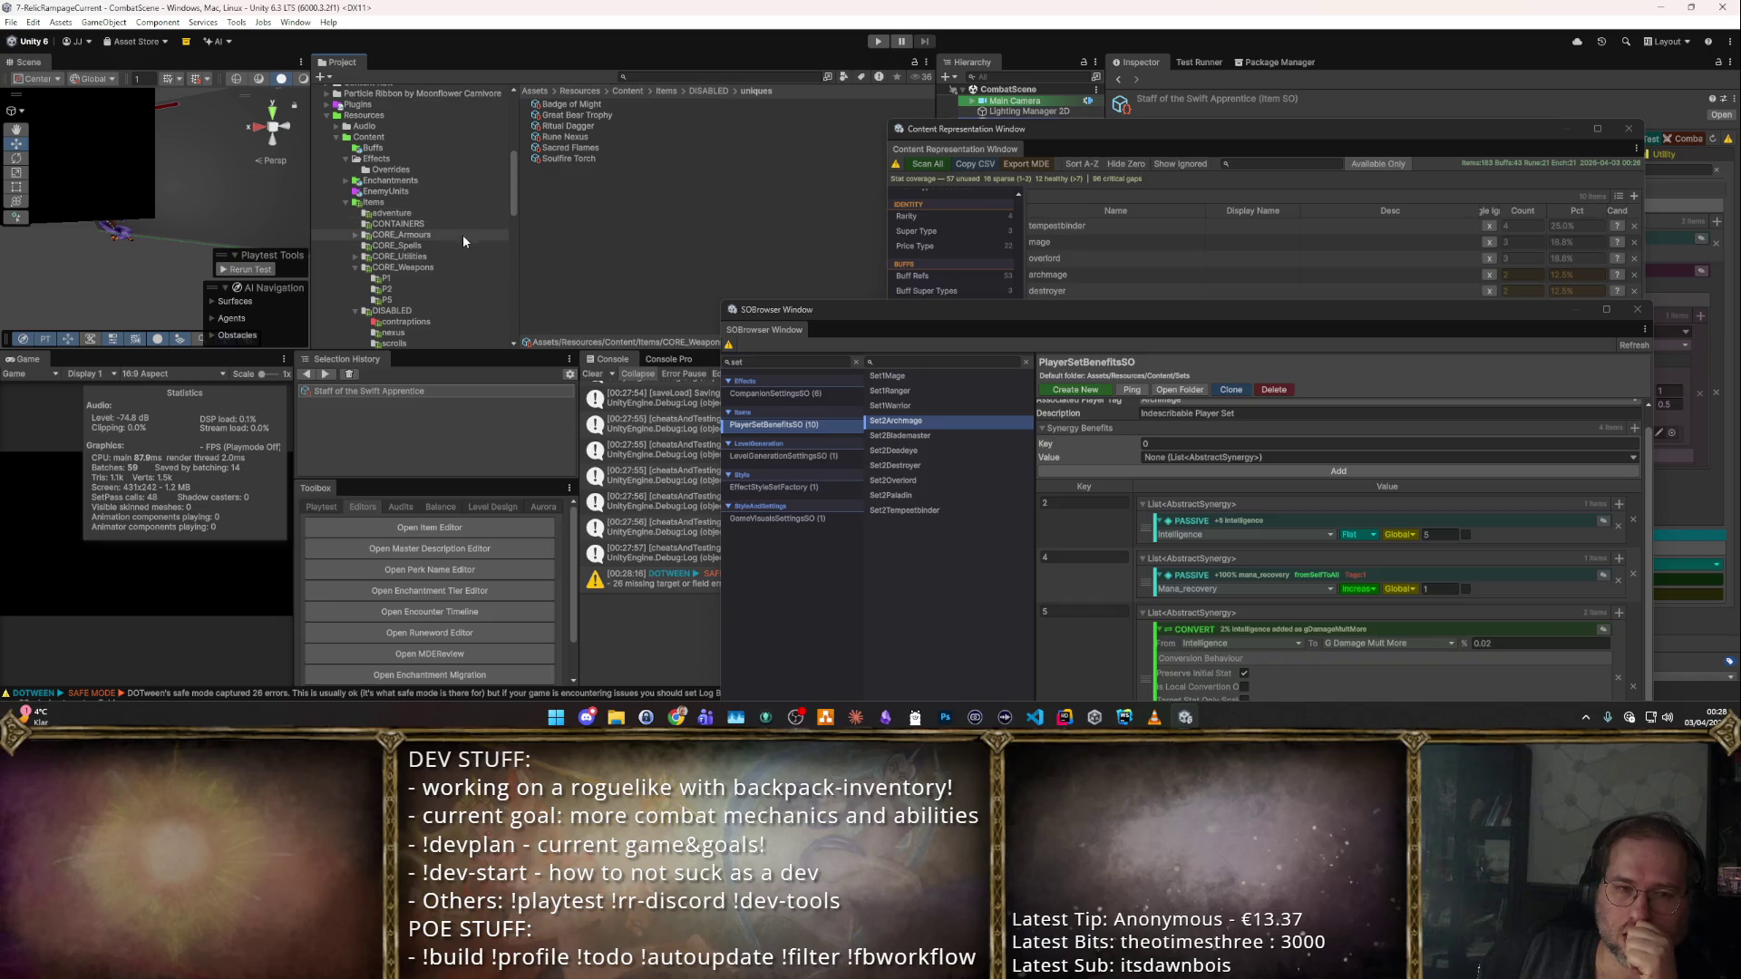
Collapse CORE_Weapons and DISABLED, then open CORE_Utilities' unique P2 folder.
click(353, 268)
scroll(363, 281, down, 2)
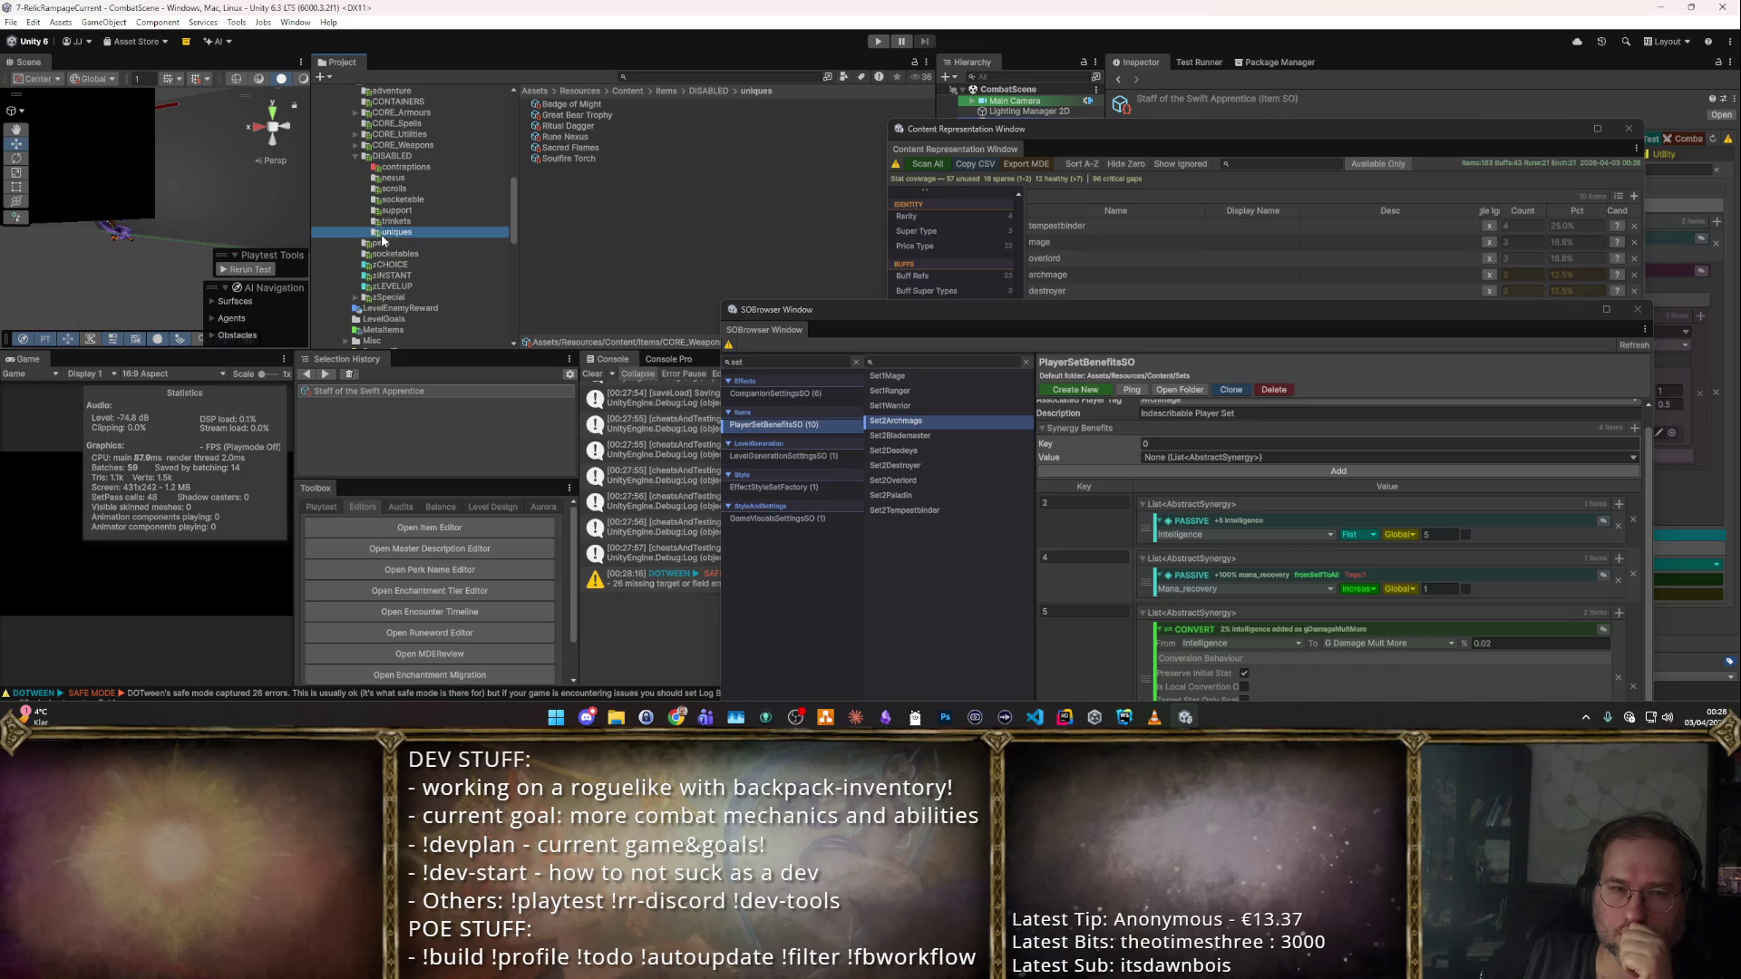
scroll(402, 234, down, 1)
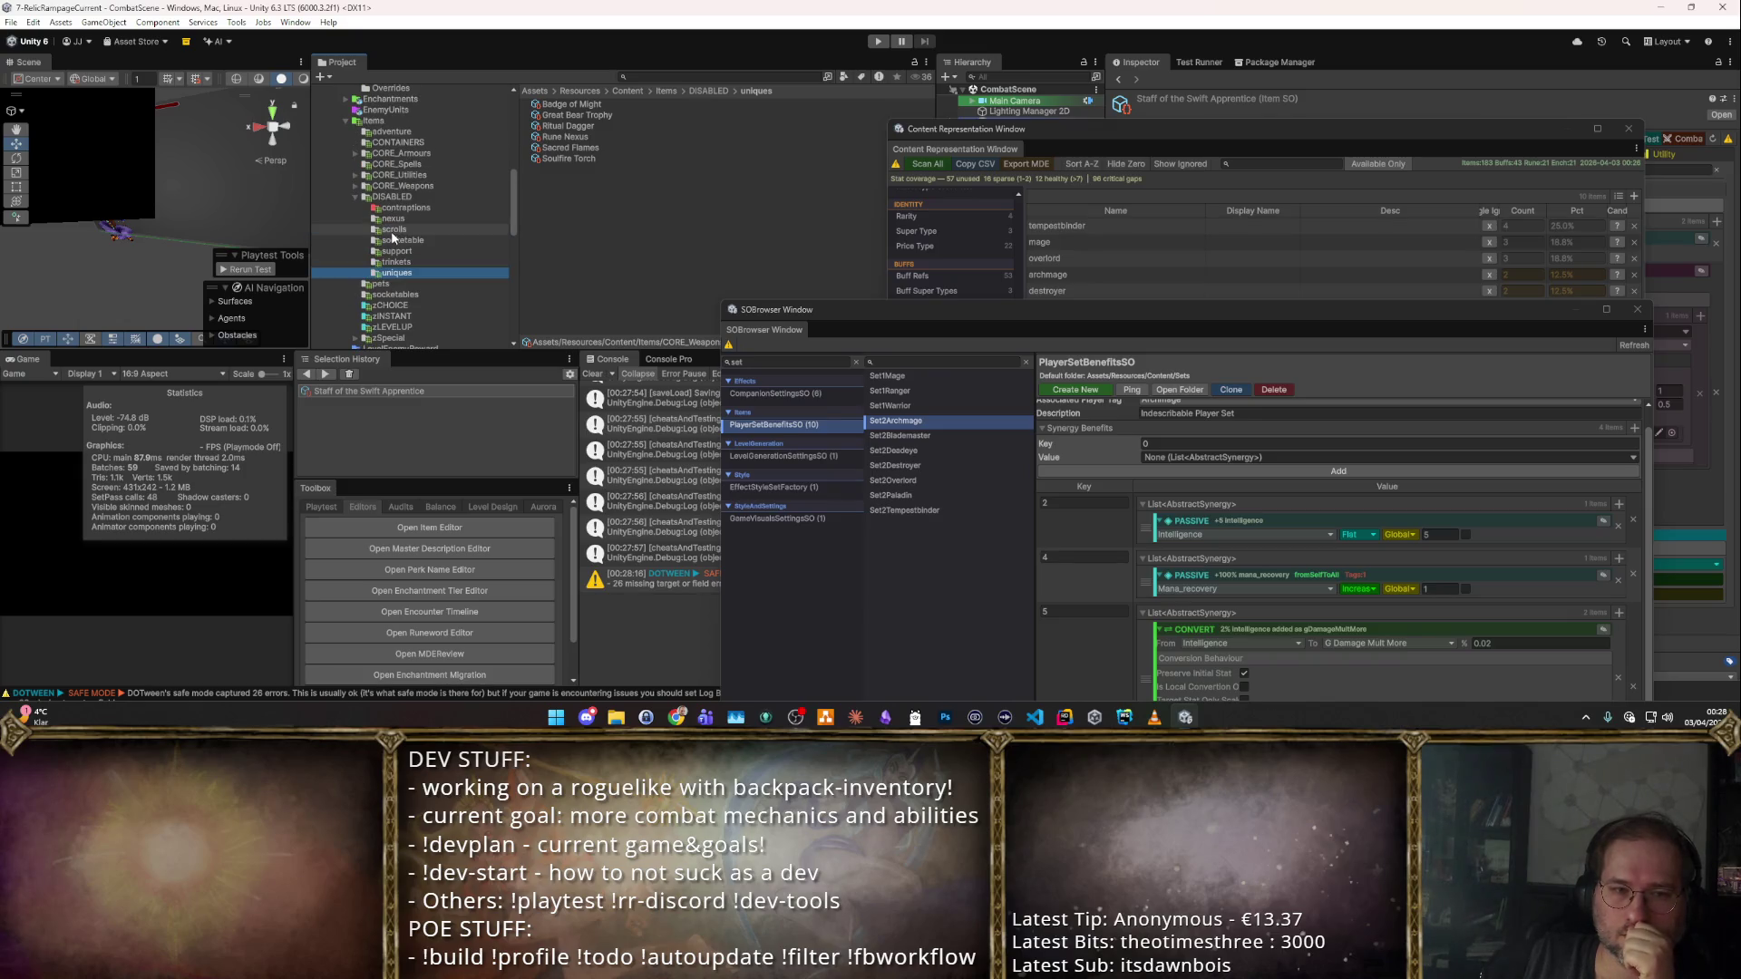
click(356, 196)
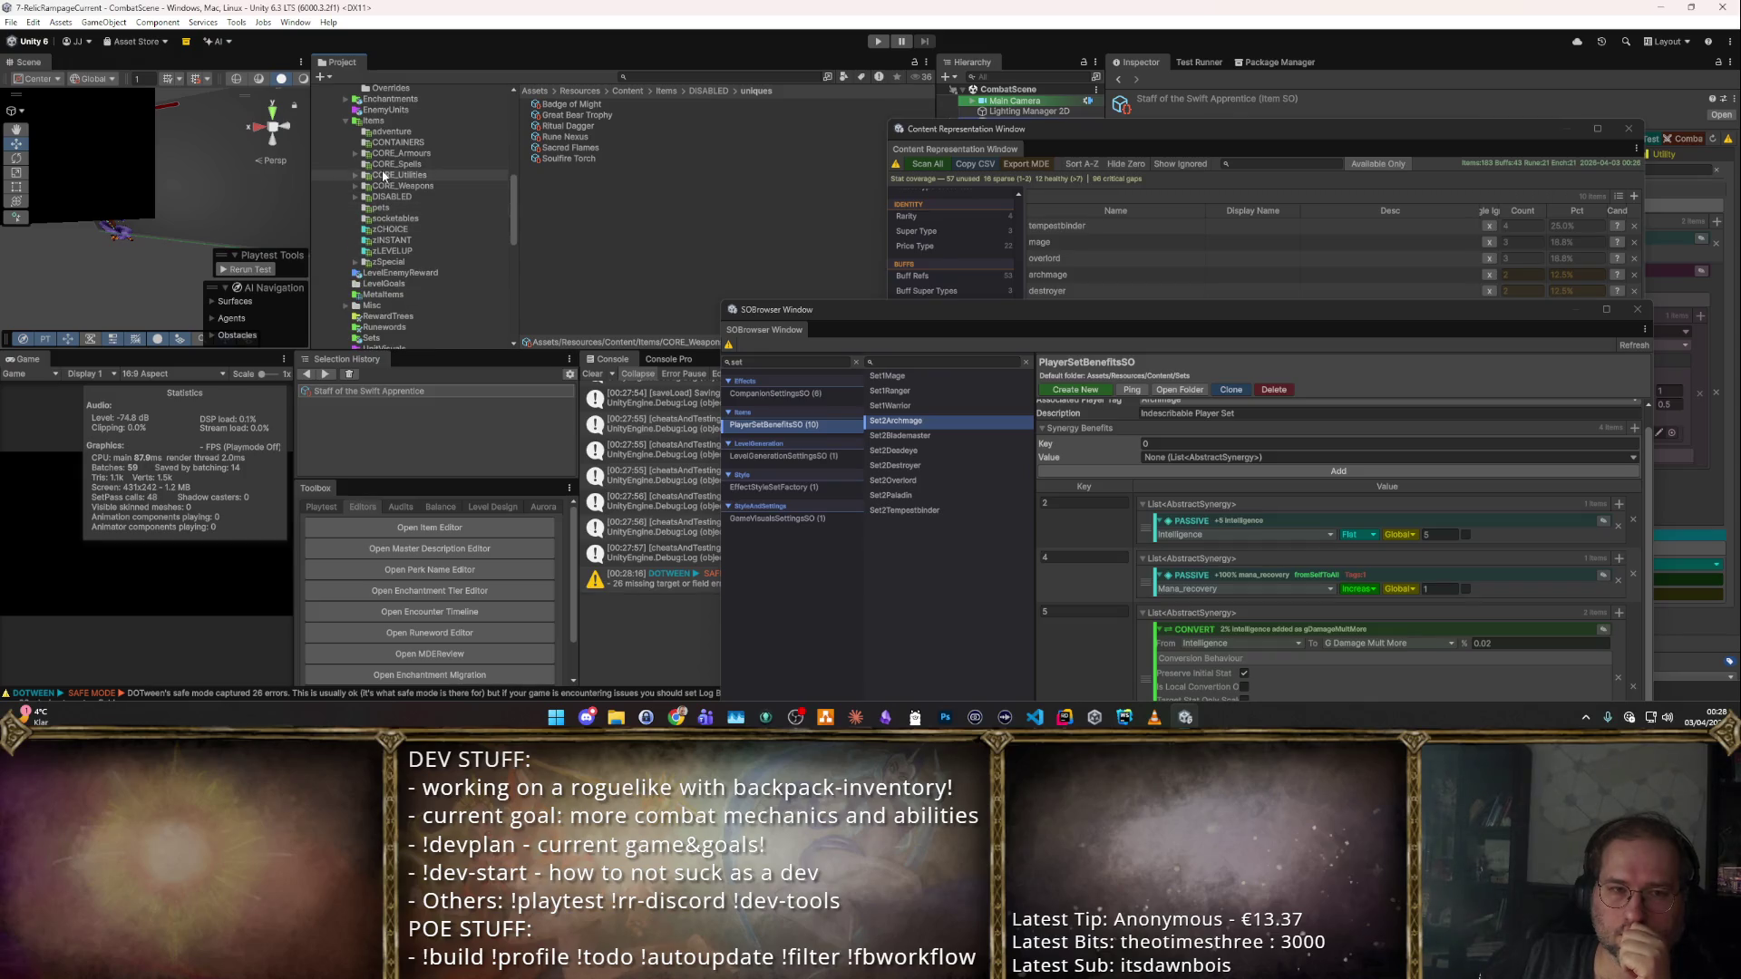
click(389, 175)
double_click(560, 179)
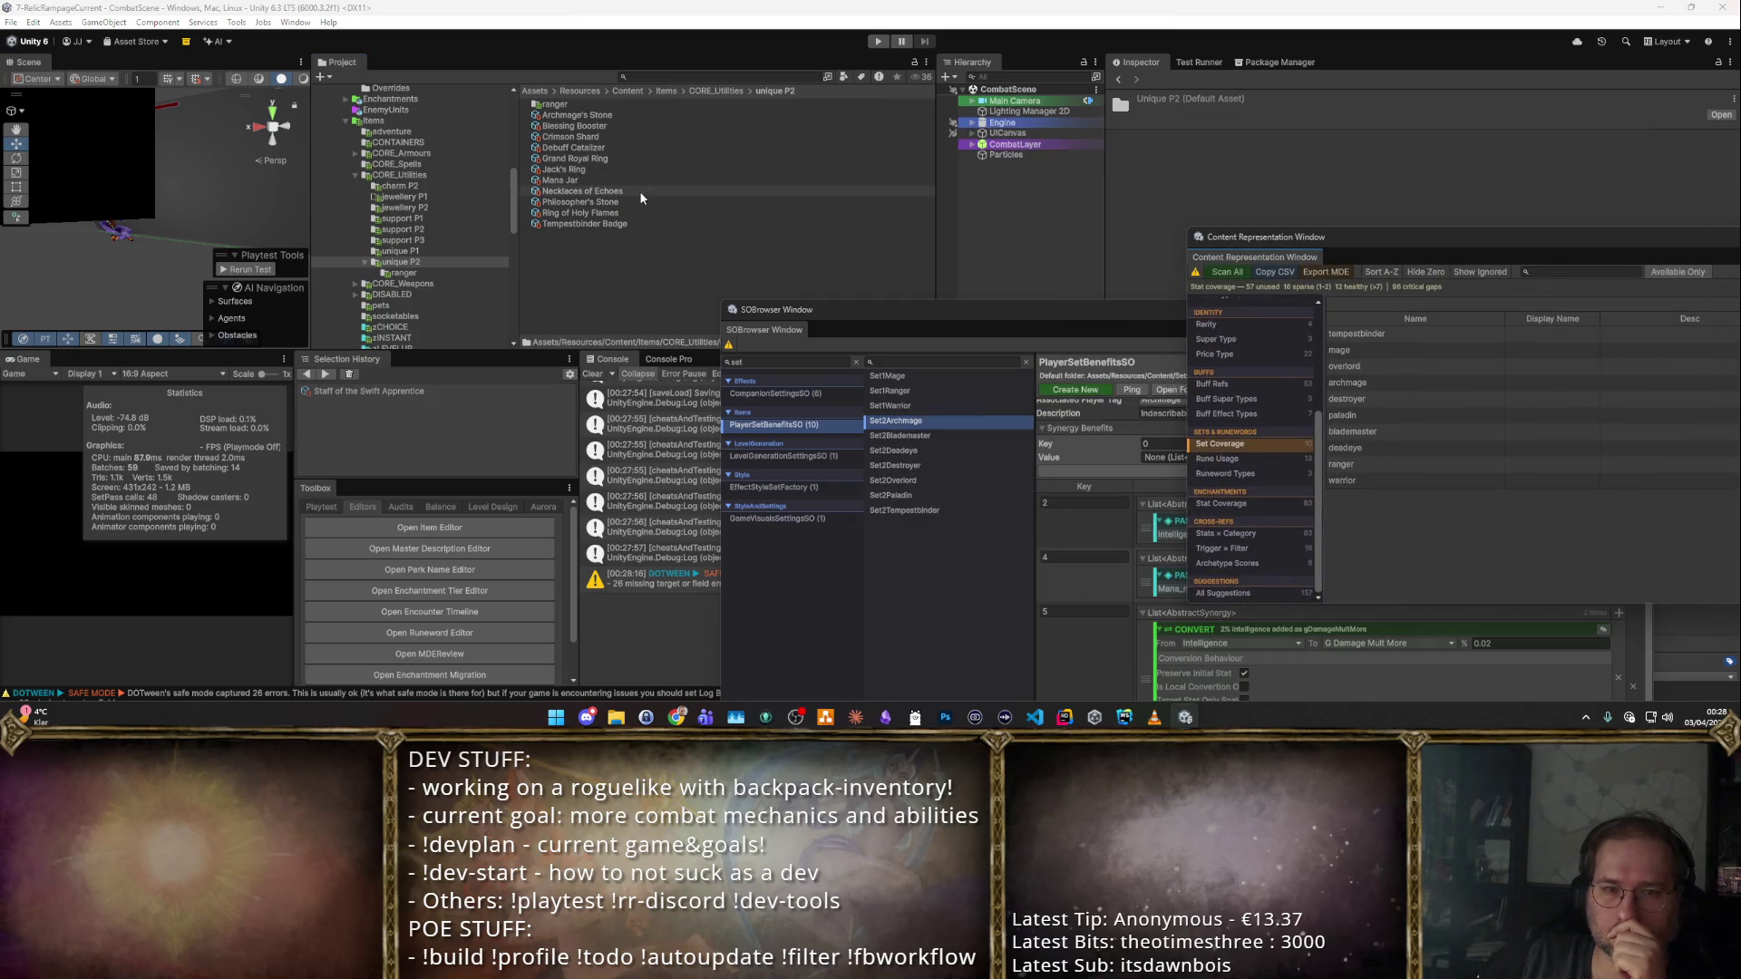
Select Philosopher's Stone, move the set browser and coverage report aside, and show its Identity.
click(620, 202)
drag(861, 326, 175, 363)
drag(1210, 257, 1026, 601)
click(1193, 160)
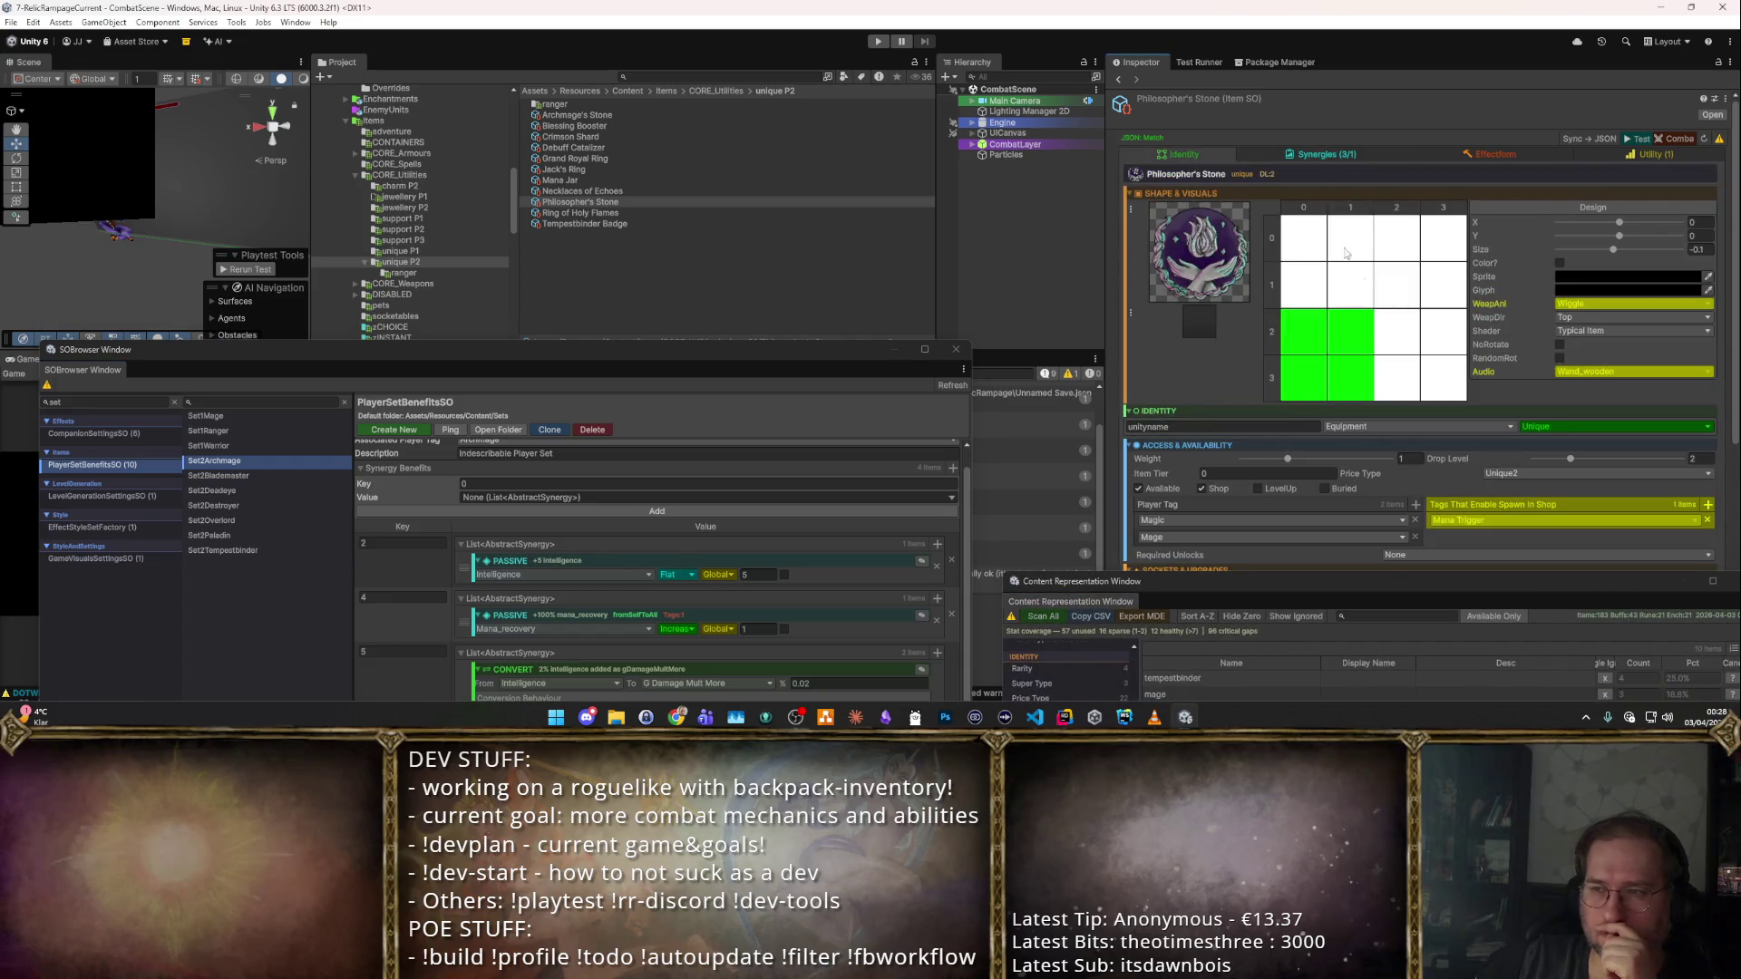
scroll(1337, 544, down, 3)
drag(1329, 584, 214, 492)
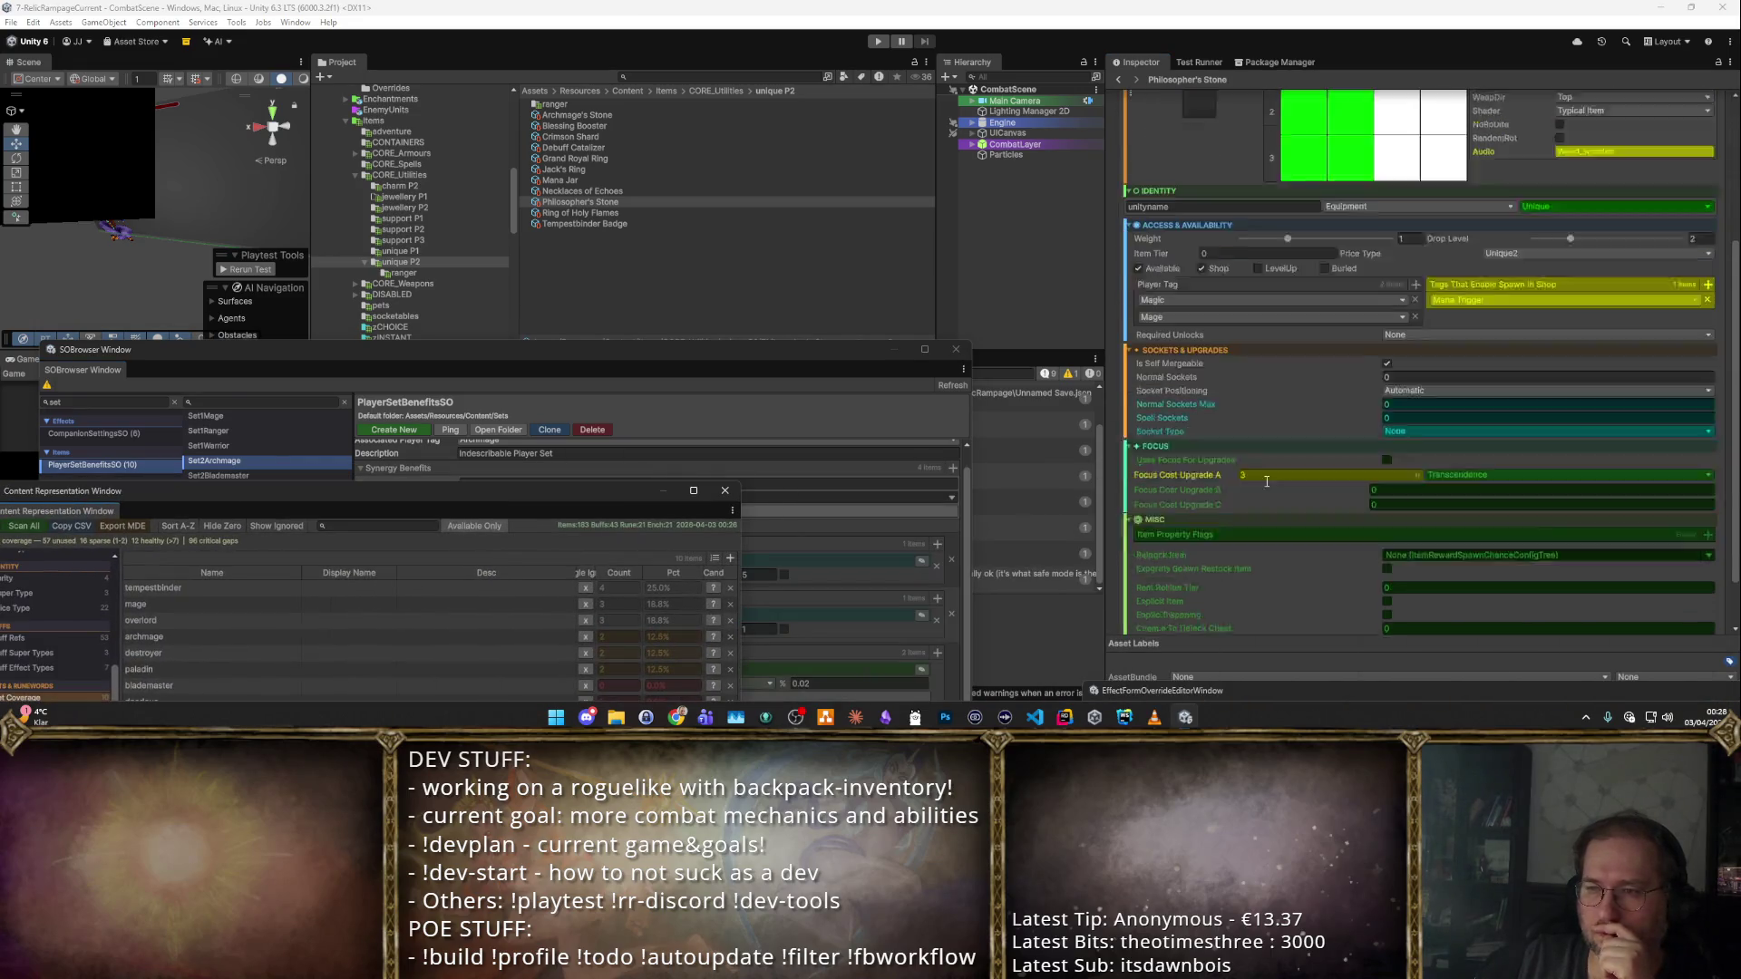
scroll(1278, 488, up, 3)
Review its effects and synergies, collapse both passive entries, and return to Identity.
click(1467, 158)
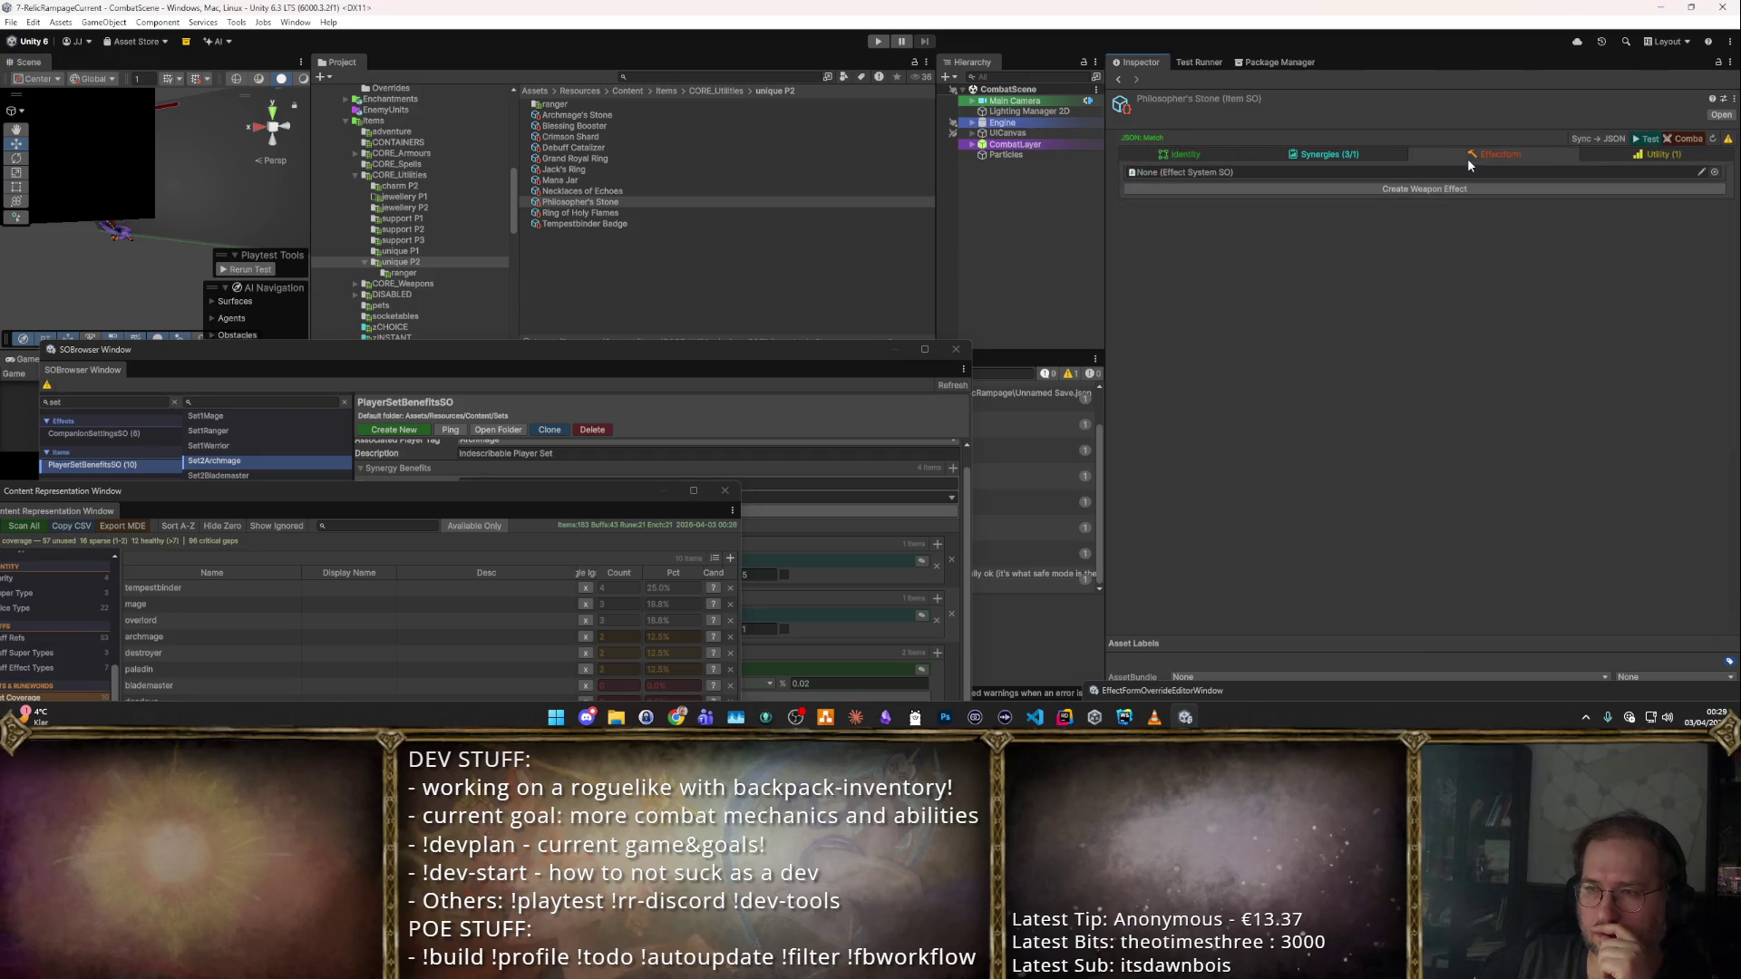
click(1383, 155)
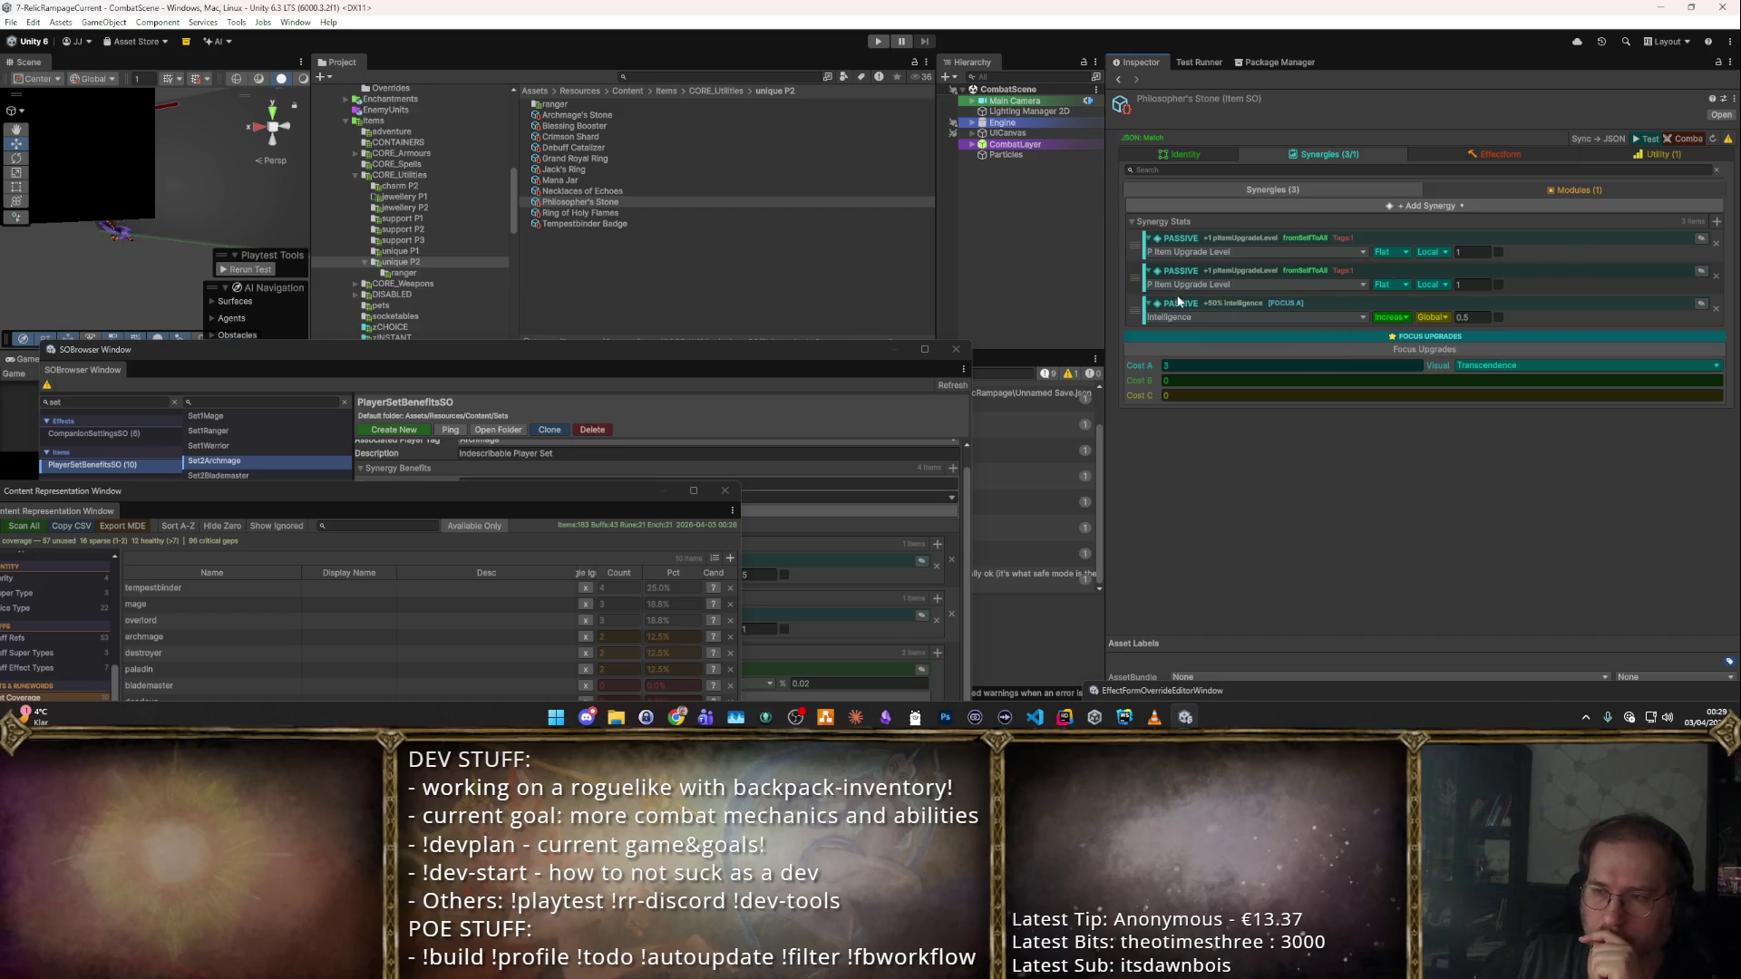
click(1216, 271)
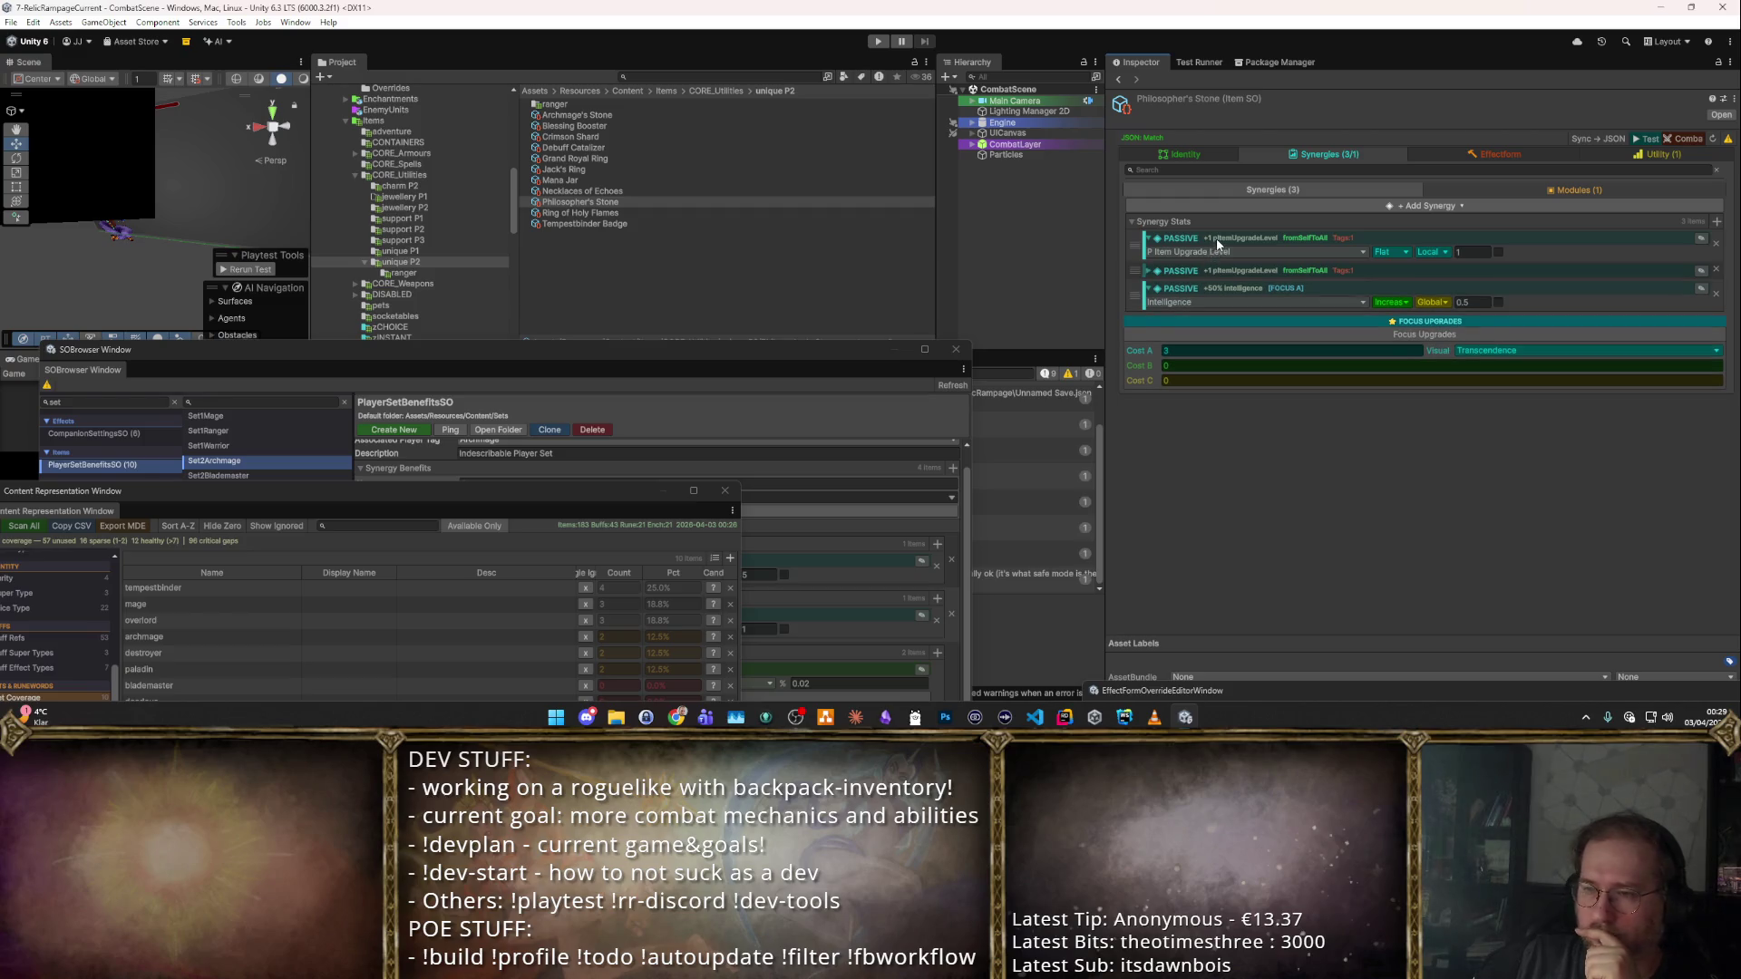
click(1217, 239)
click(1215, 146)
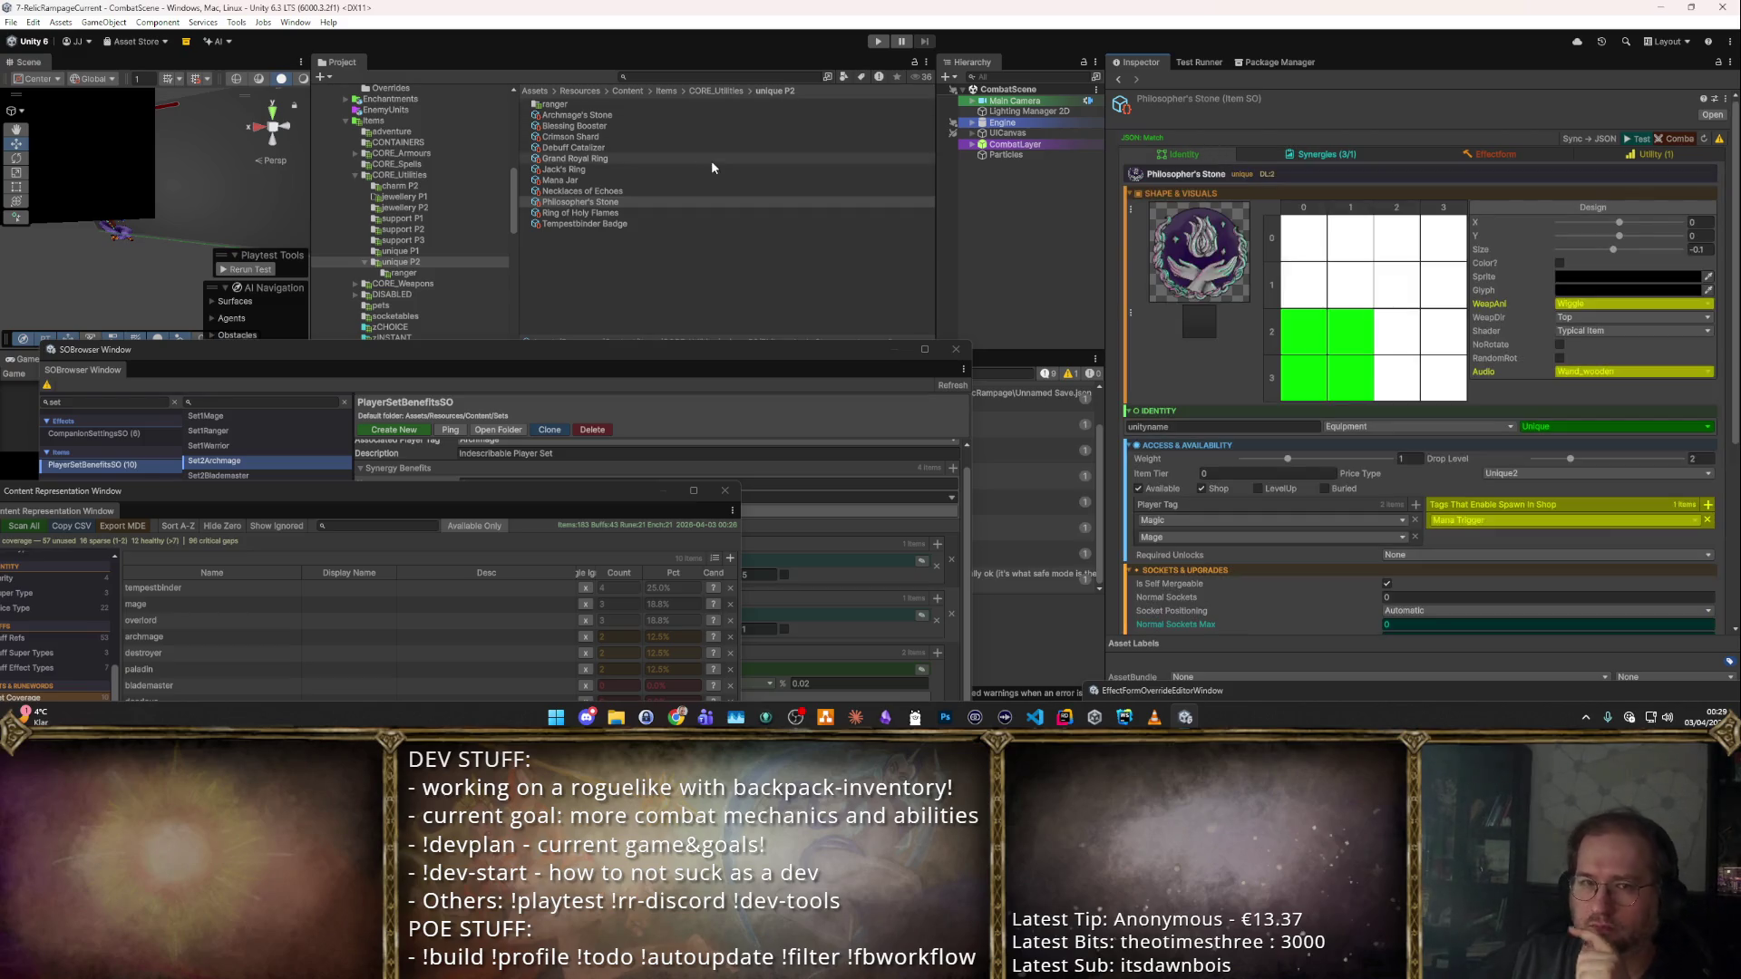
click(685, 206)
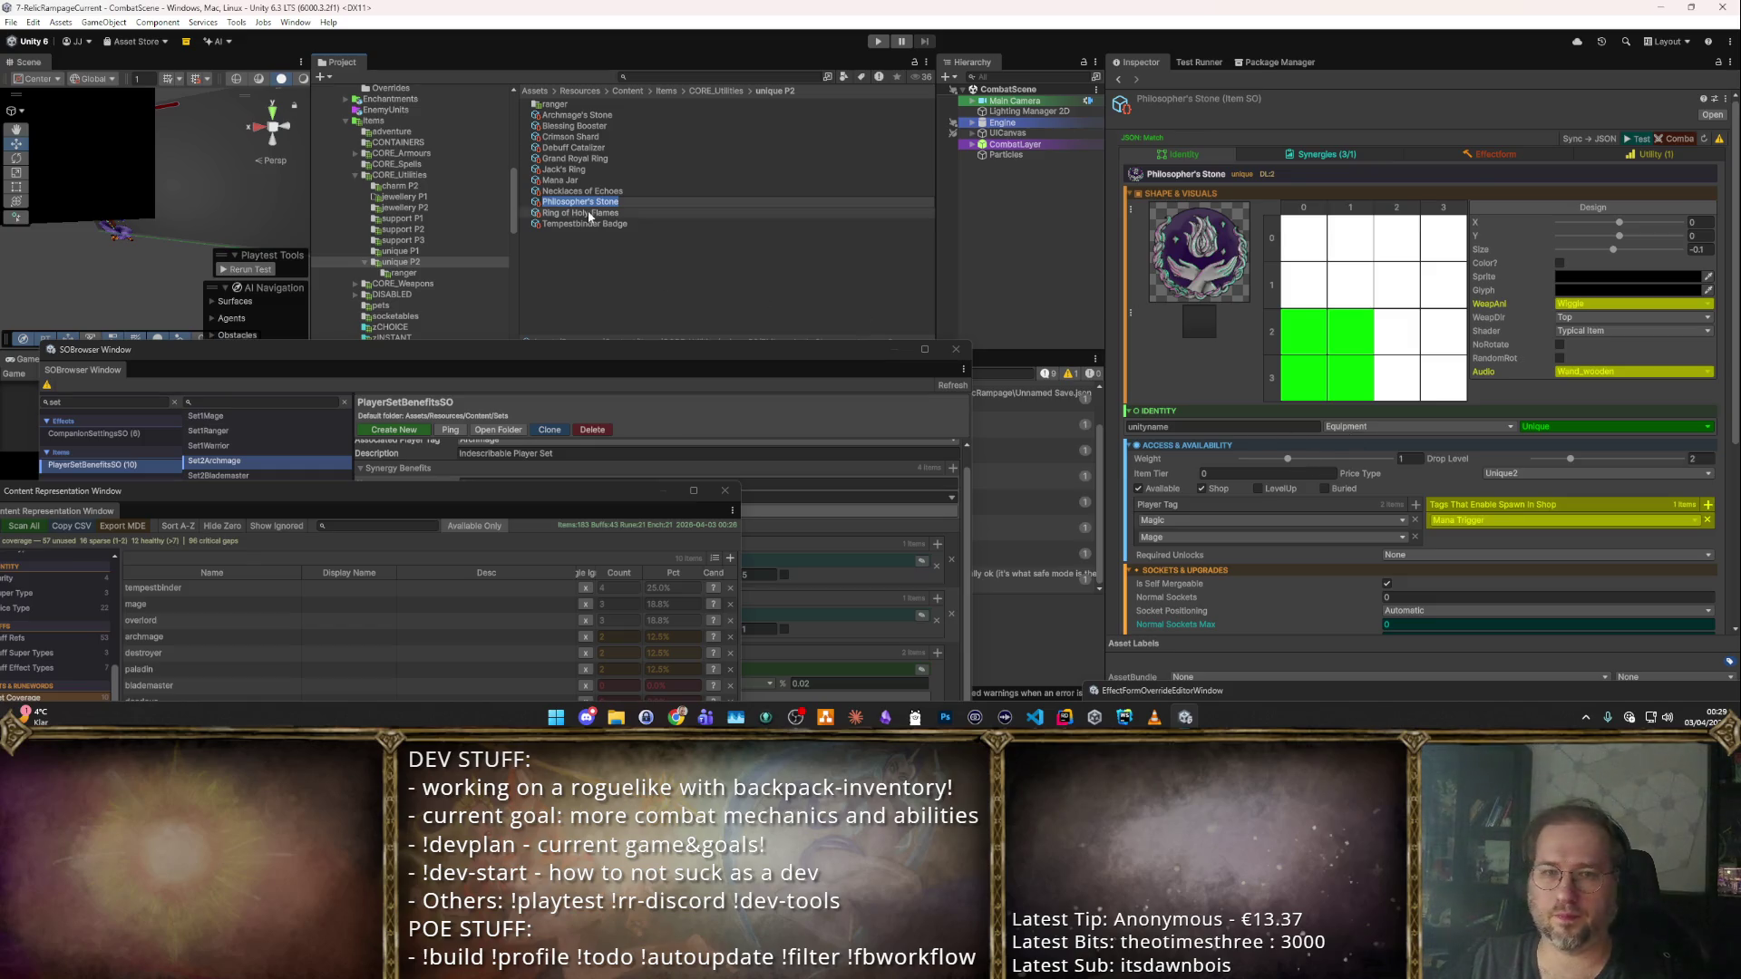
Rename the Philosopher's Stone item to 'Badge of the Archmage'.
text(Archmage)
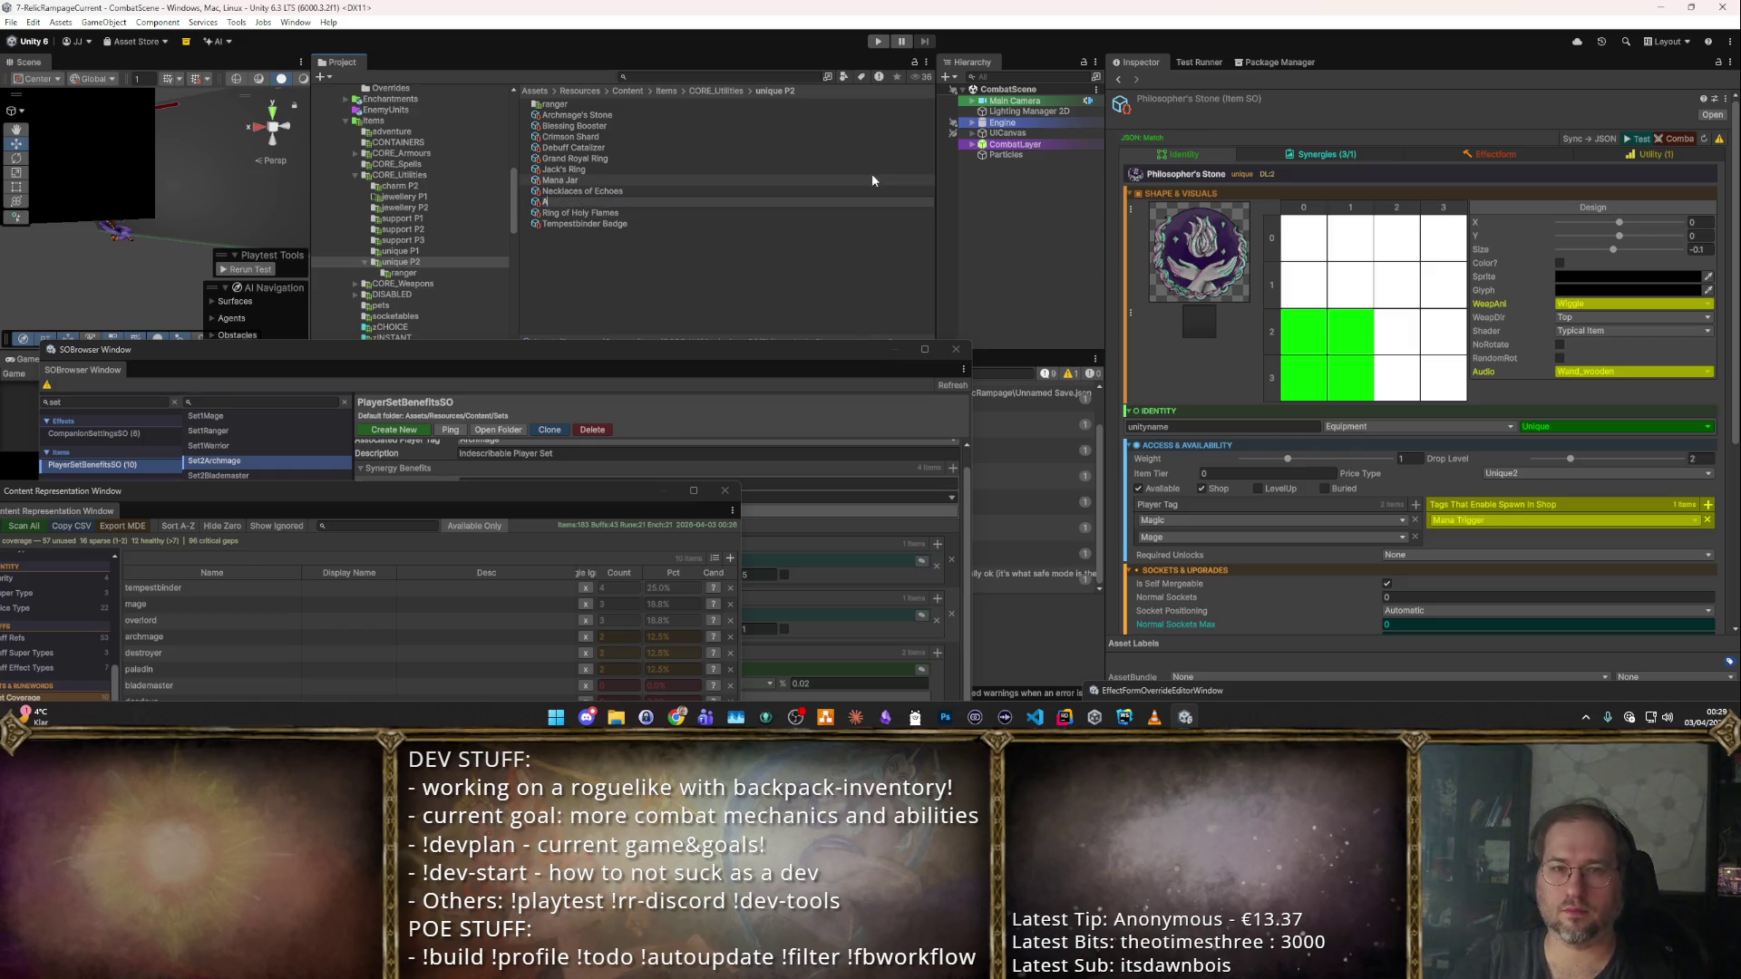
key(ctrl+a)
text(Badge of the Archma)
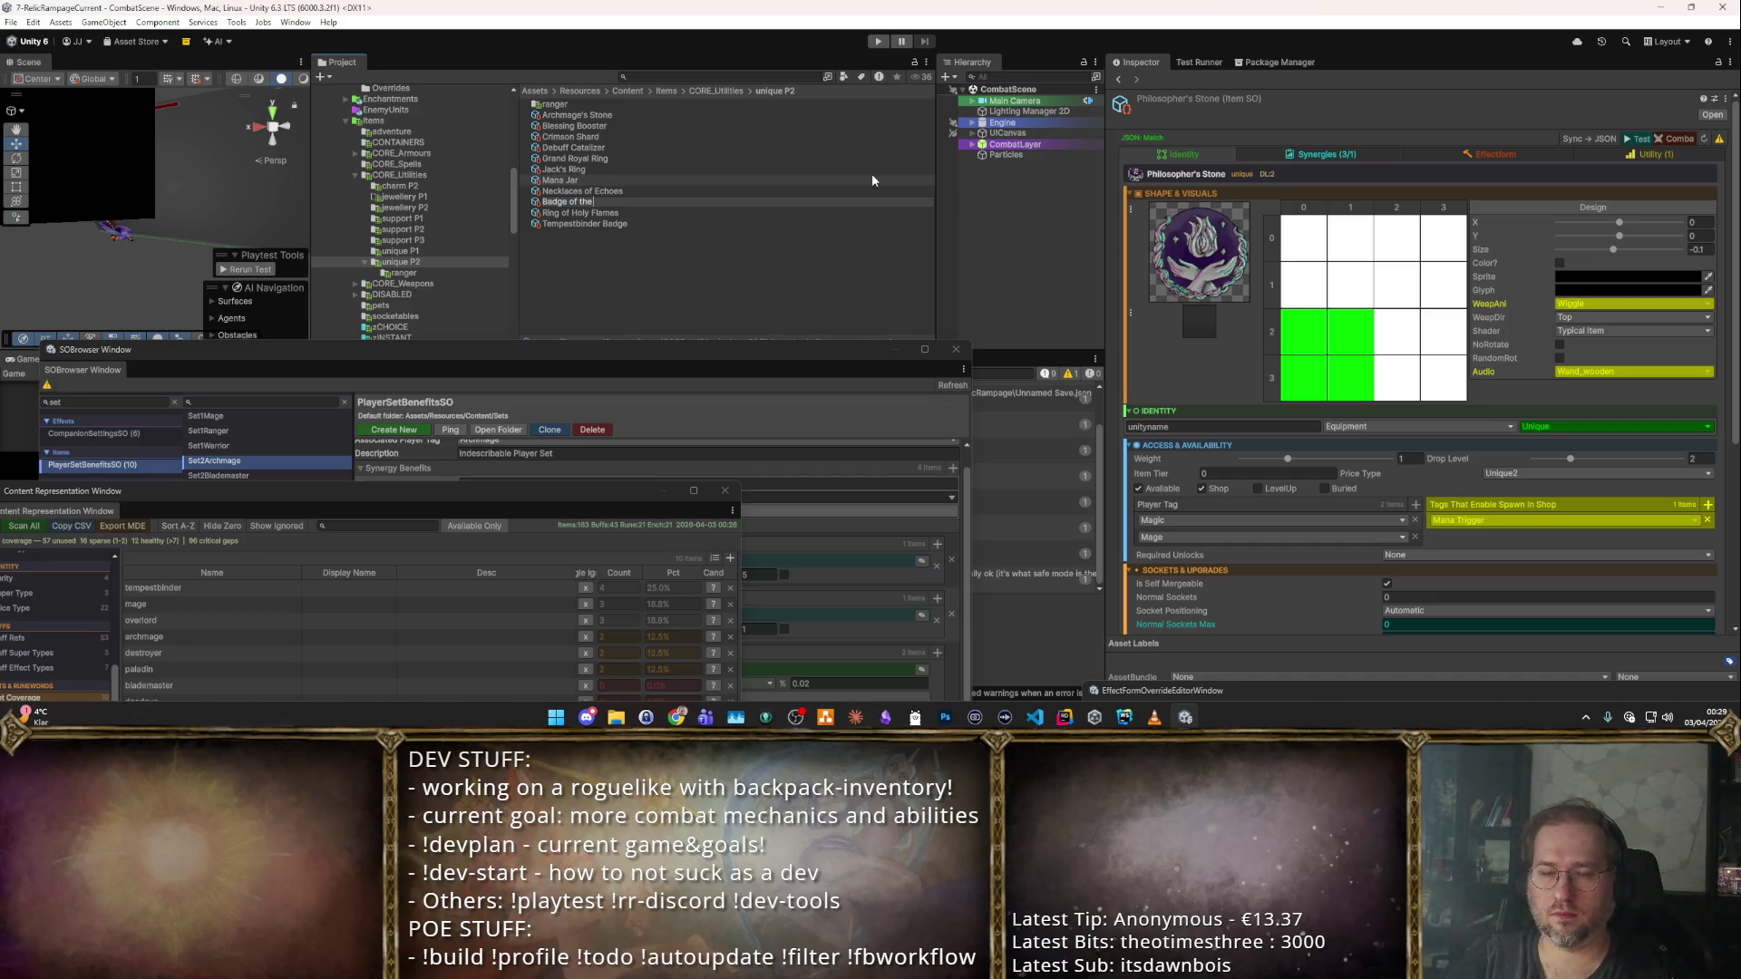
key(Return)
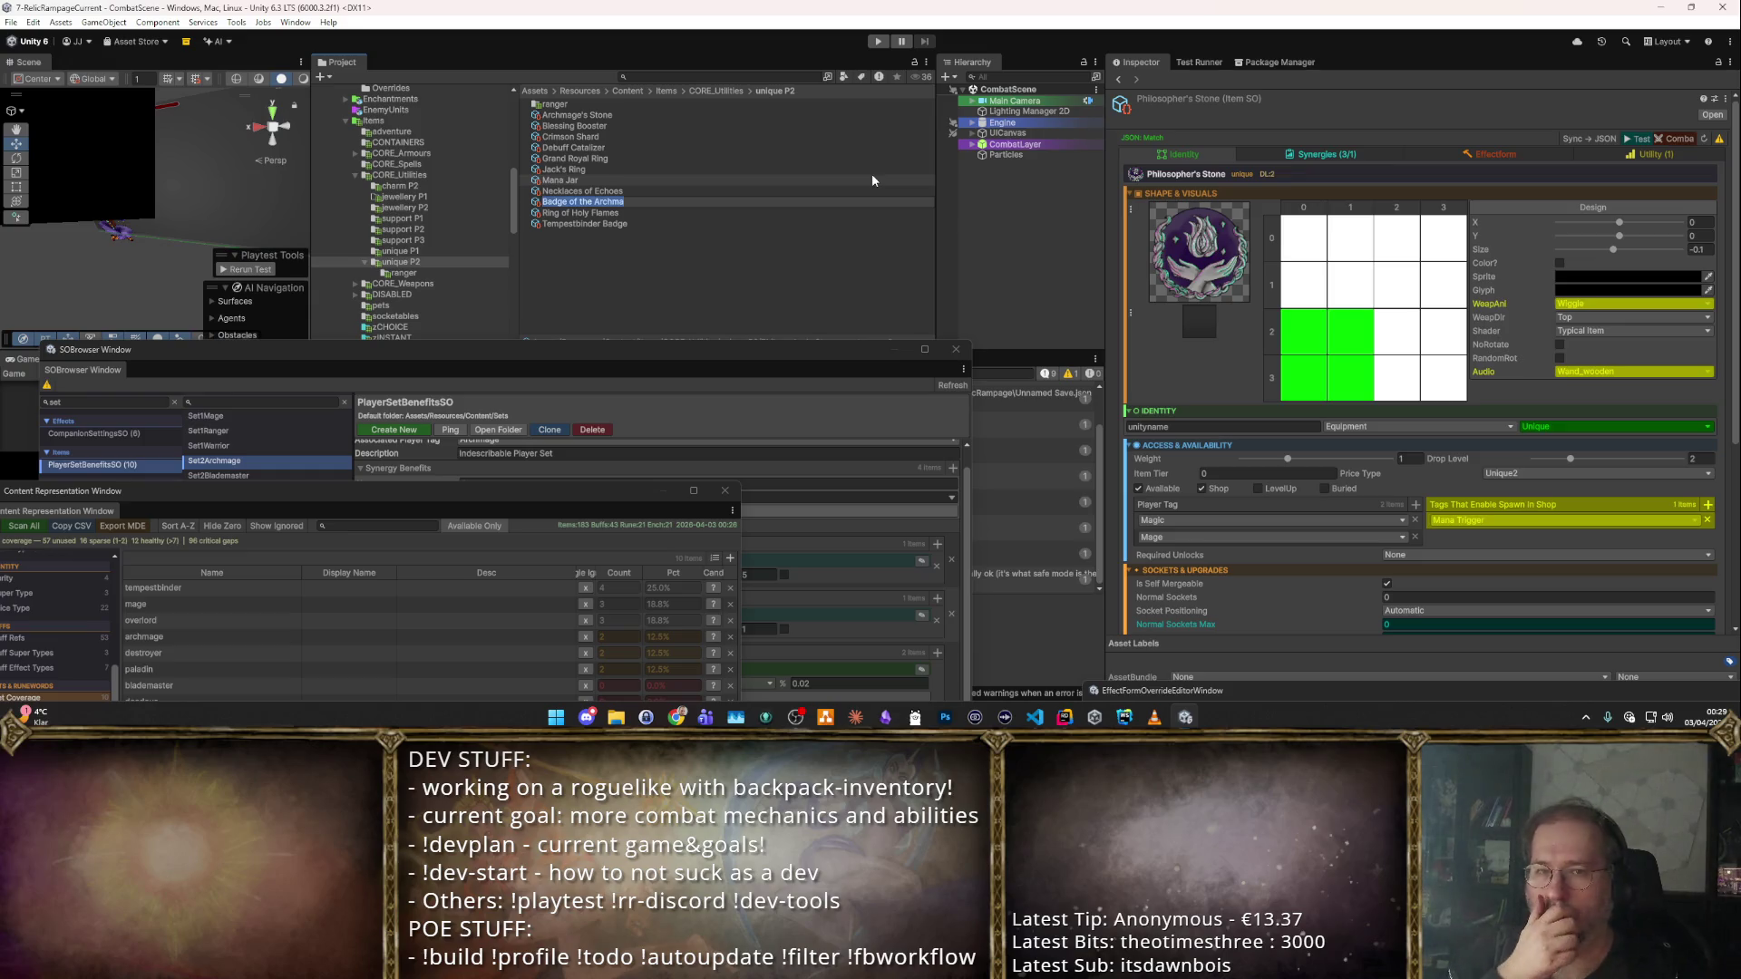
Rename the item again, this time to 'Archmage Badge'.
key(F2)
text(Arczhm)
key(BackSpace)
key(BackSpace)
text(mage Badge)
key(Return)
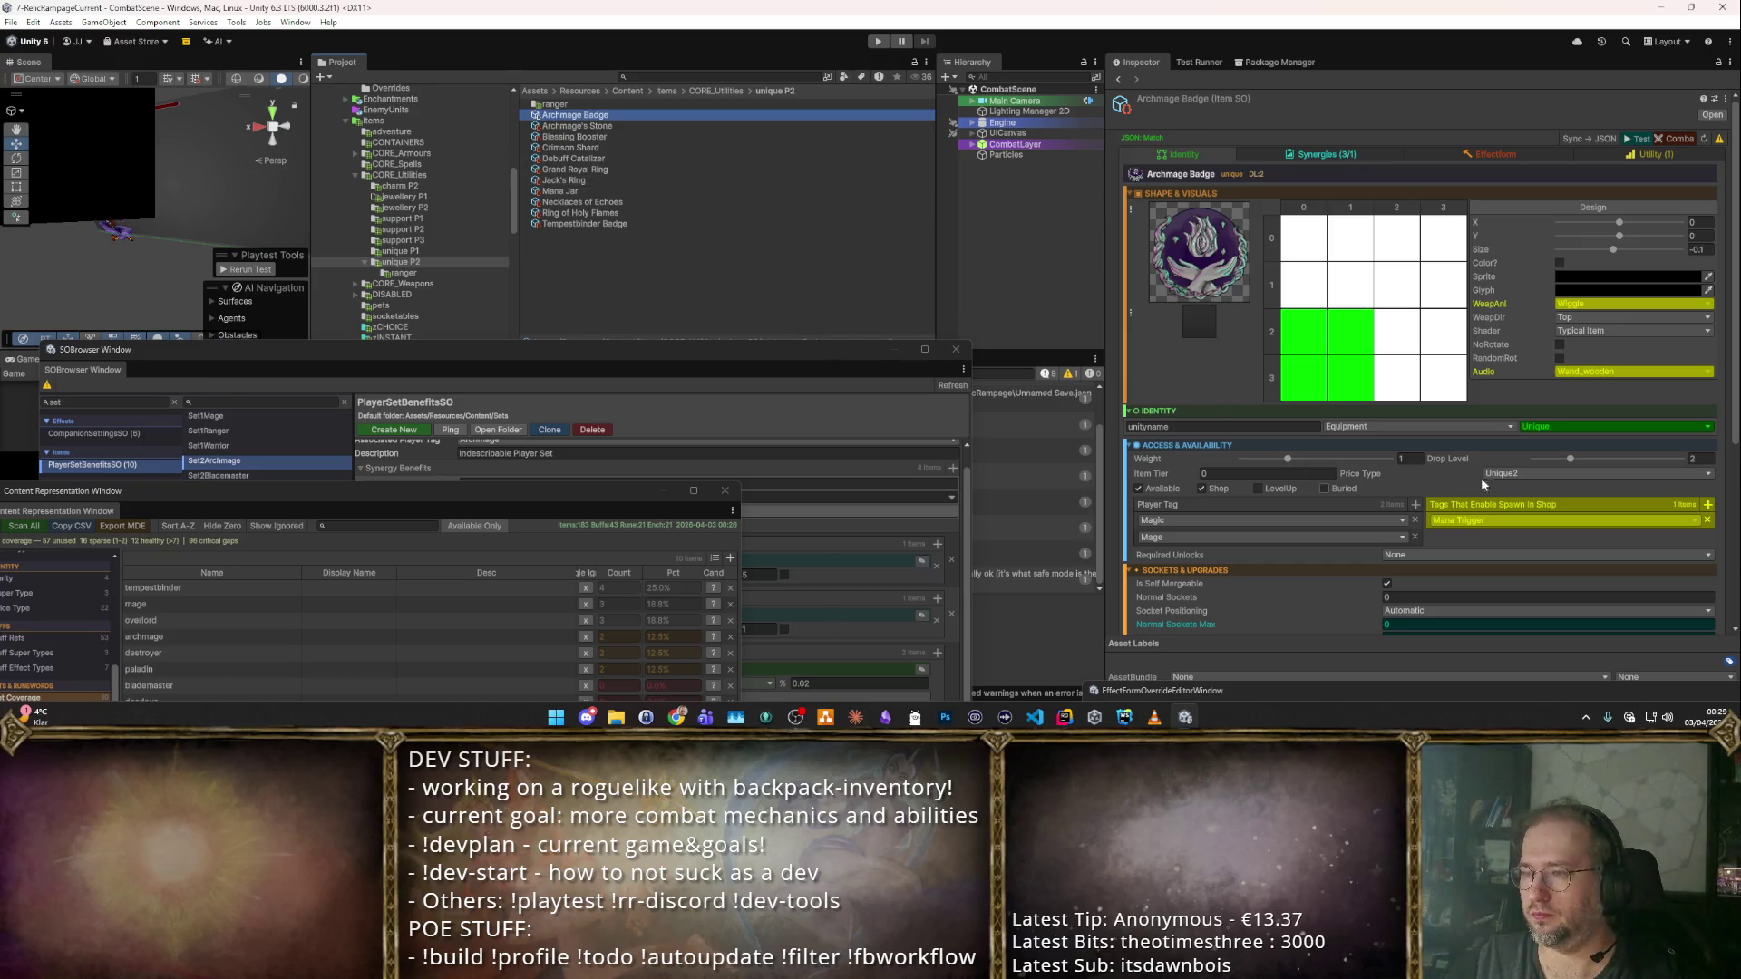
Add Archmage as the badge's third Player Tag, then select Archmage's Stone.
scroll(1539, 377, down, 4)
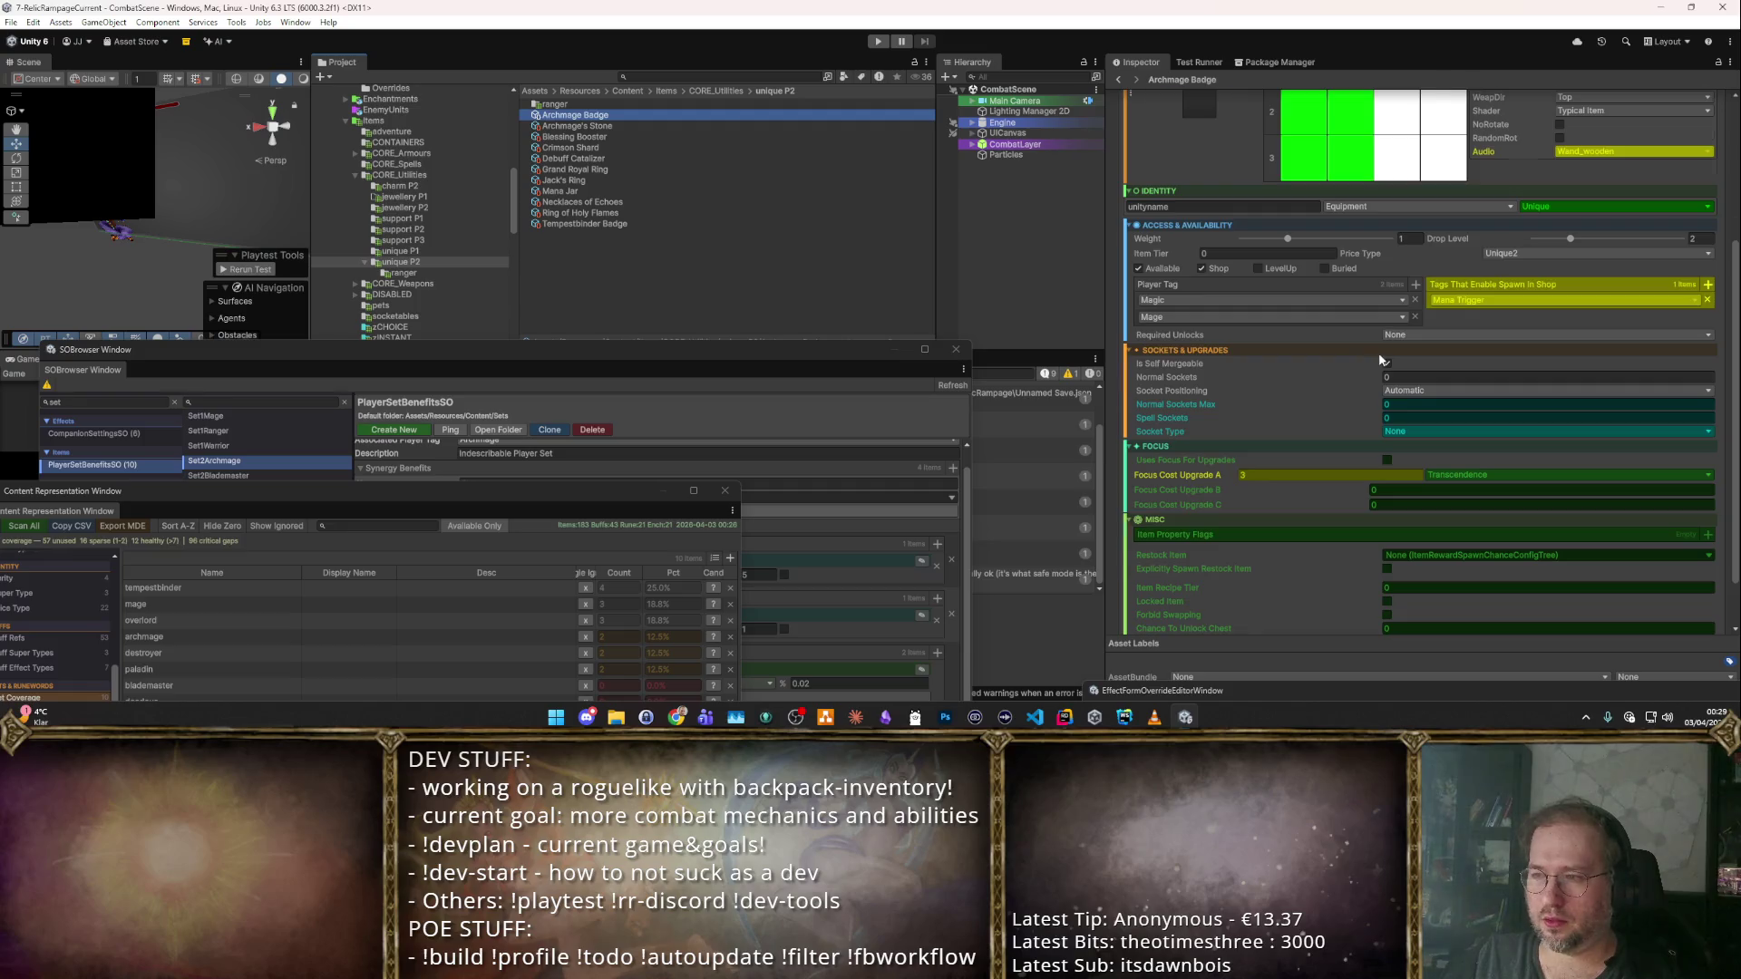
scroll(1382, 360, up, 4)
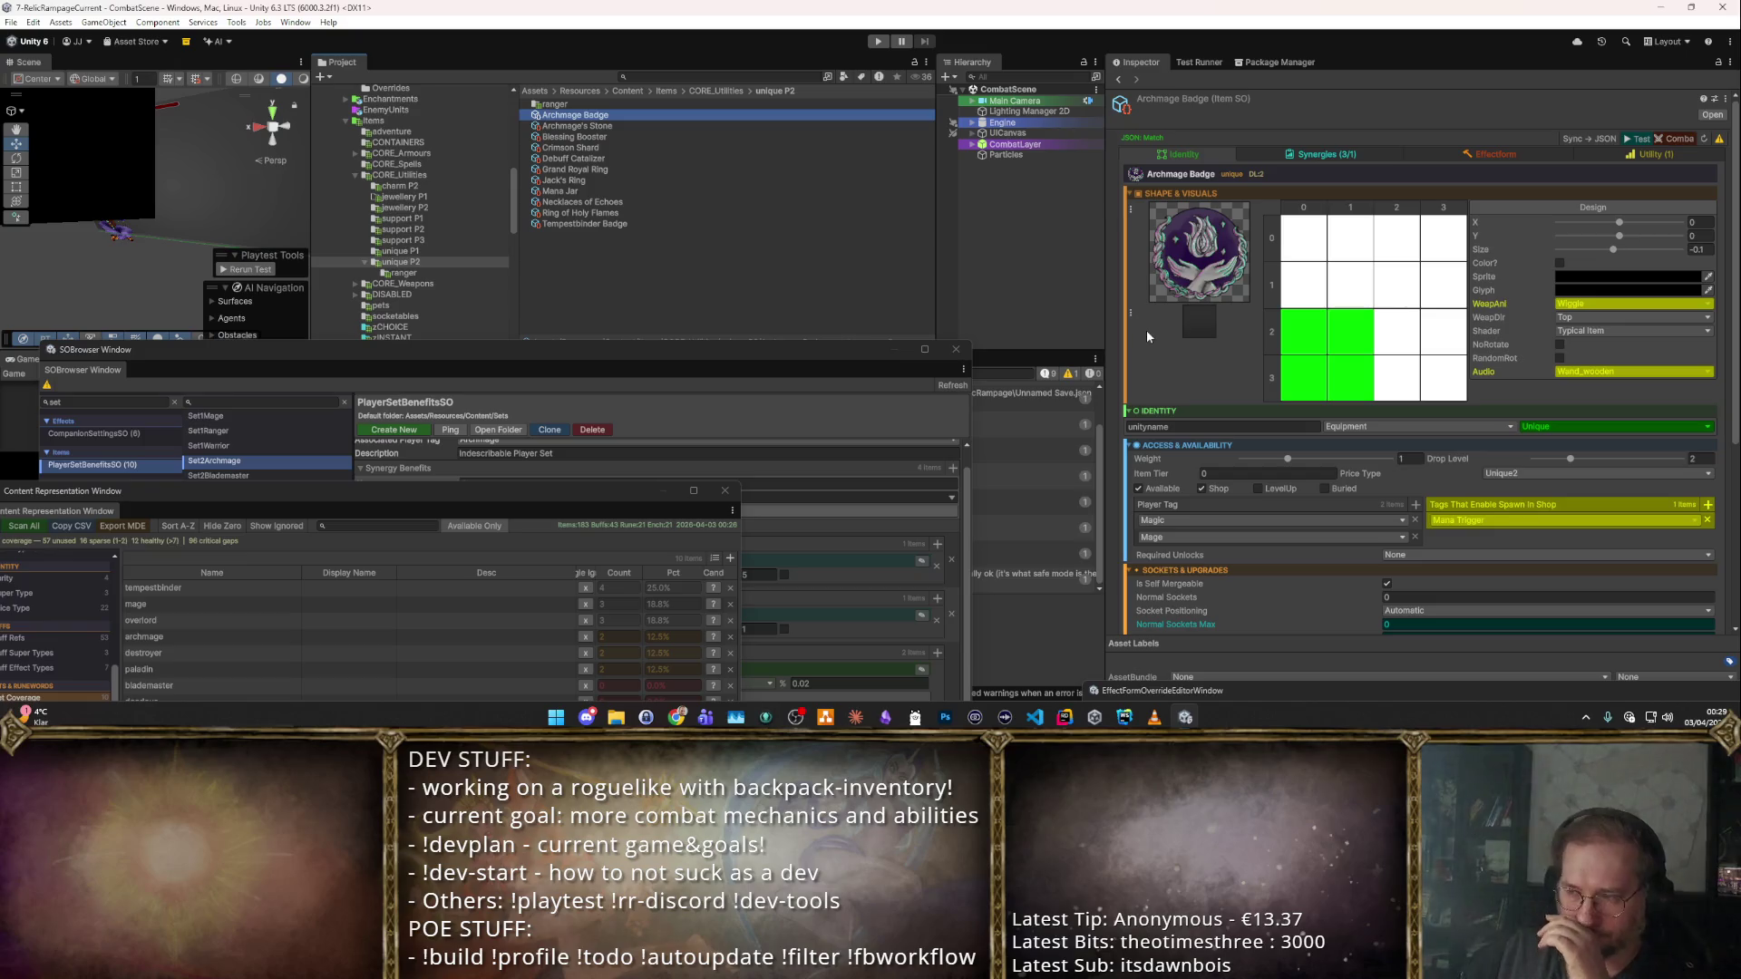
scroll(1253, 384, down, 4)
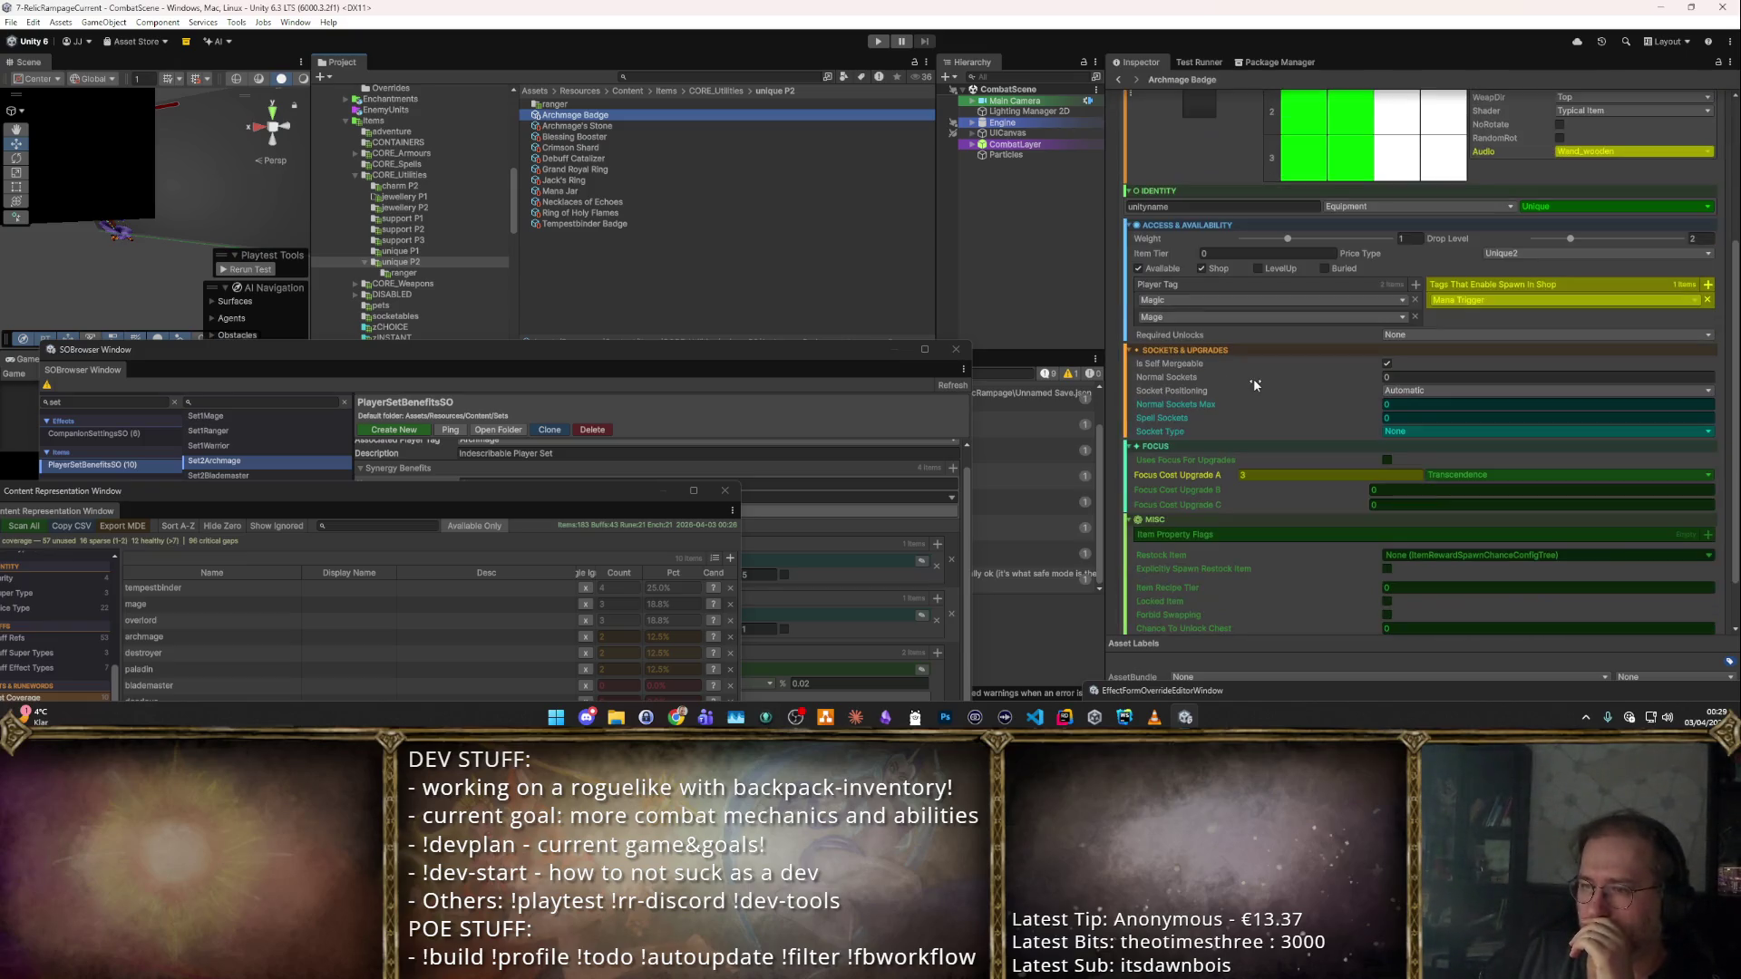
click(1413, 284)
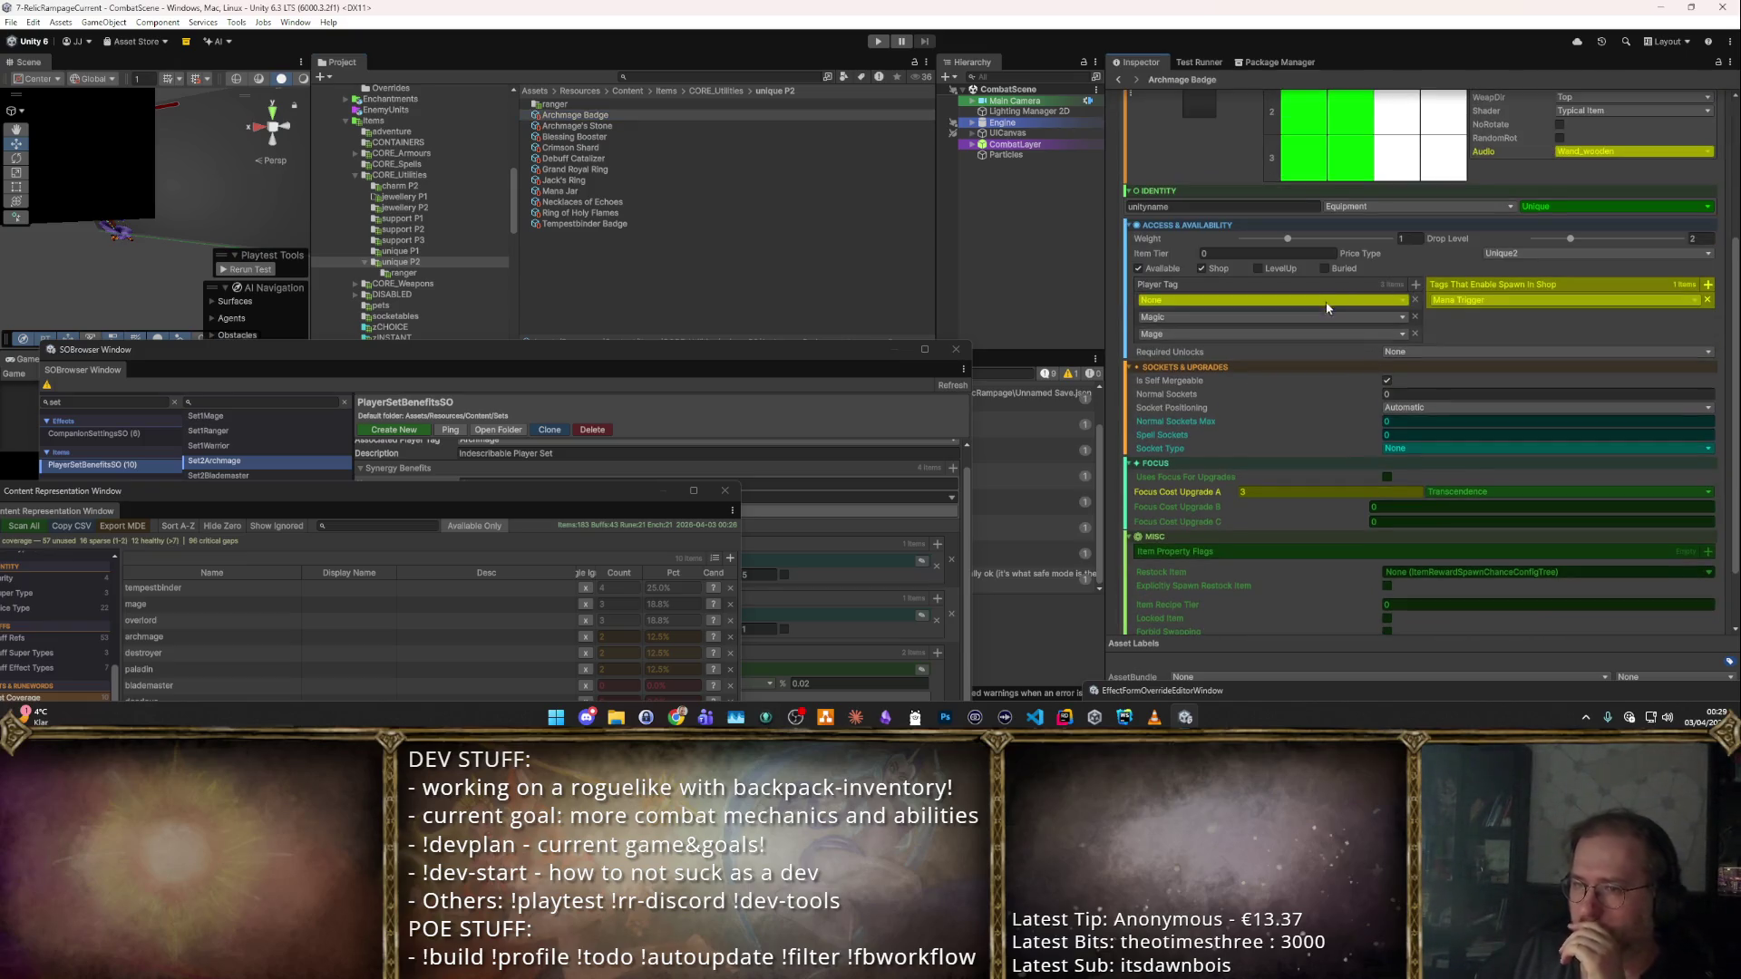
click(1321, 302)
text(a)
click(1168, 361)
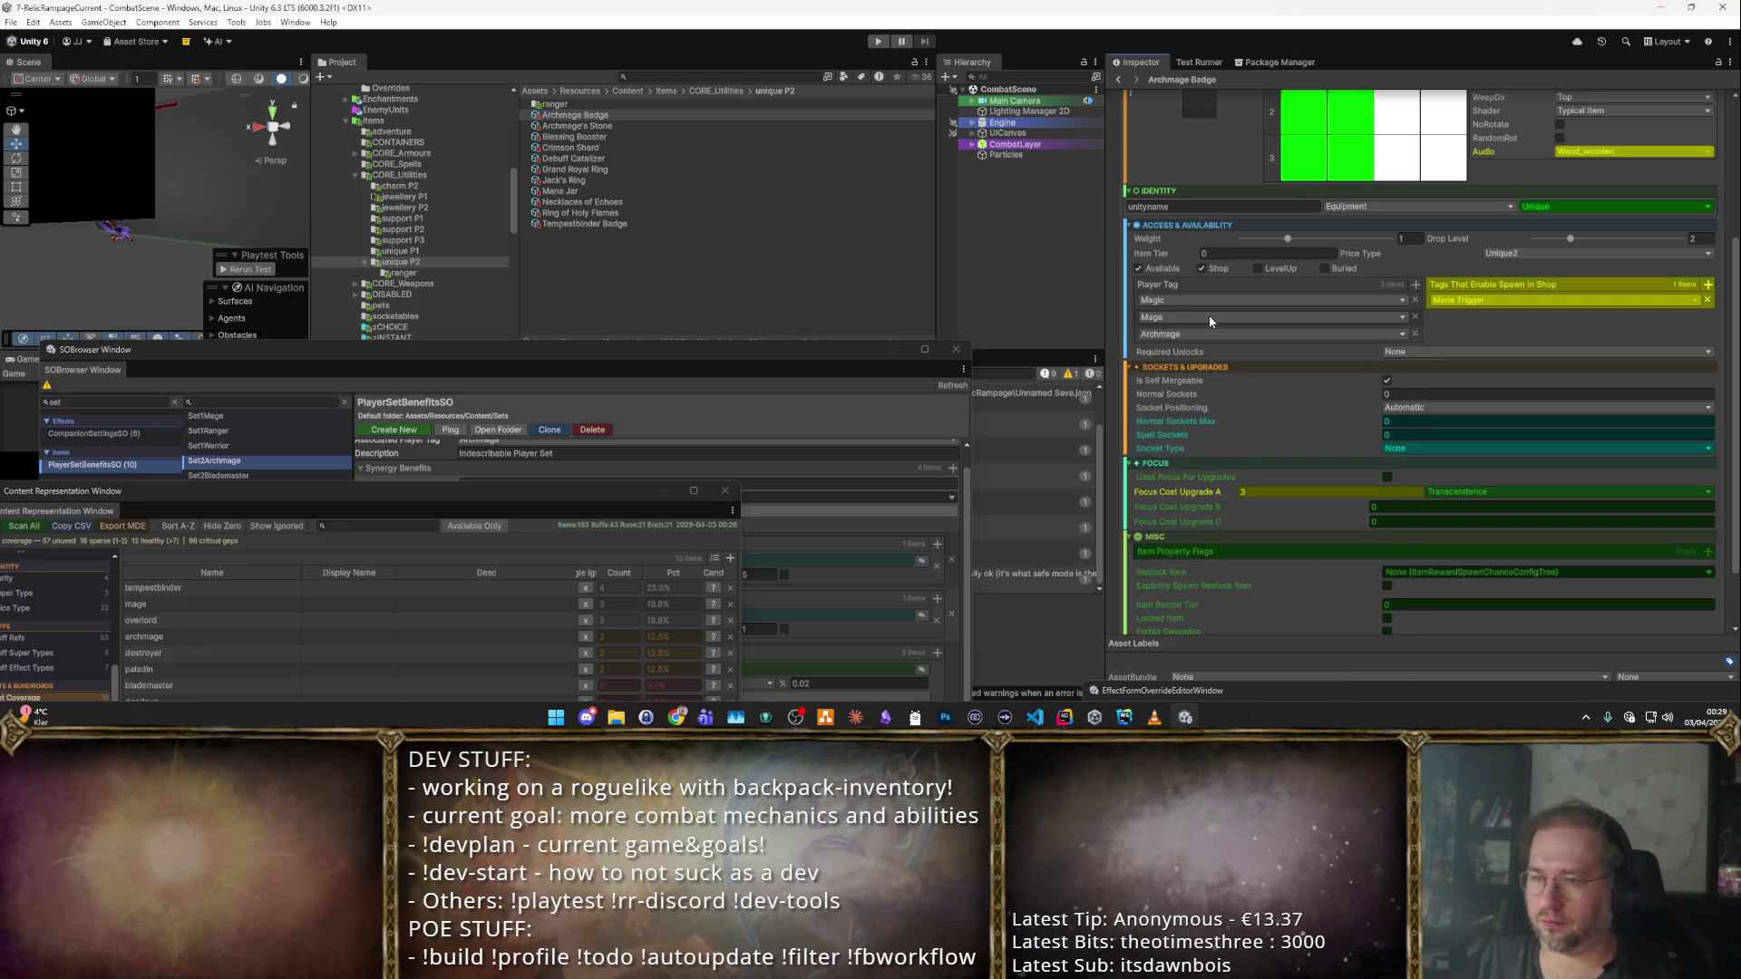
click(633, 127)
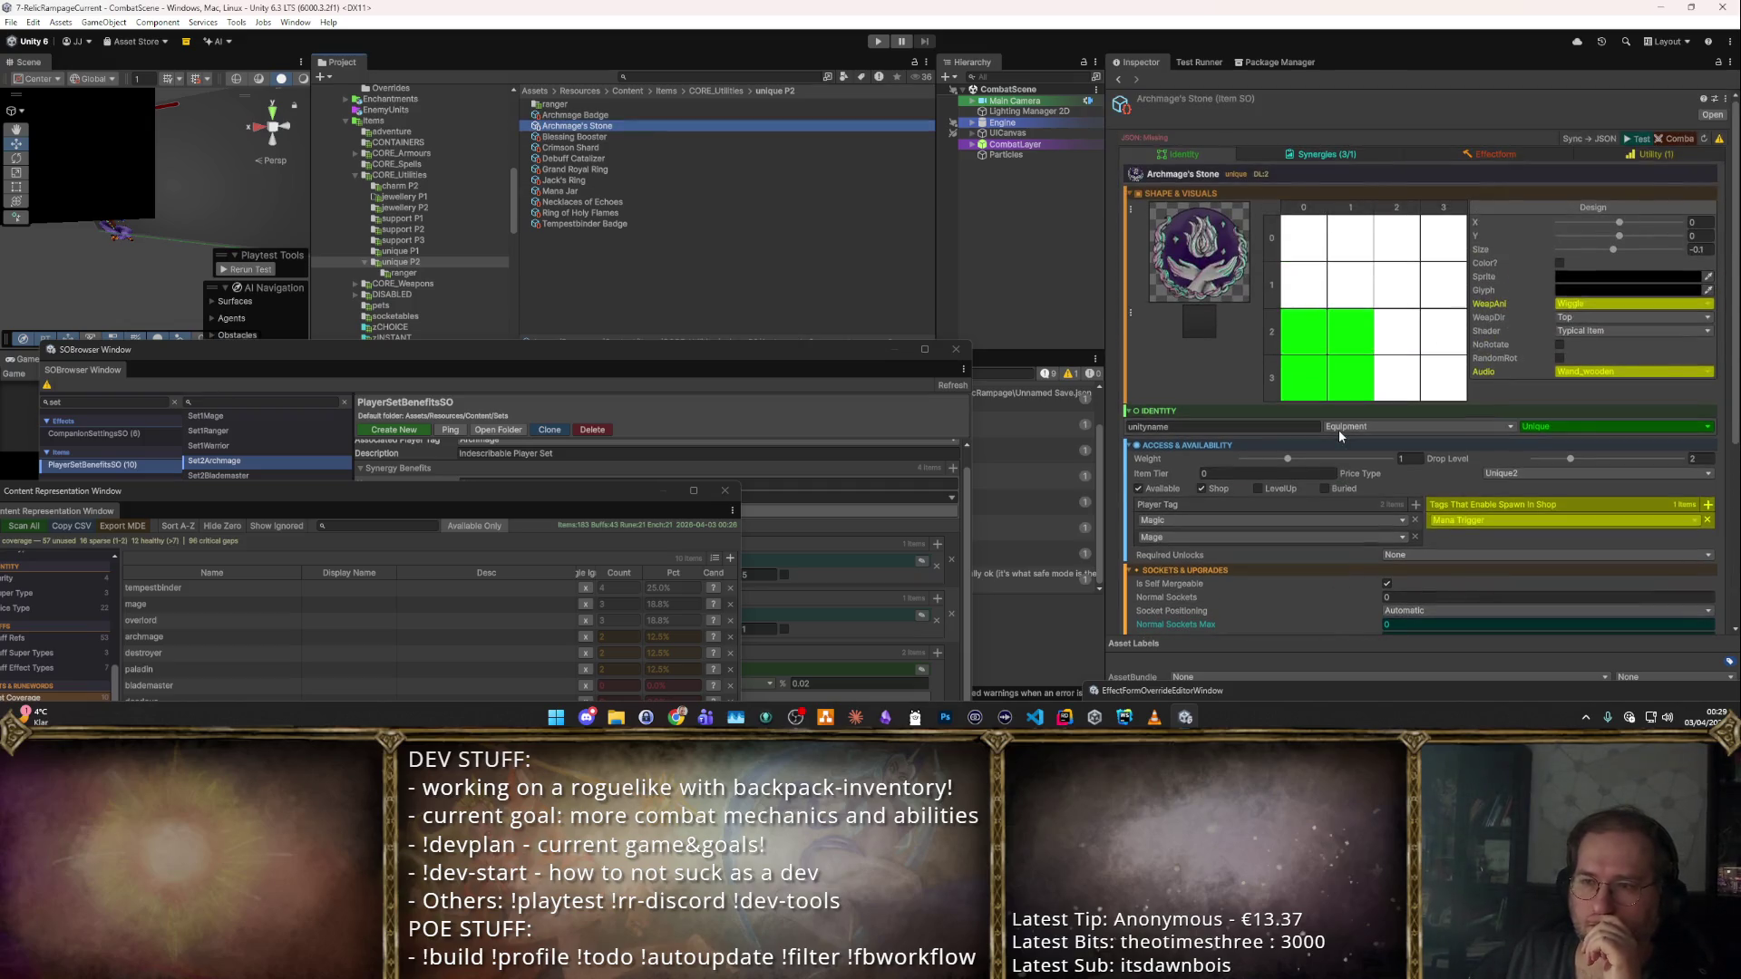
Review the Archmage's Stone Effectform, Synergies and Identity settings.
click(1456, 150)
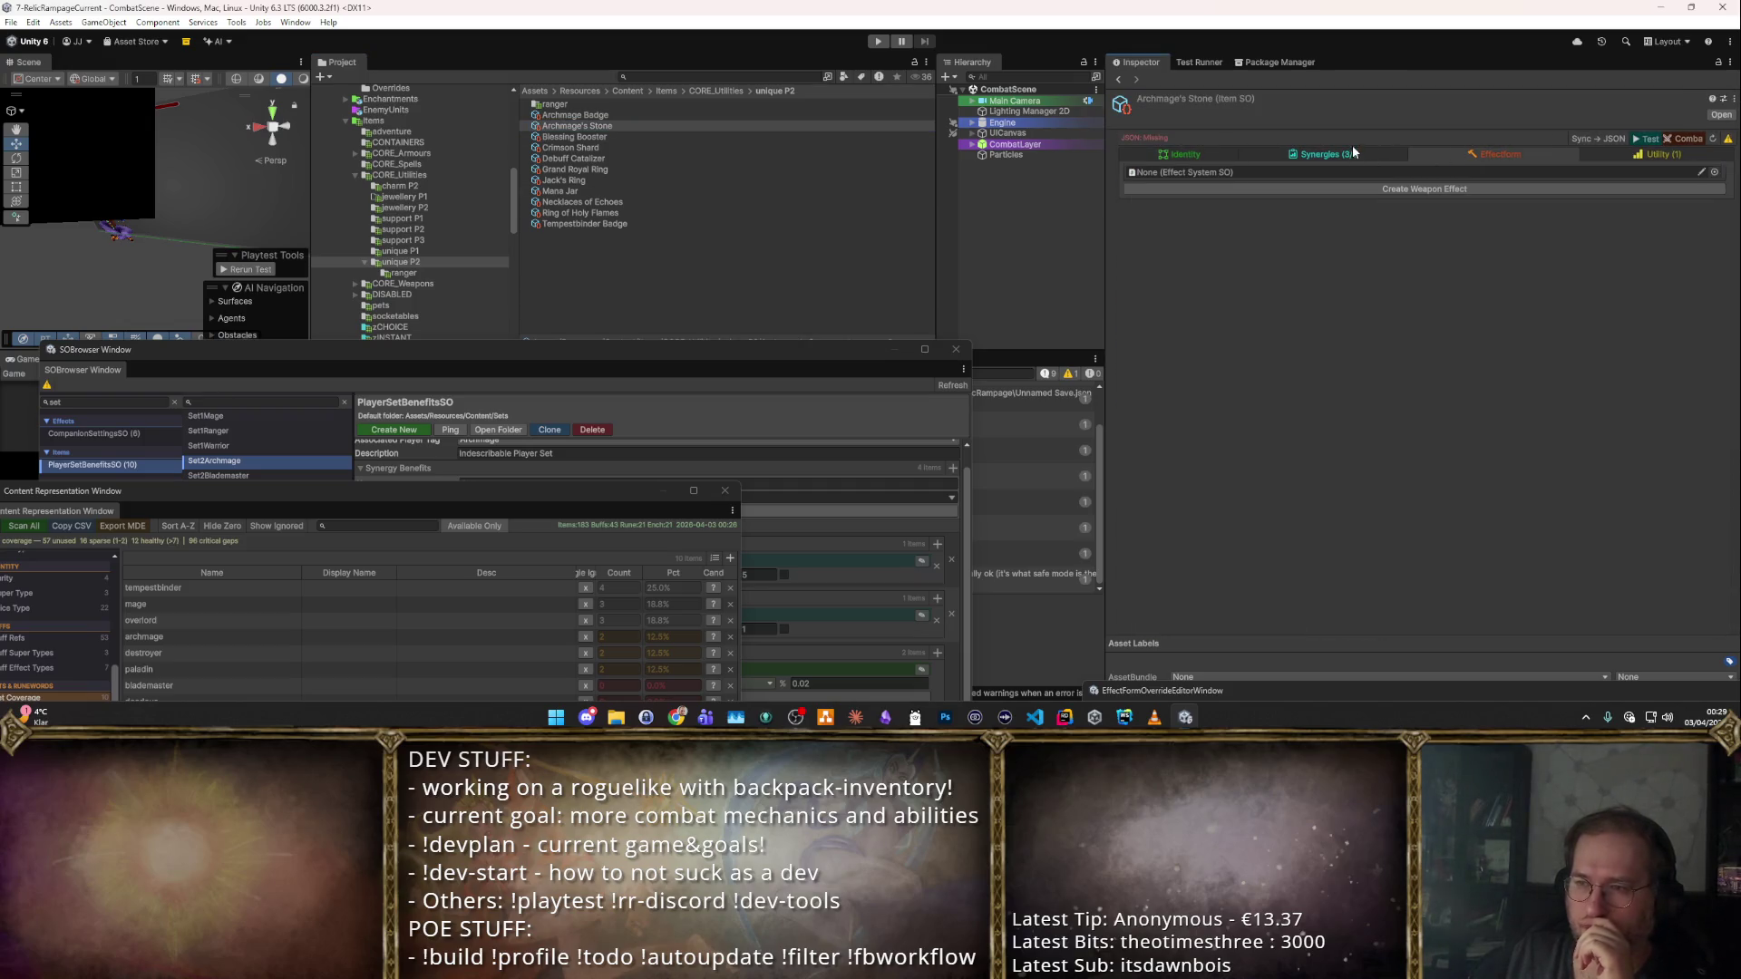
click(1338, 156)
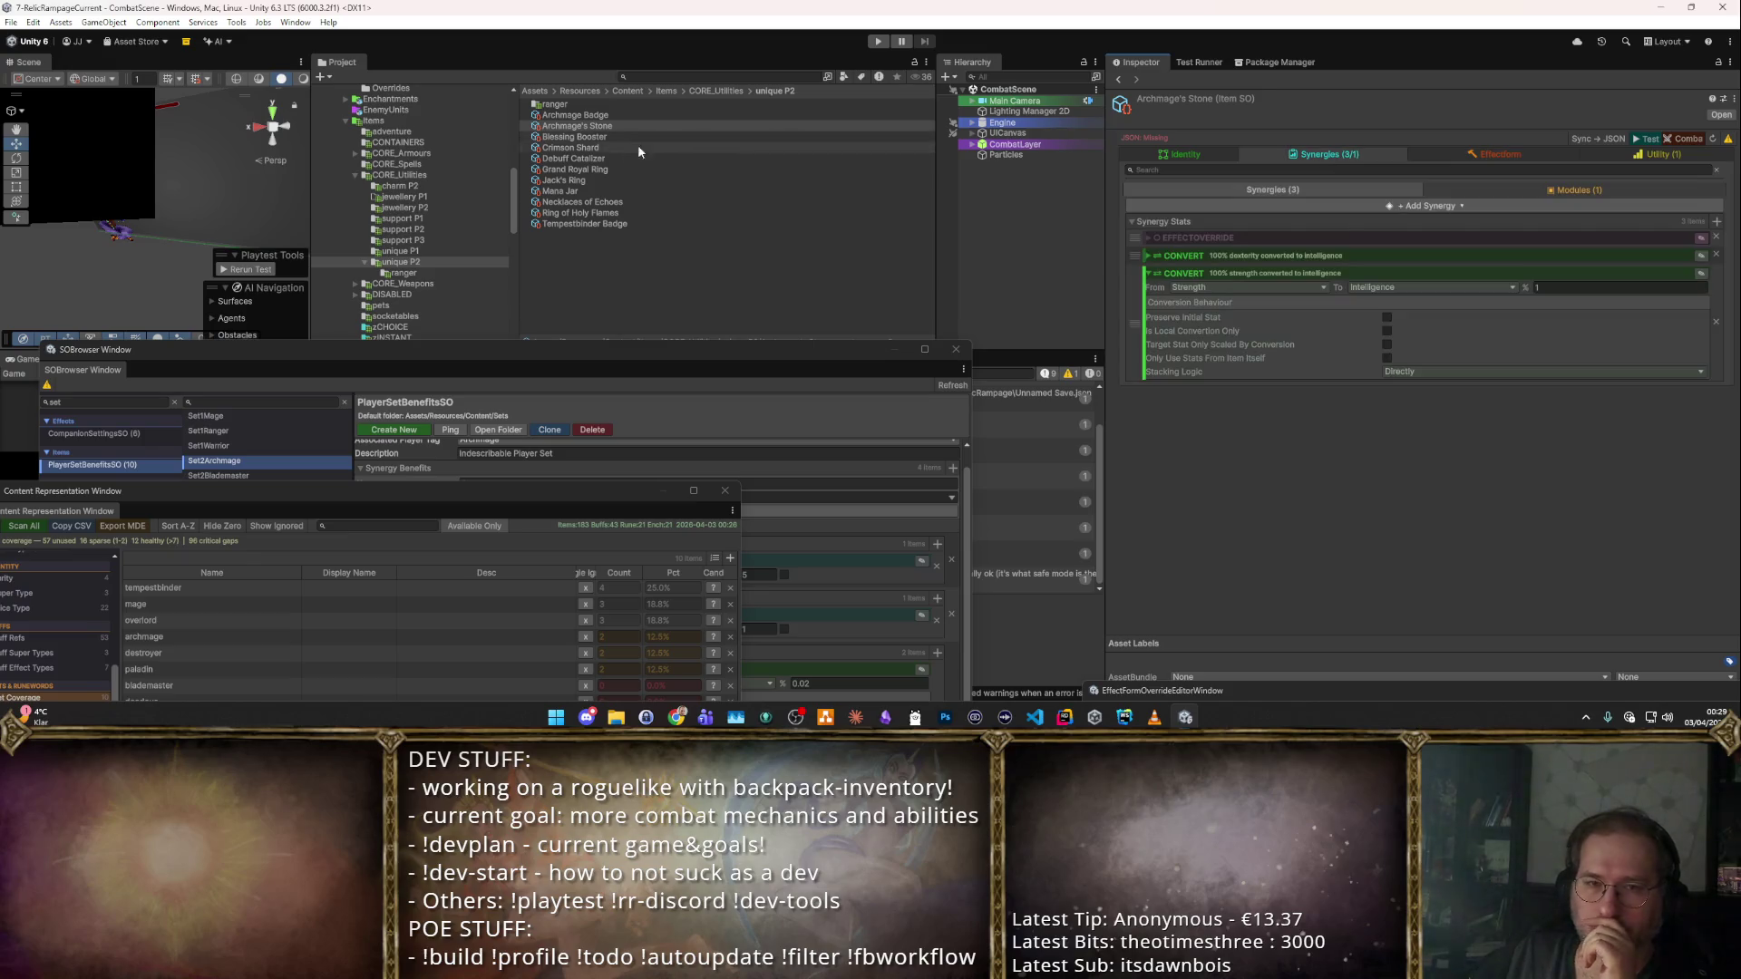
click(1200, 155)
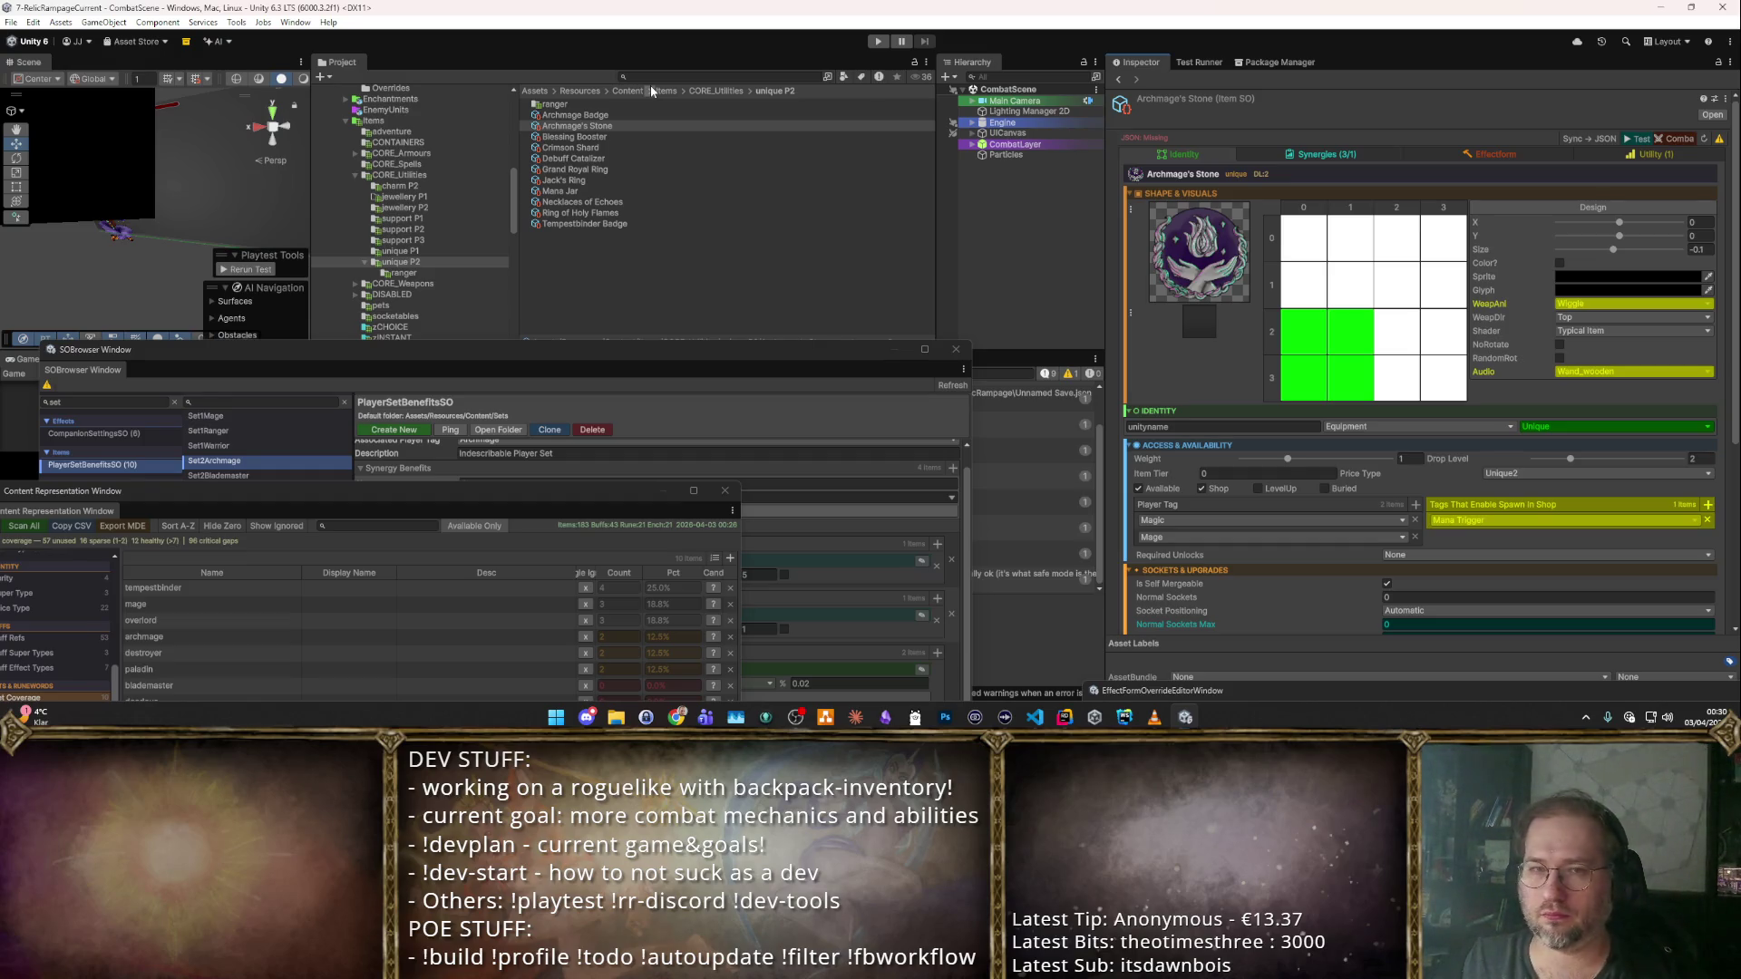
Check the Archmage Badge synergies and identity, then bring up its sprite chooser.
click(581, 115)
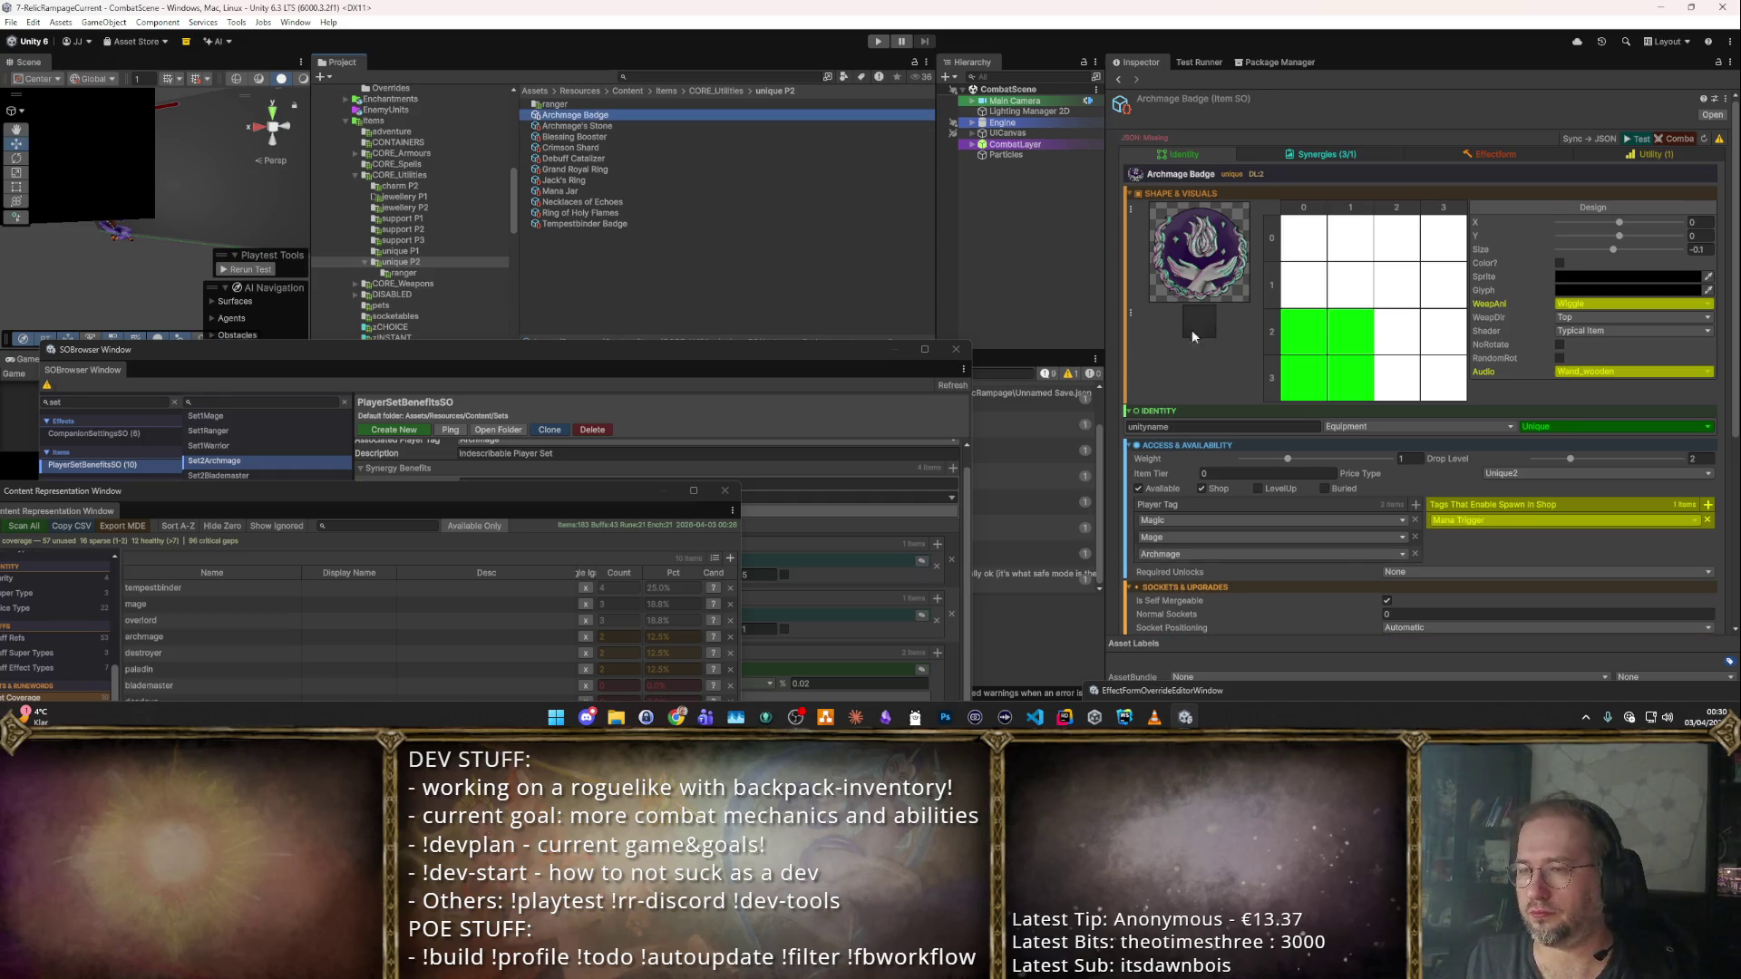
click(1351, 156)
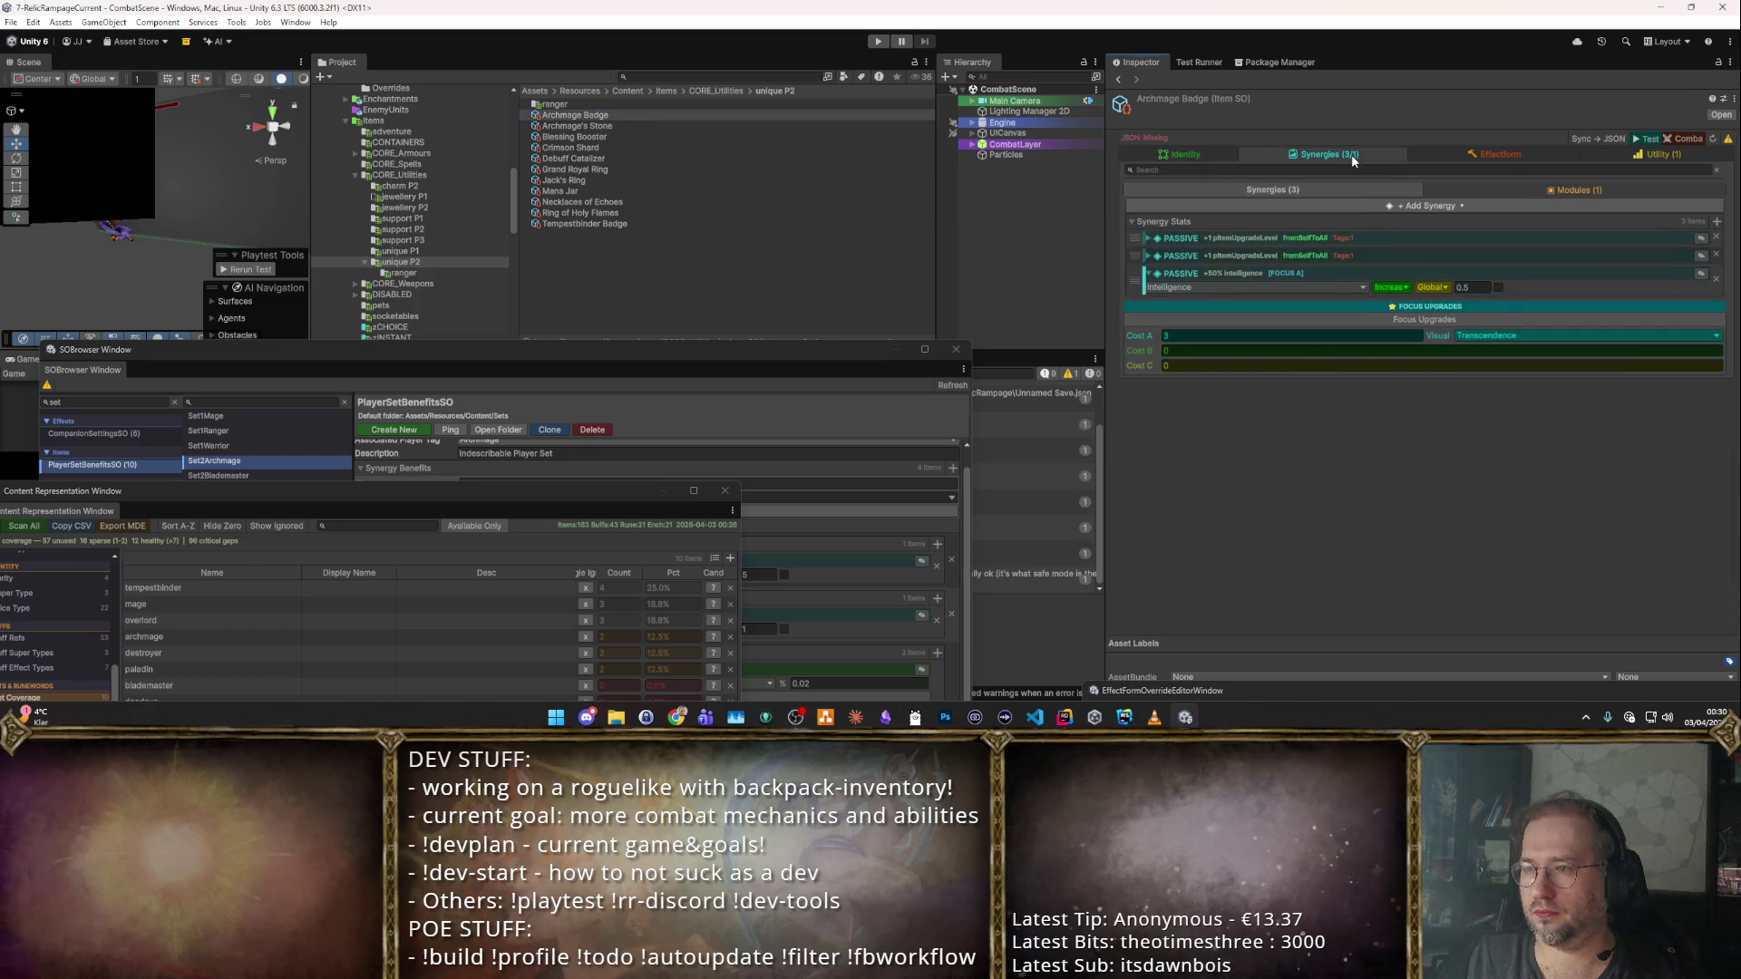
click(1222, 154)
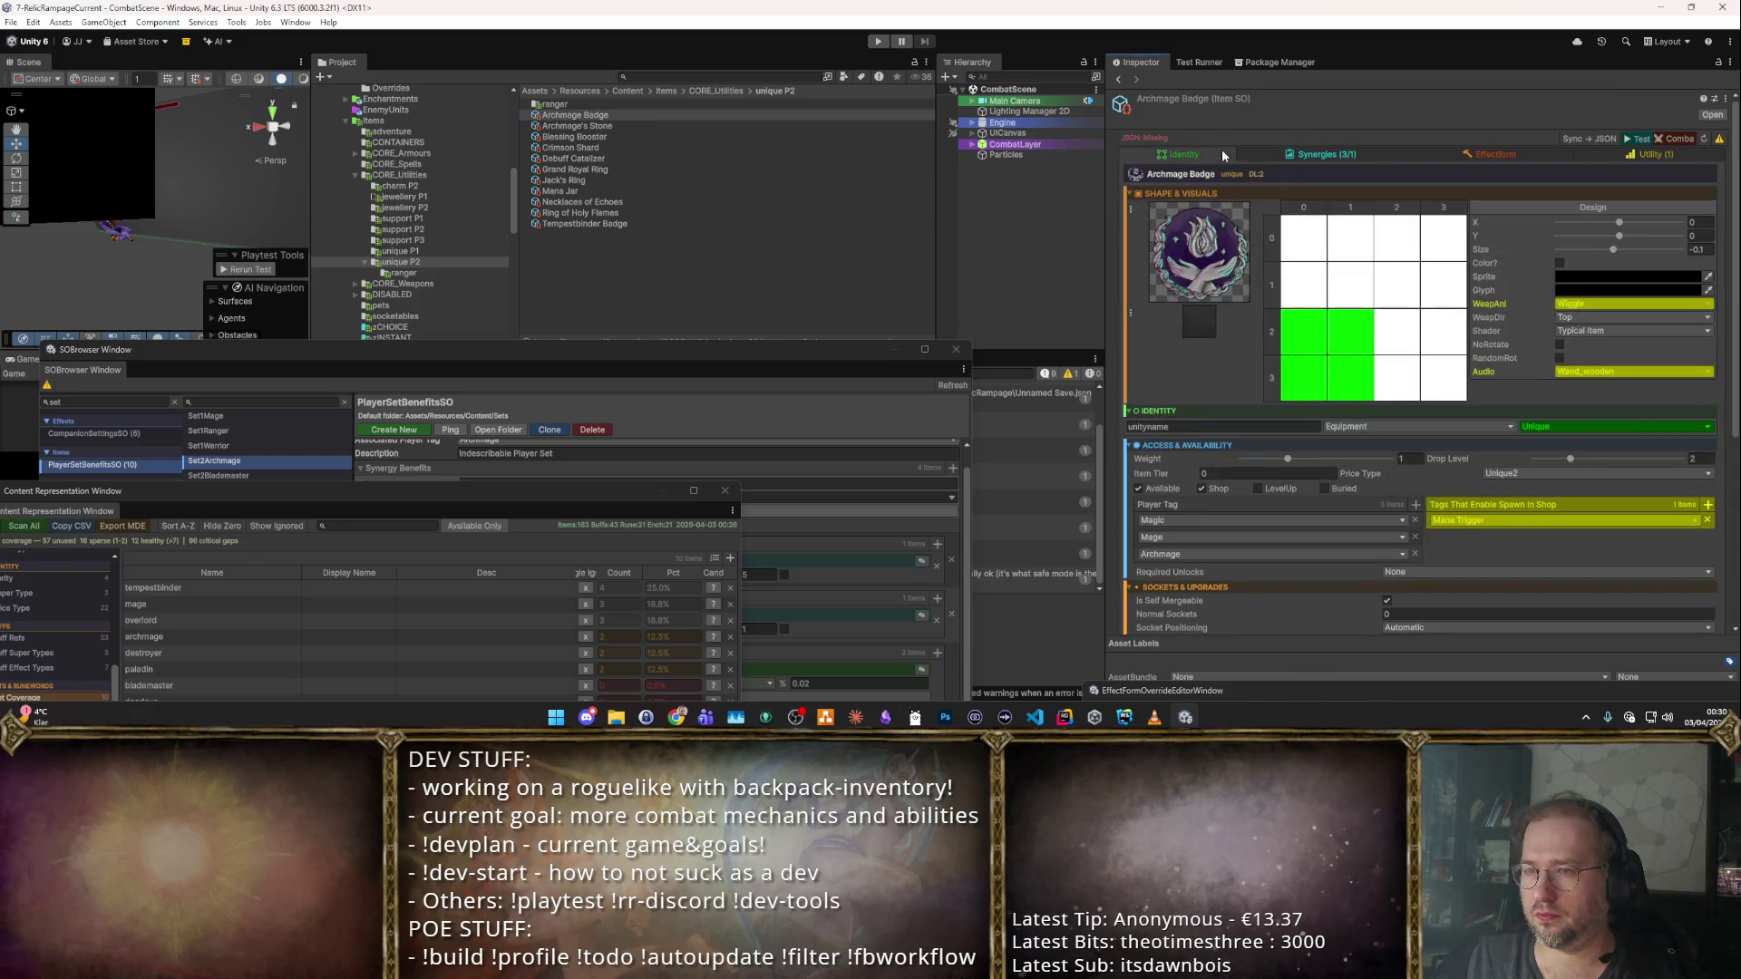
click(1193, 296)
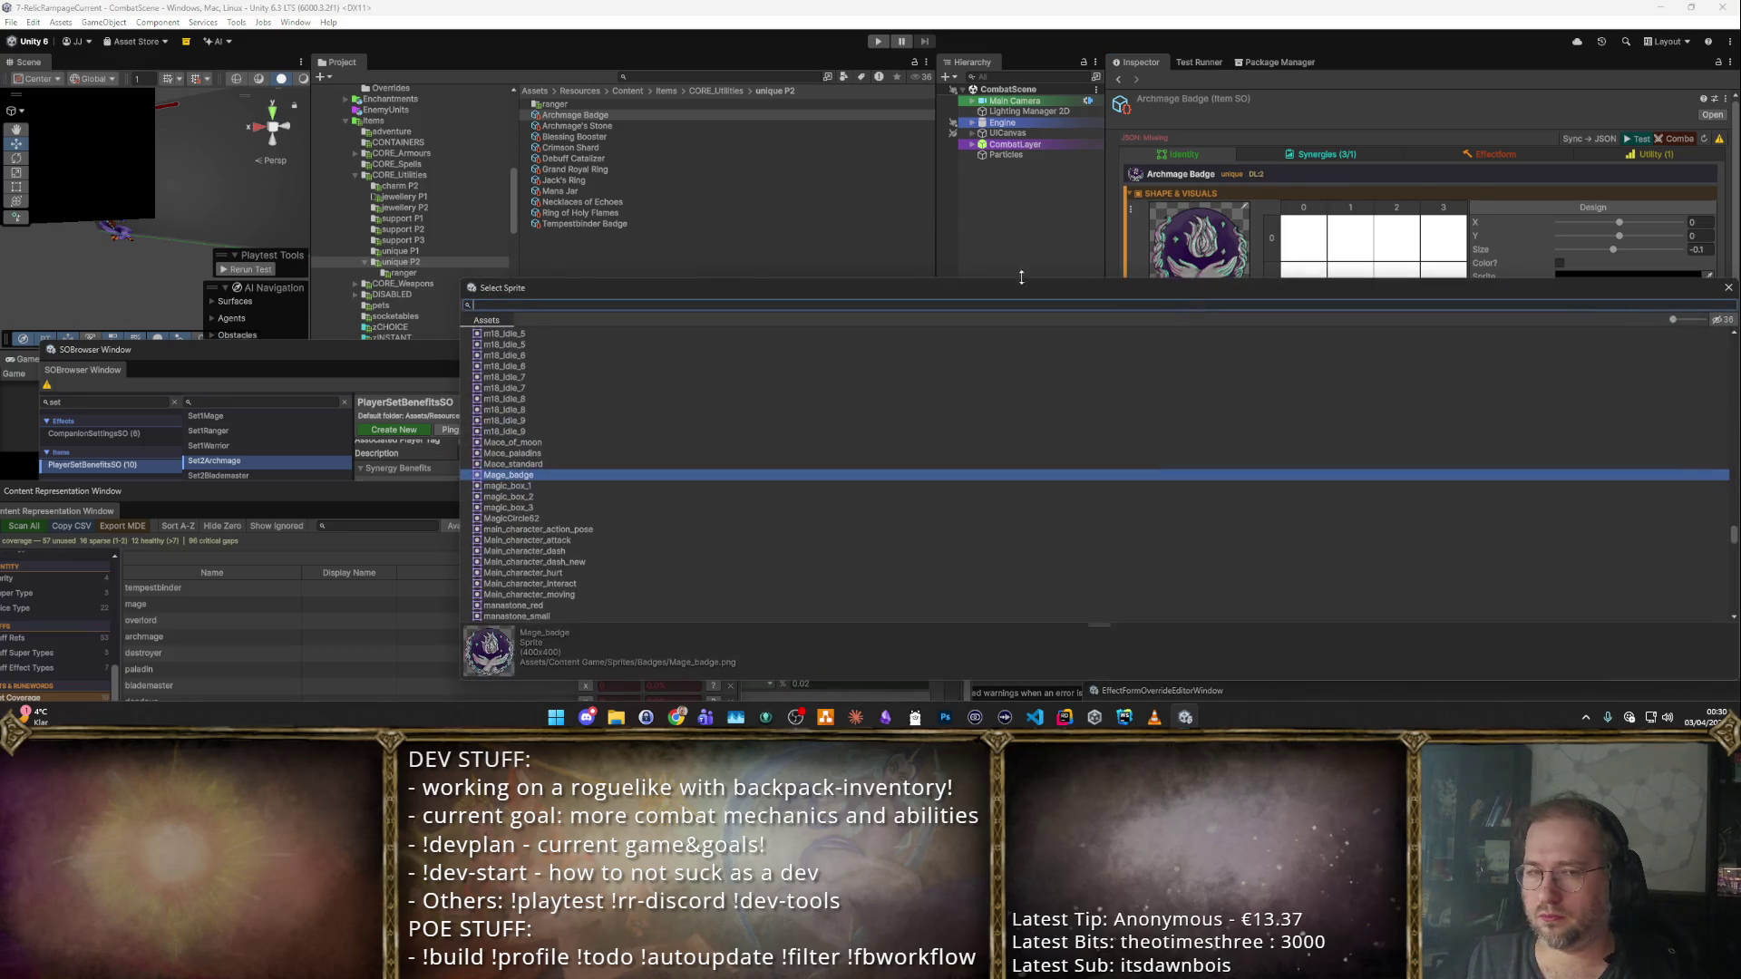
Search the sprites for 'mage' and 'arch' and browse the results.
text(mage)
key(Up)
key(Up)
key(Up)
key(Down)
key(Down)
key(Down)
text(arch)
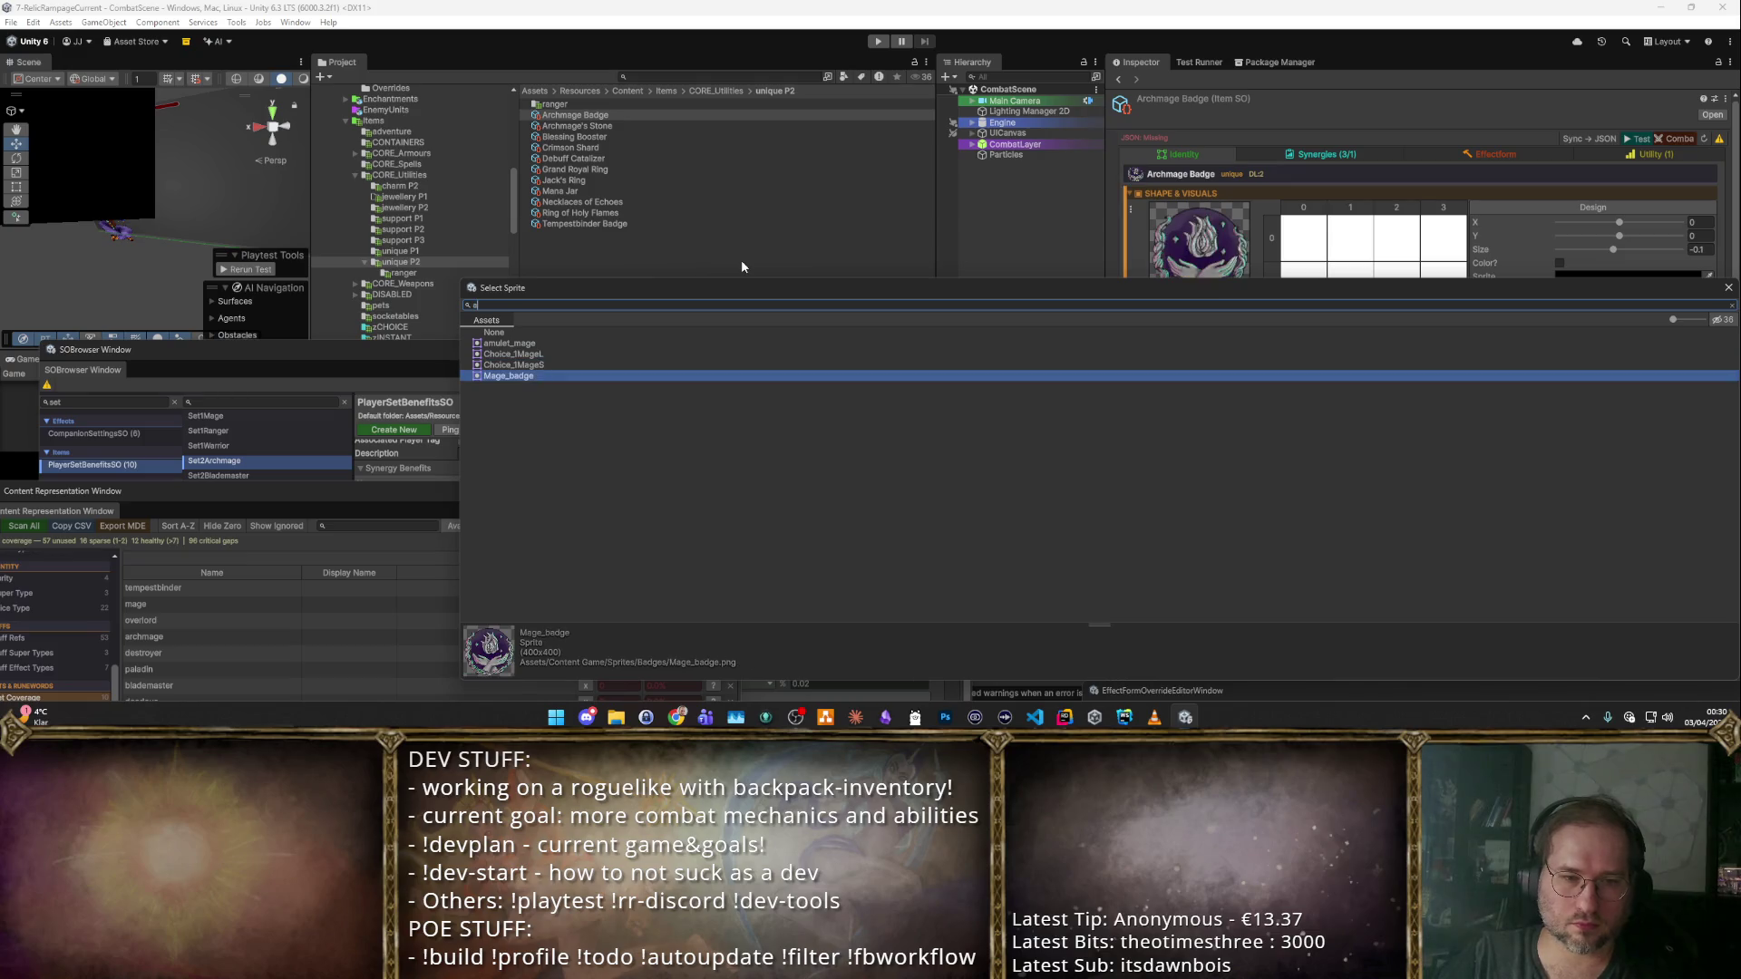
key(BackSpace)
key(BackSpace)
key(BackSpace)
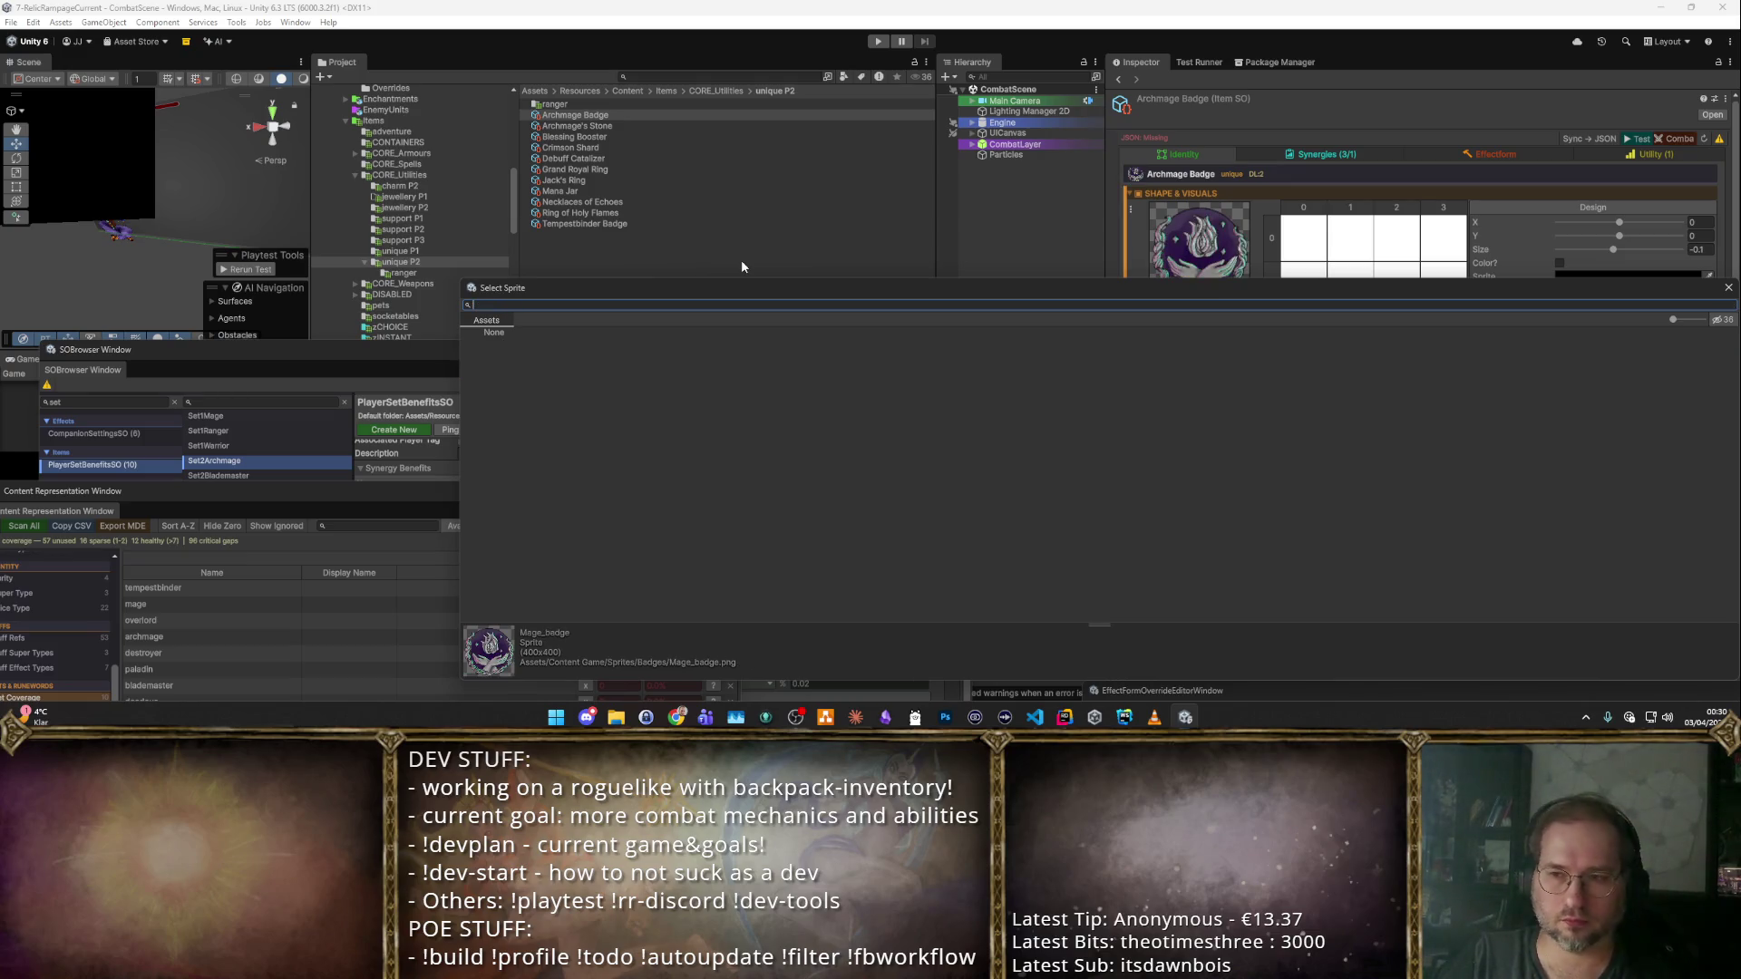
Filter sprites by 'badge' and preview Starcaller_badge and Shadowdancer_badge as the icon.
text(badge)
key(Down)
key(Down)
key(Up)
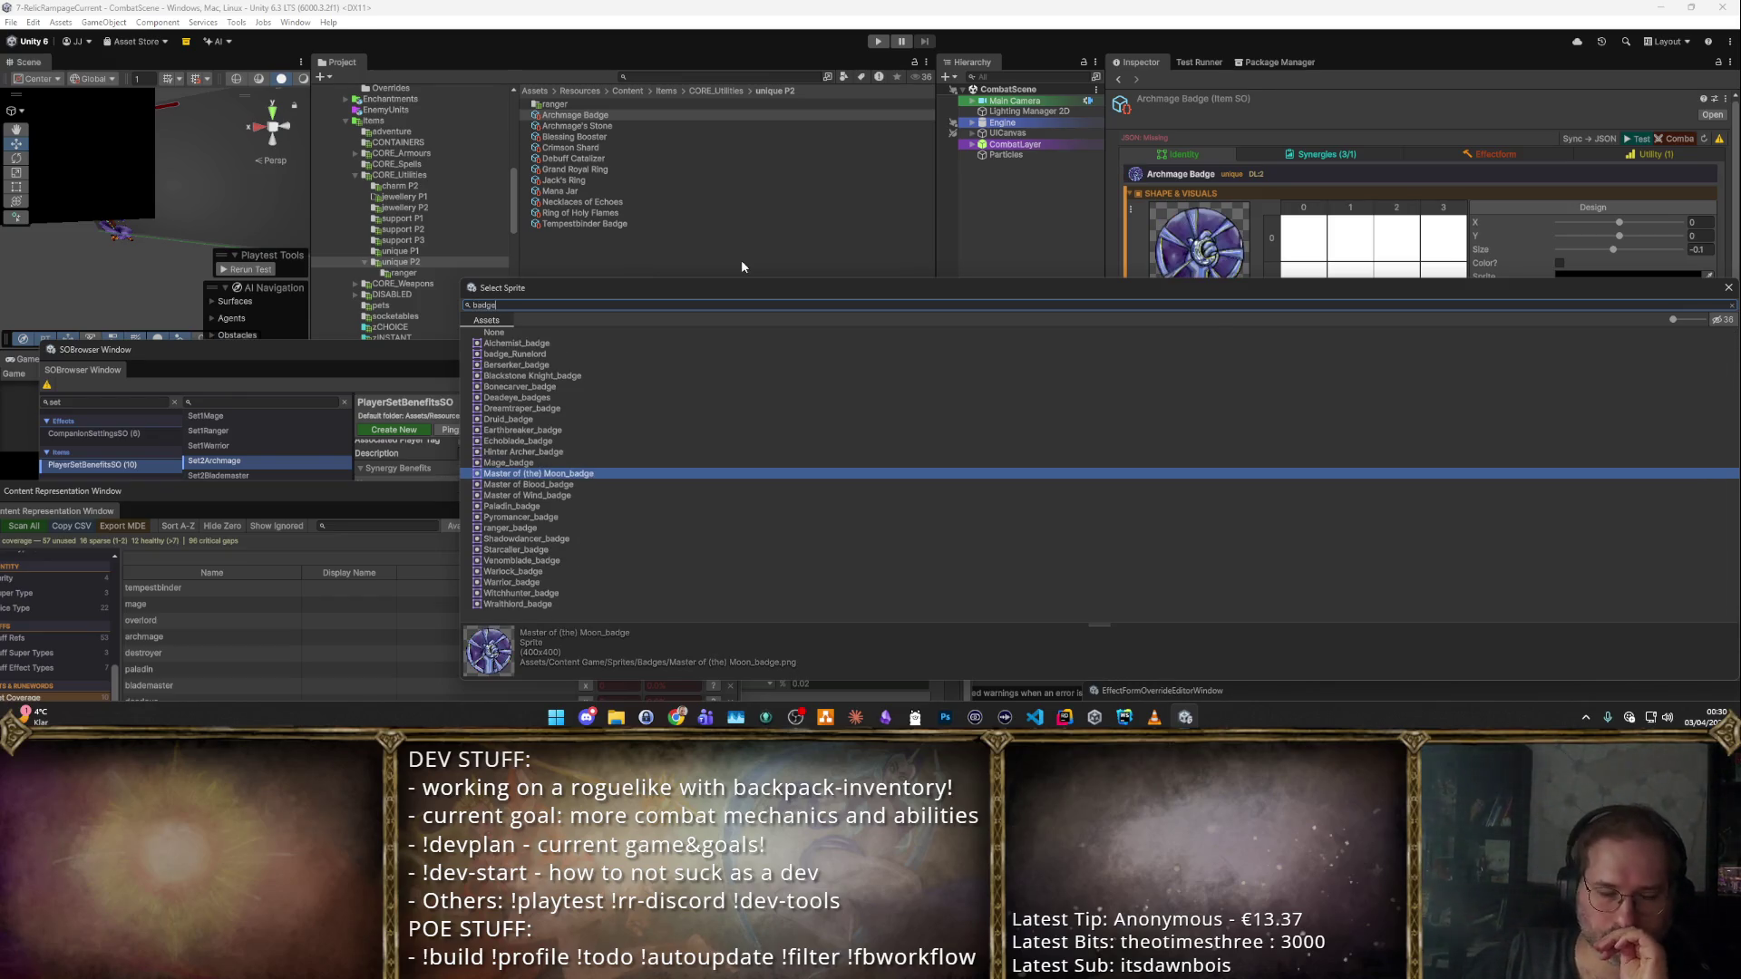
key(Down)
key(Down)
key(Down)
key(Down)
key(Down)
key(Down)
key(Down)
key(Up)
key(Up)
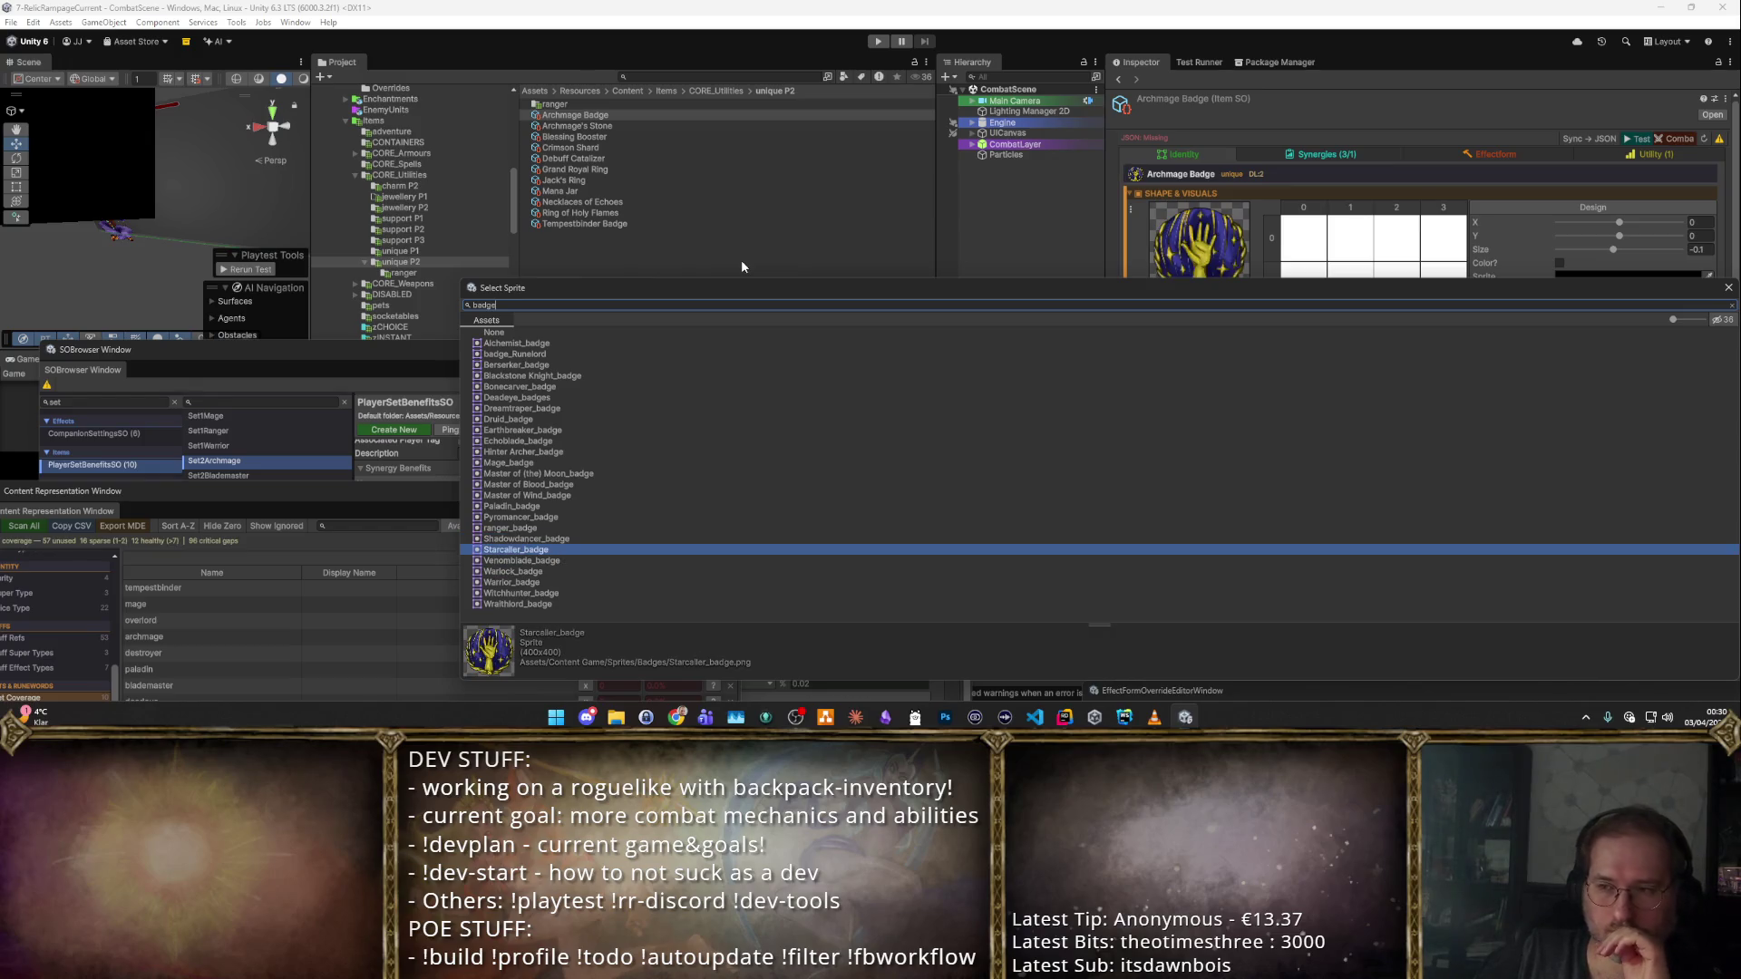
key(Up)
key(Down)
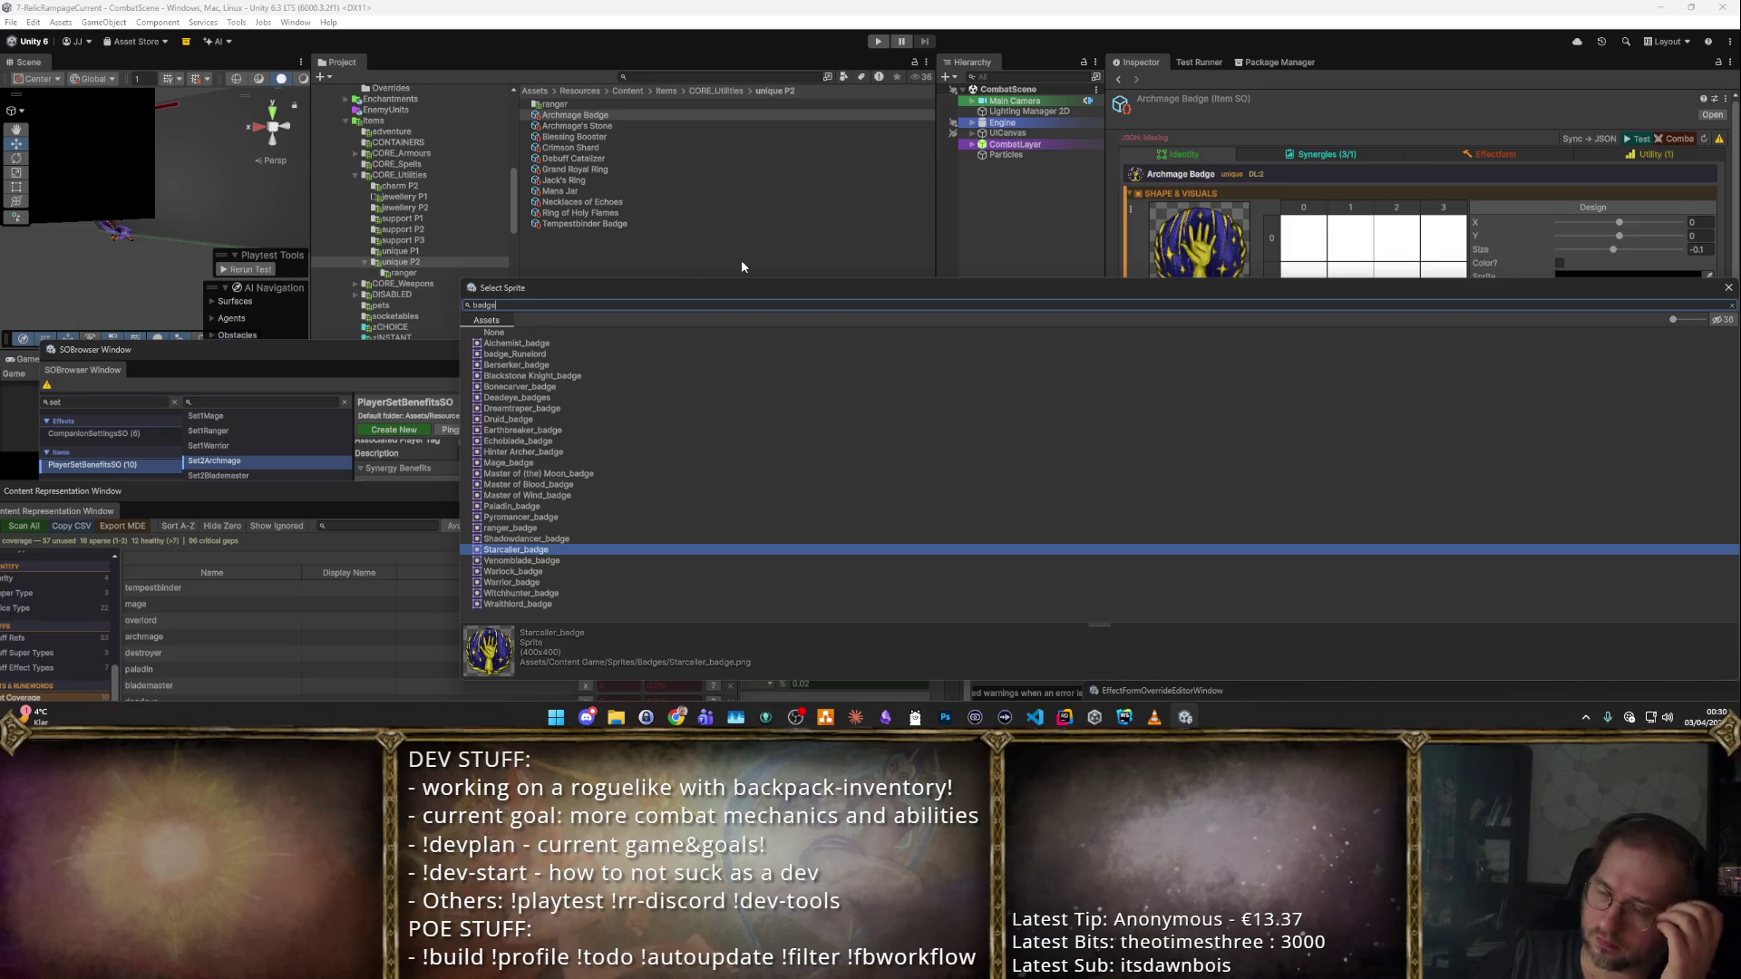
Preview Blackstone Knight_badge as the icon, then return to Archmage's Stone.
key(Up)
key(Up)
key(Up)
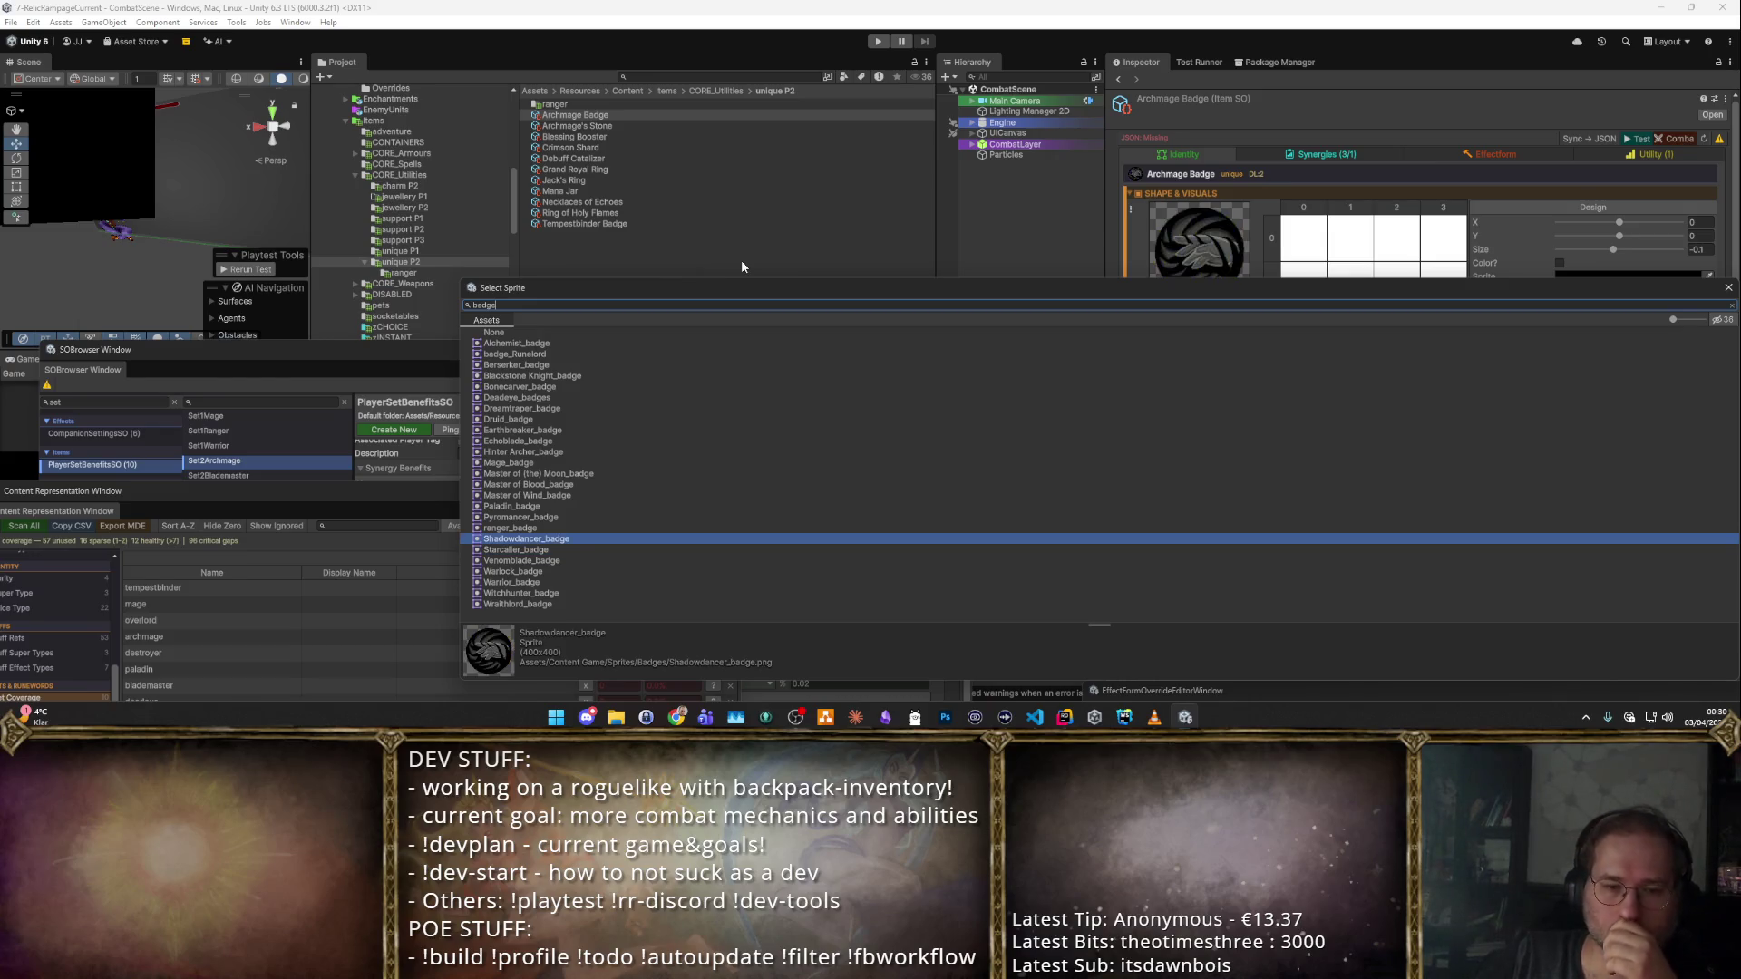
key(Up)
key(Up)
key(Up)
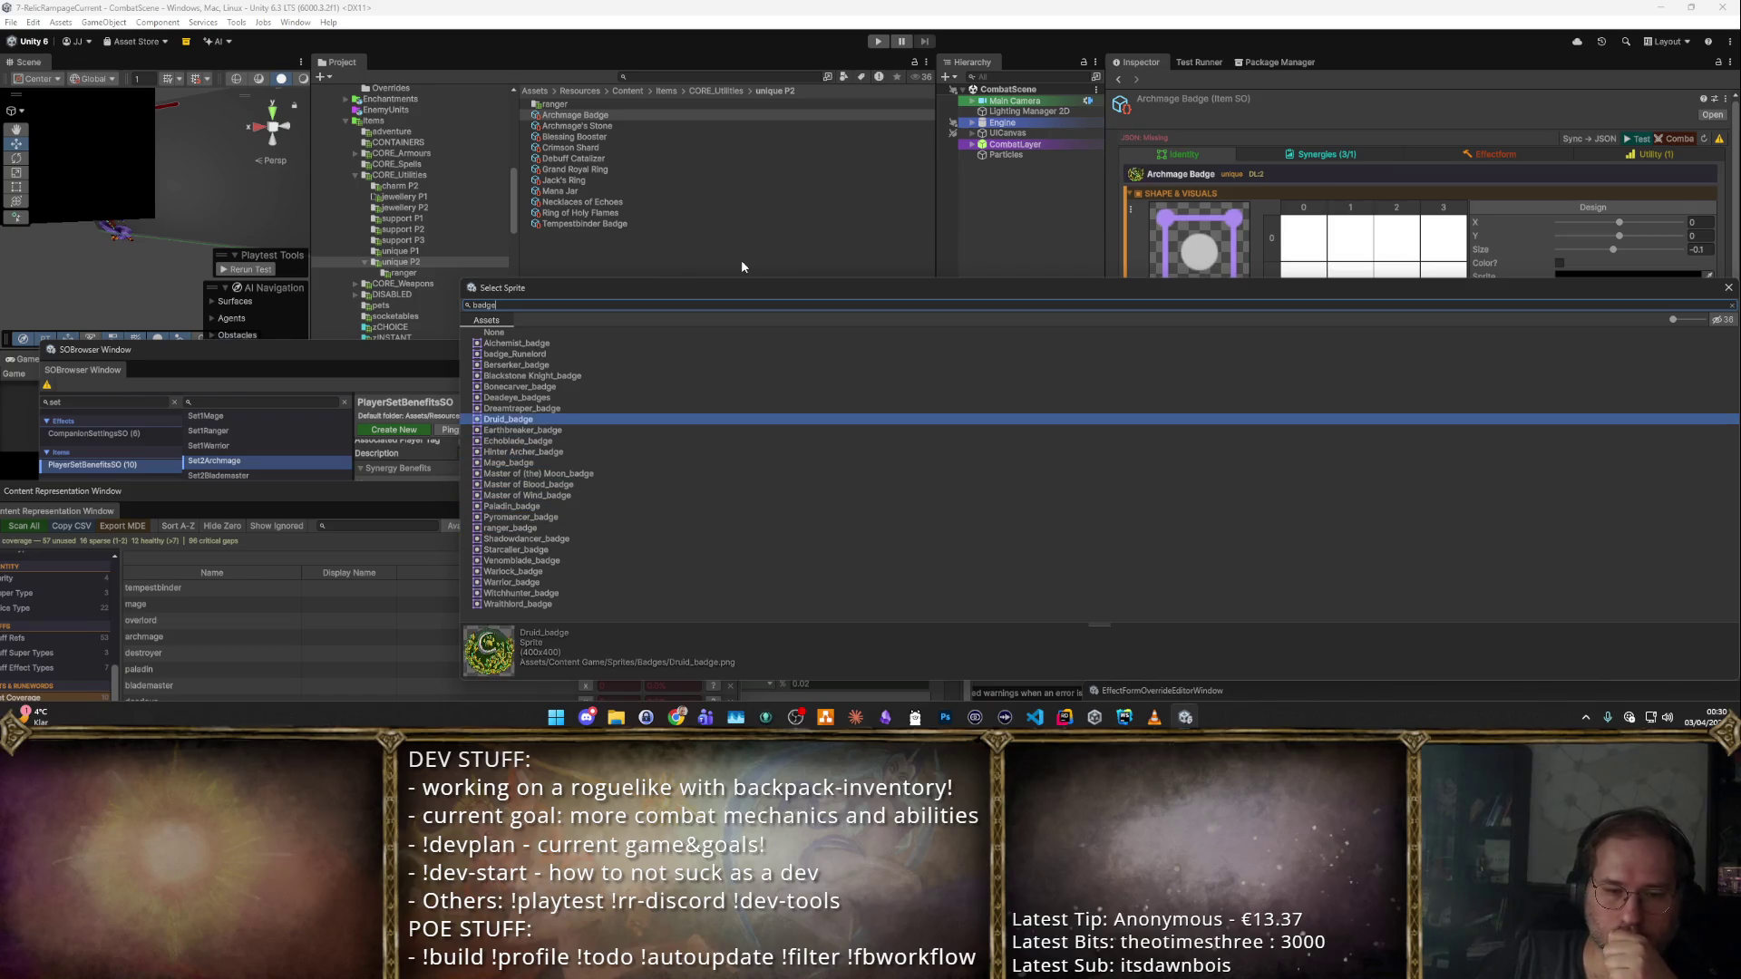
key(Up)
key(Up)
key(Up)
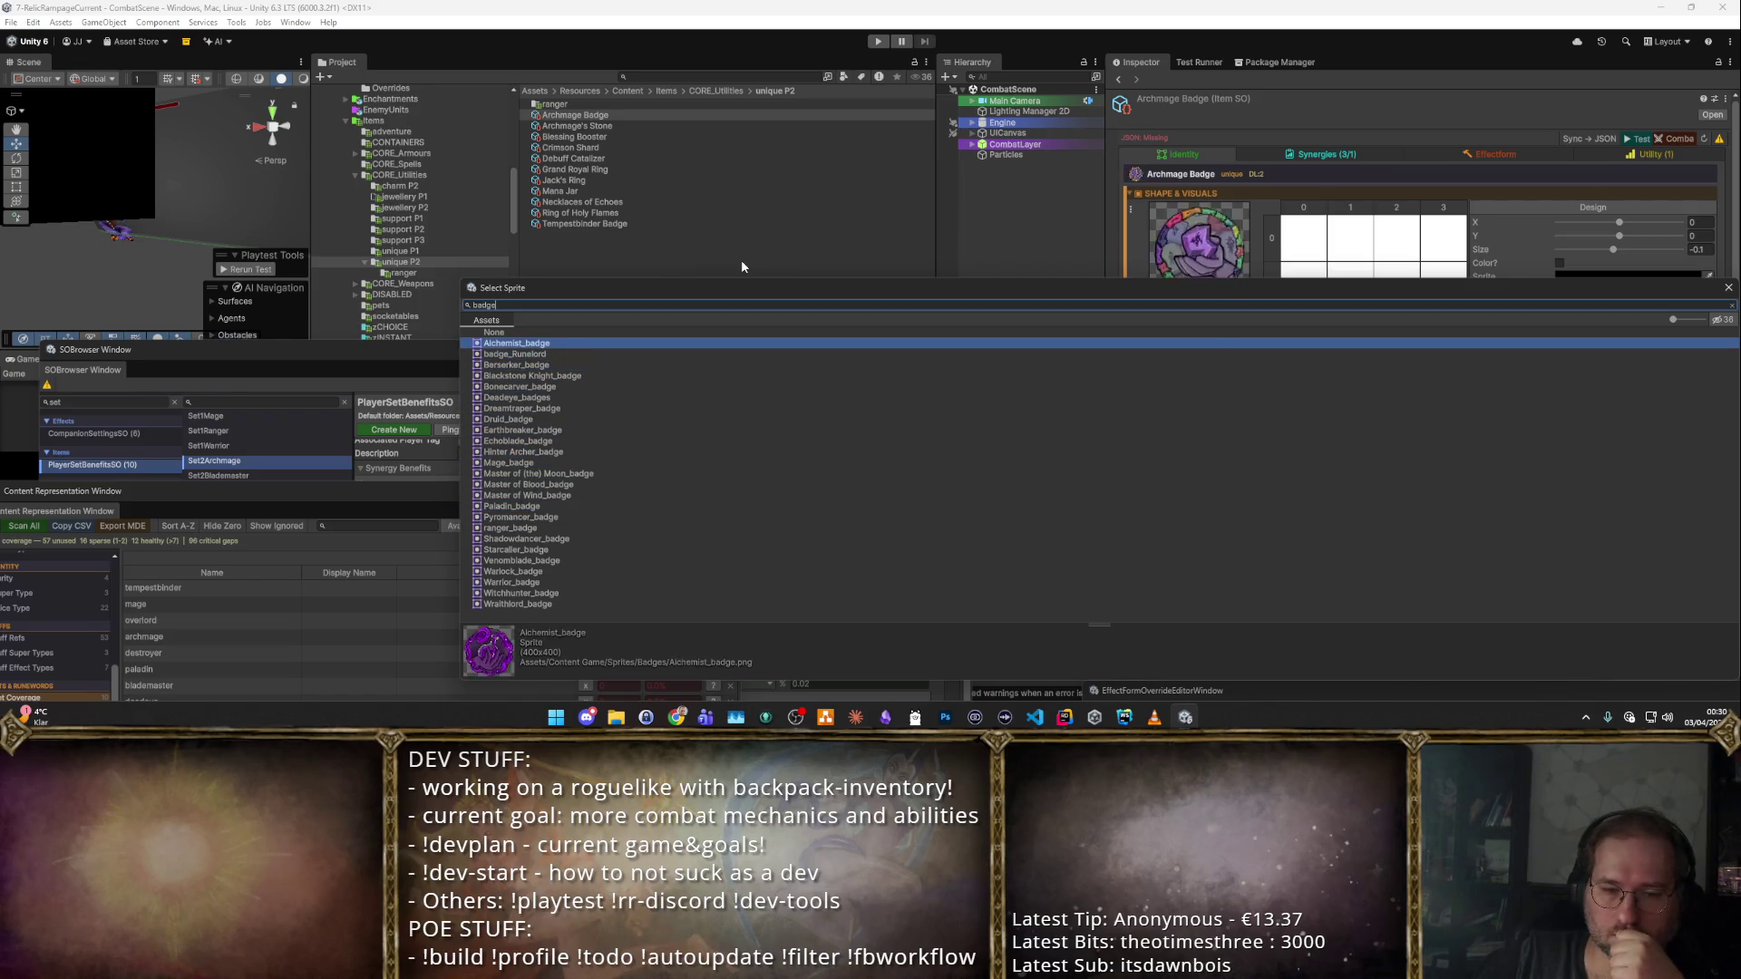
key(Down)
key(Down)
key(Down)
key(Down)
key(Down)
key(Down)
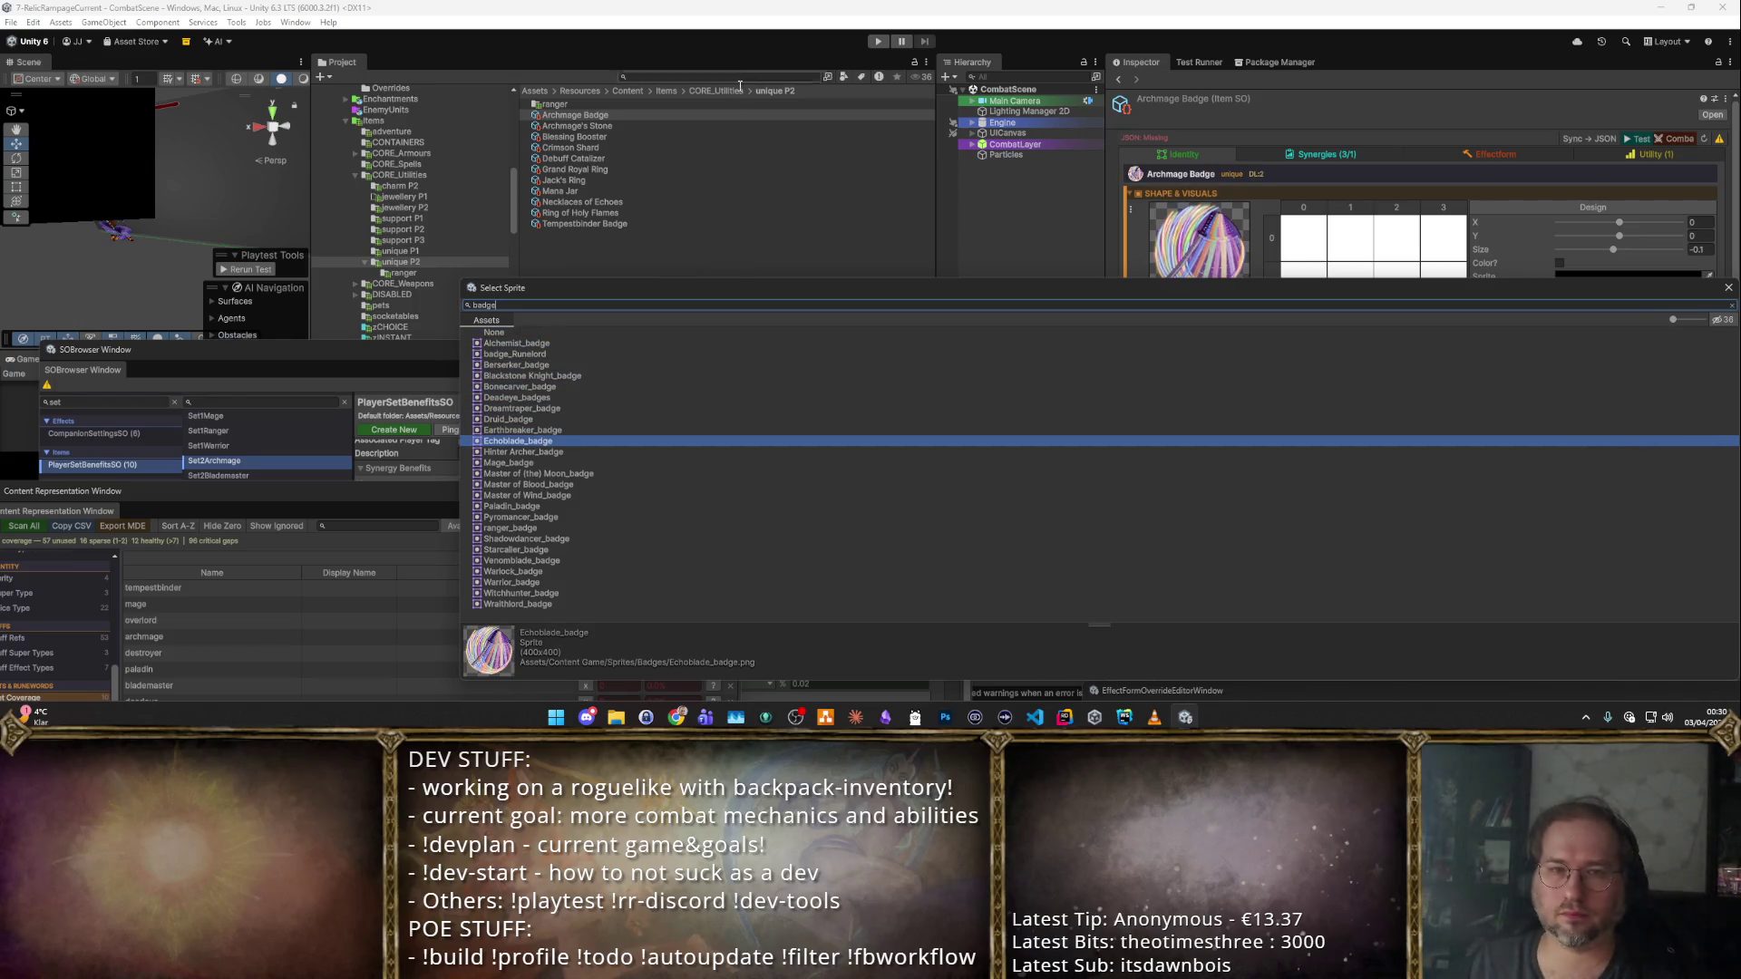
click(609, 126)
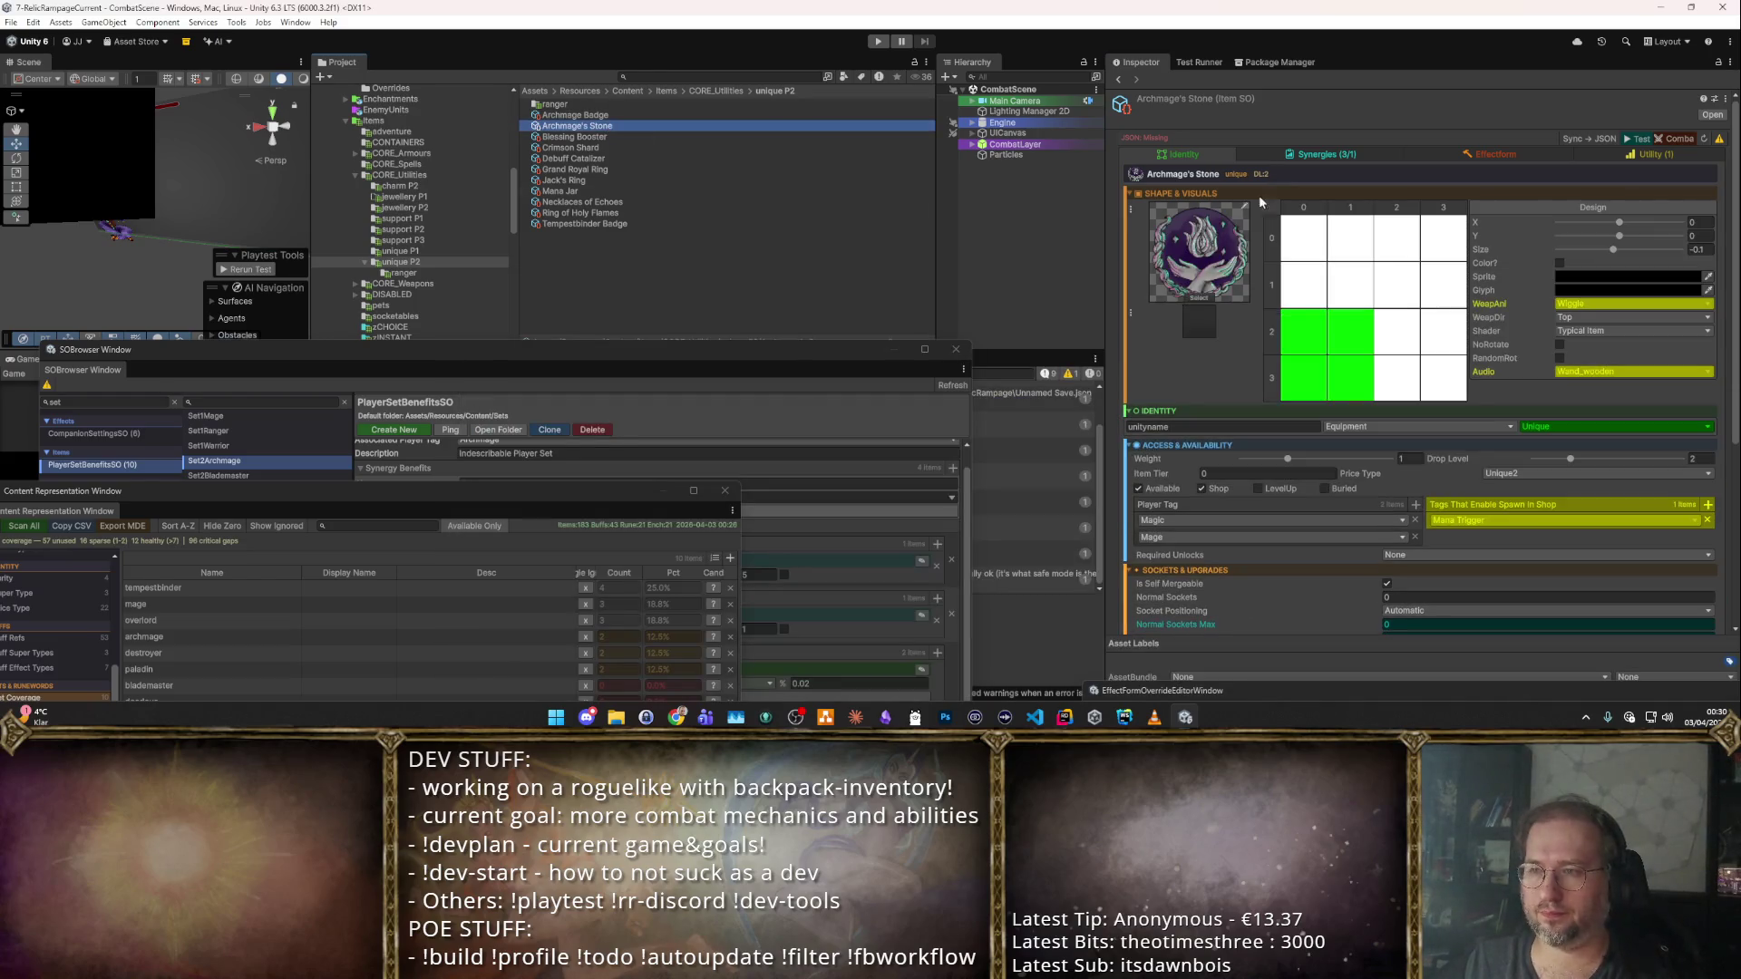
click(1337, 156)
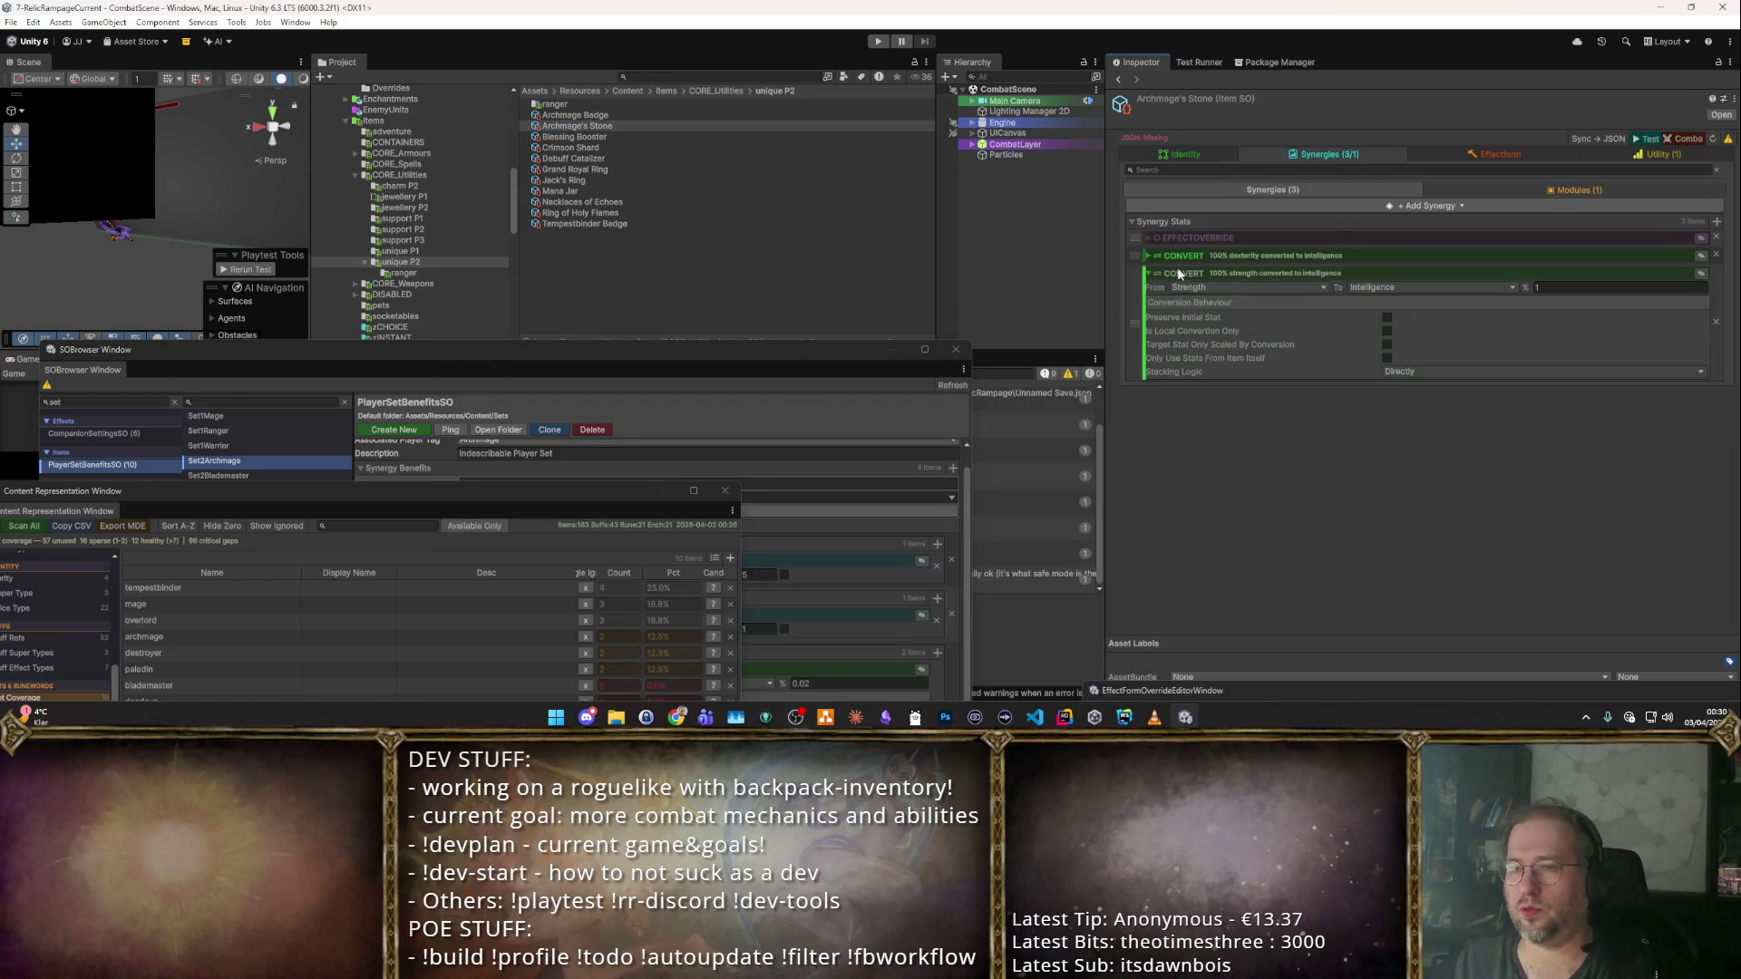
click(1149, 256)
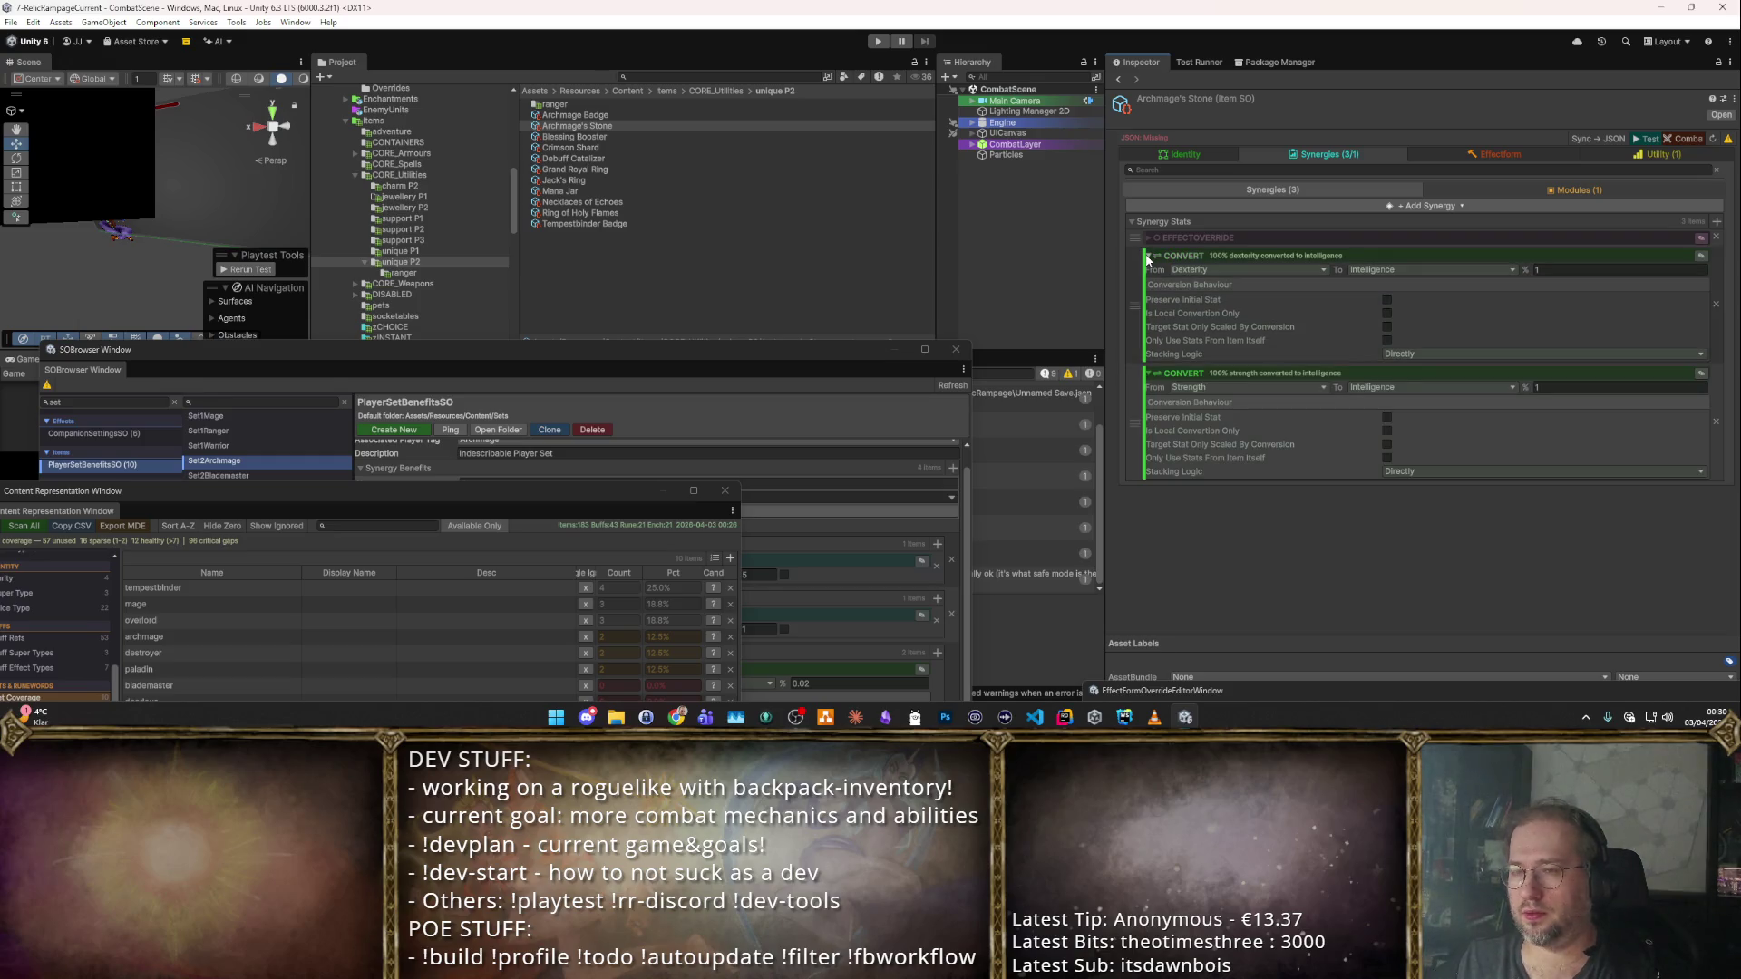
click(1178, 154)
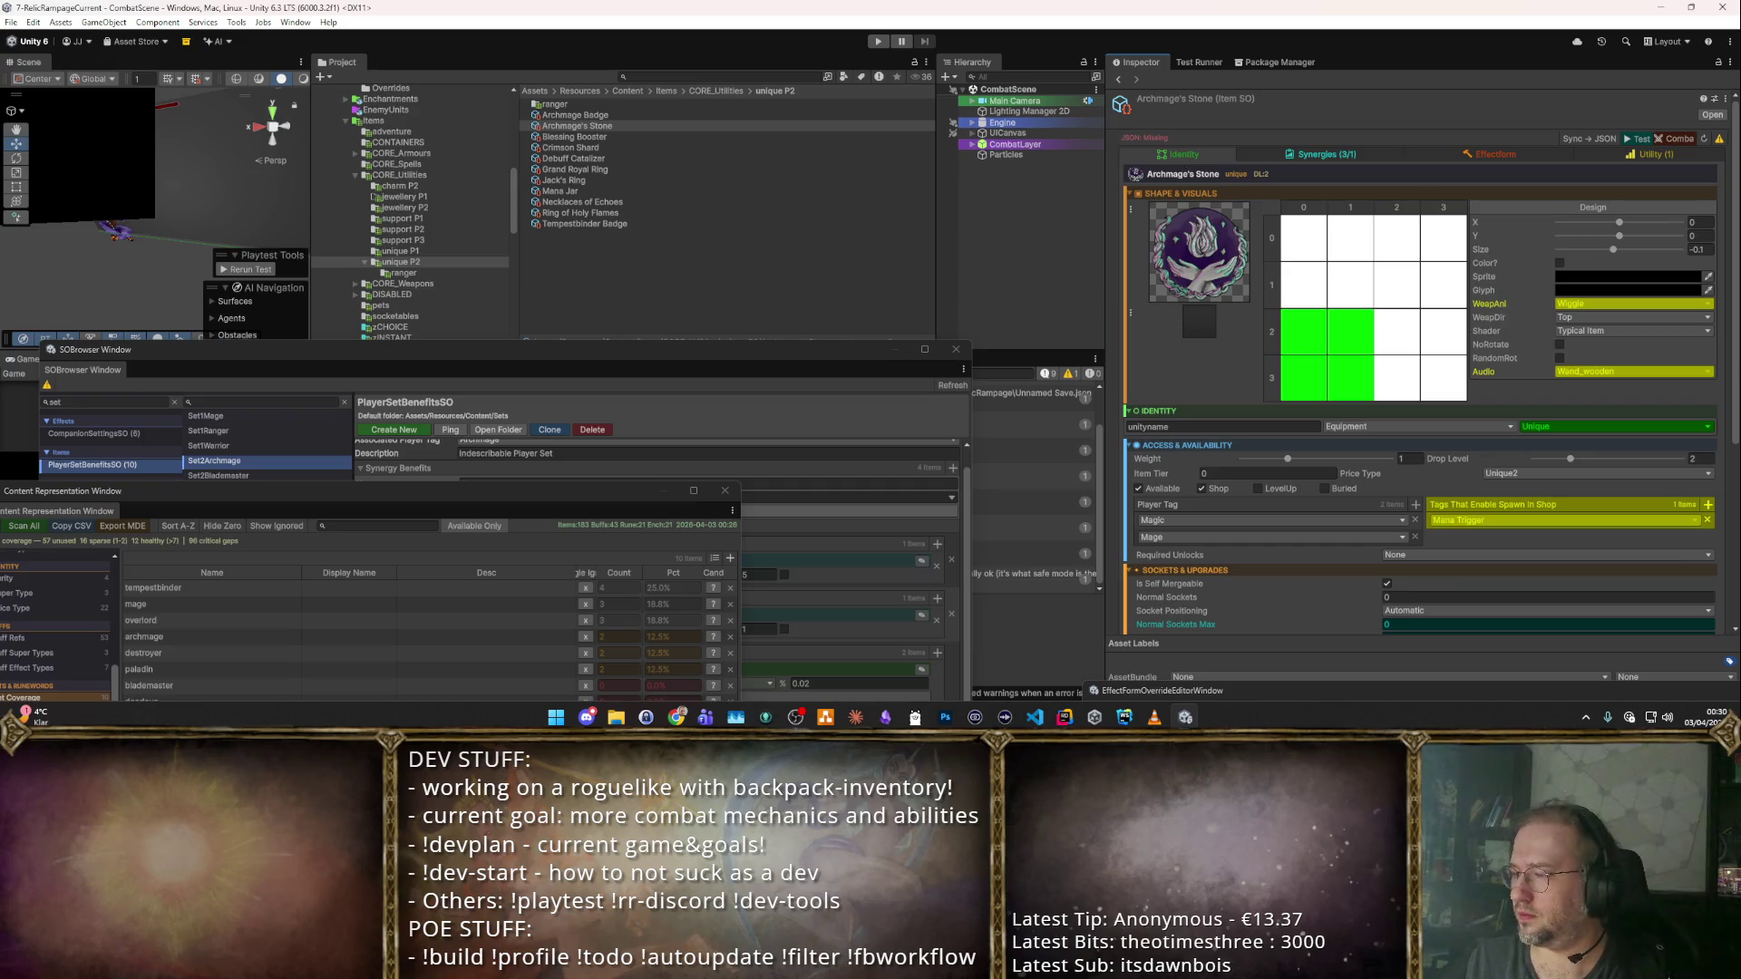
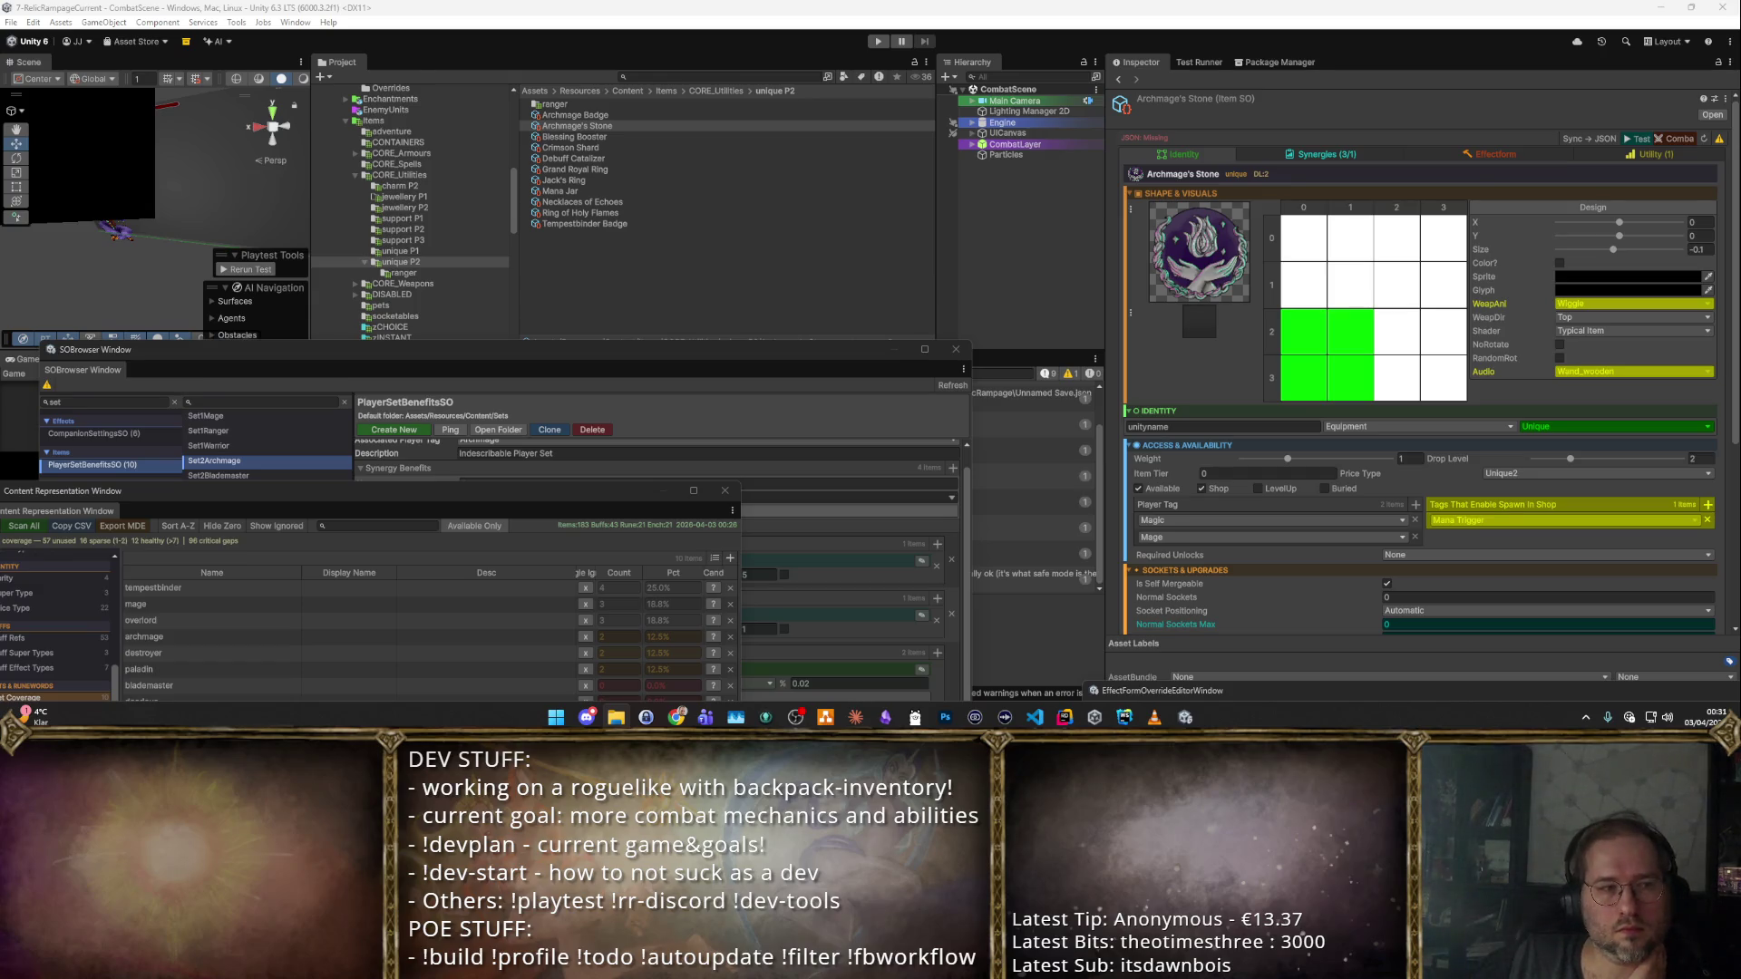
Compare Archmage's Stone's identity, synergy and effect-form settings with Archmage Badge's.
click(1466, 156)
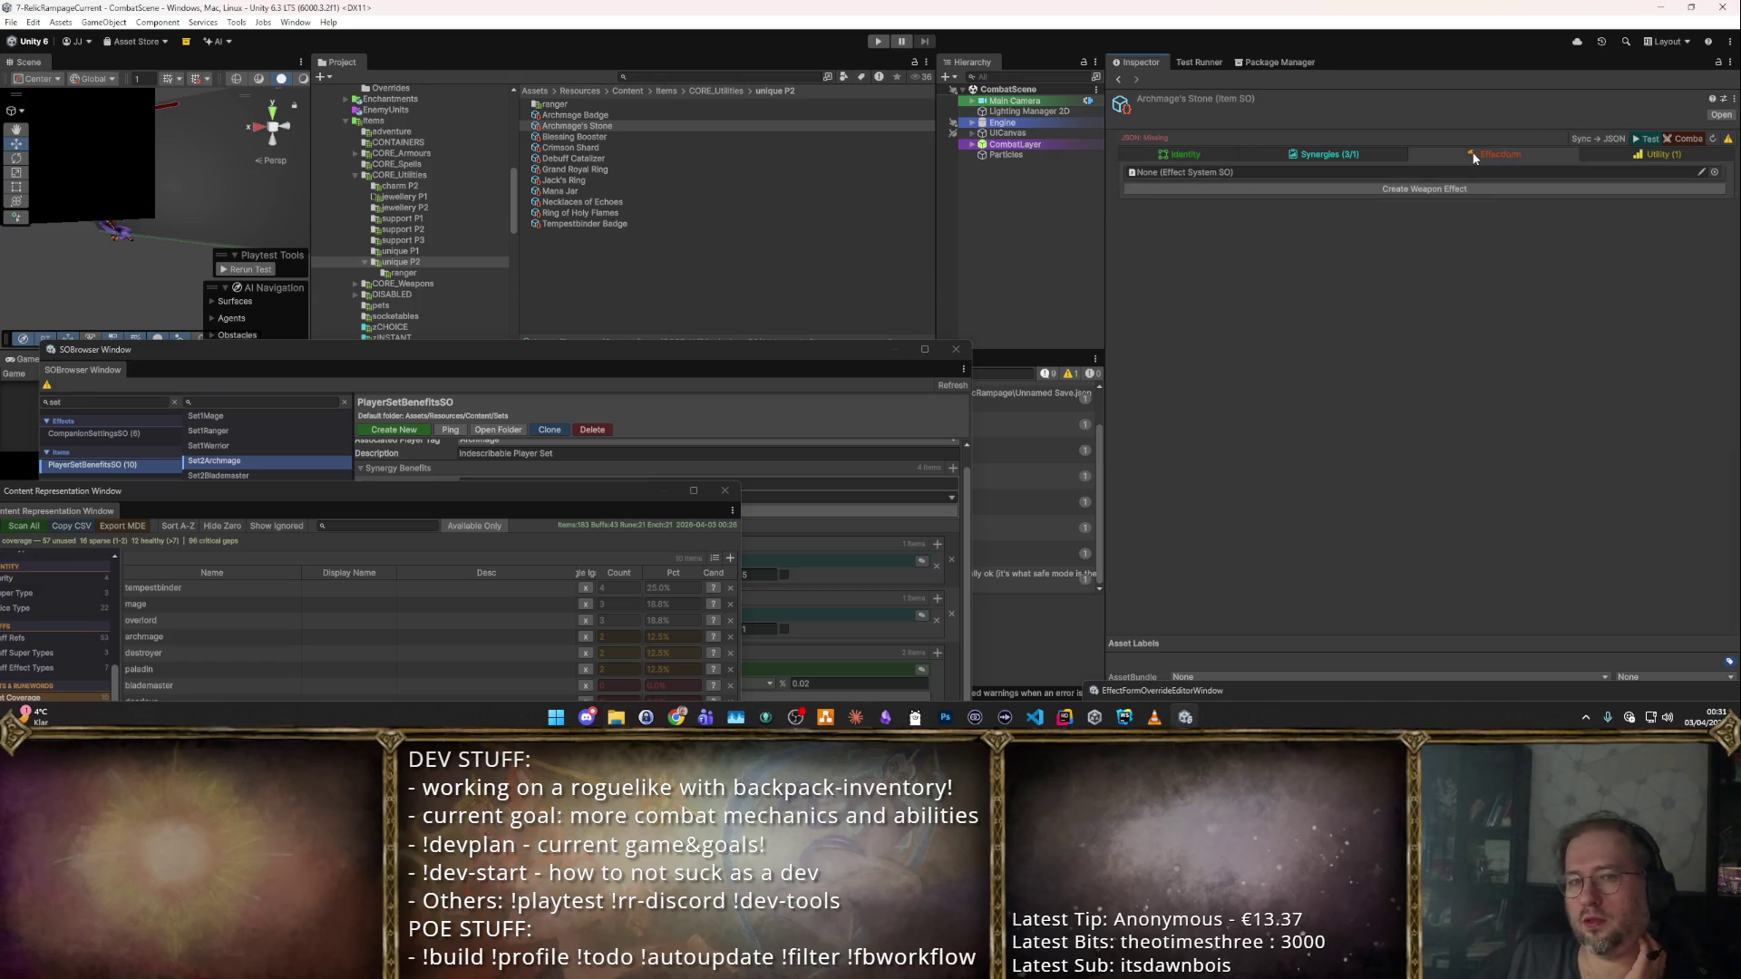
click(1378, 153)
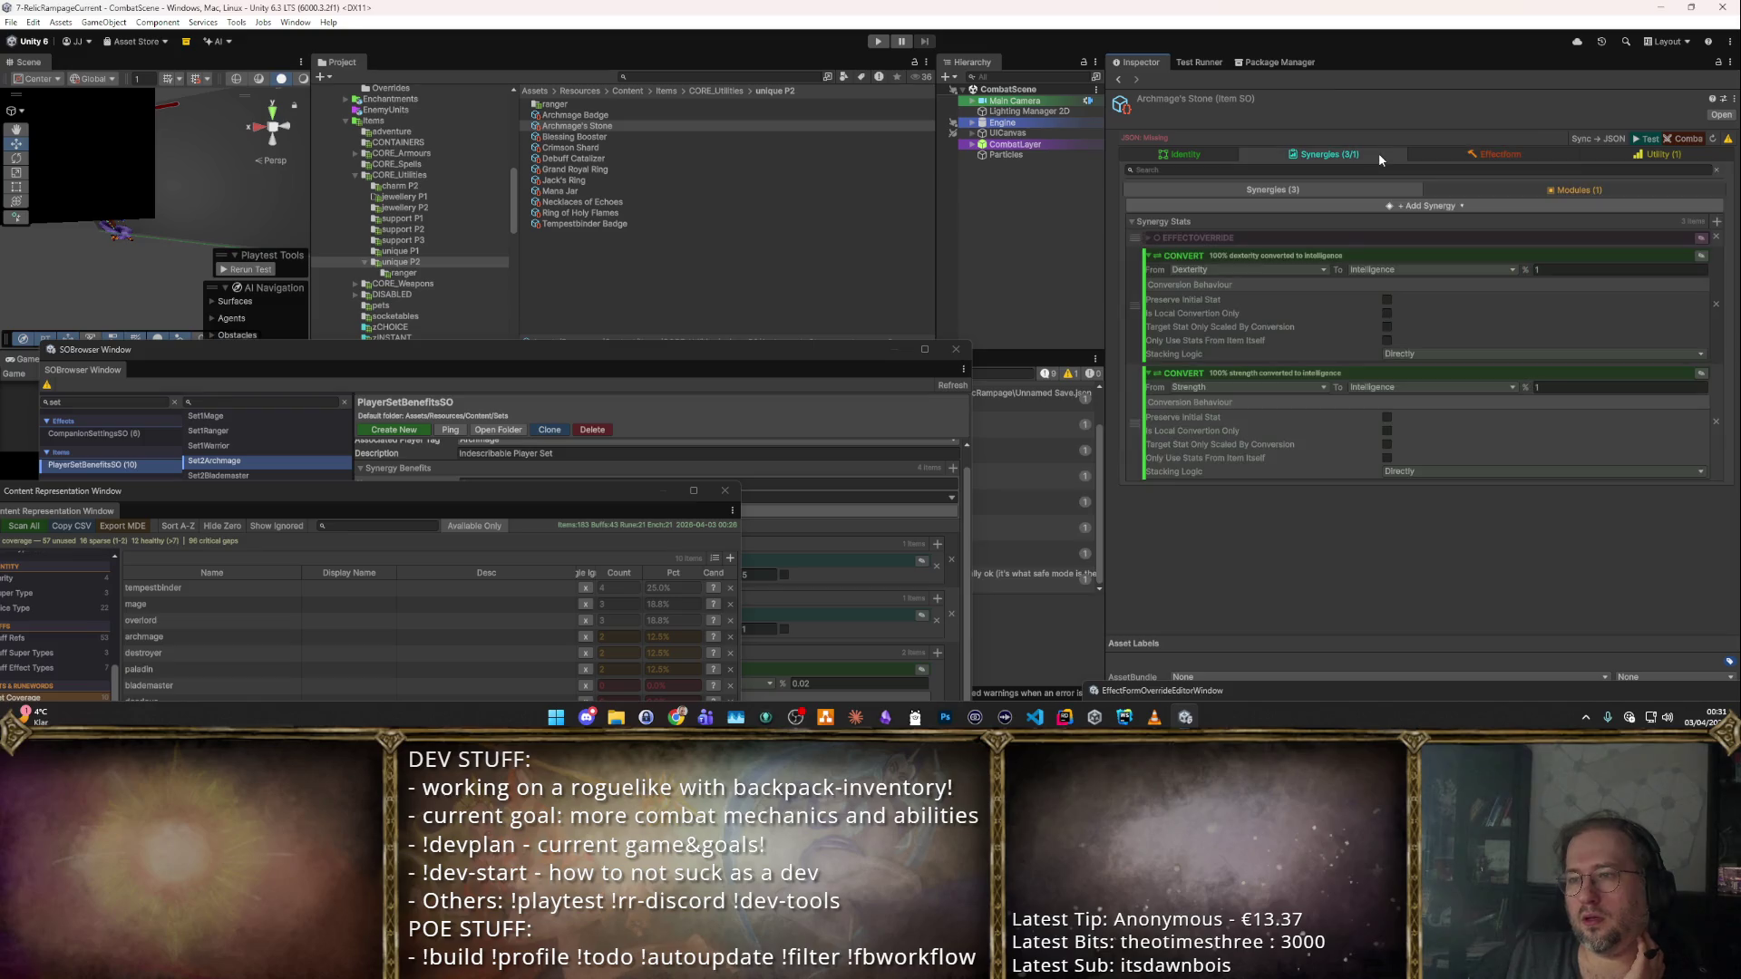
click(562, 118)
click(576, 125)
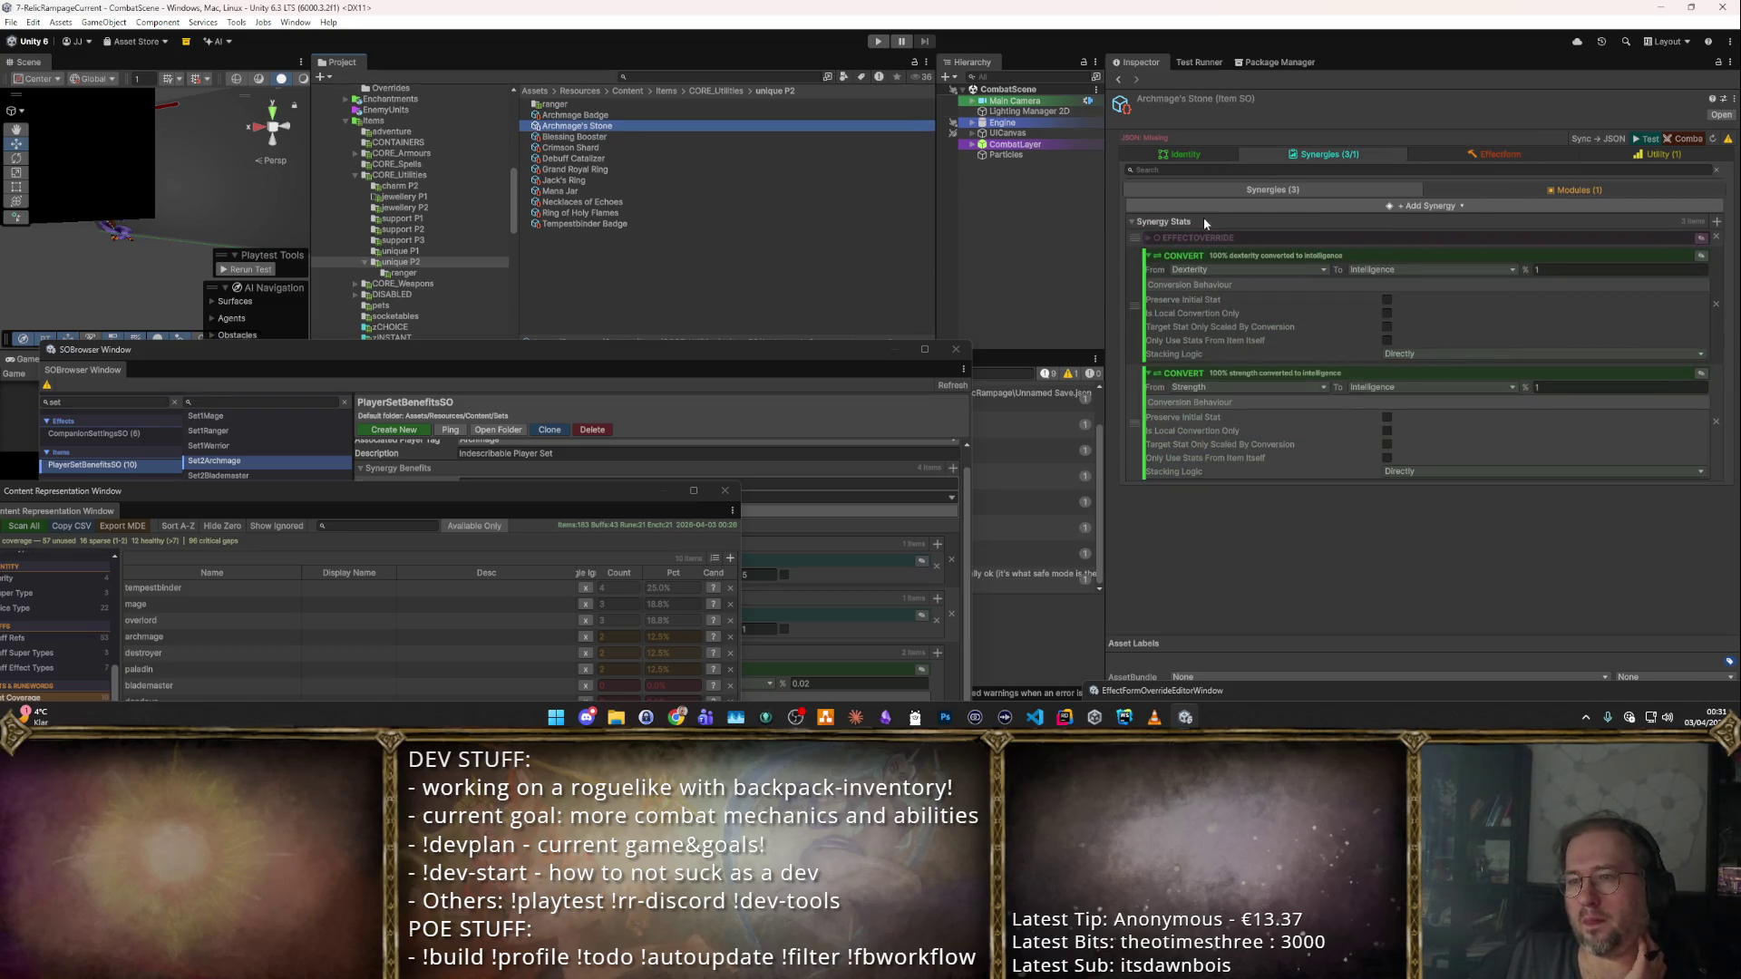
click(1188, 156)
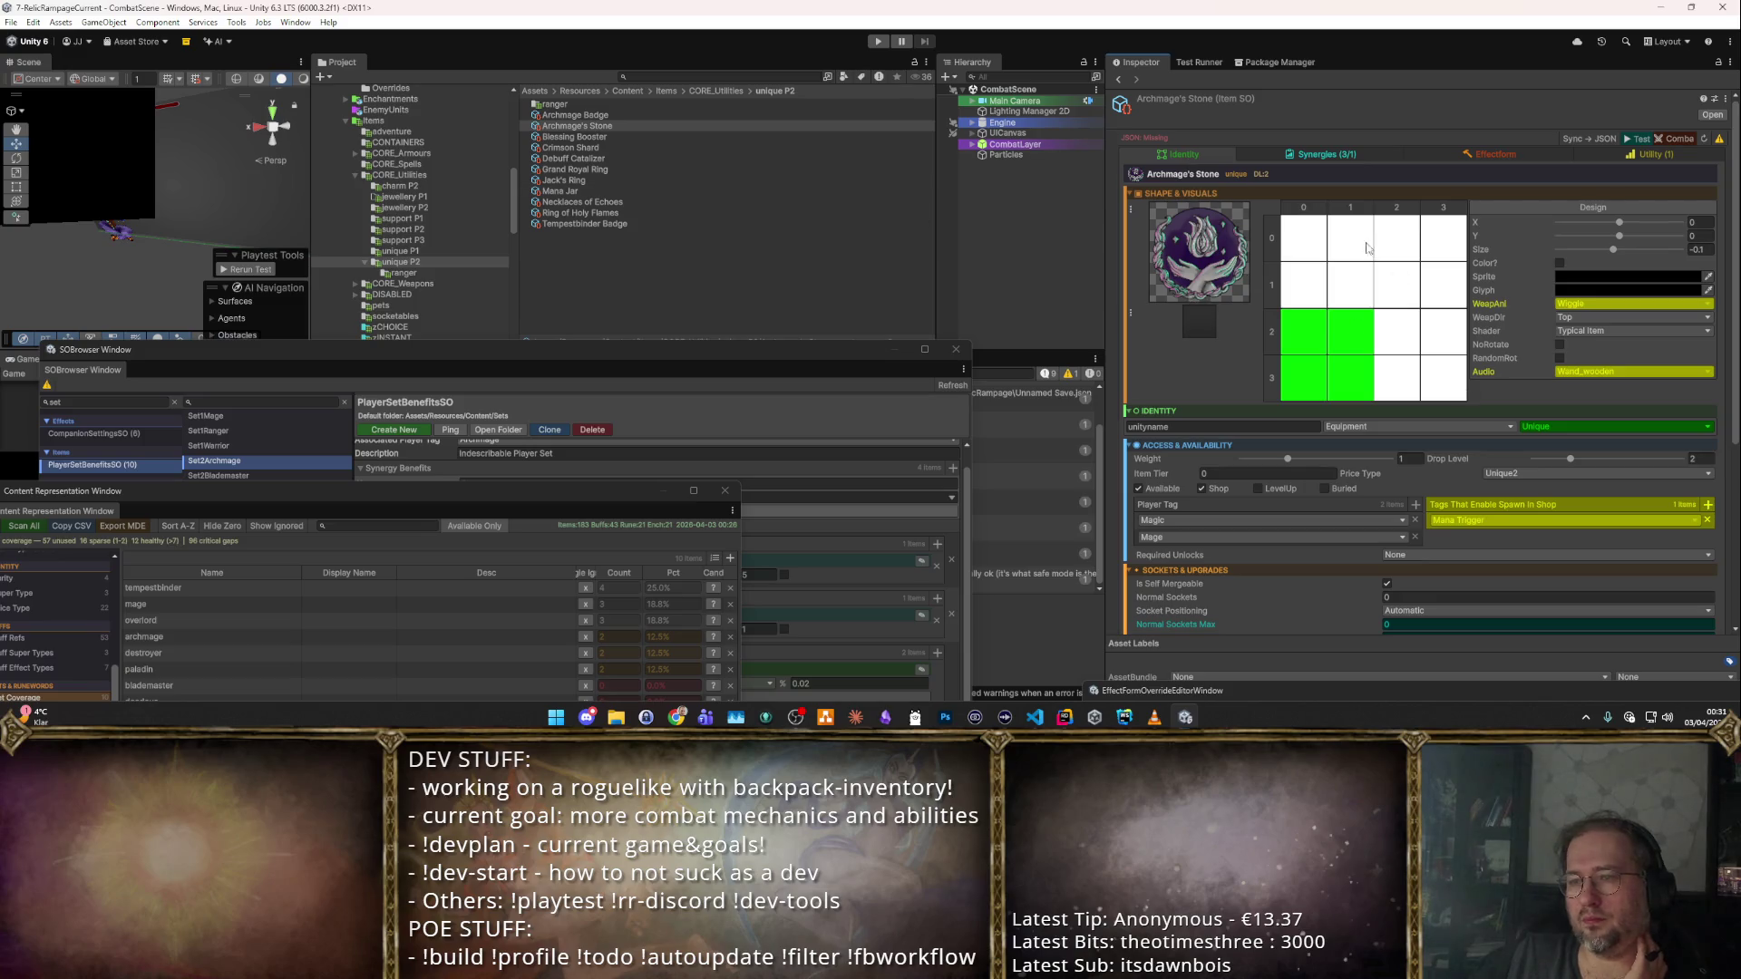
click(1313, 159)
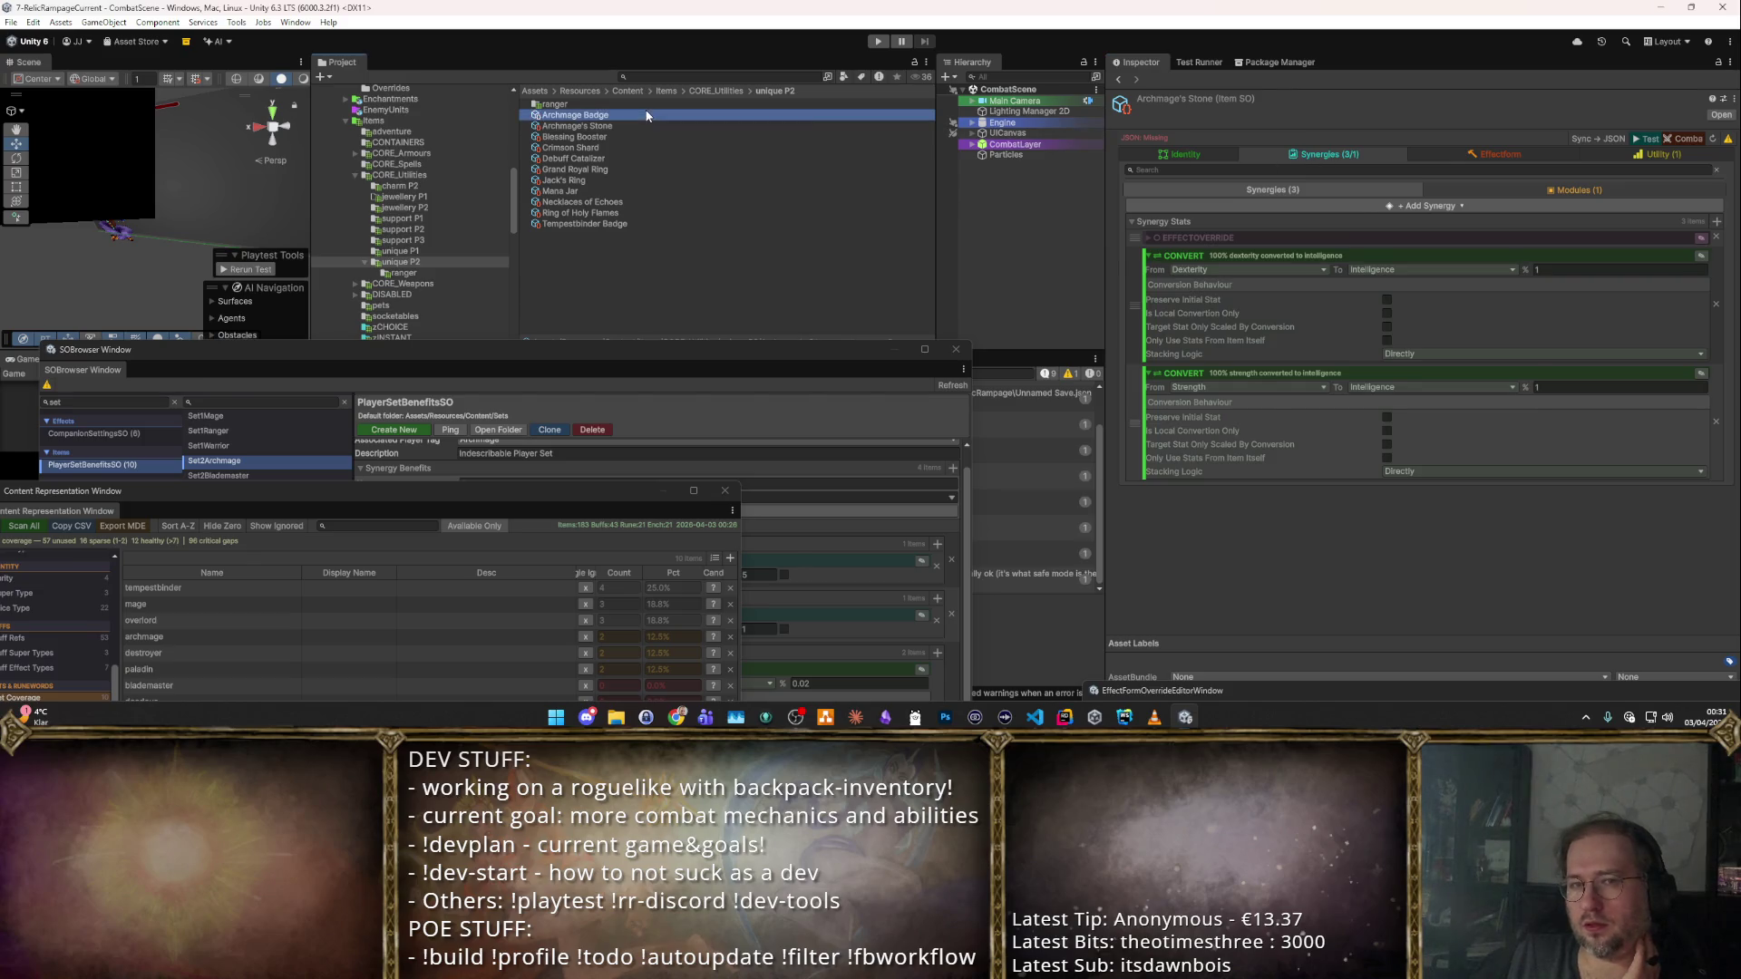
Show Archmage Badge's passive synergies with the first passive expanded.
click(689, 115)
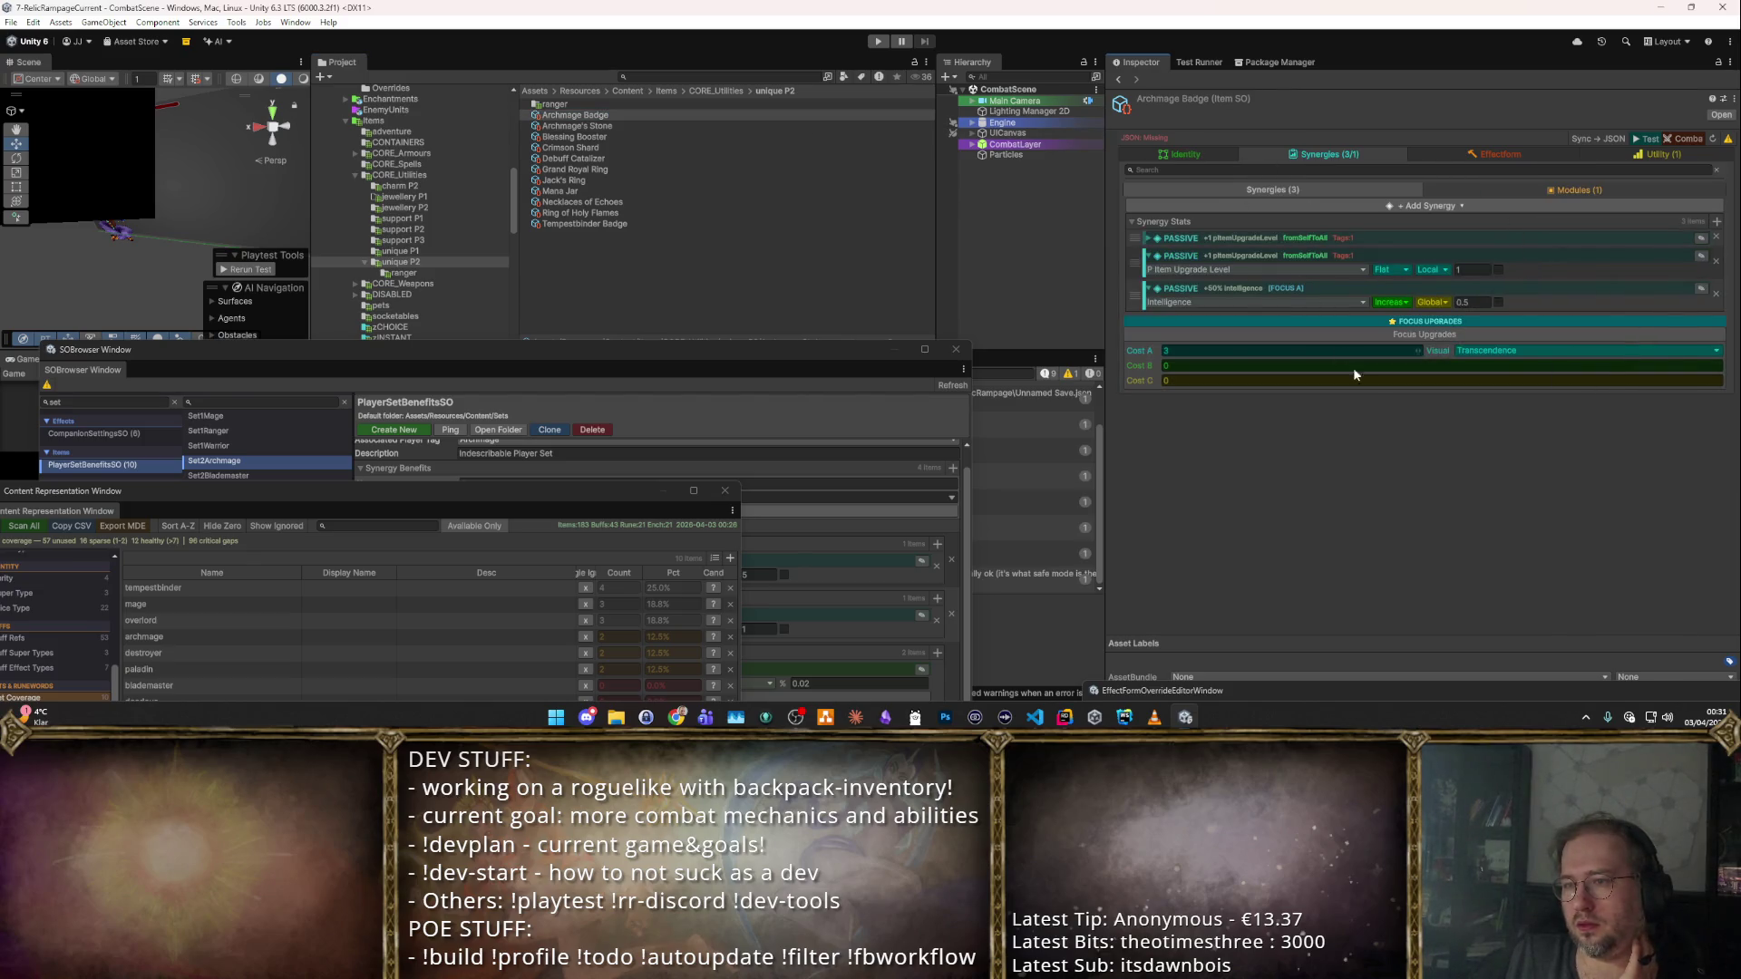
click(1233, 239)
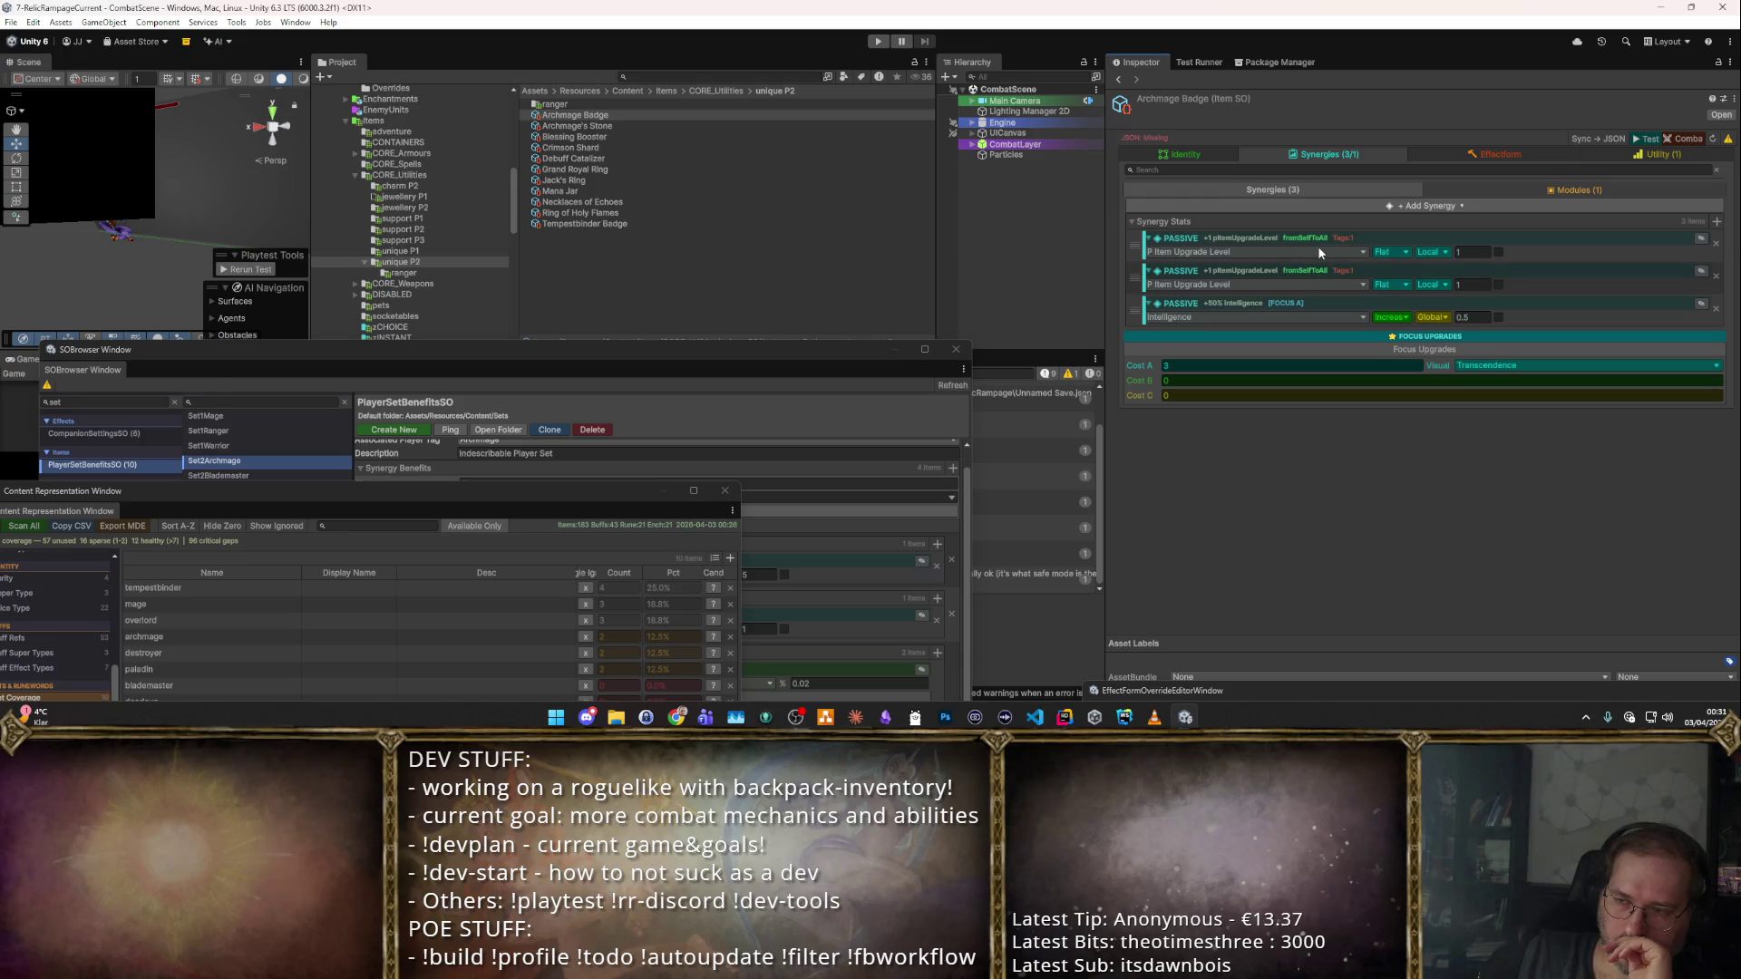
click(1417, 154)
click(1392, 154)
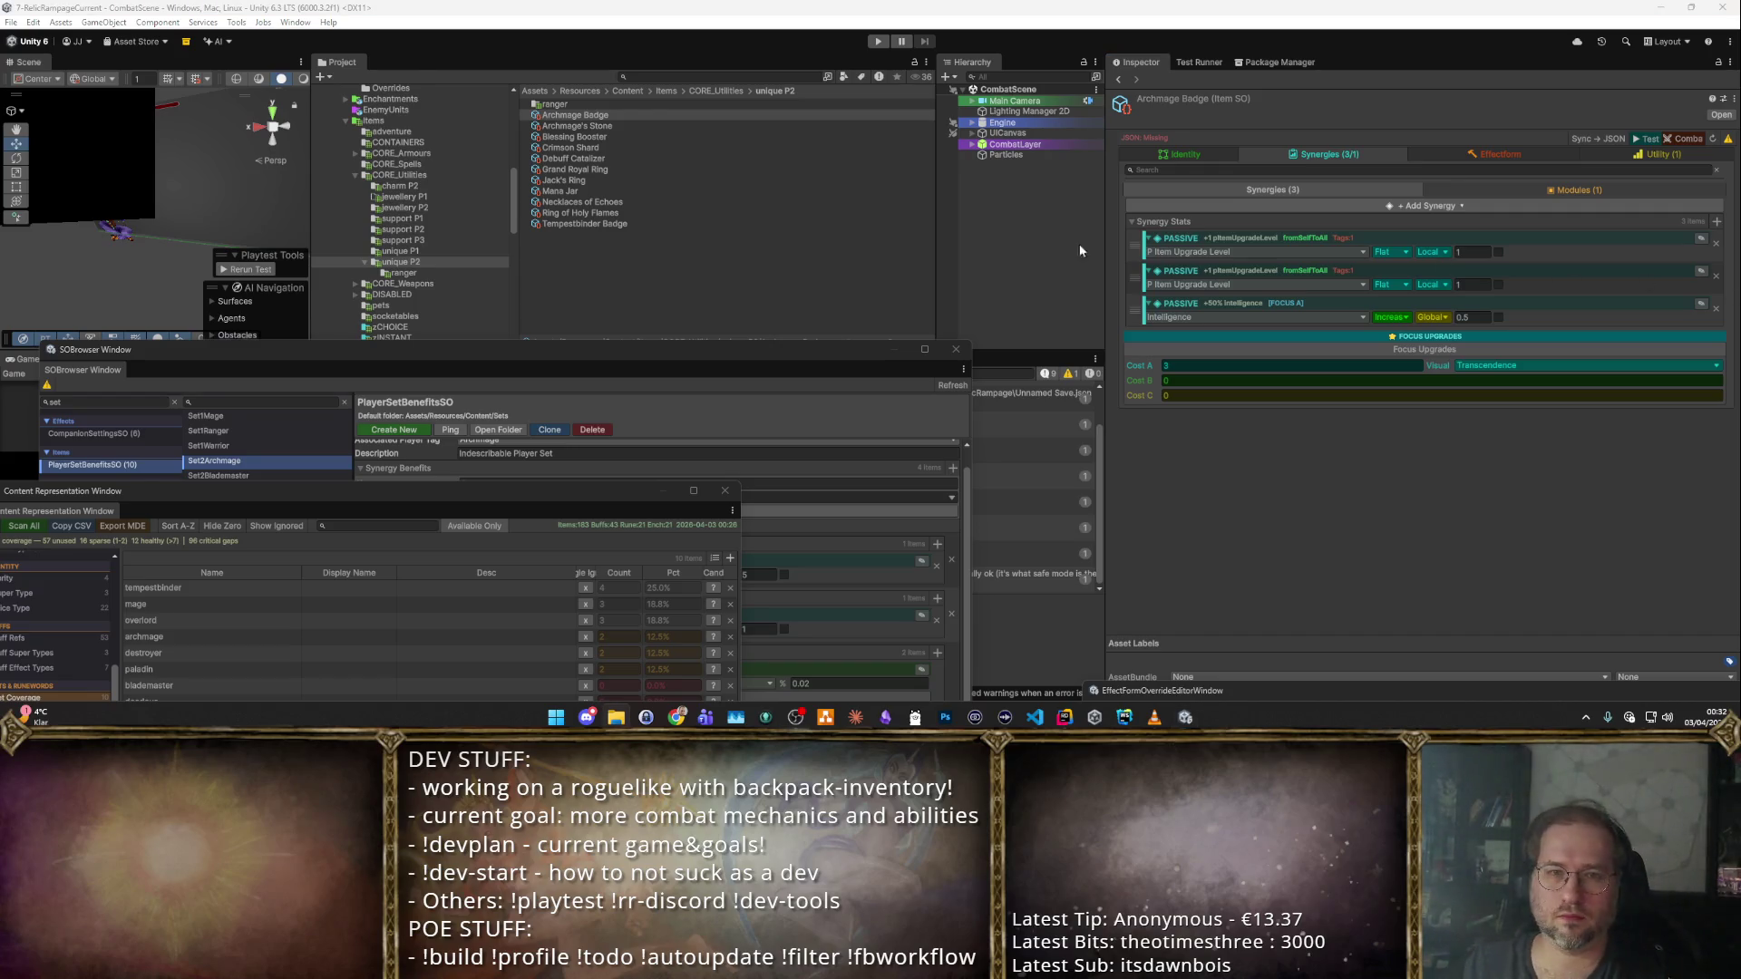
right_click(401, 263)
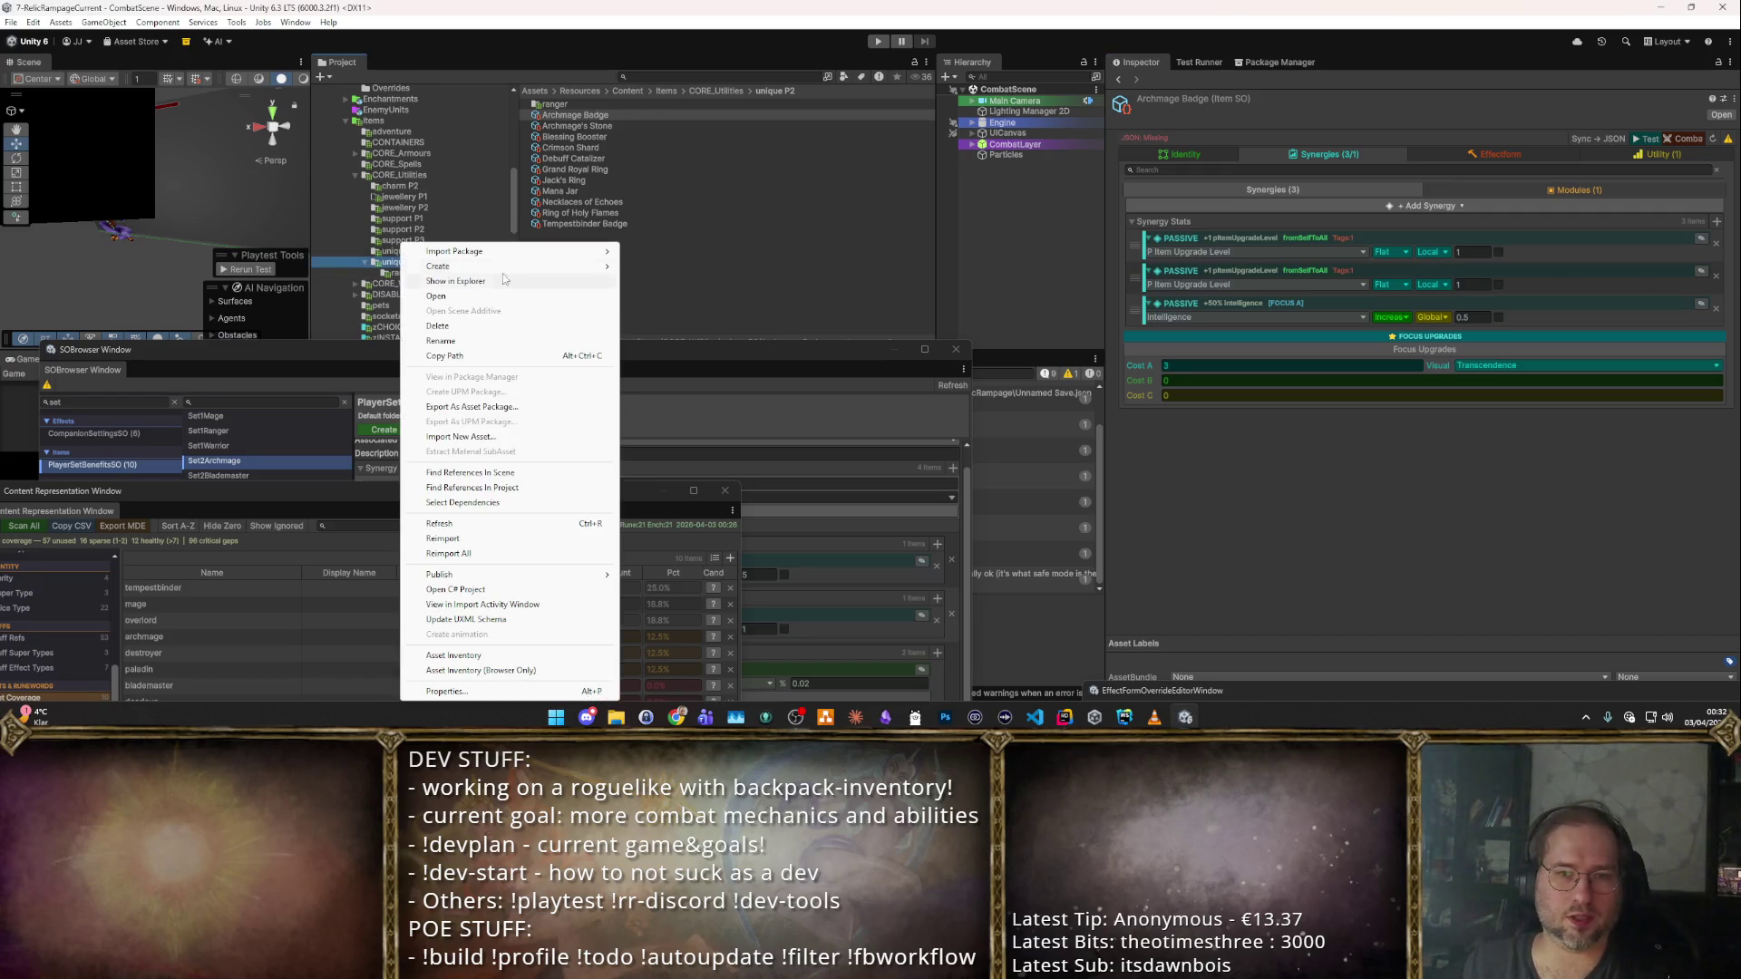
Browse to the Content Game/Sprites/ItemsNew3 sprite folder.
click(739, 377)
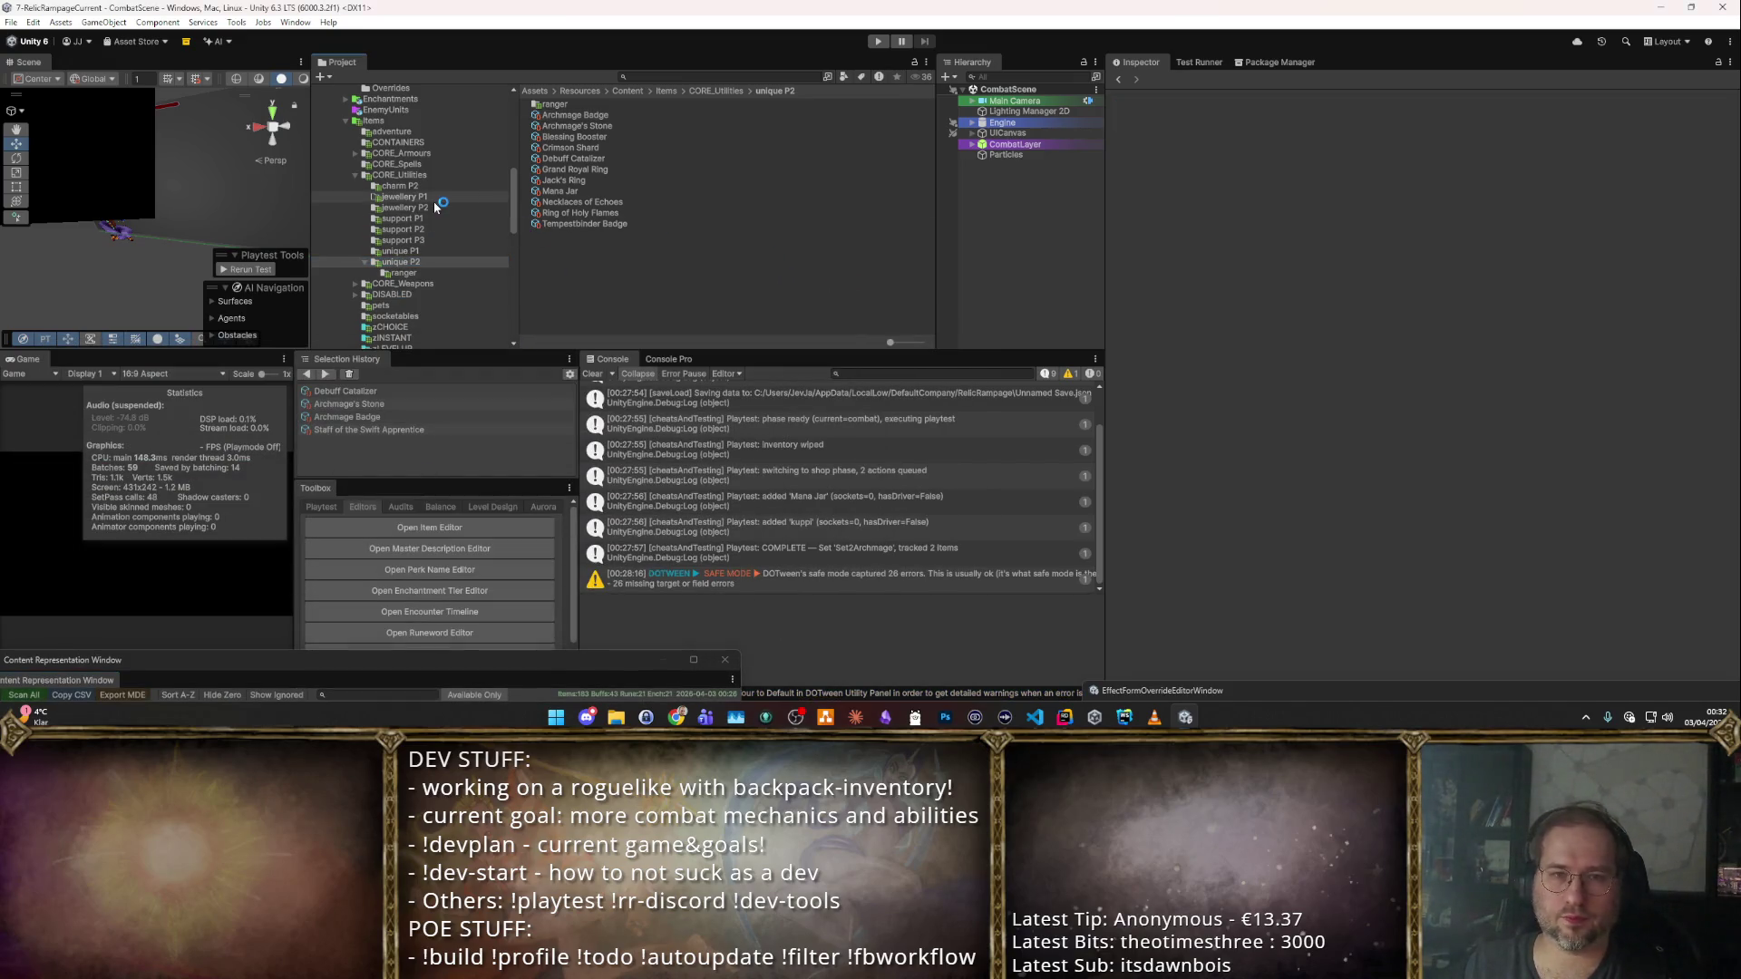
scroll(390, 181, down, 5)
scroll(378, 214, down, 3)
click(376, 210)
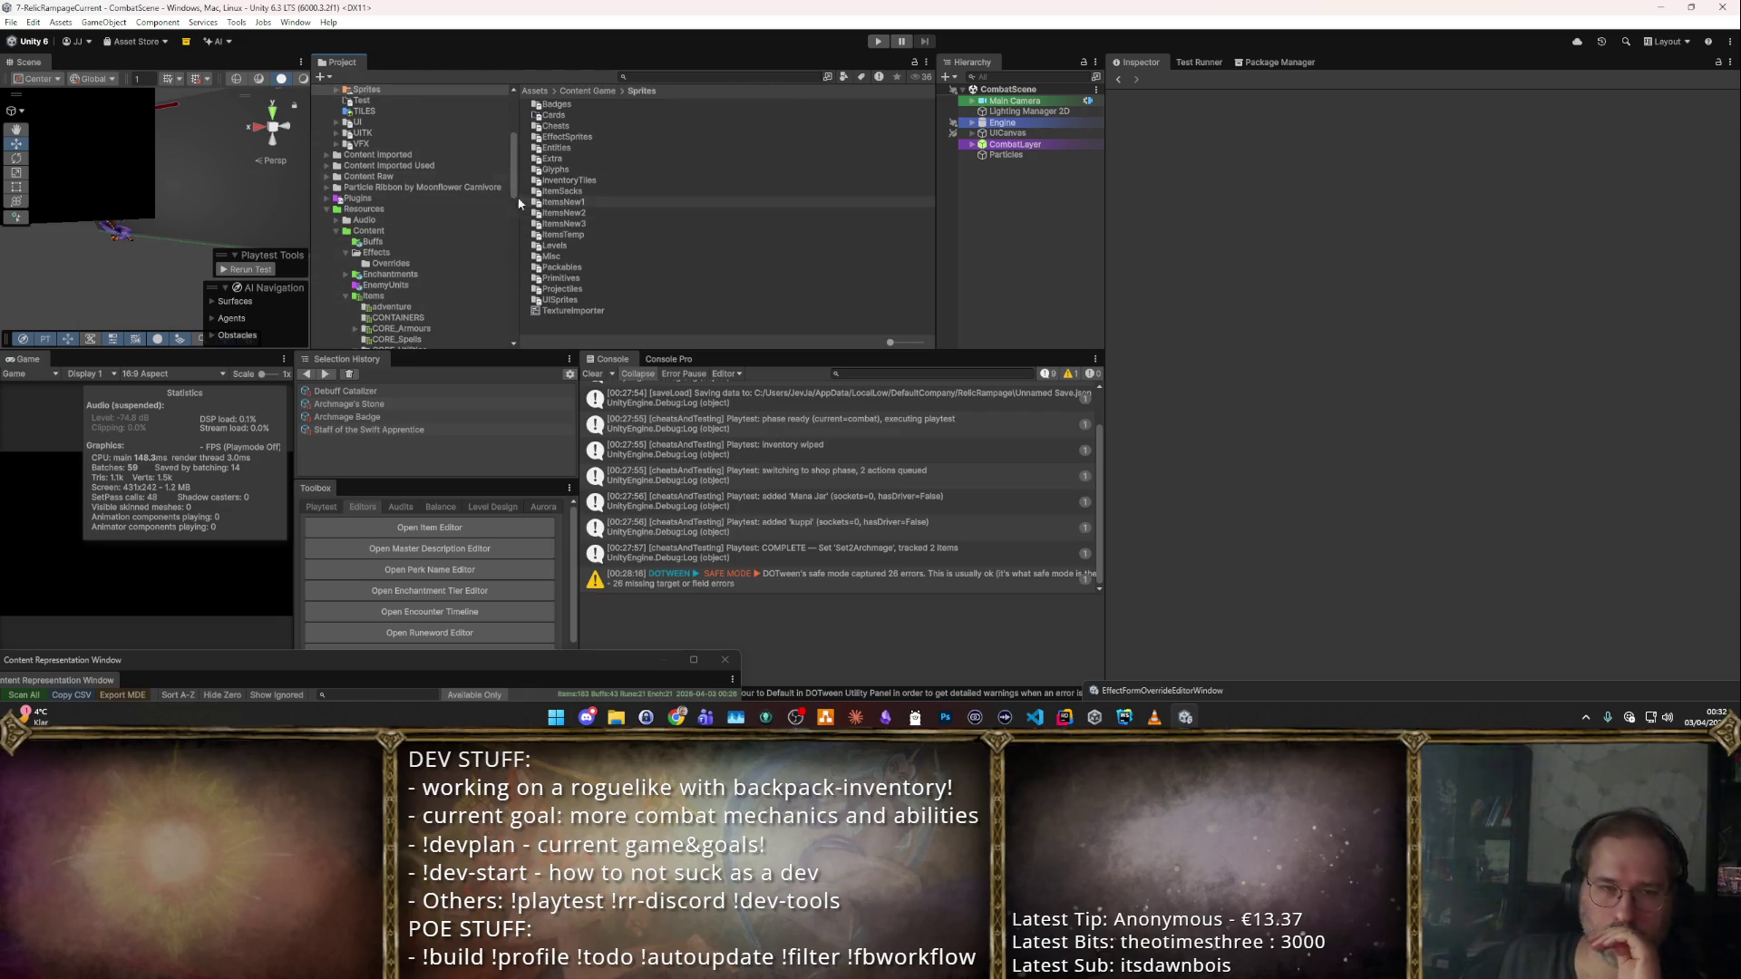
scroll(420, 187, up, 2)
right_click(374, 130)
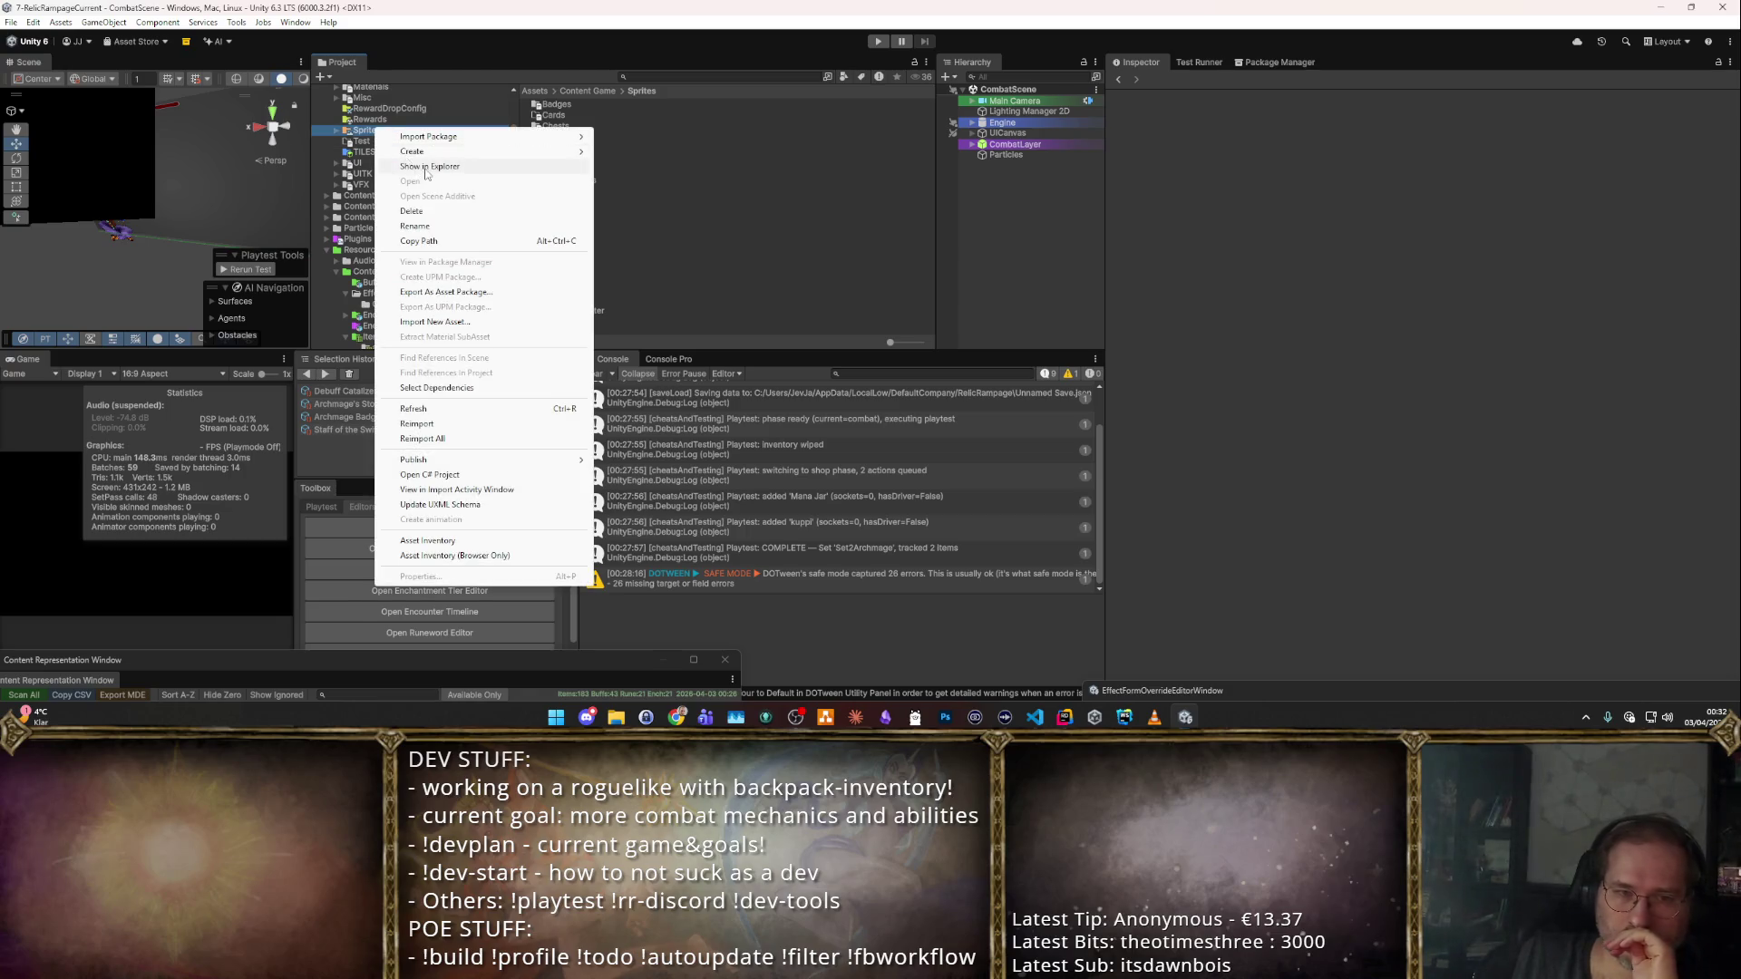
key(Escape)
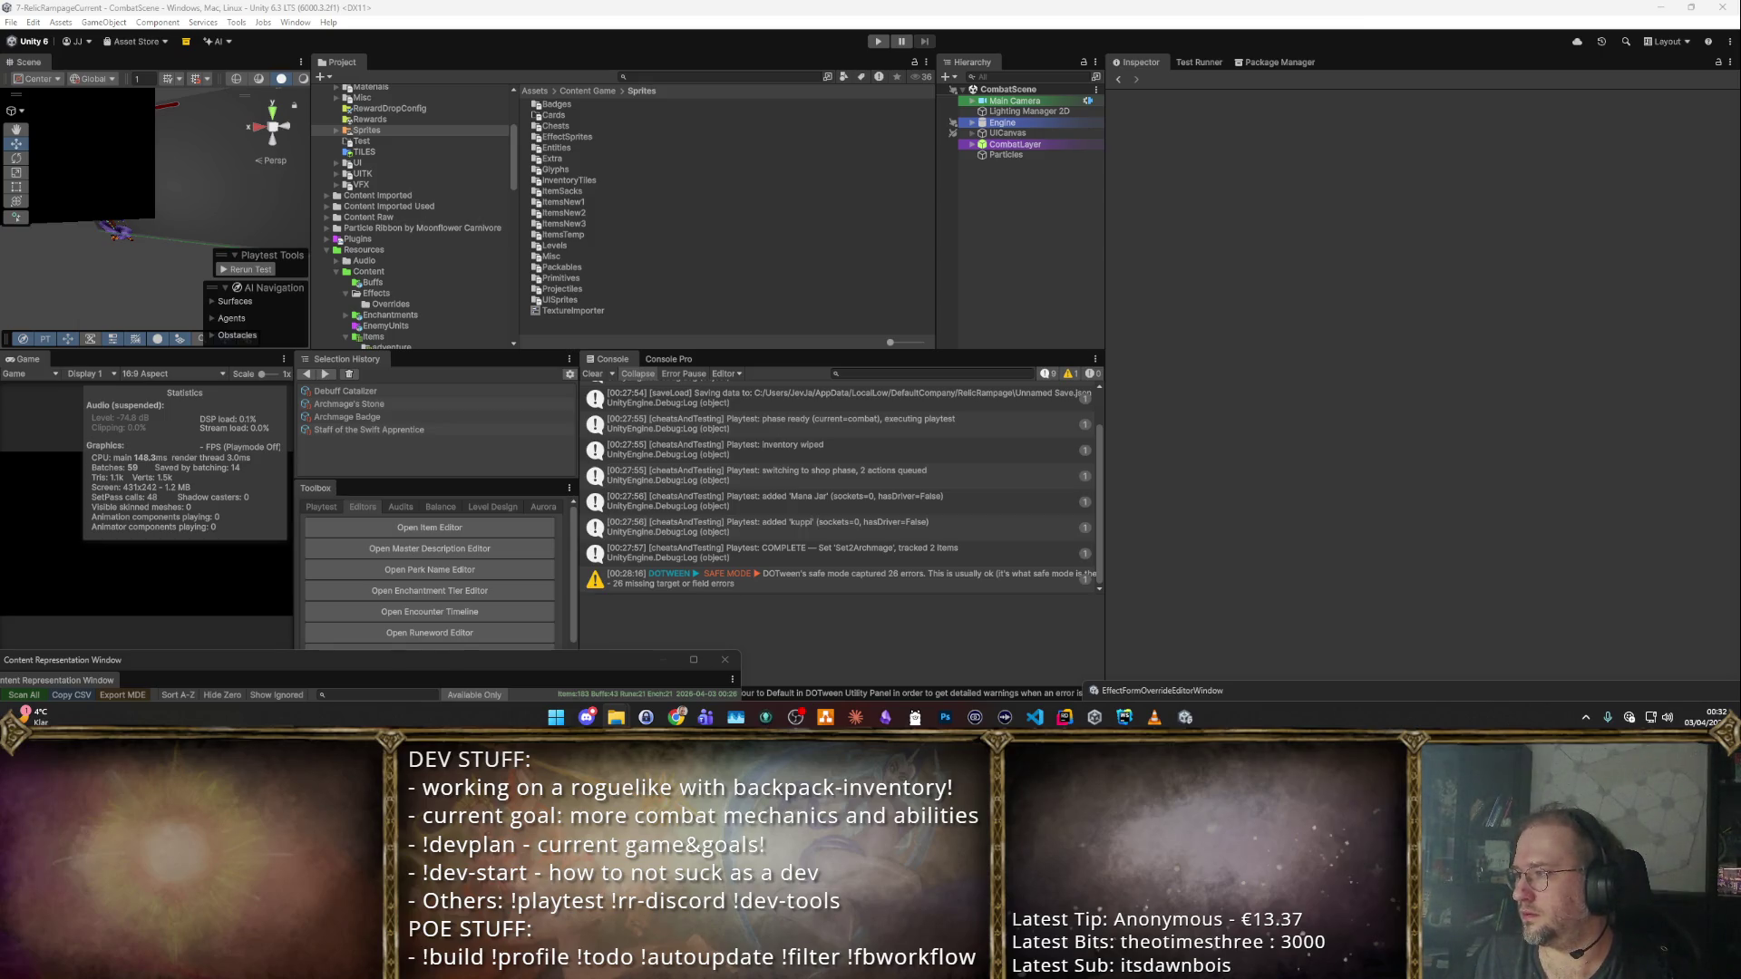
double_click(581, 223)
Import GrimoireOfForbiddenRites as a Single sprite at 200 pixels per unit.
click(597, 183)
scroll(600, 181, down, 5)
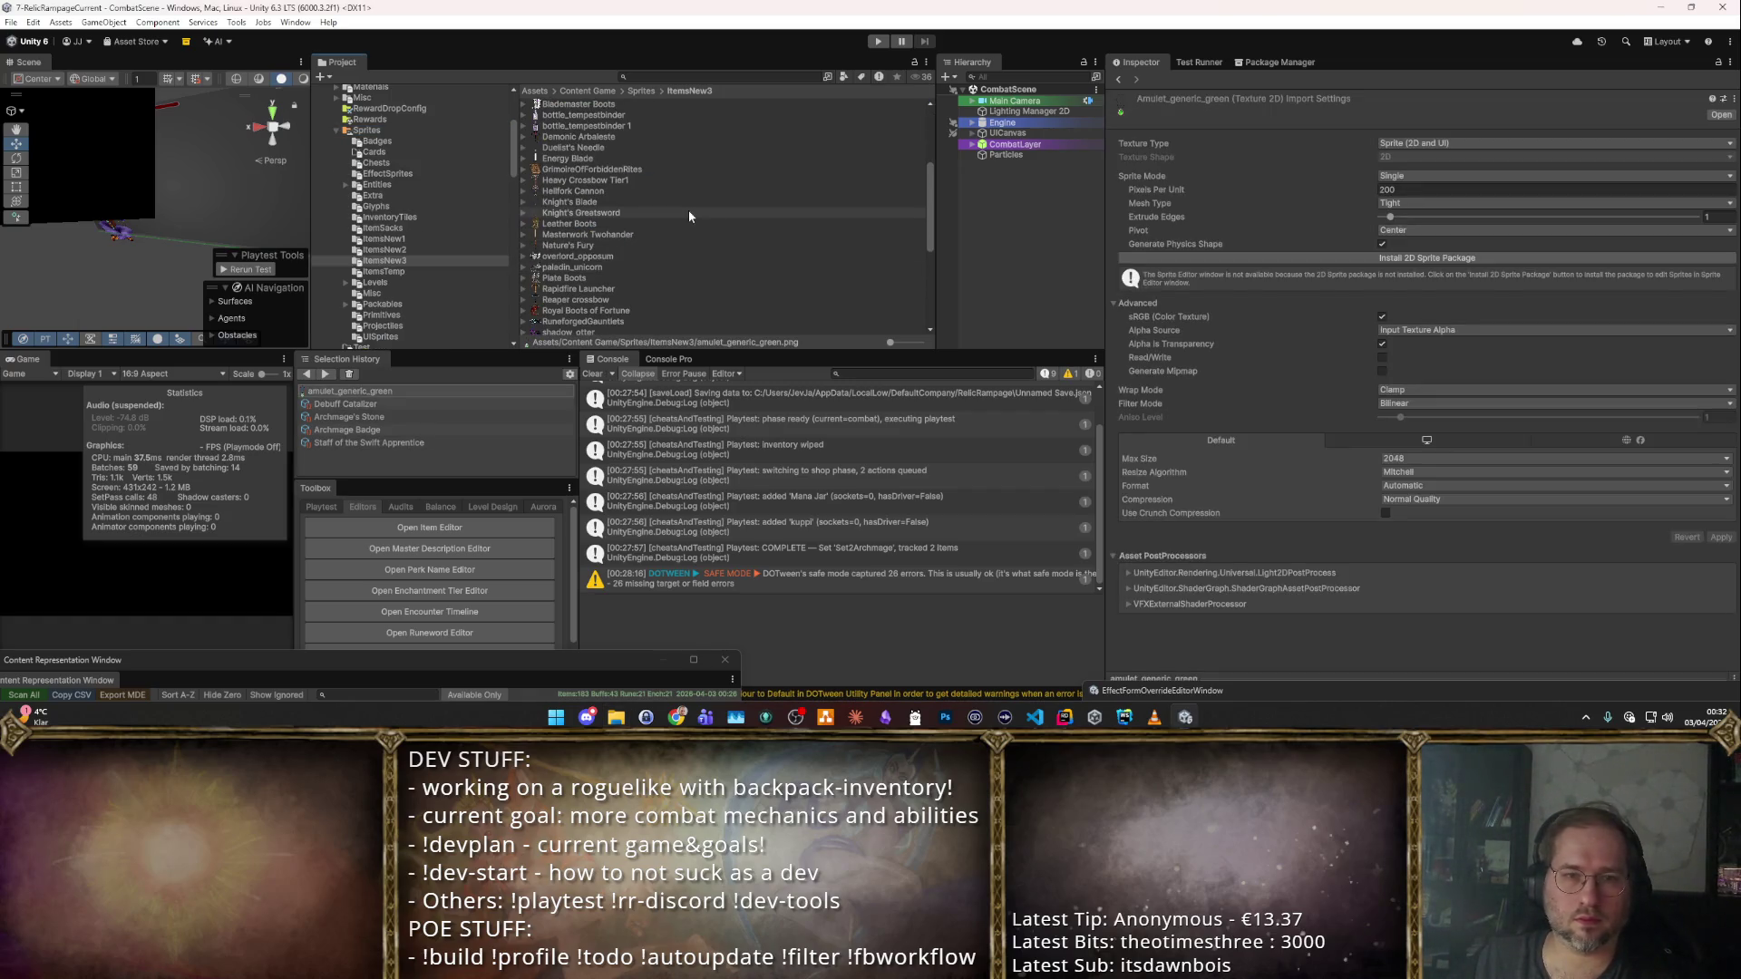
click(604, 172)
click(1412, 176)
click(1414, 191)
click(1412, 188)
text(2)
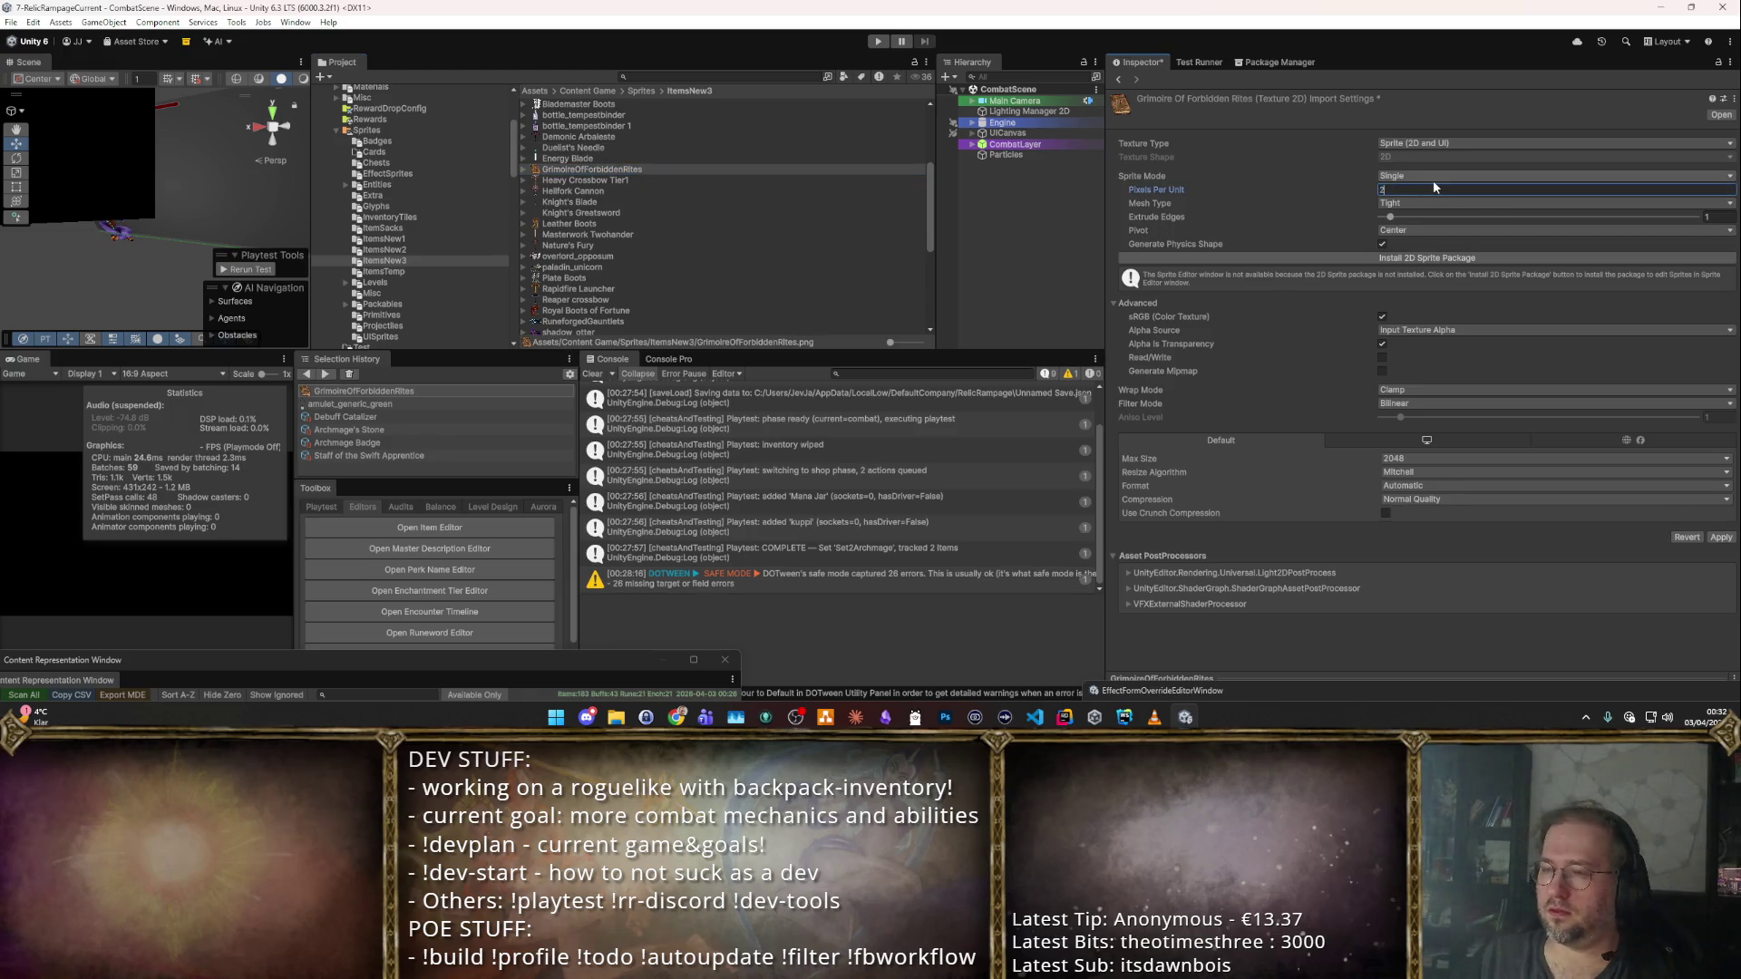
text(00)
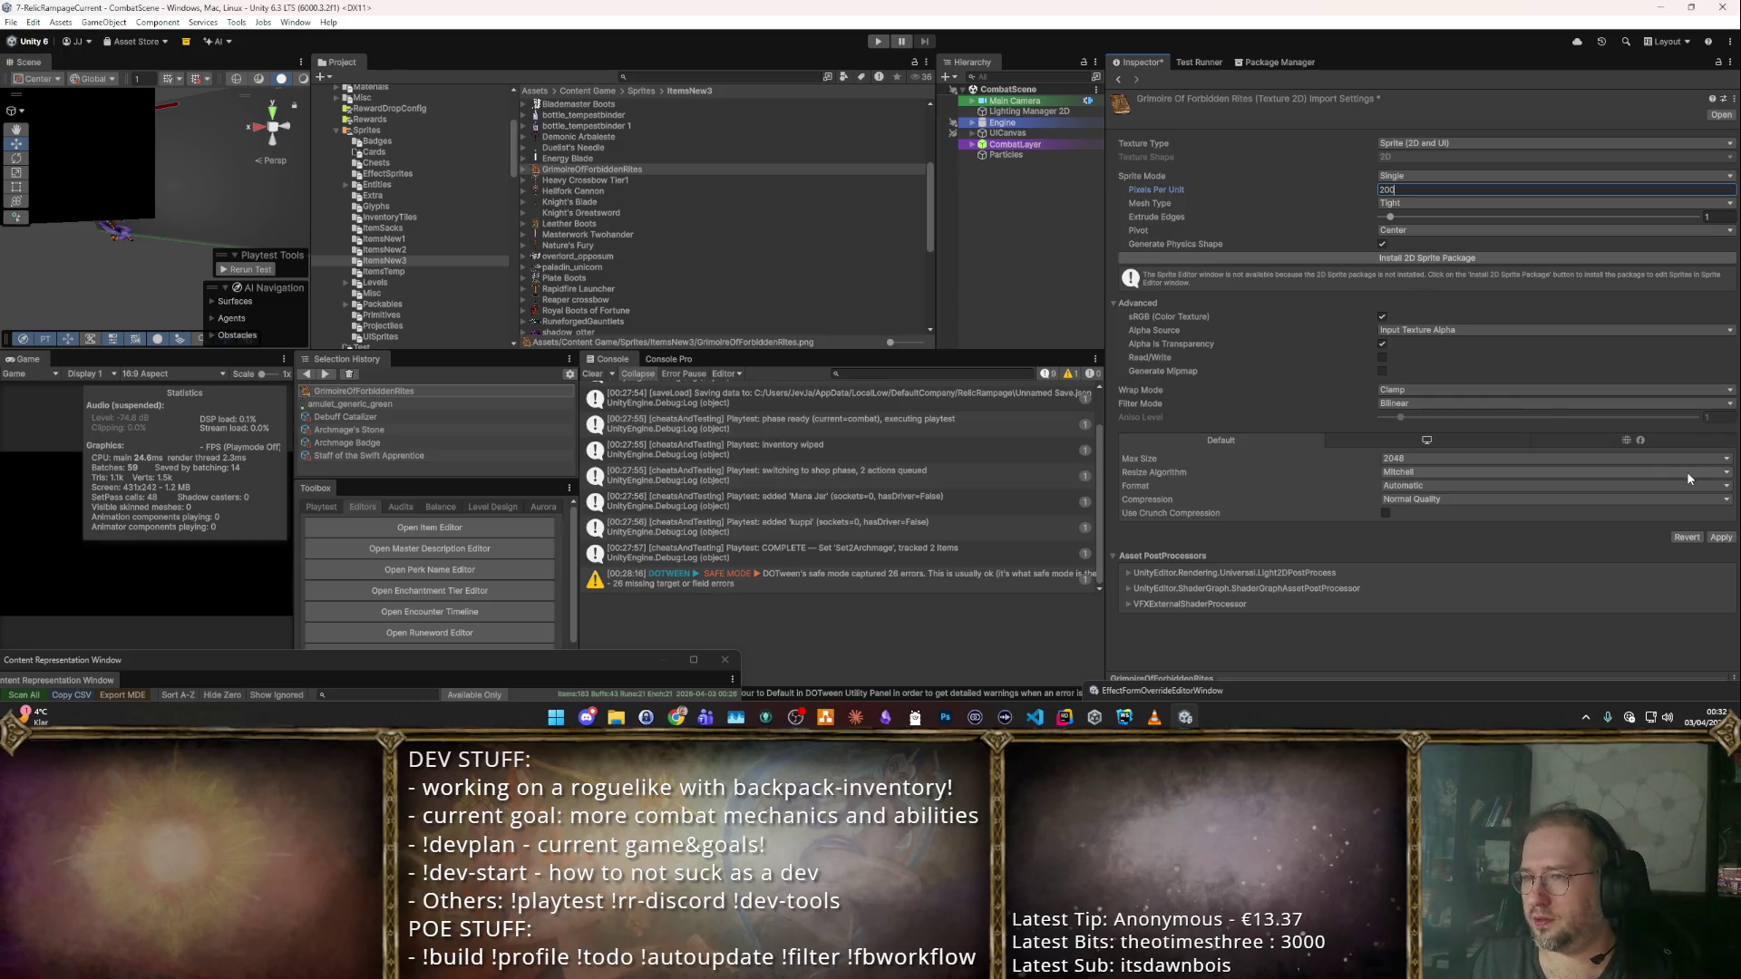
click(1720, 537)
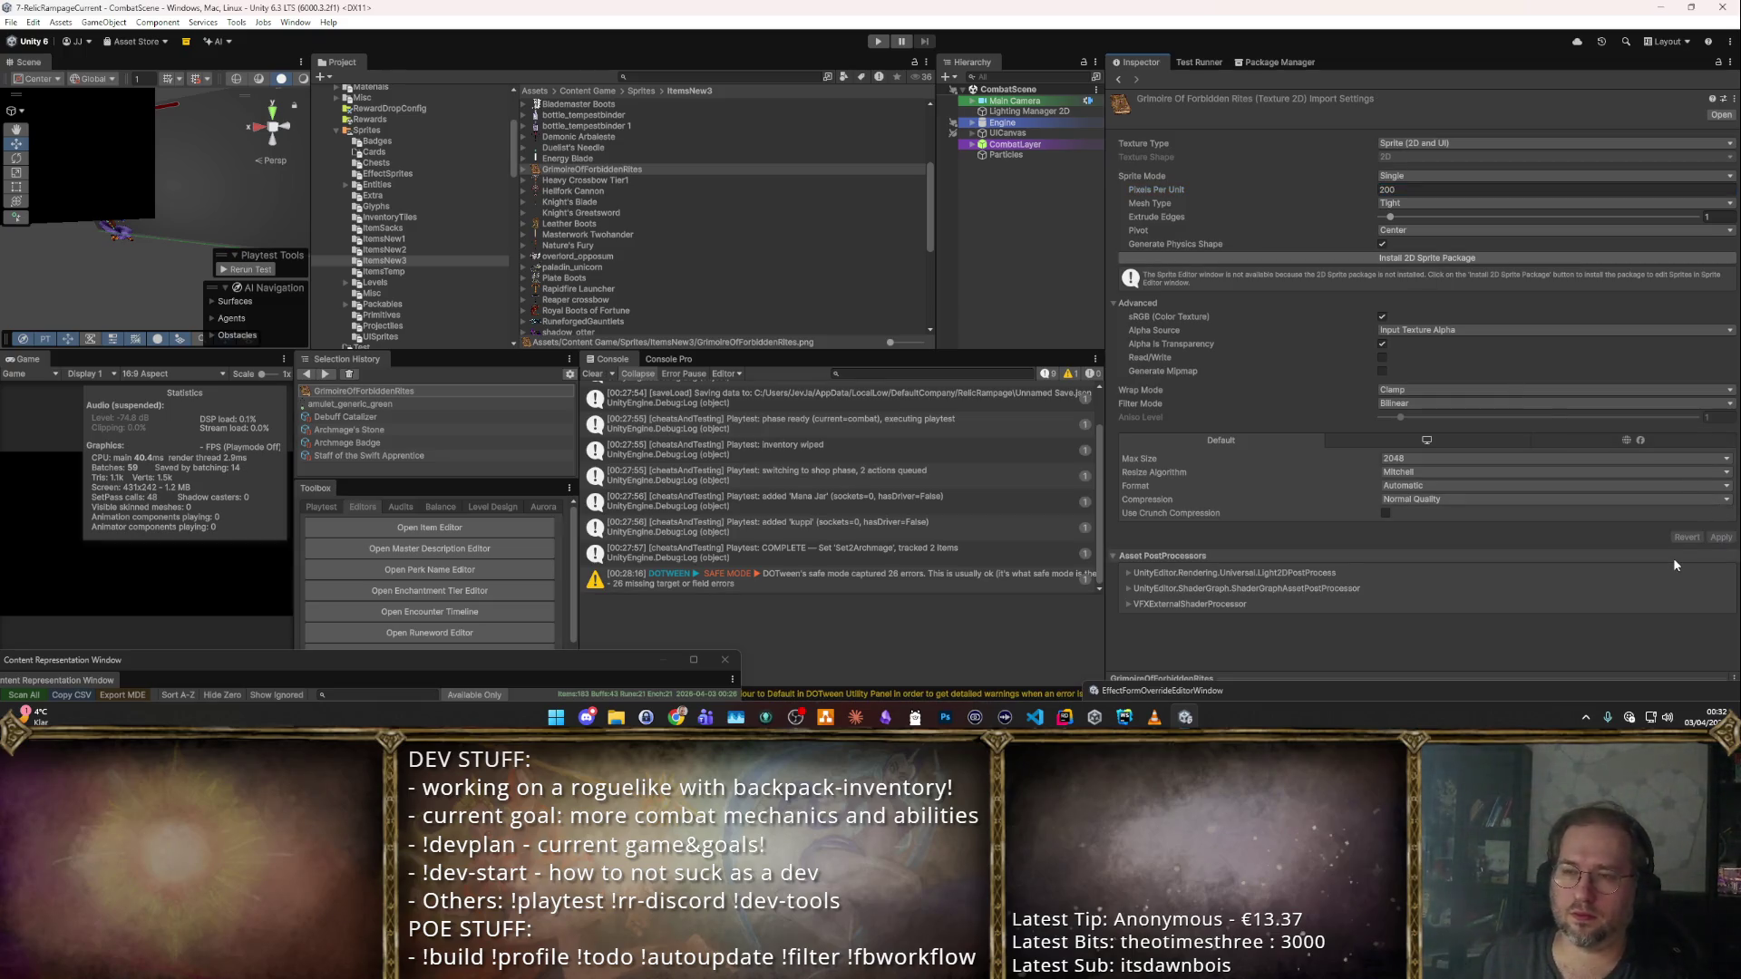
Preview nearby sprites, then go back to the Archmage Badge item from the bookmarks.
click(583, 201)
click(583, 179)
click(583, 169)
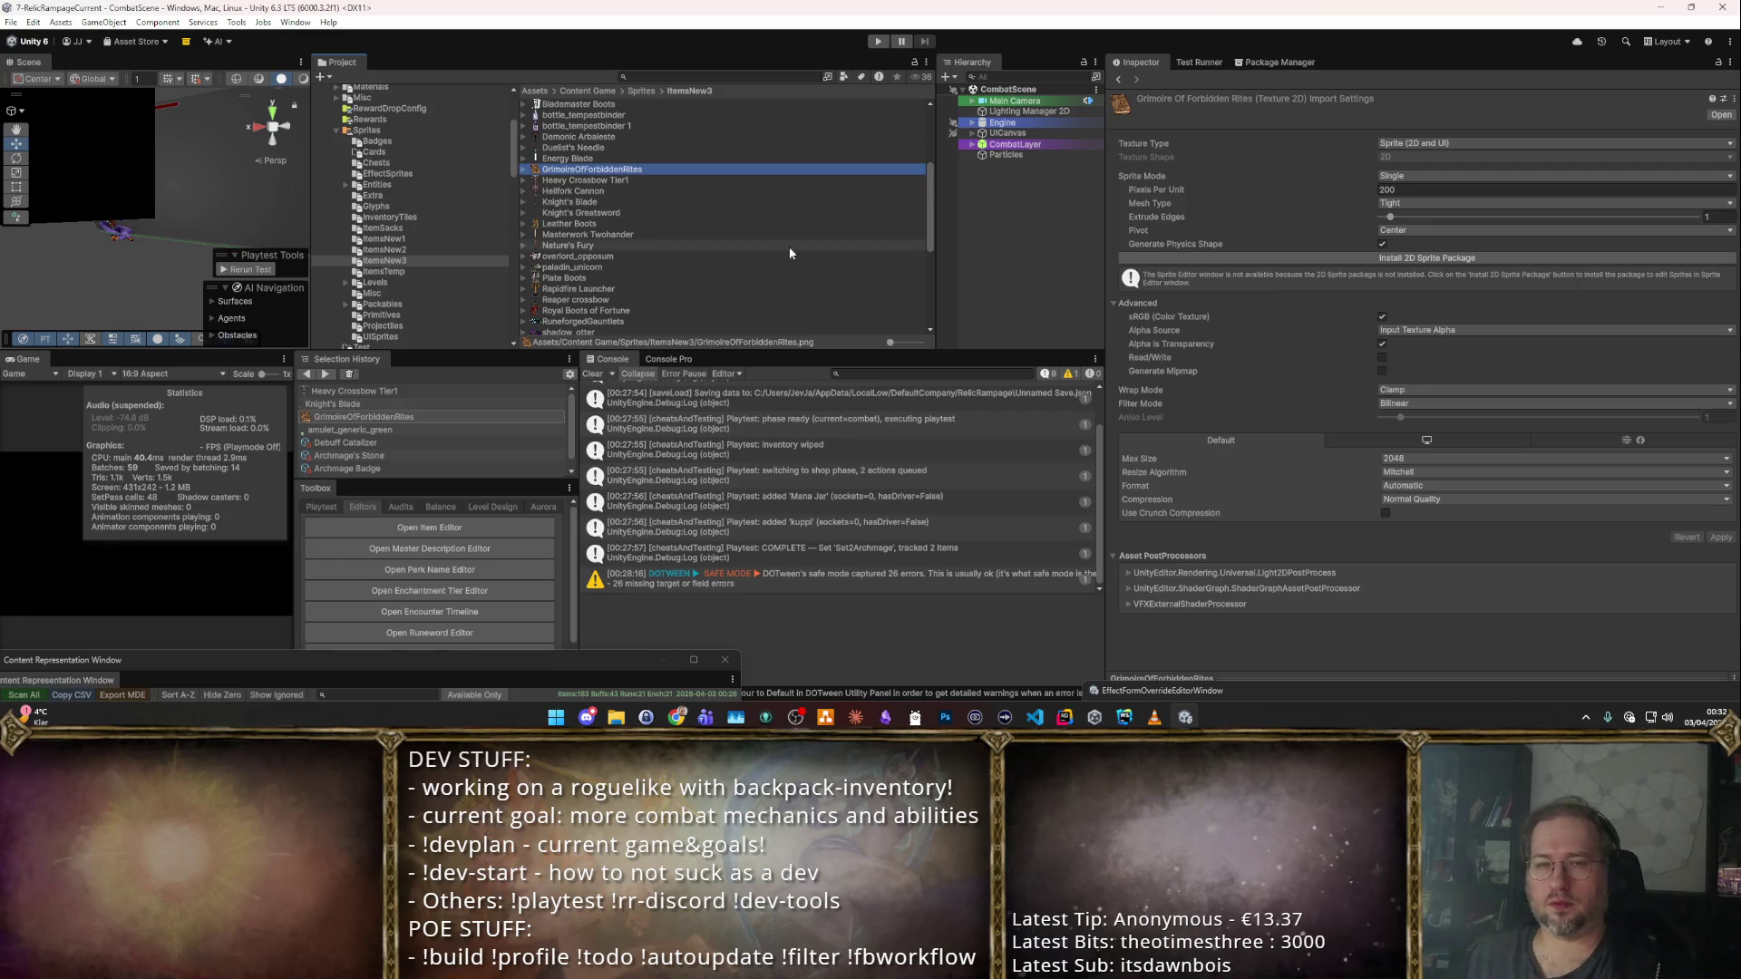
key(alt)
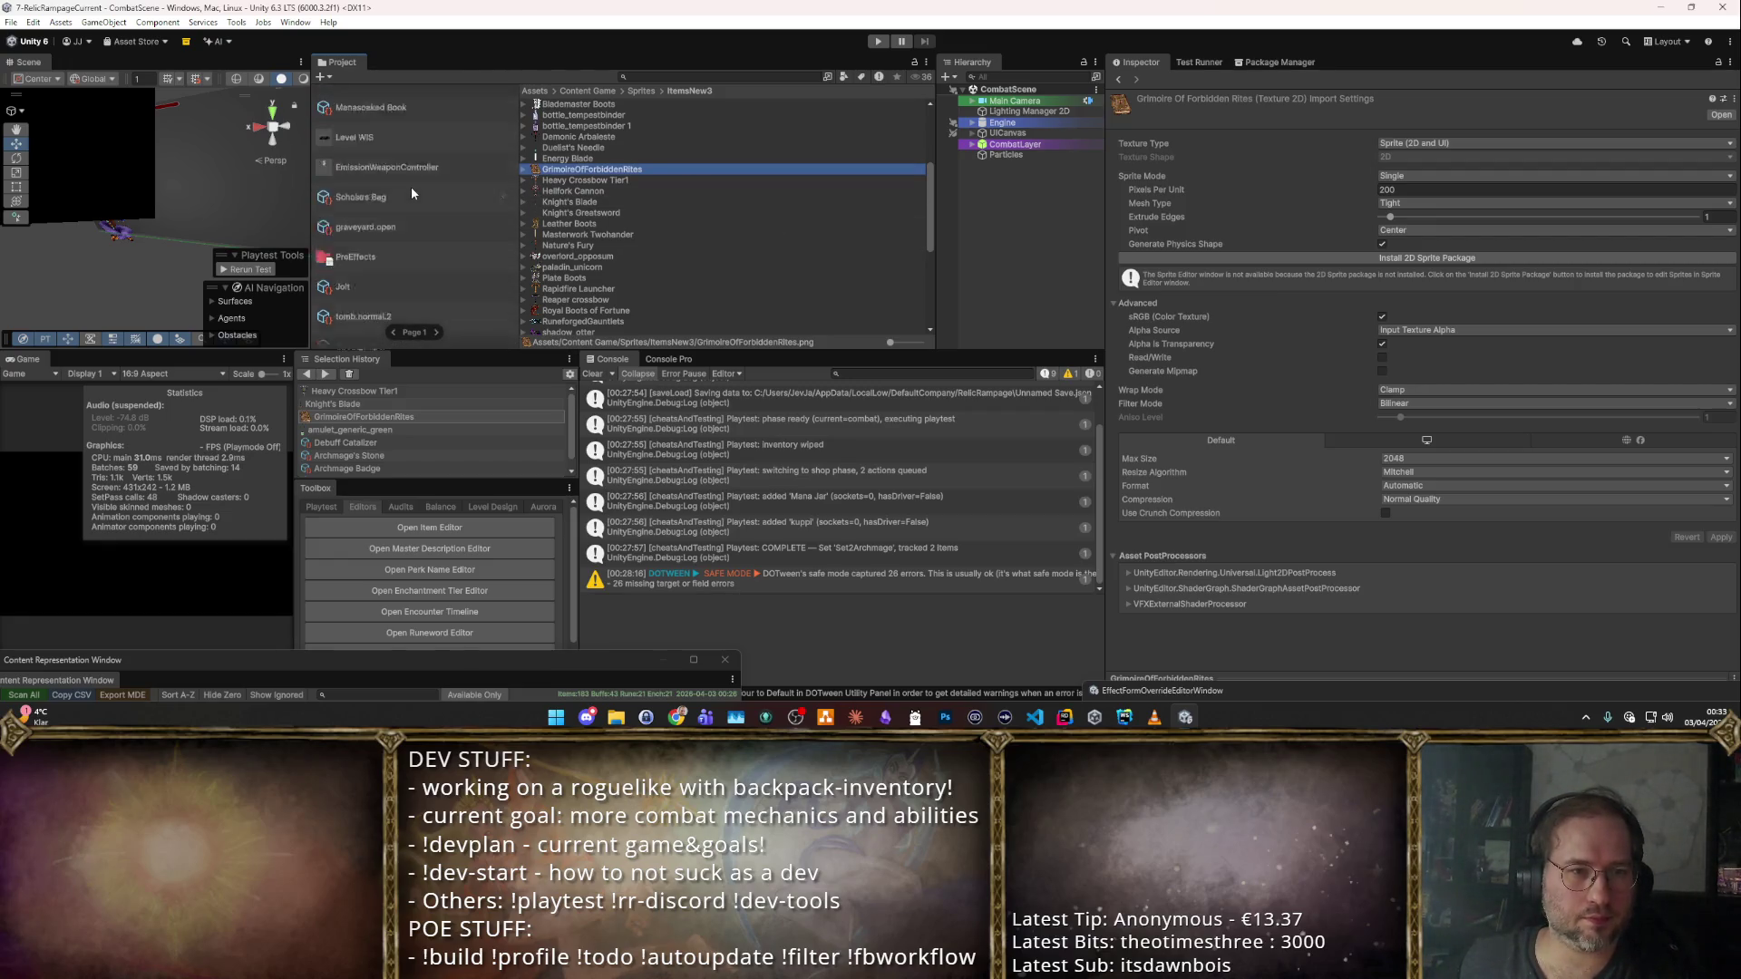
click(366, 470)
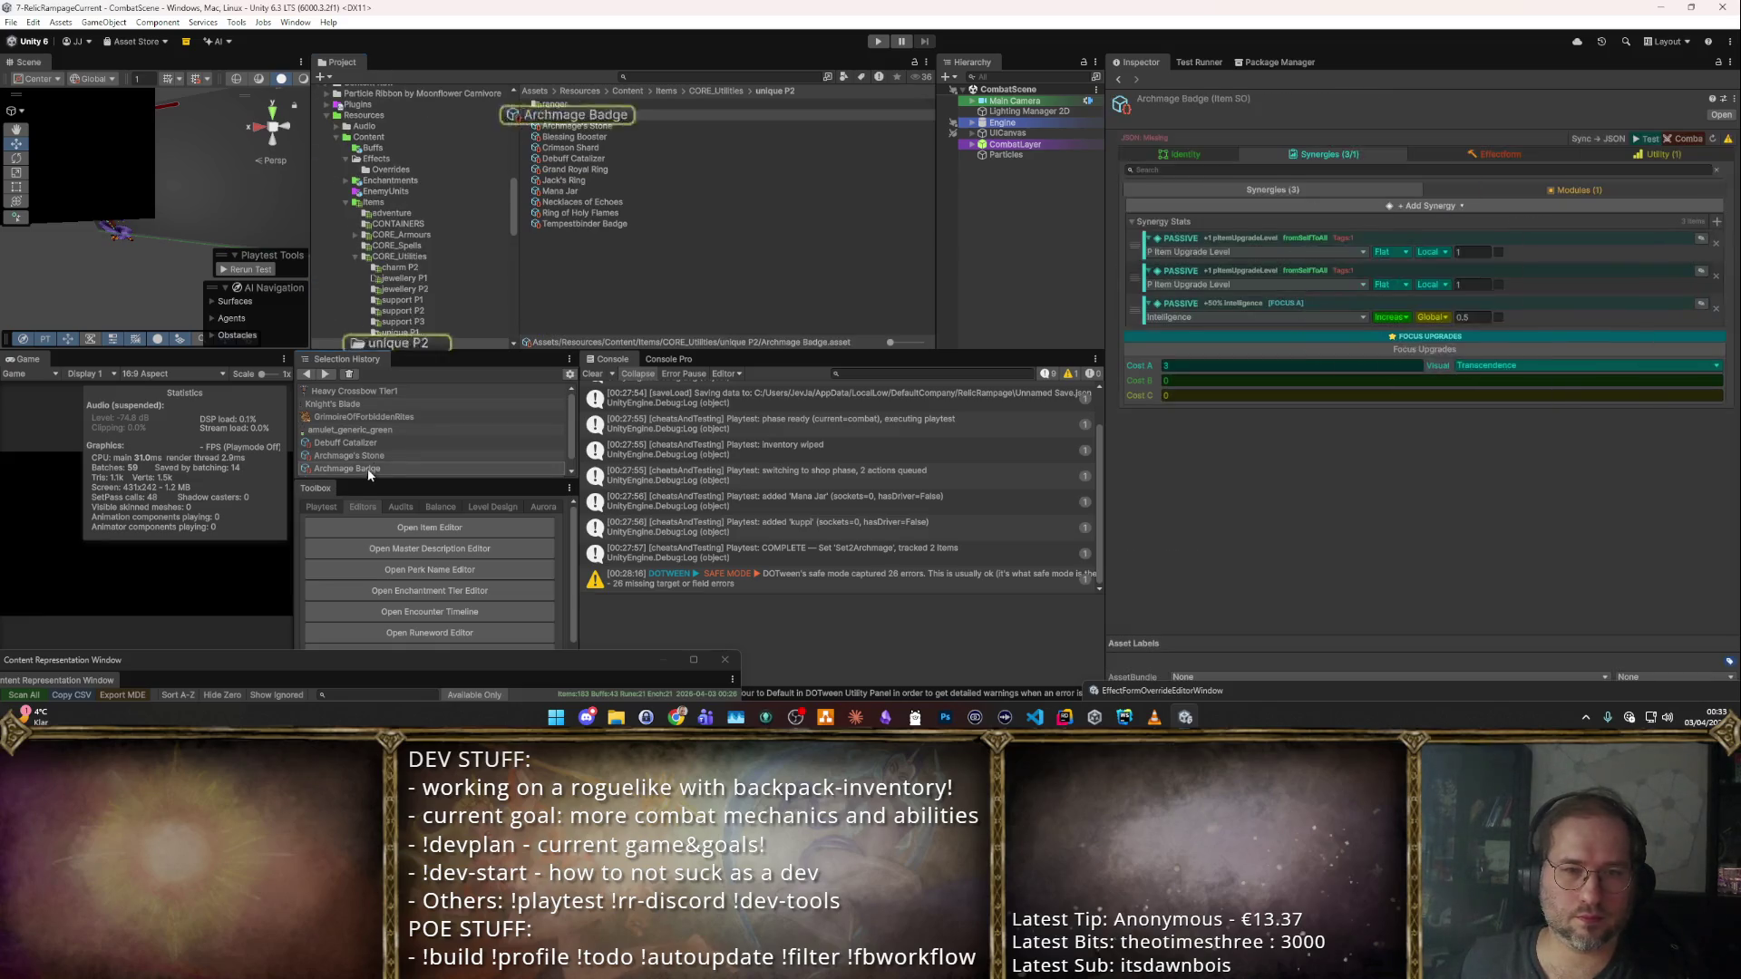
Check the badge's Identity and Synergies settings, then select Archmage's Stone.
click(1199, 155)
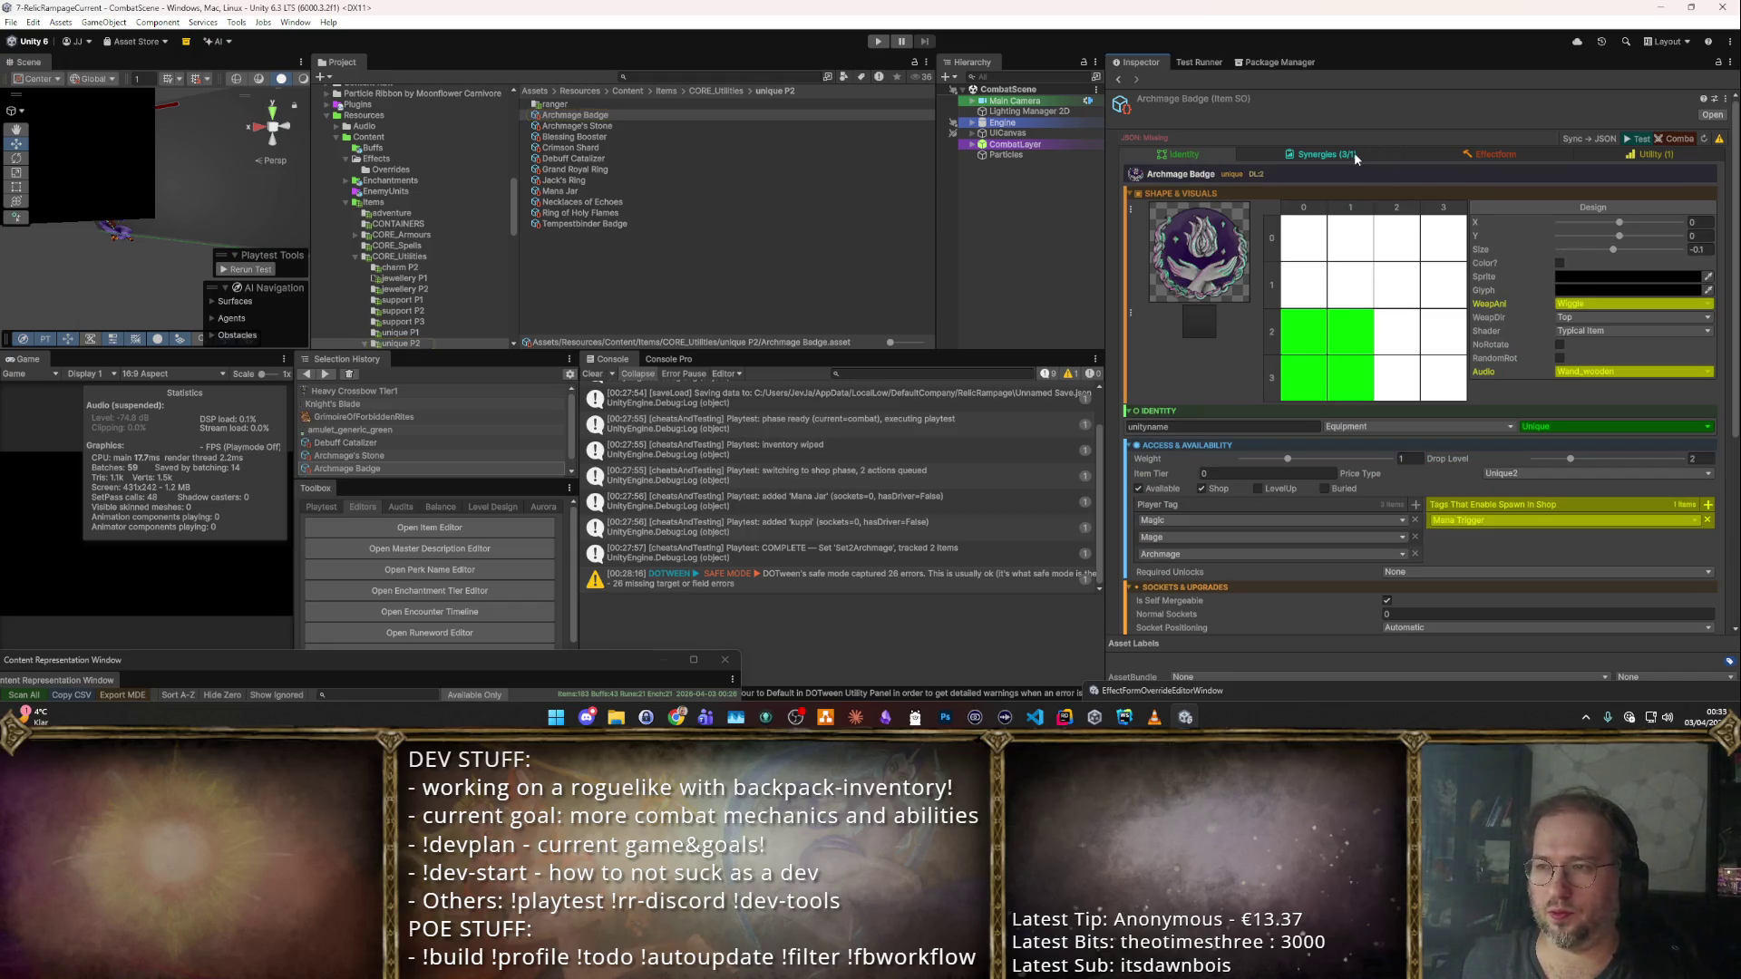
click(1355, 159)
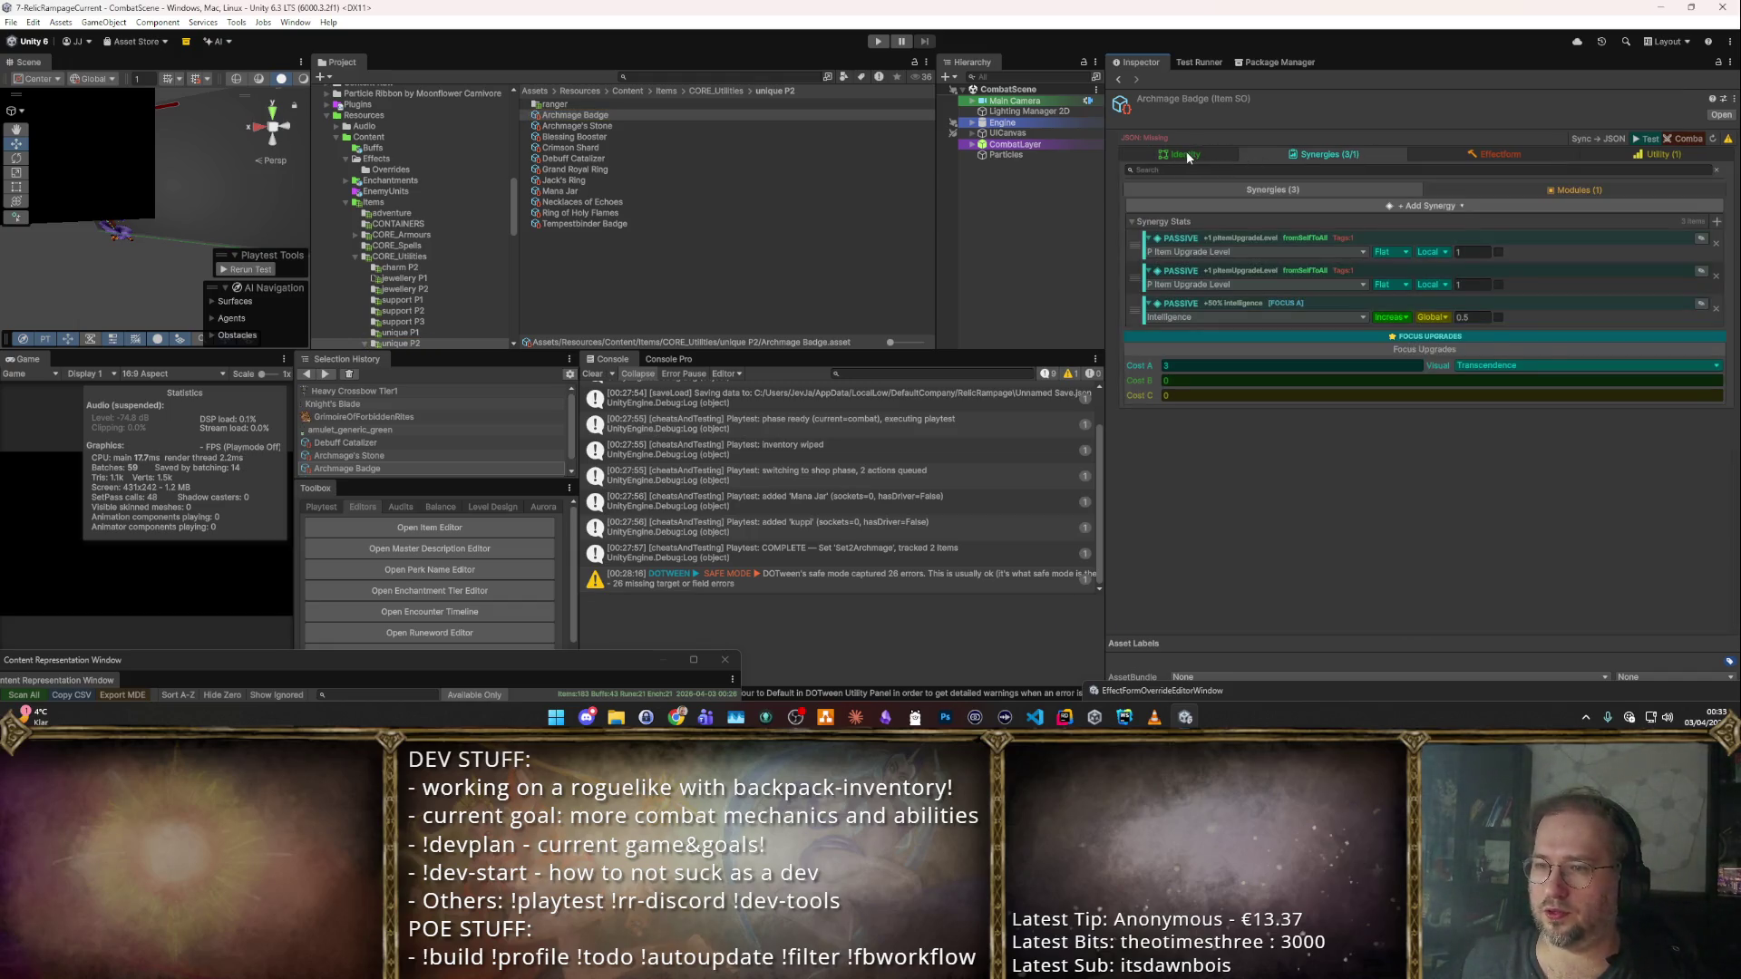
click(1185, 155)
click(609, 127)
Give the stone the GrimoireOfForbiddenRites book sprite as its icon and view its synergies.
click(1128, 267)
click(1188, 300)
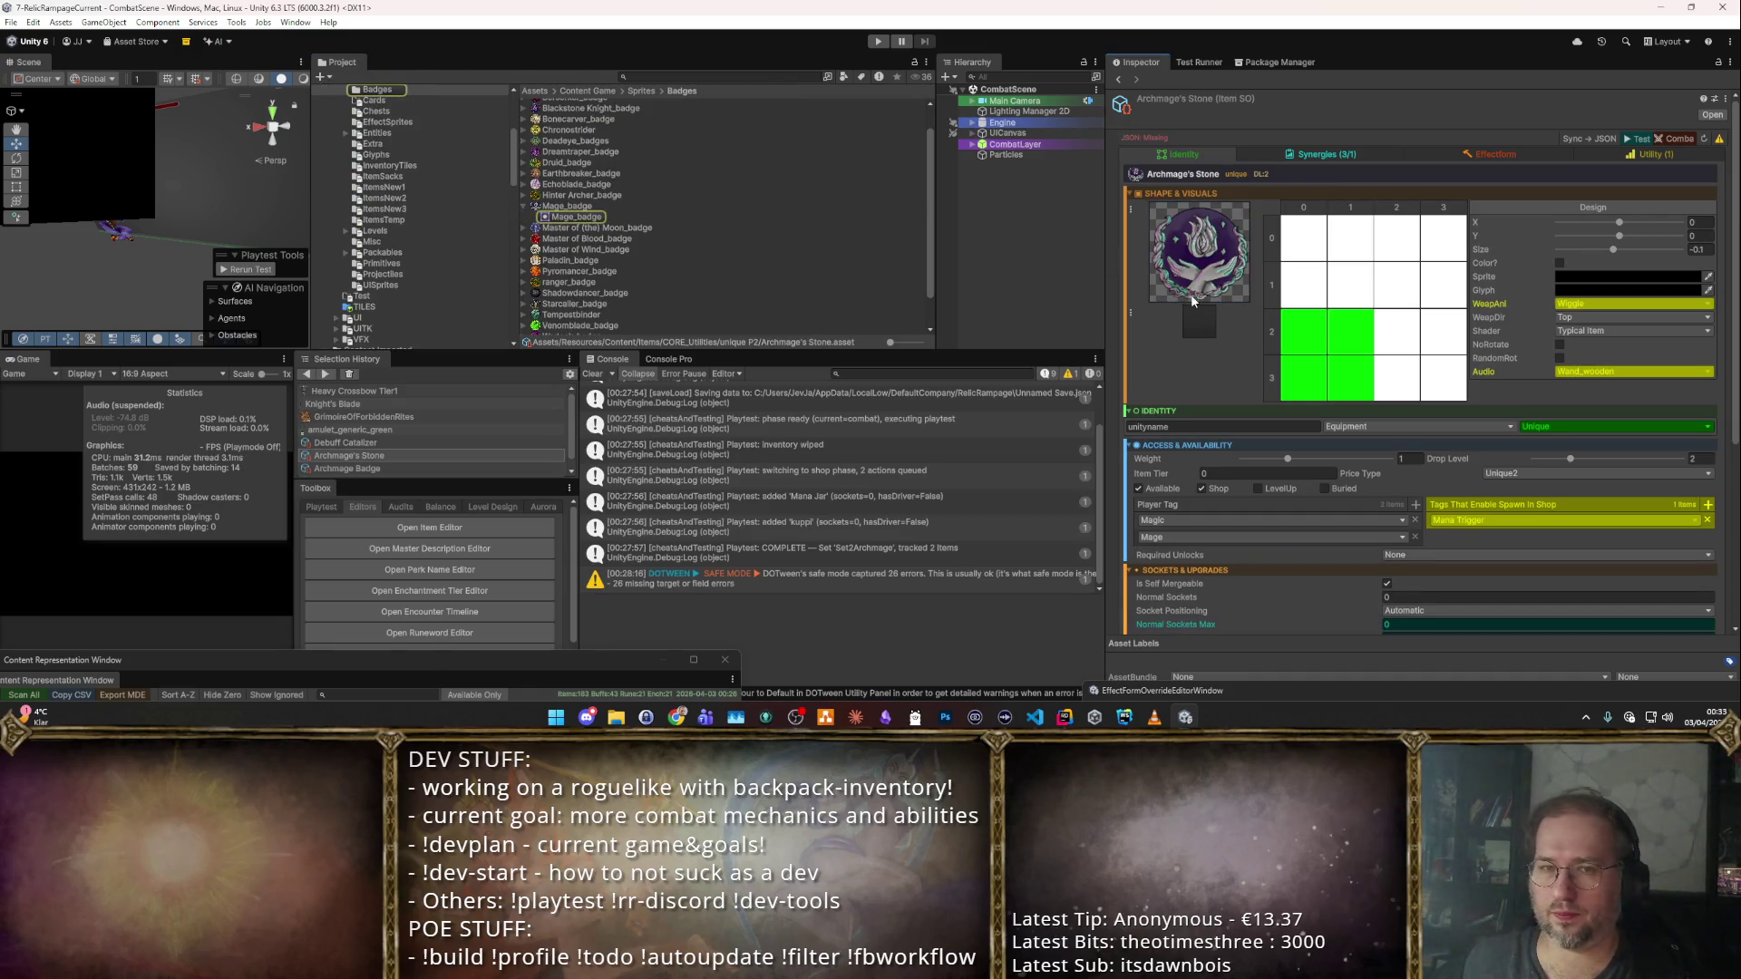
click(1200, 301)
text(book)
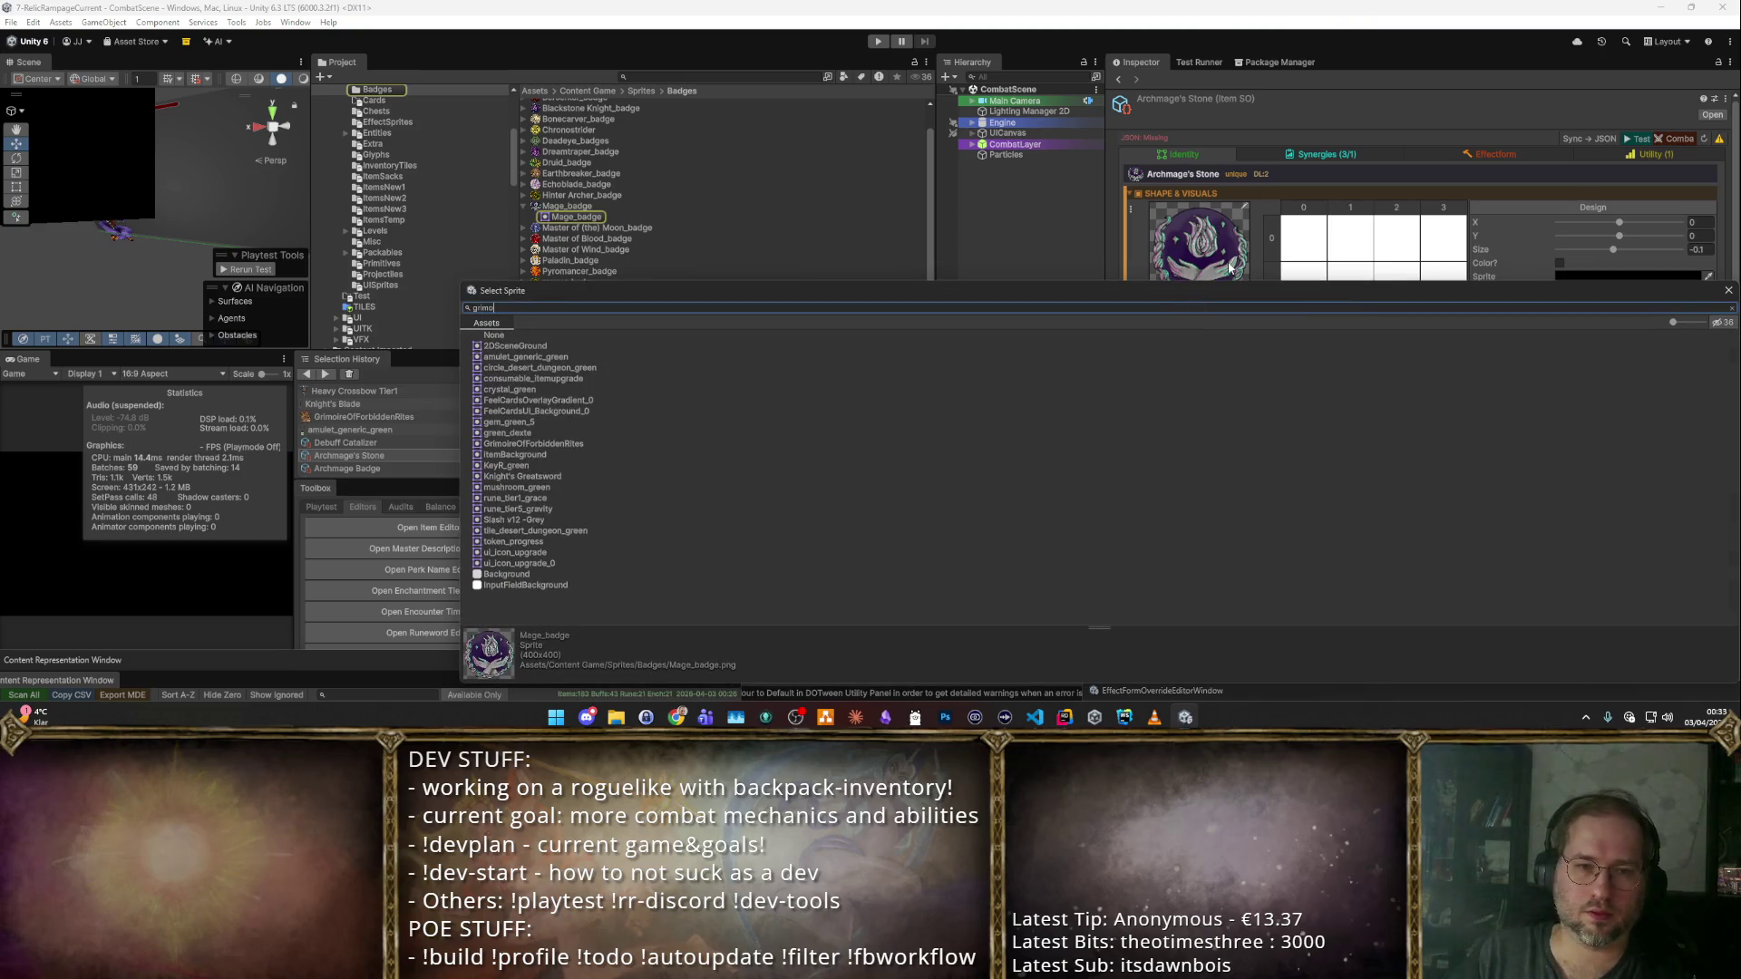
key(Return)
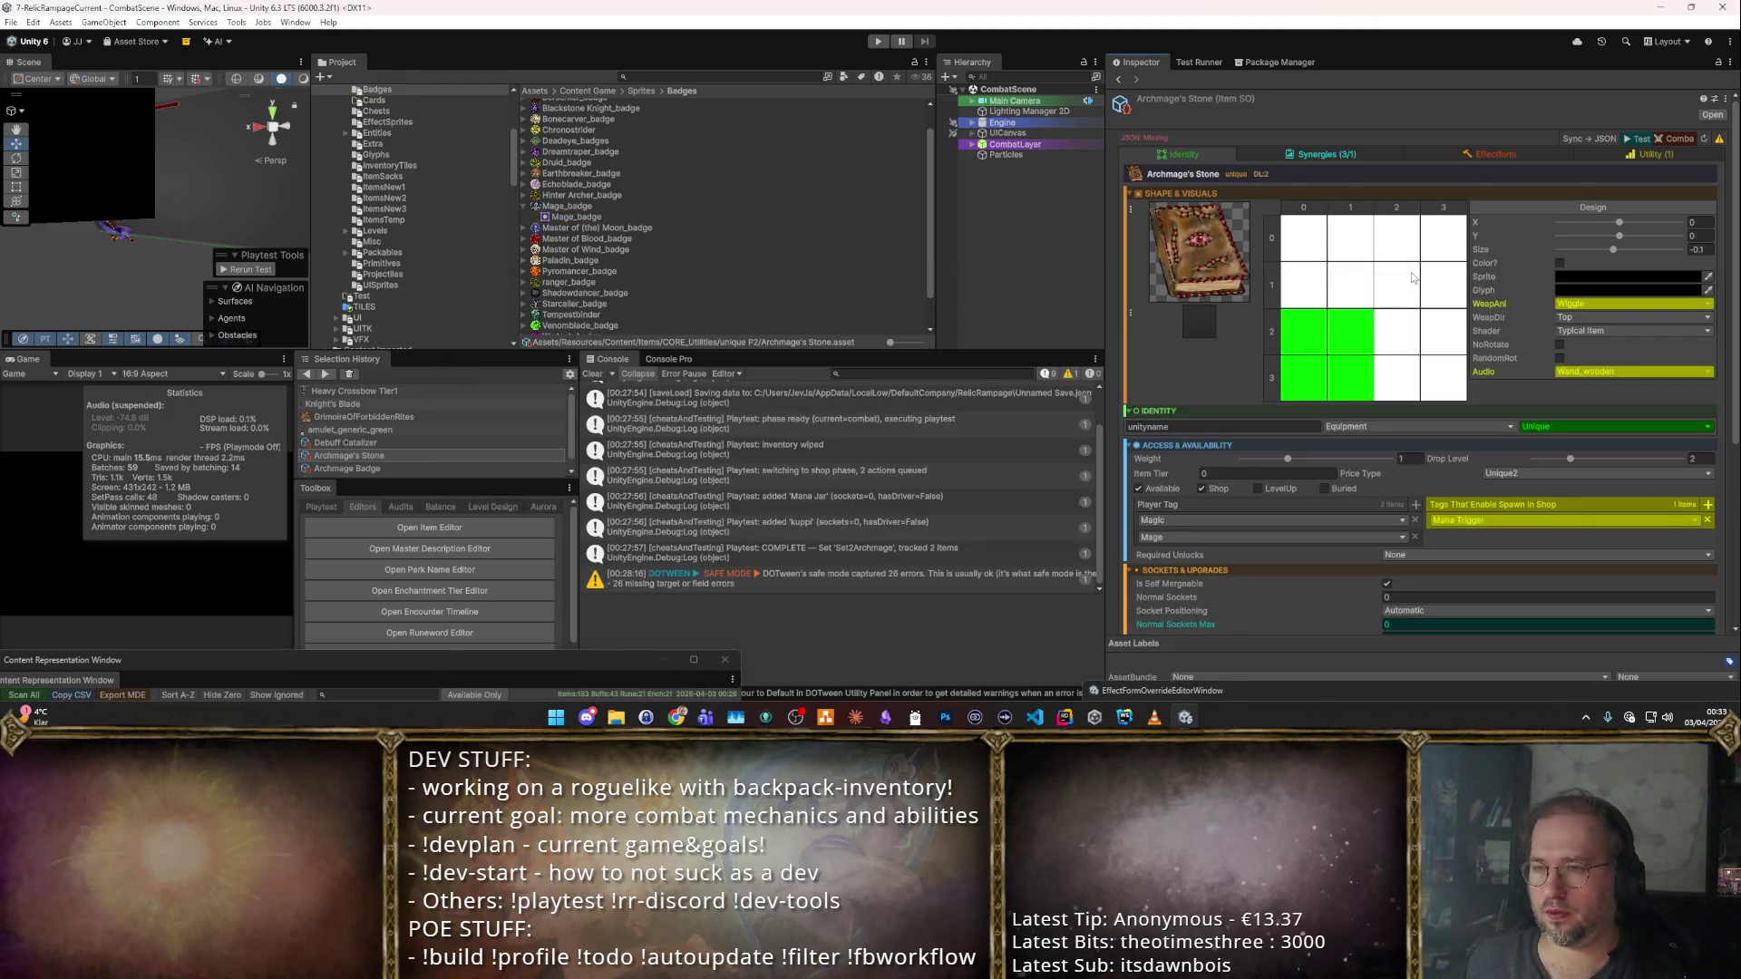
scroll(1379, 288, down, 3)
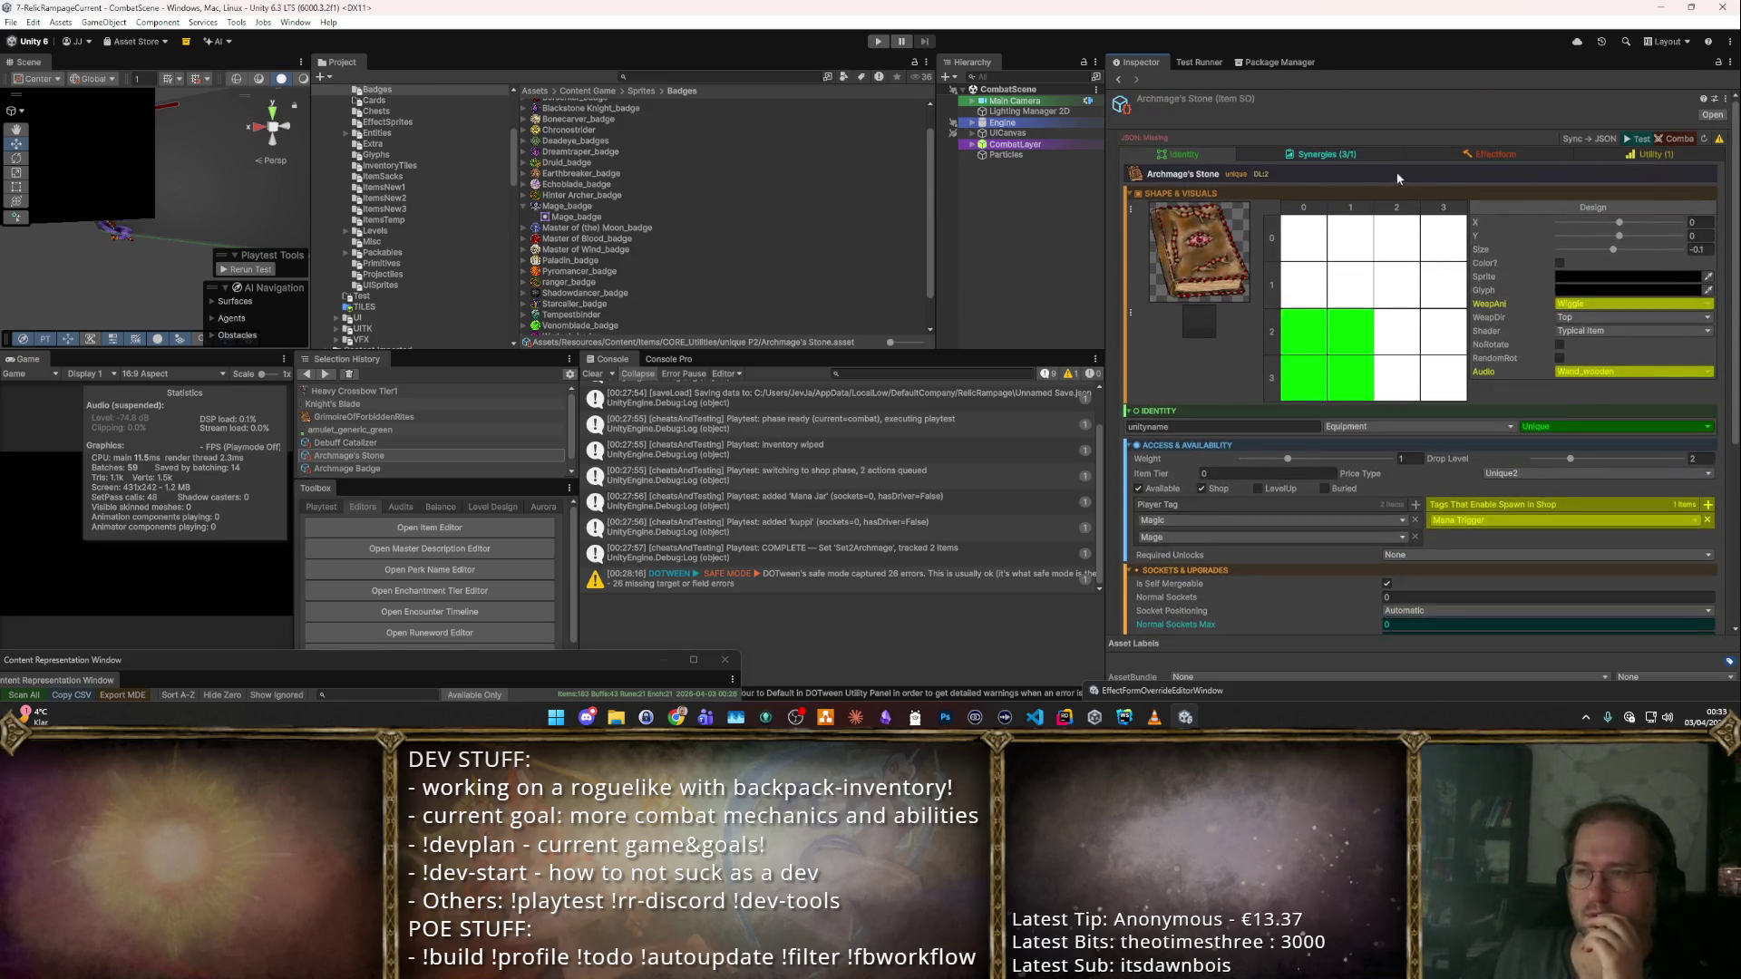
click(1368, 153)
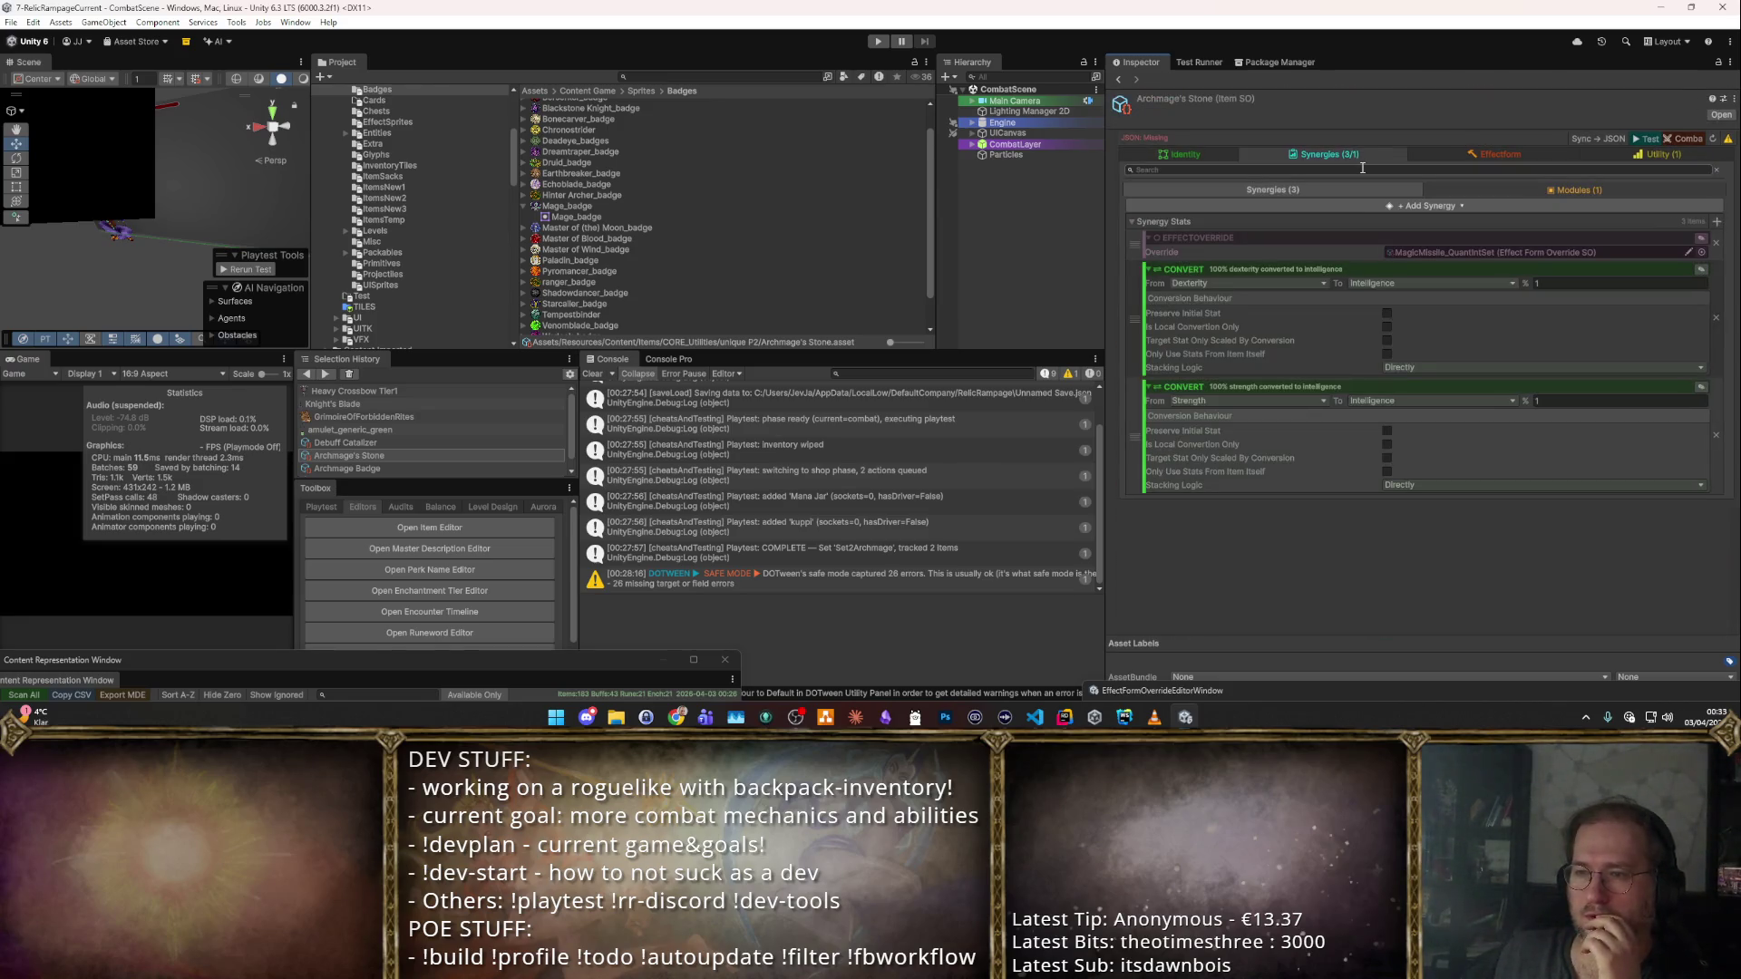
Look over the synergy type list and requirement rows without adding anything.
click(1716, 221)
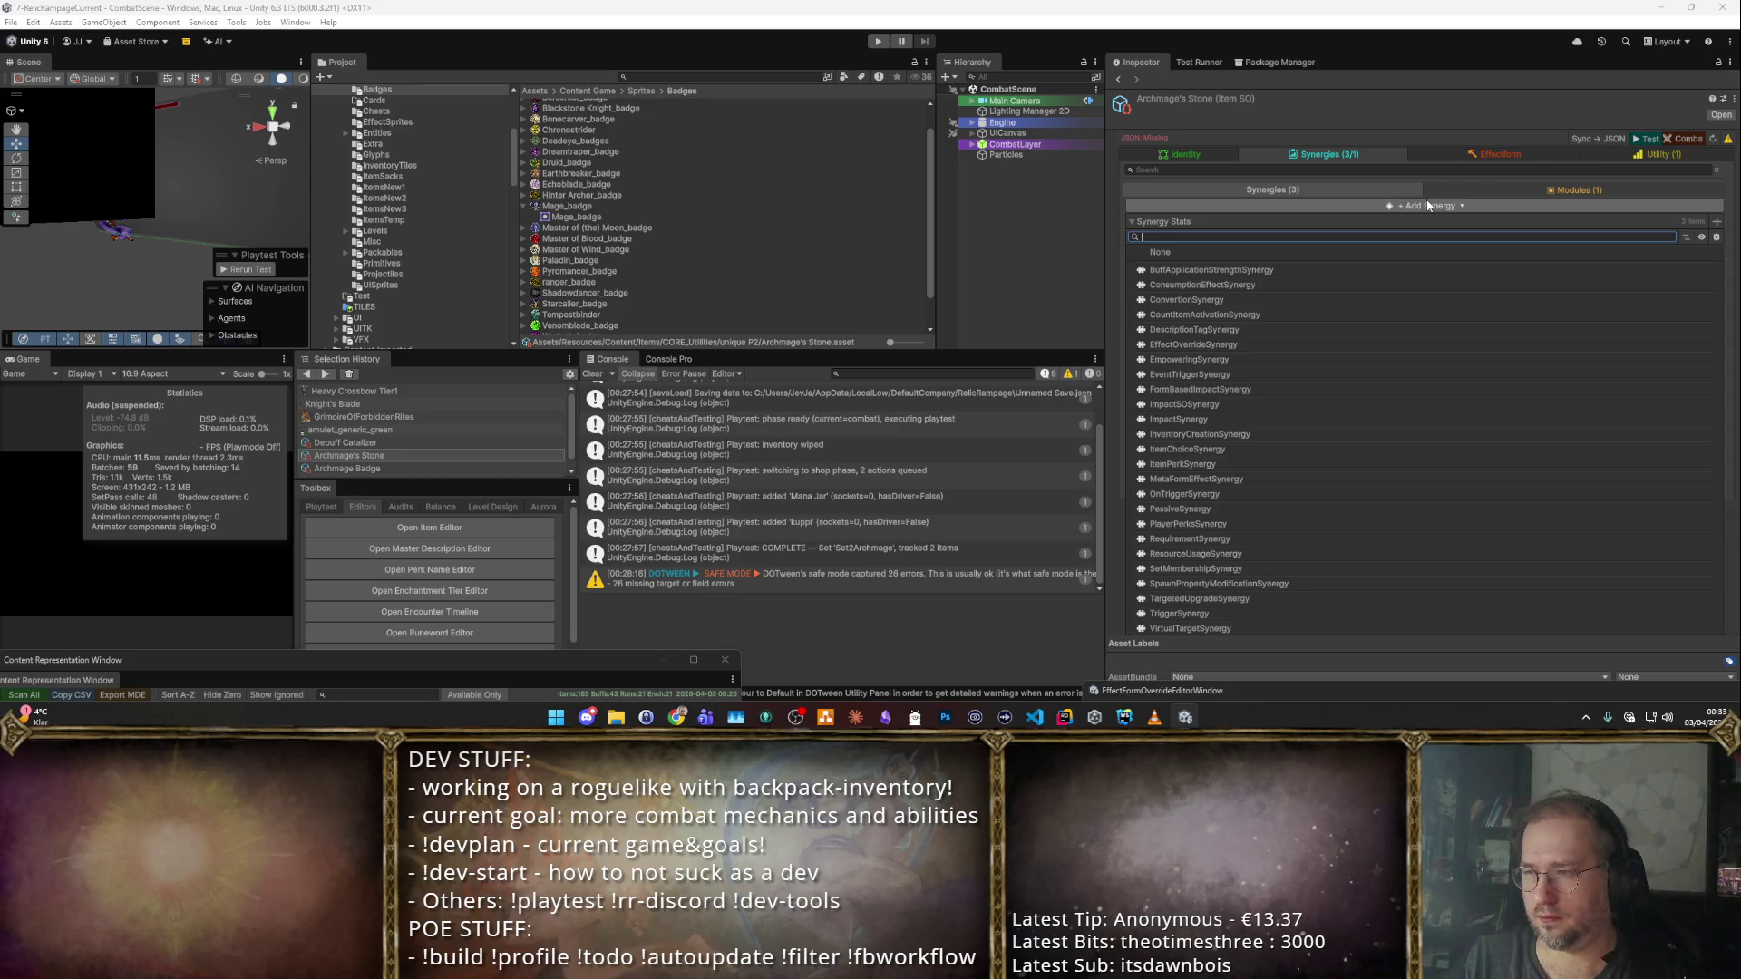
click(1428, 206)
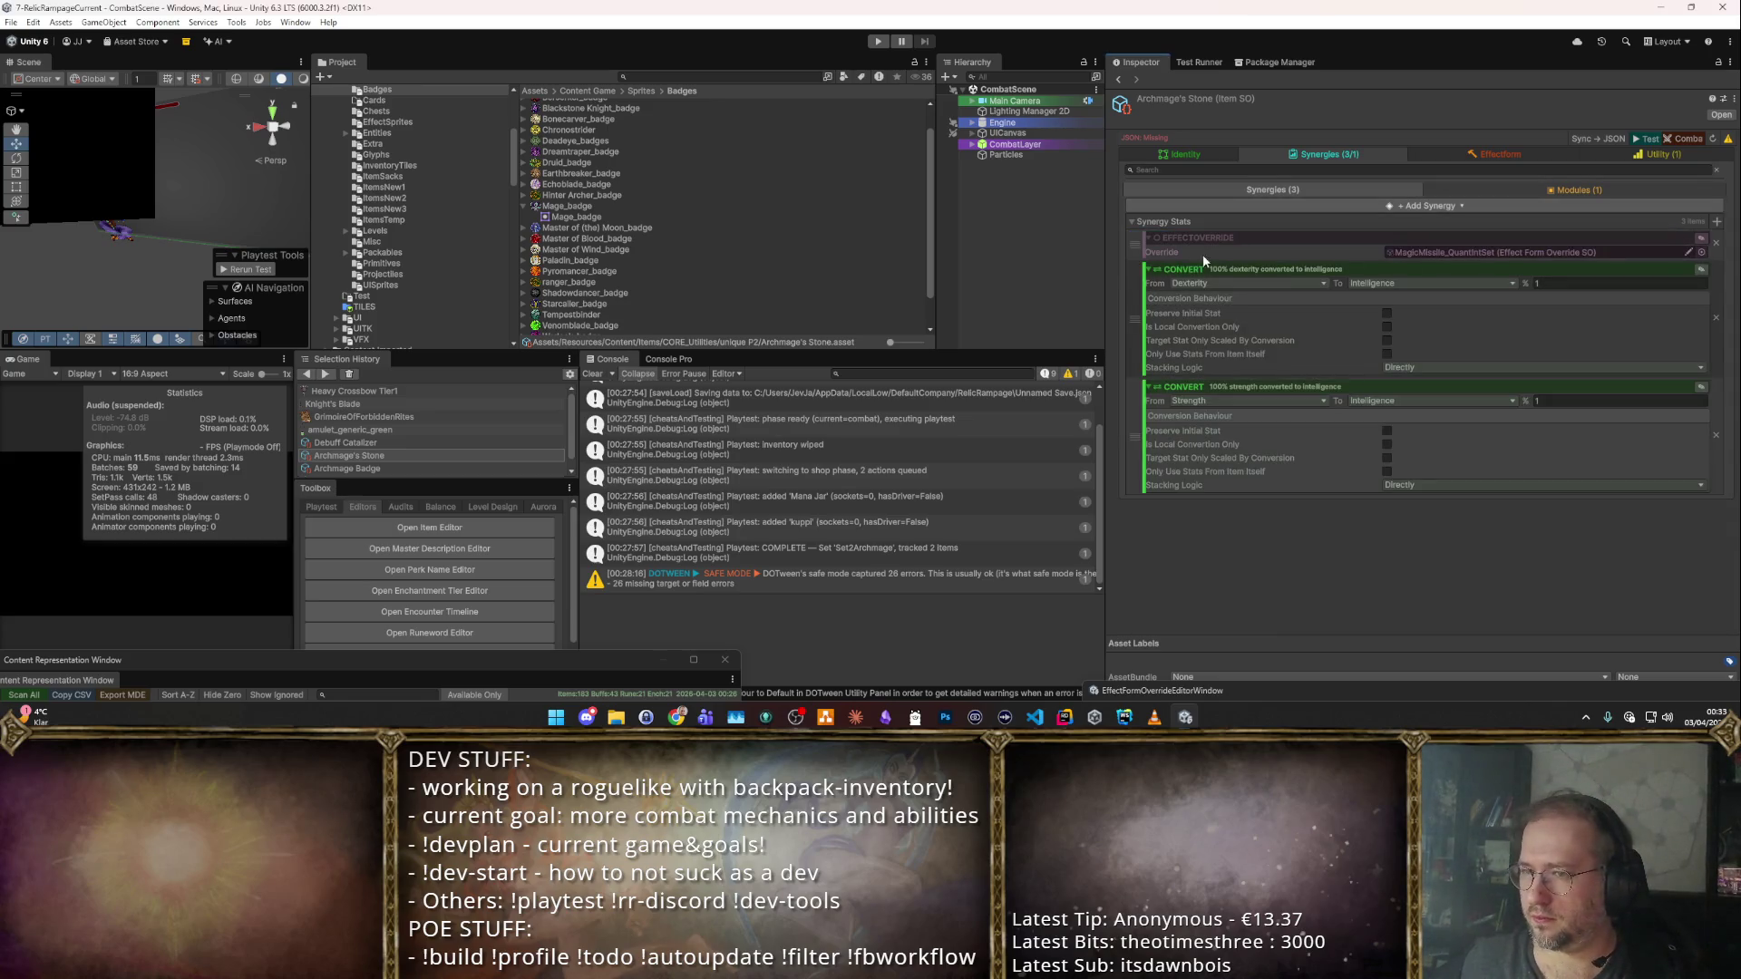
click(1700, 241)
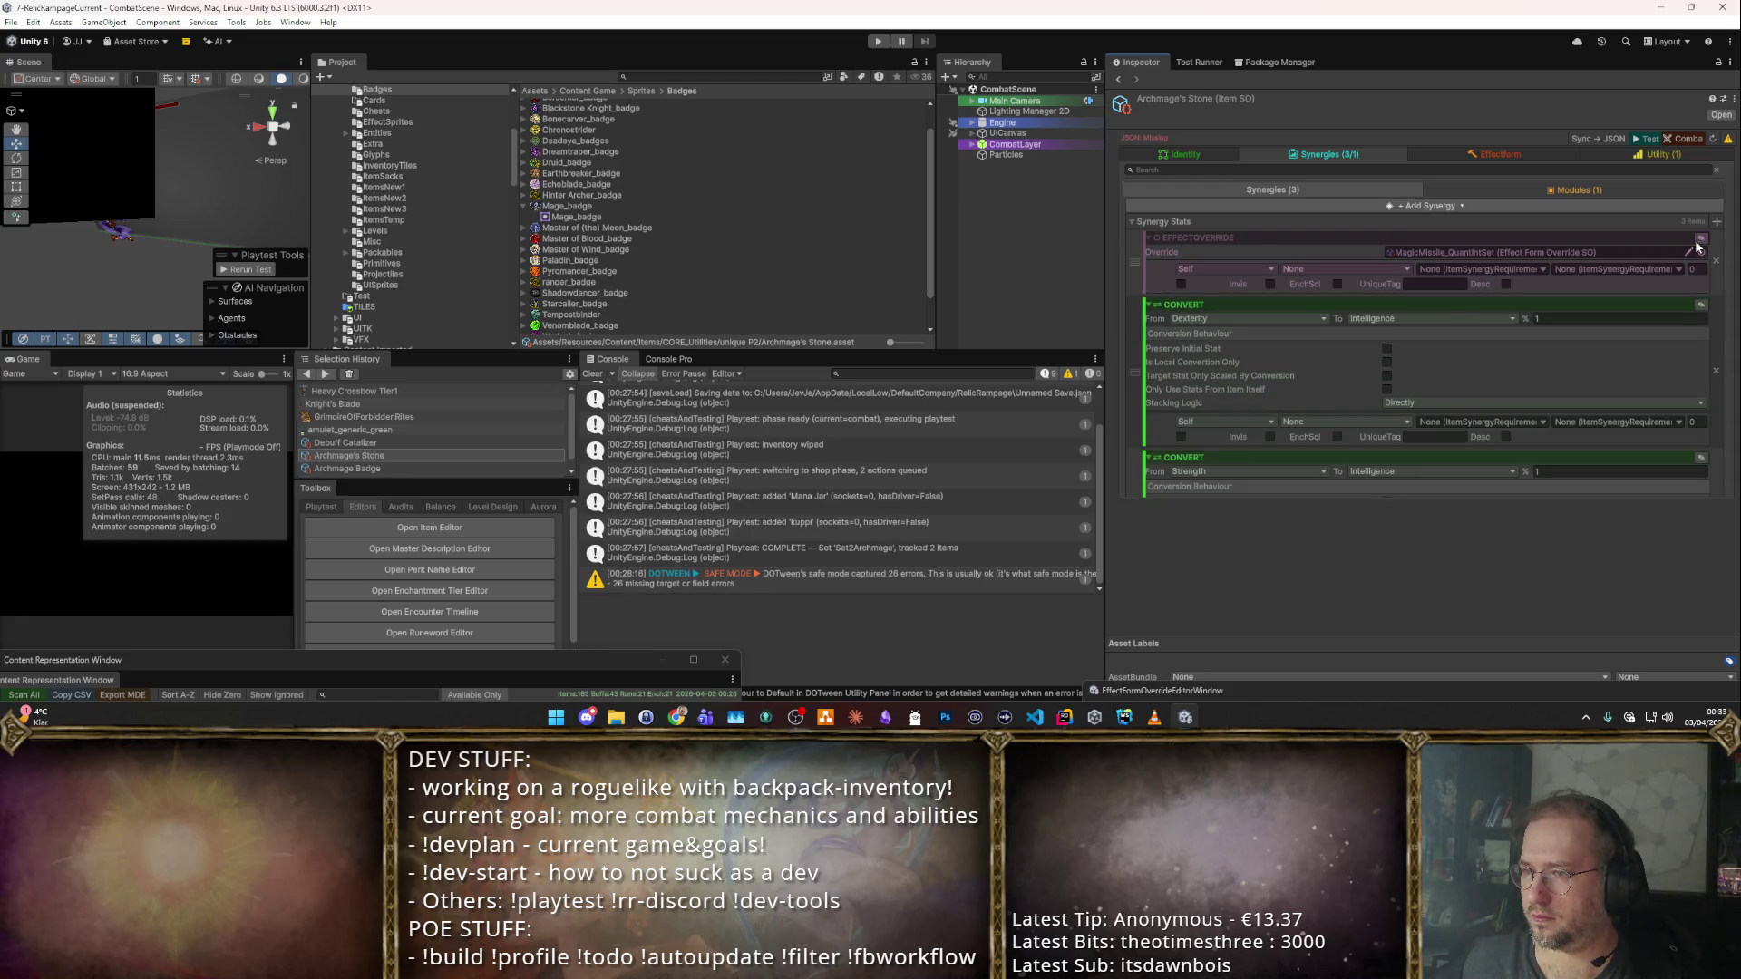
click(1699, 240)
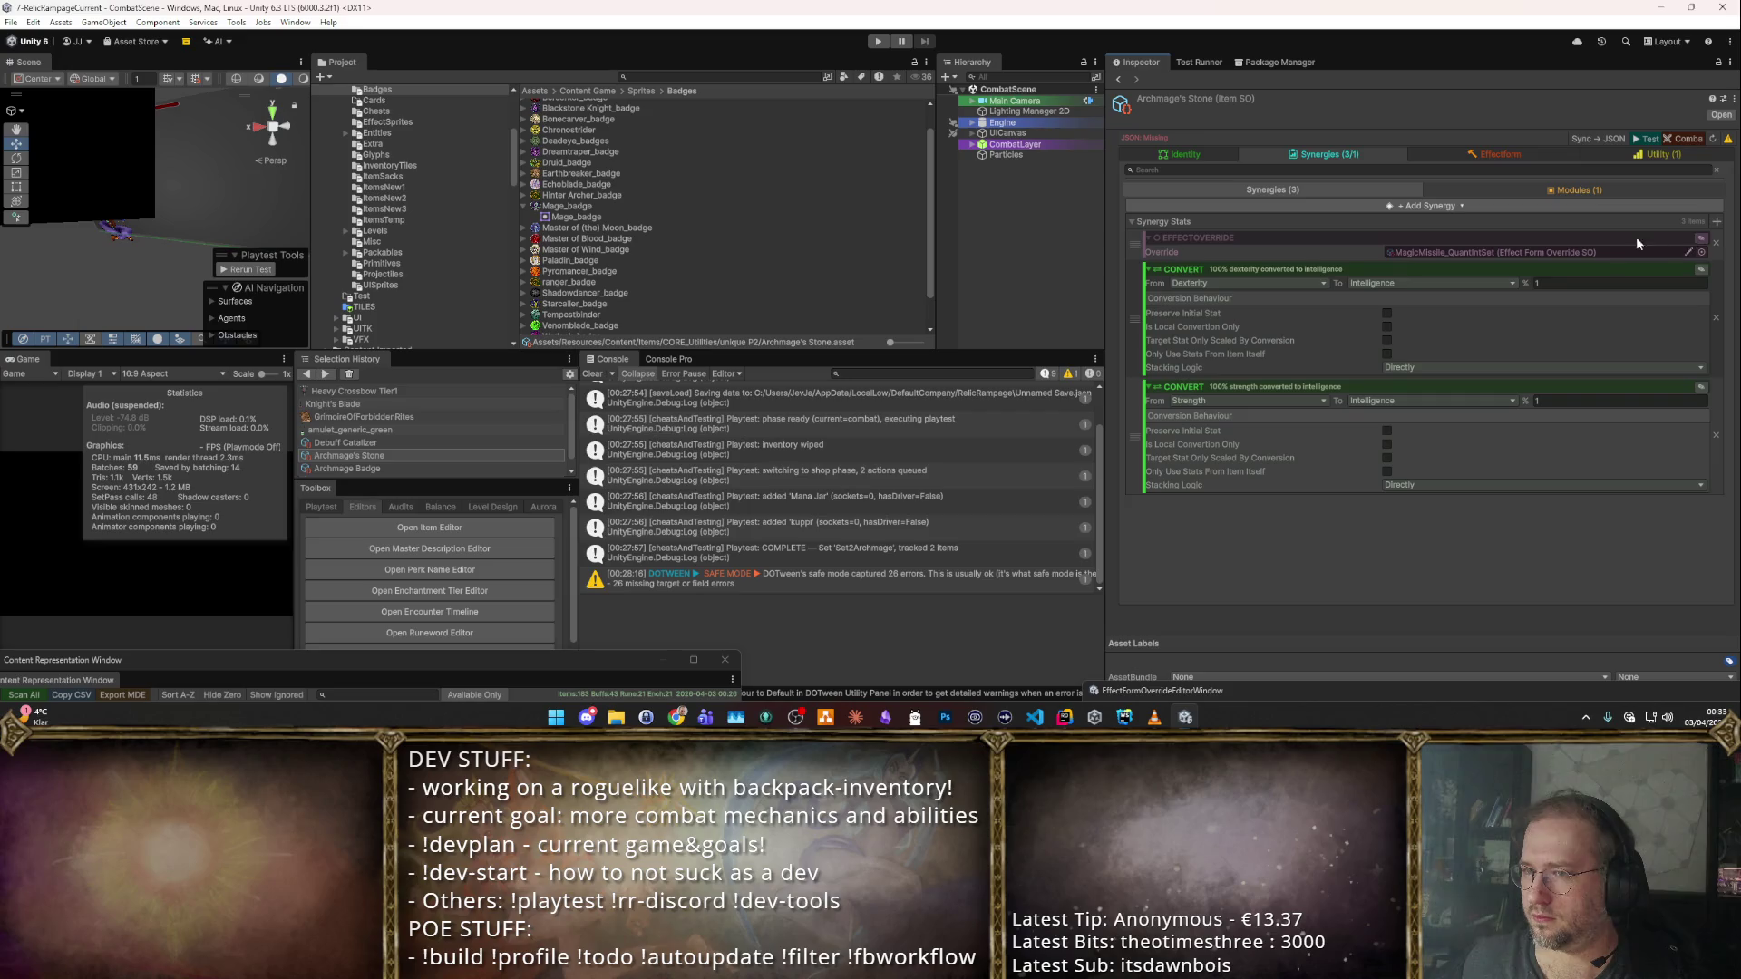
Set the MagicMissile_QuantIntSet override's Per X Stat to 10 Intelligence.
double_click(1473, 253)
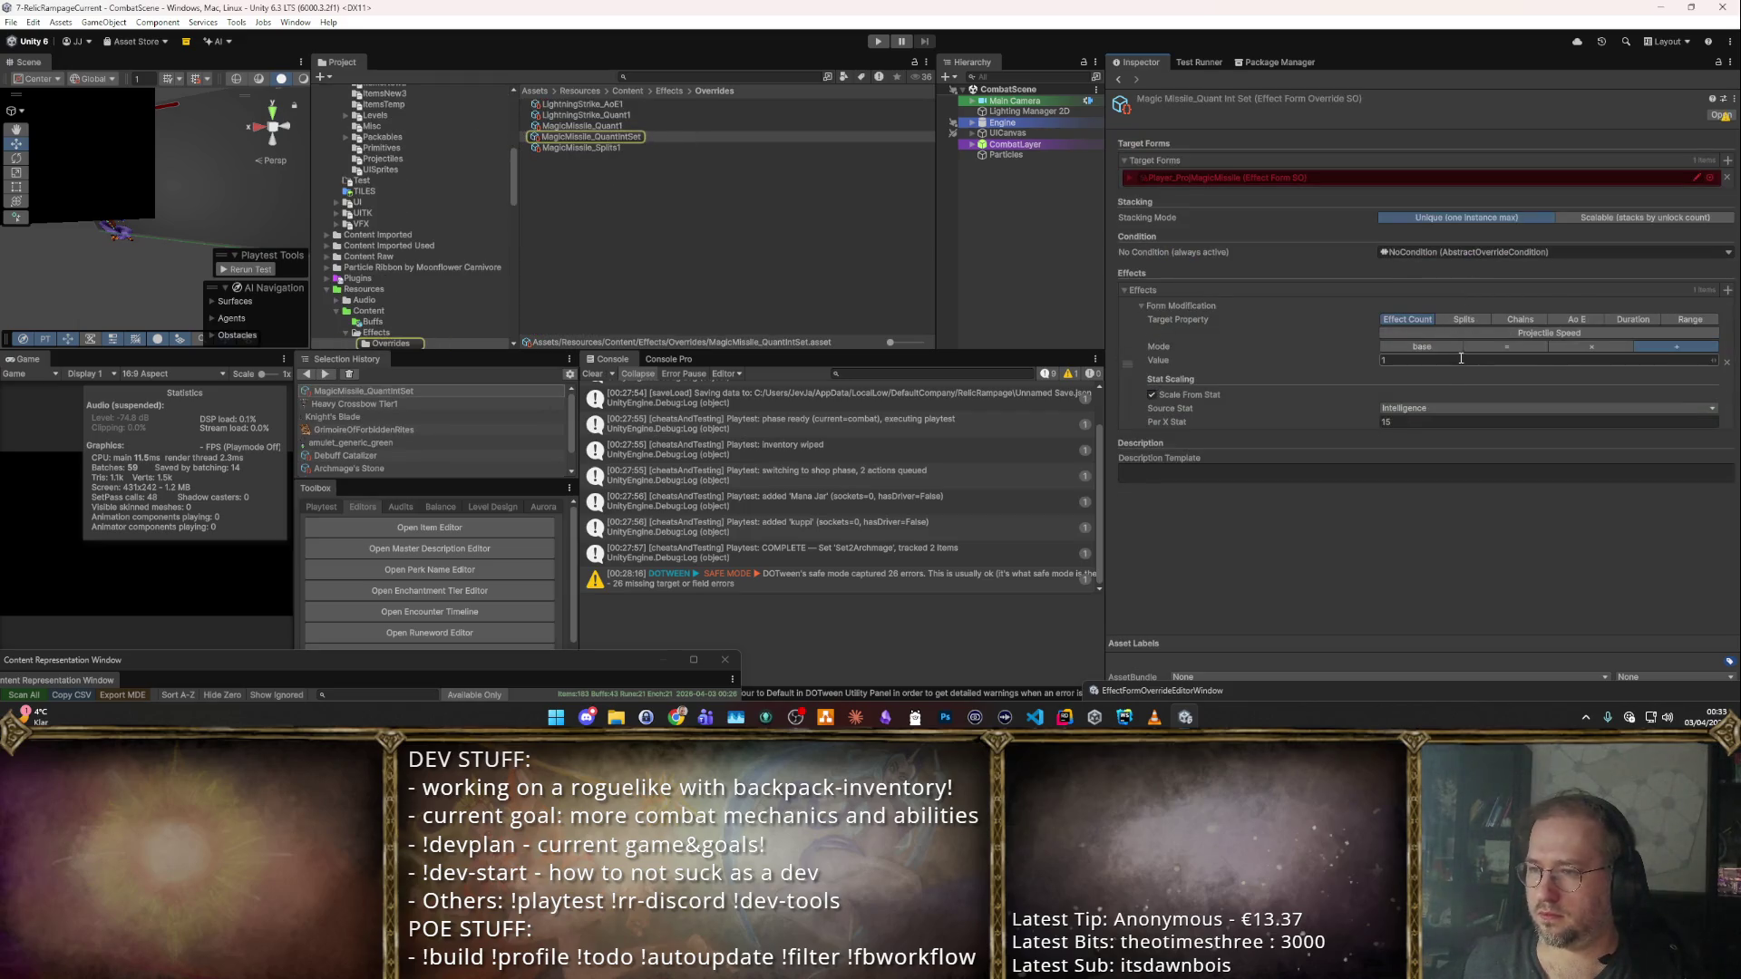
click(1415, 421)
text(10)
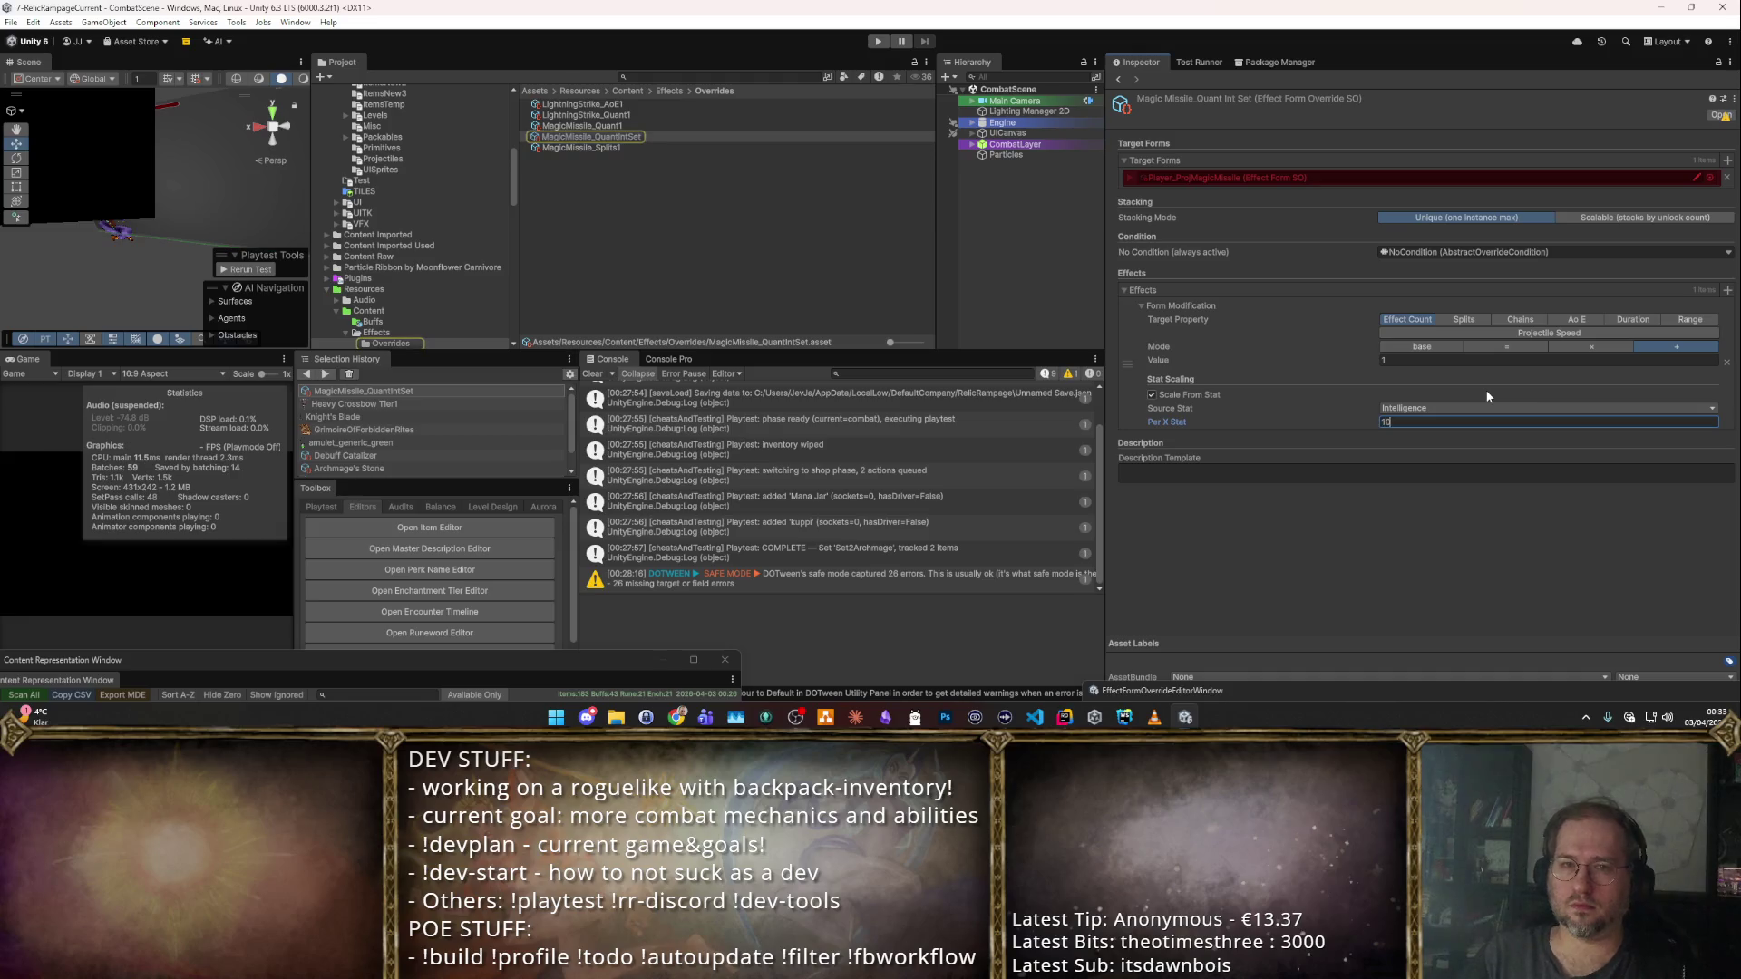
Browse the selection history's recent assets and return to Archmage's Stone.
click(607, 127)
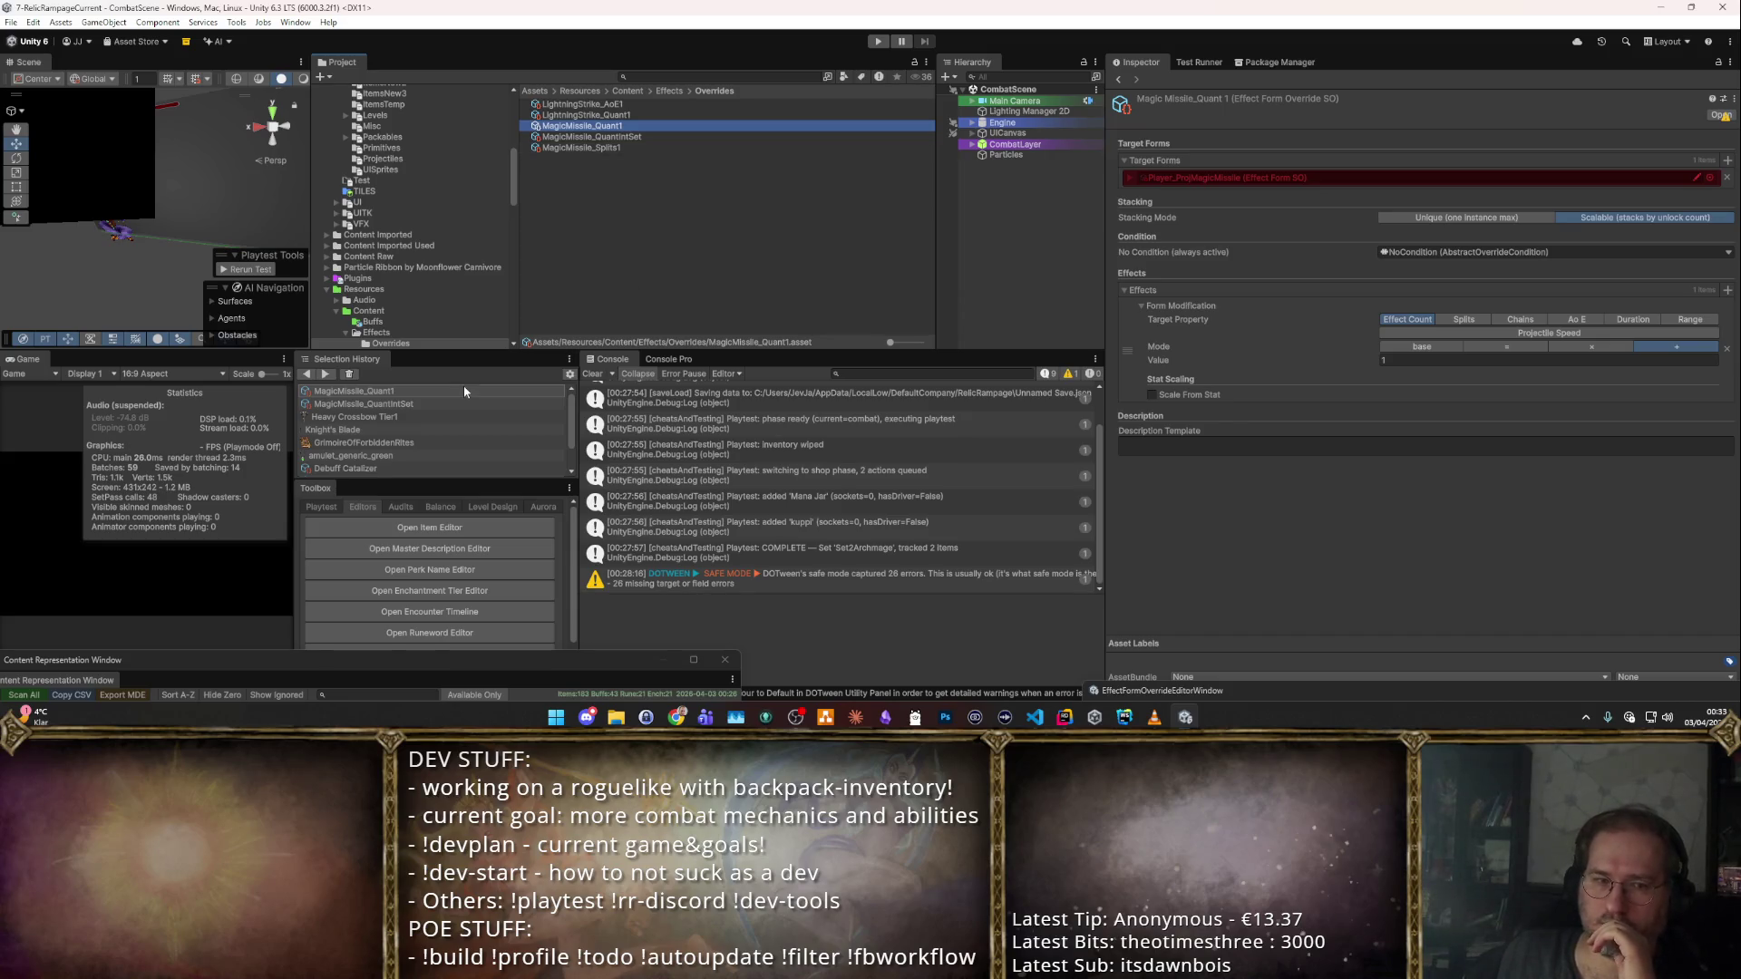
click(392, 441)
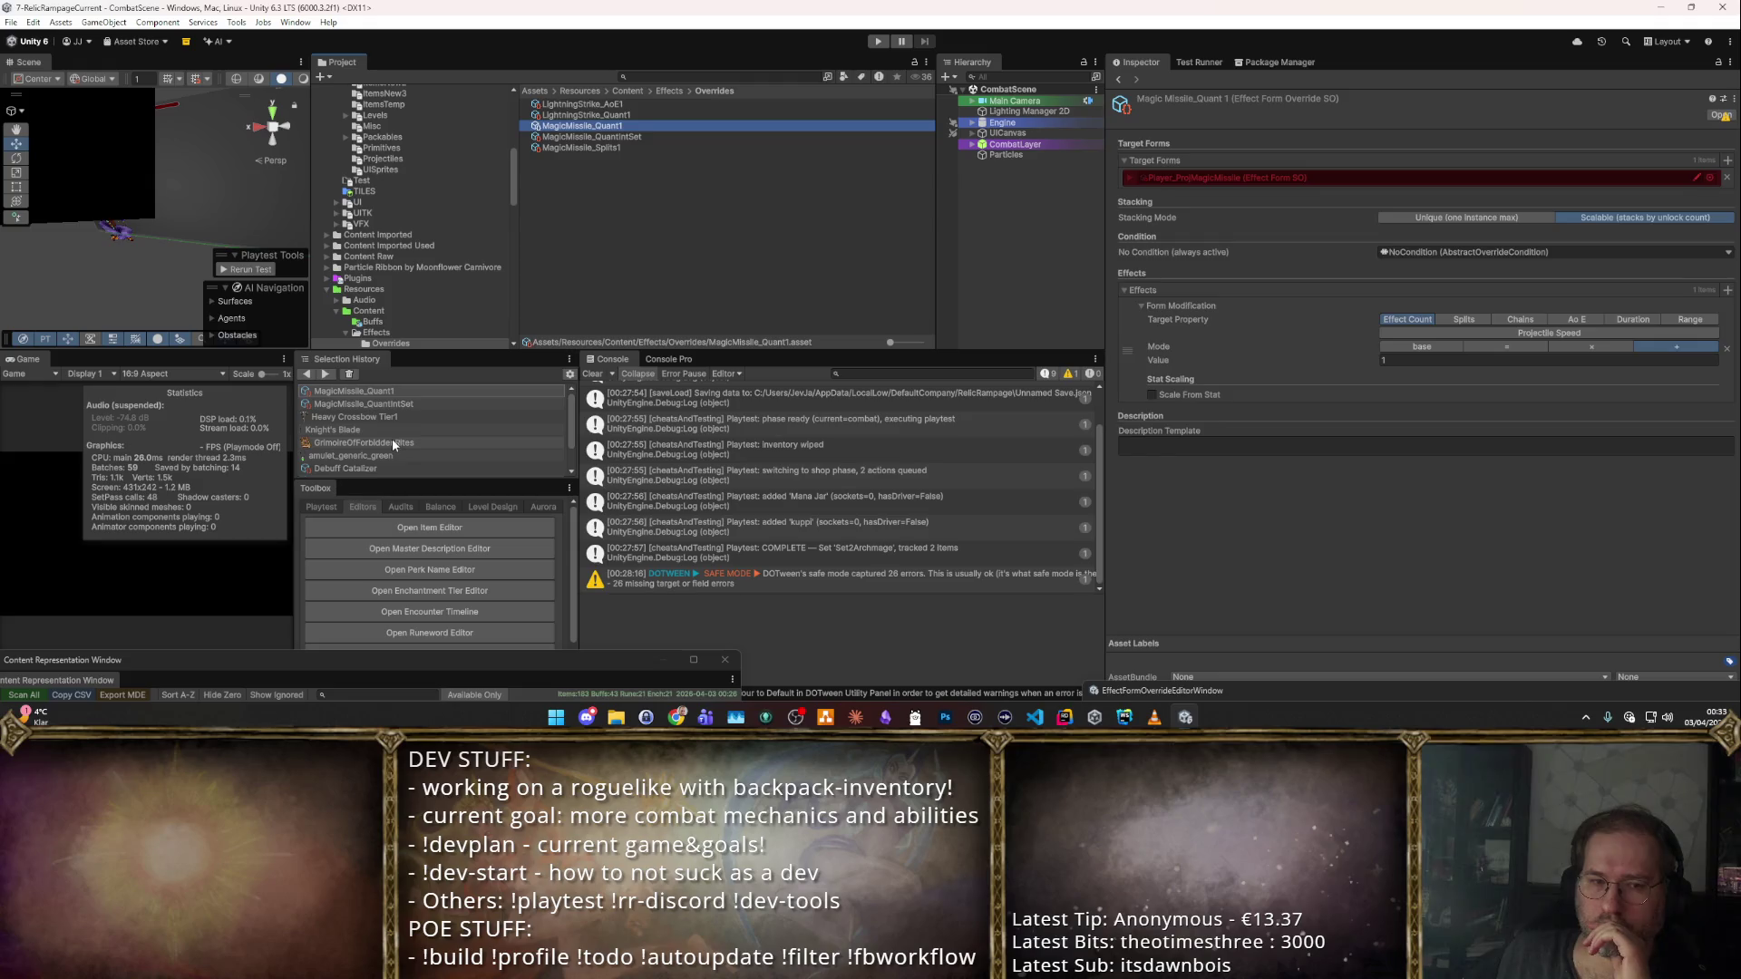
scroll(426, 400, down, 1)
scroll(395, 426, up, 1)
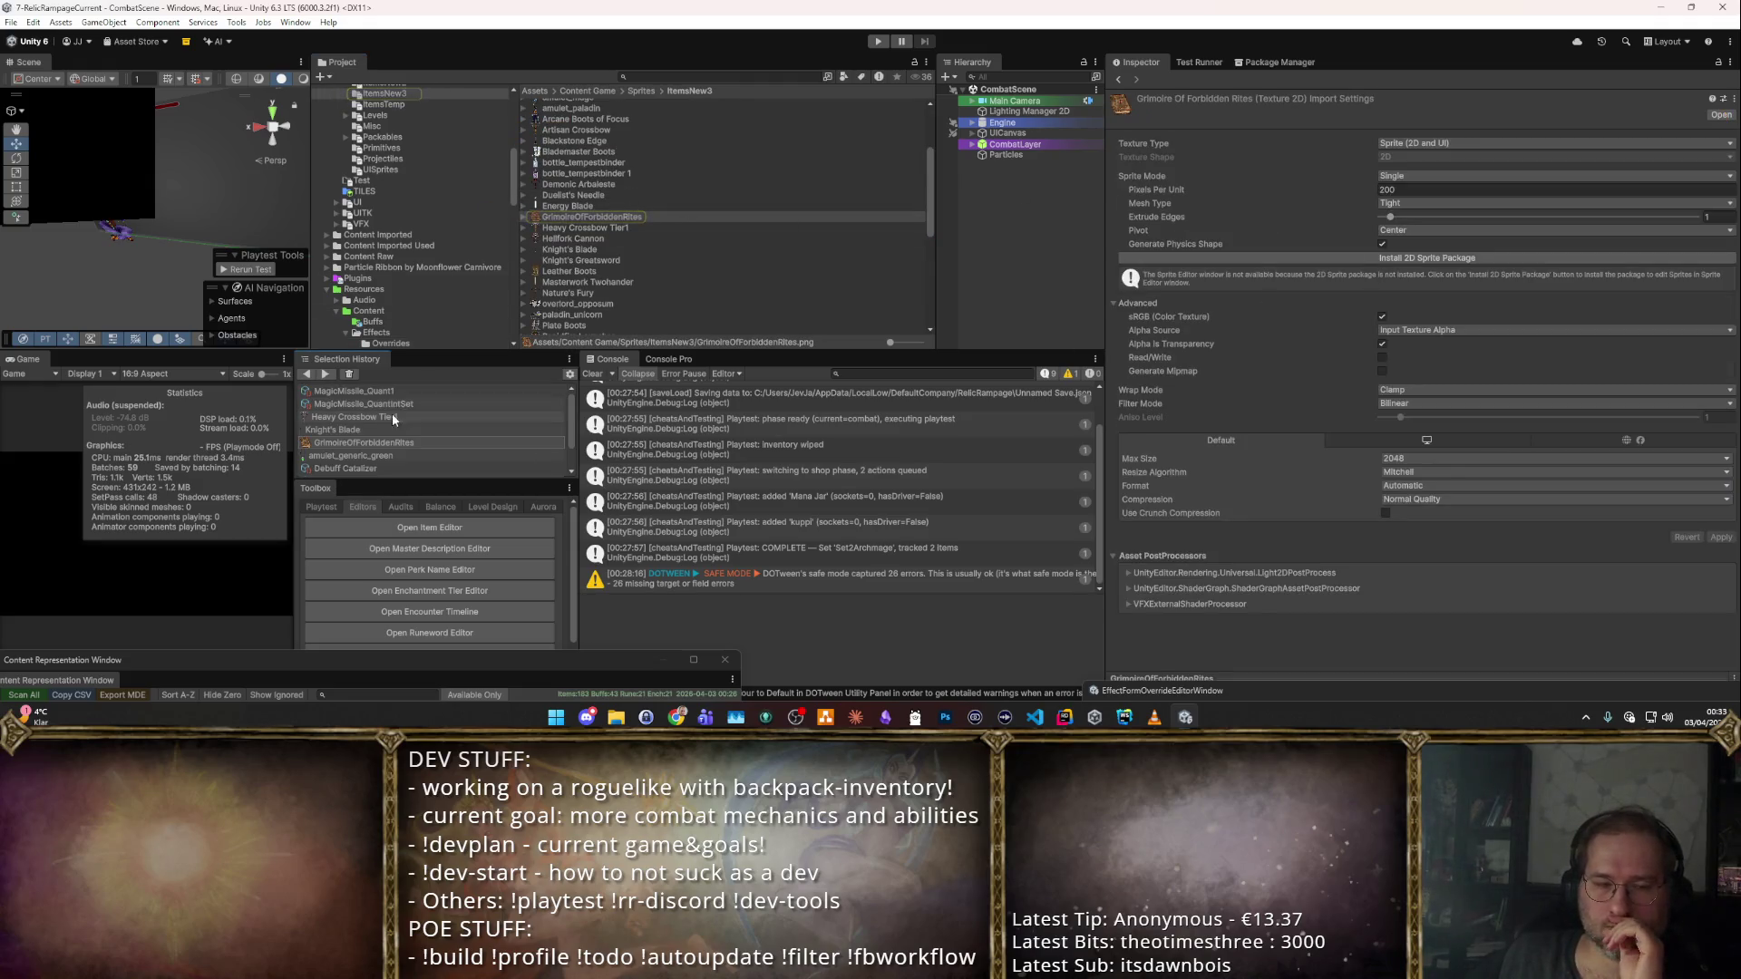
click(402, 453)
click(402, 445)
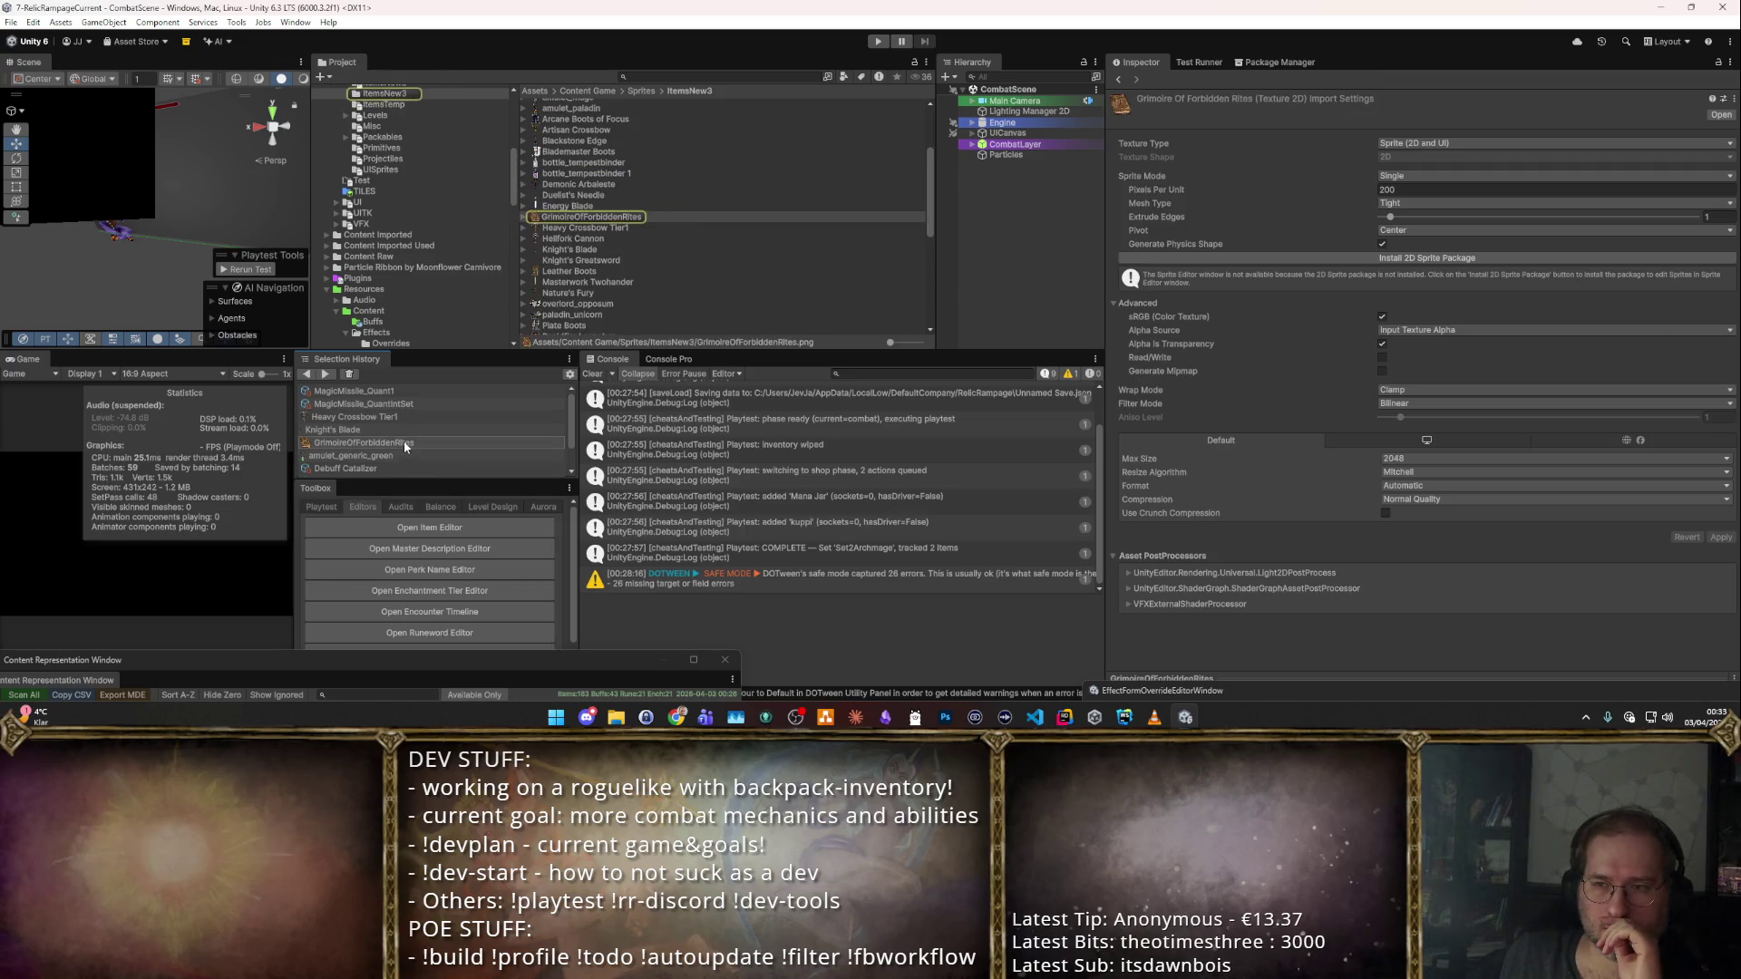
scroll(398, 415, down, 1)
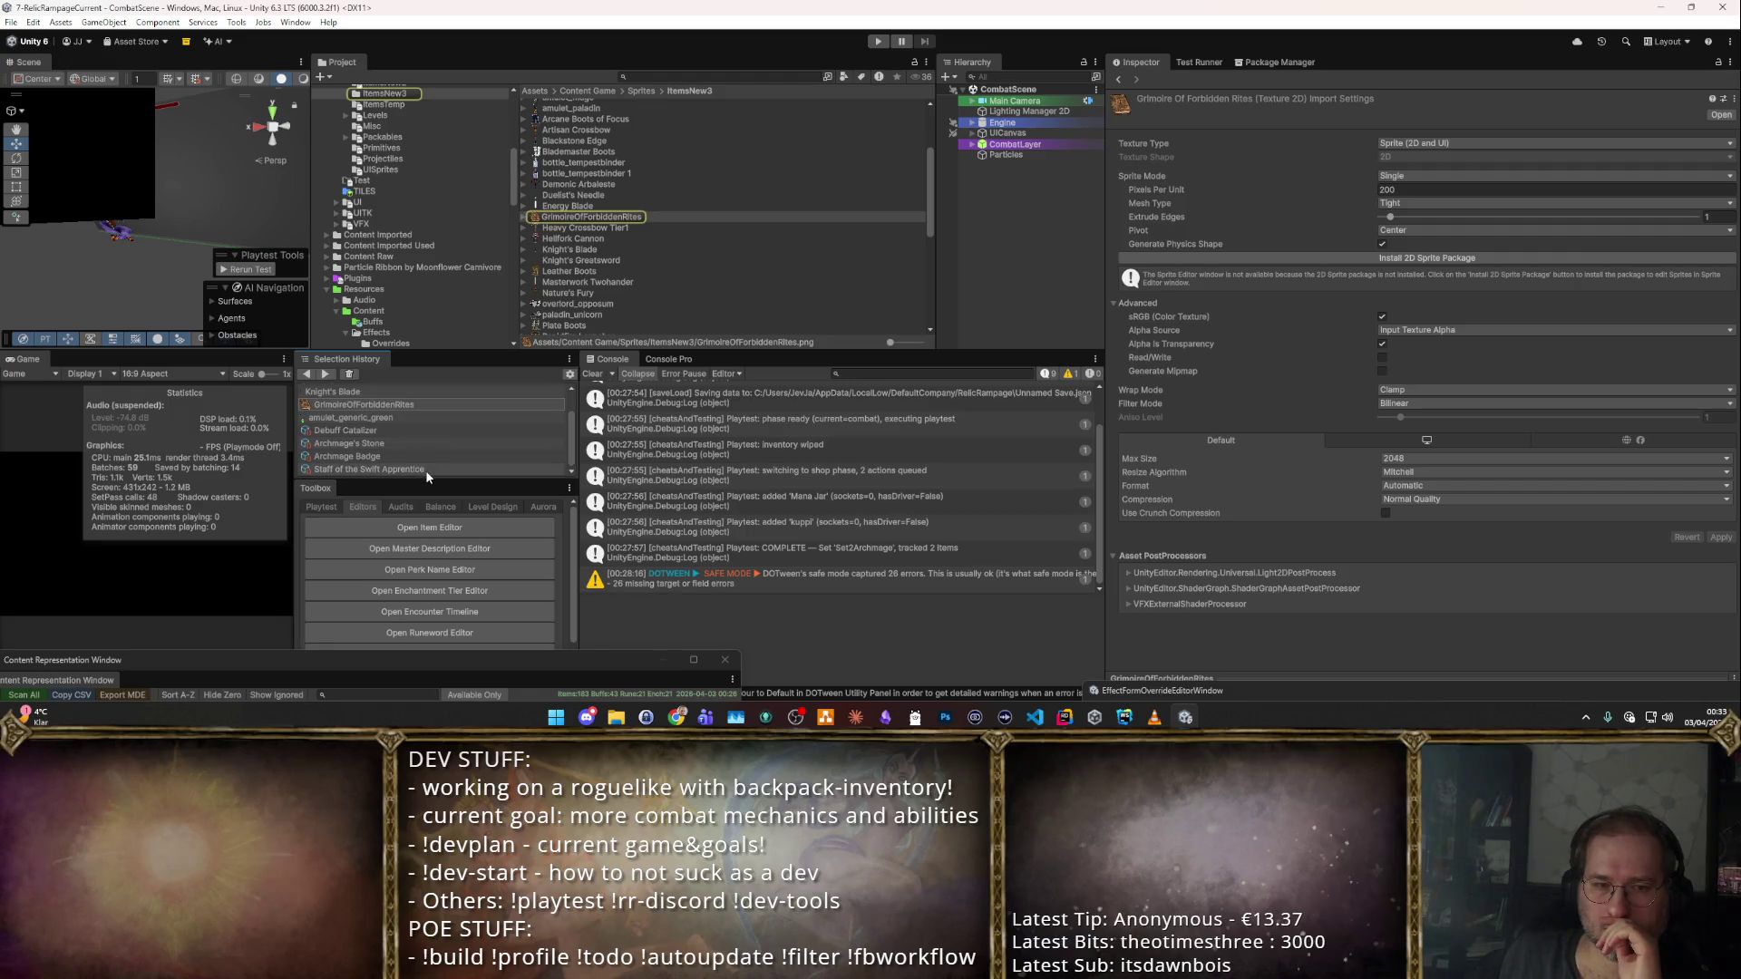
click(367, 405)
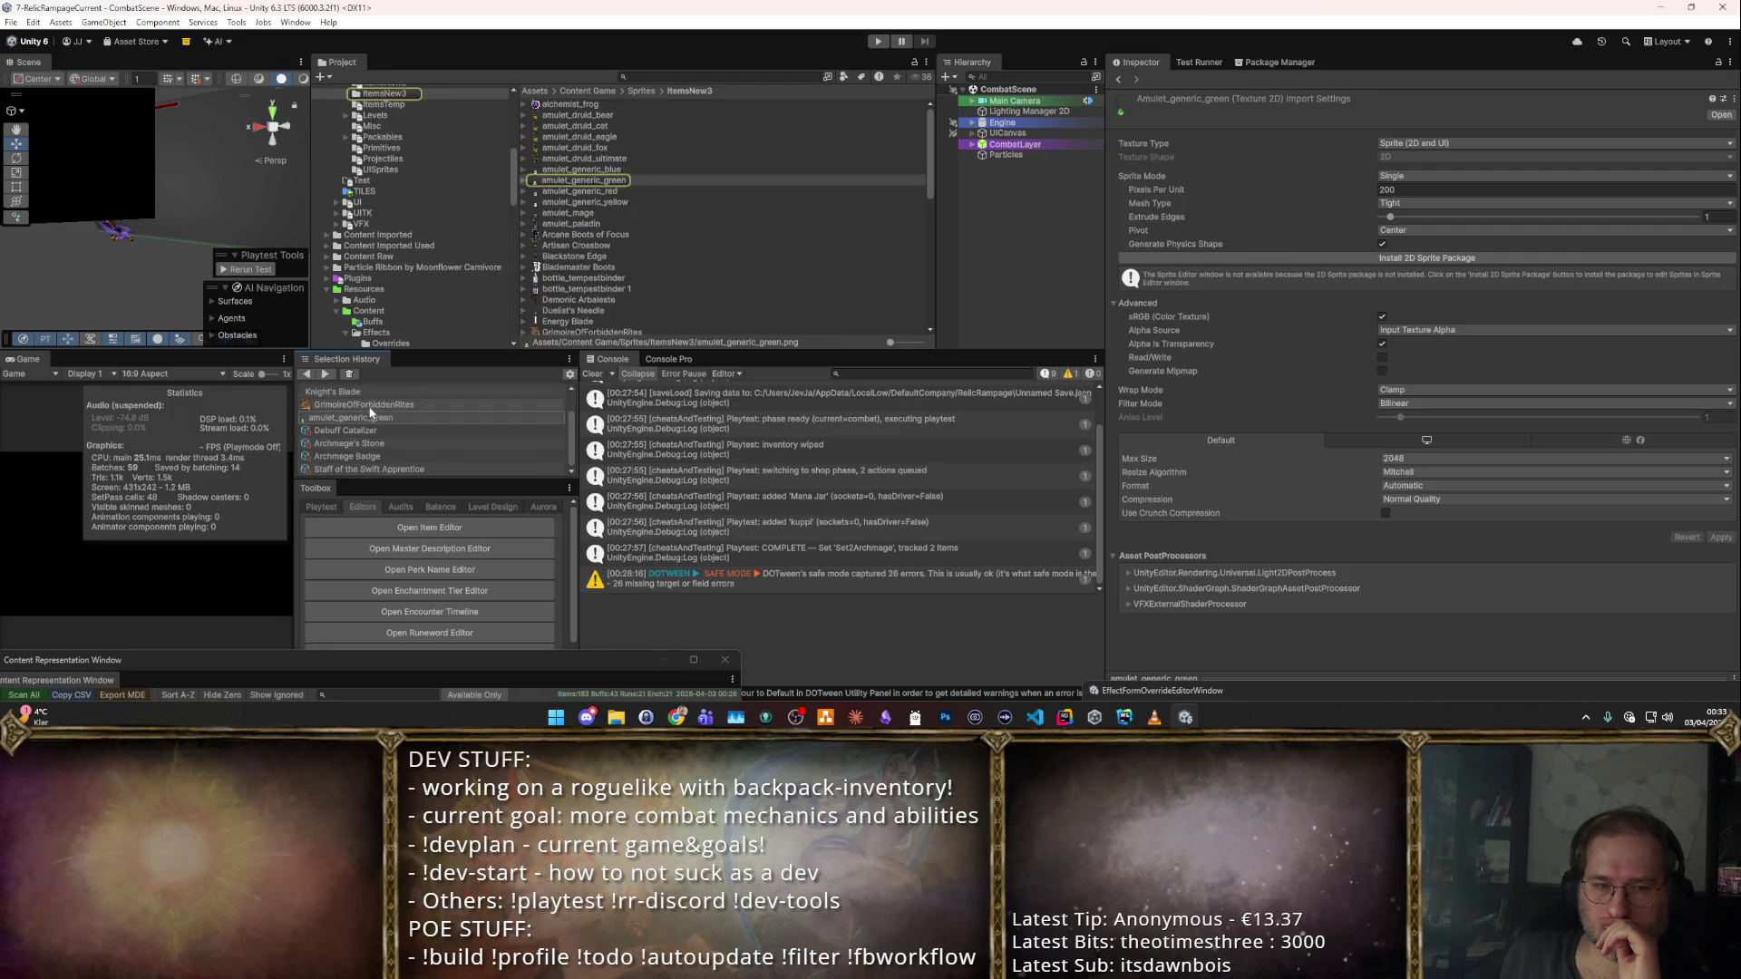
scroll(367, 402, up, 1)
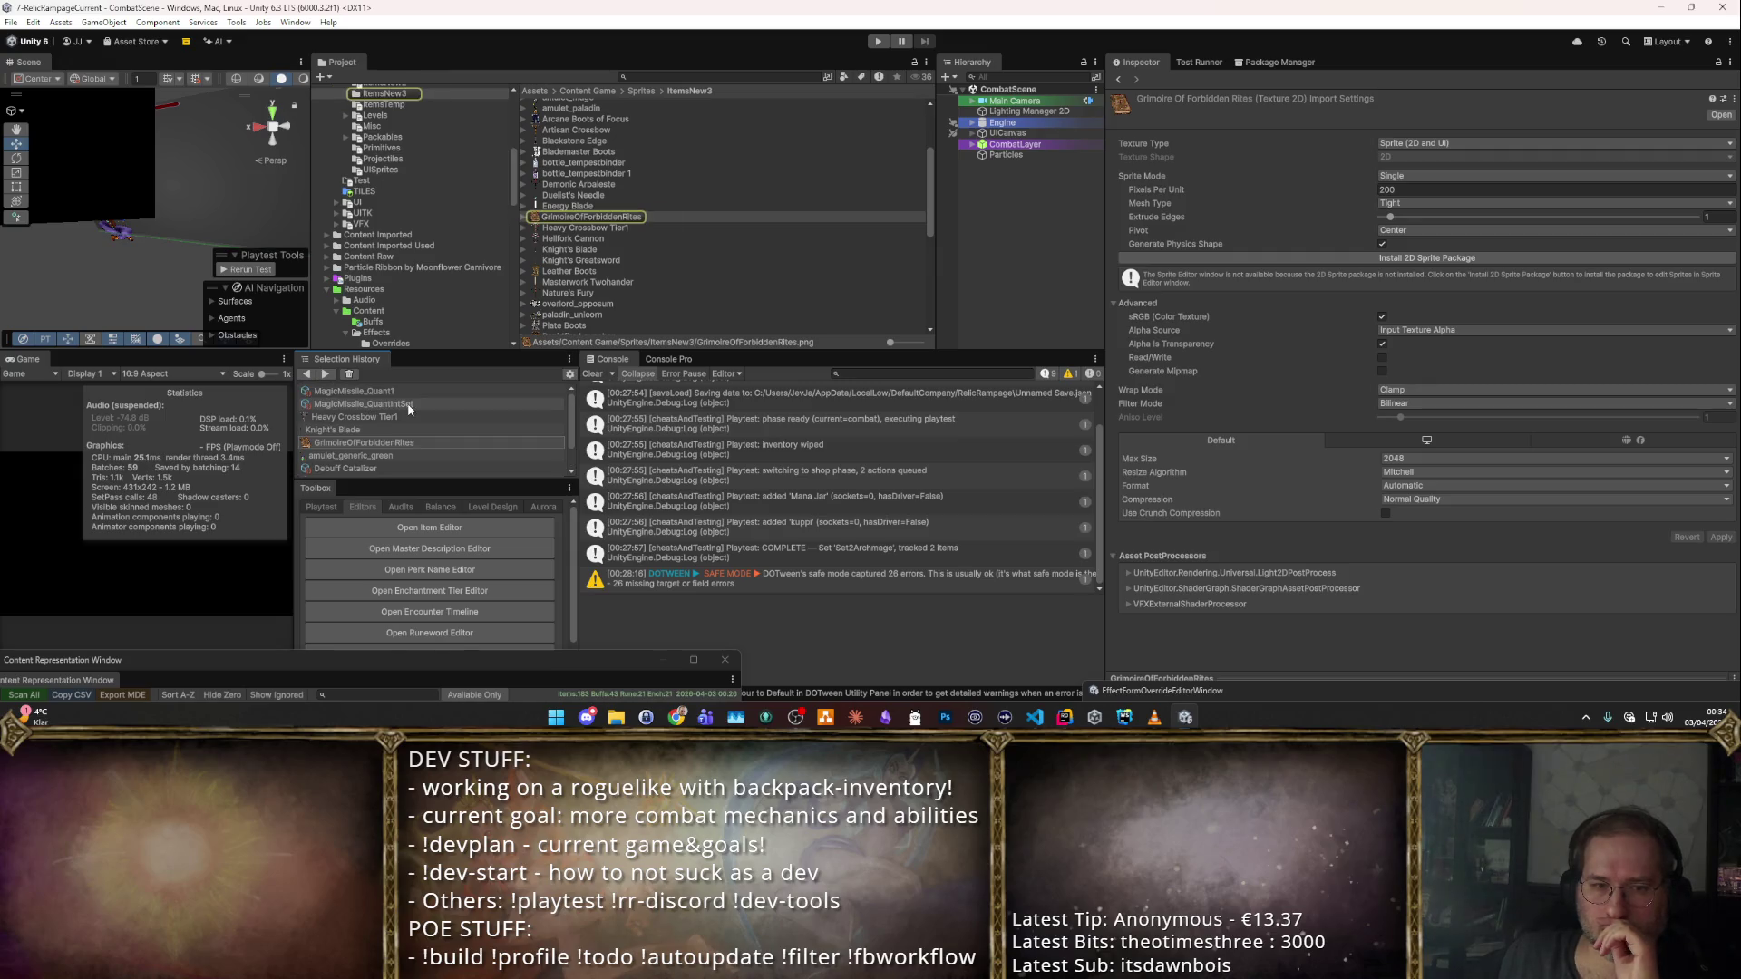
scroll(403, 412, down, 1)
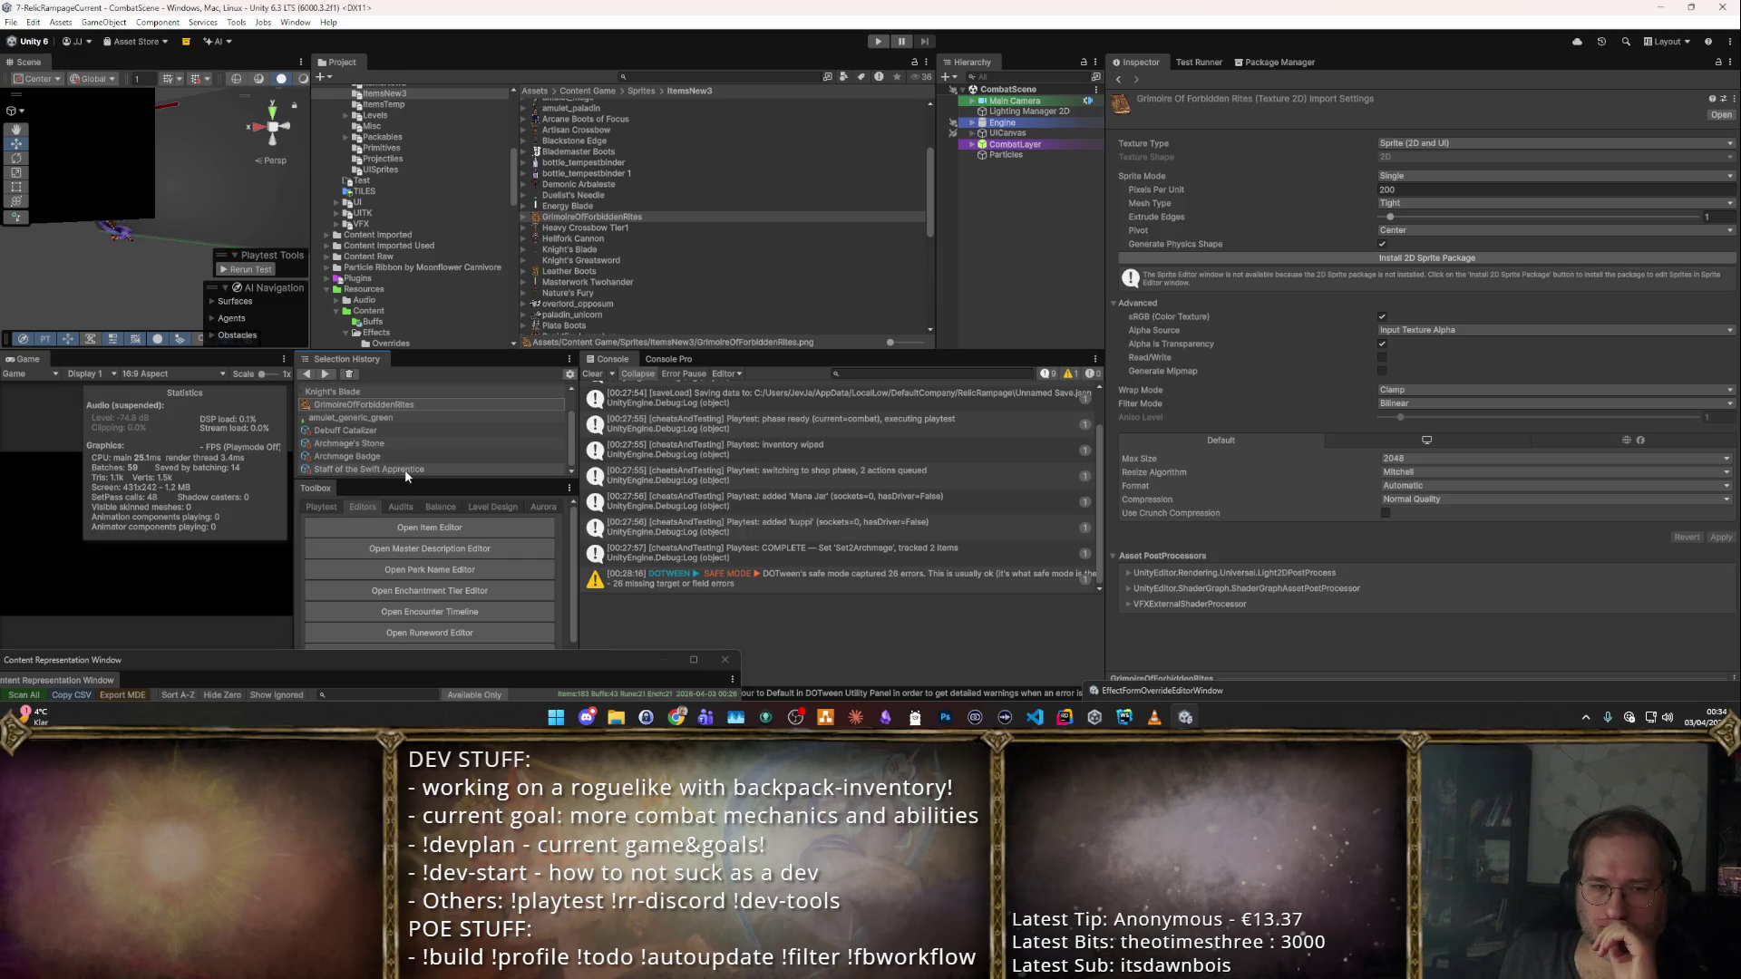
click(388, 446)
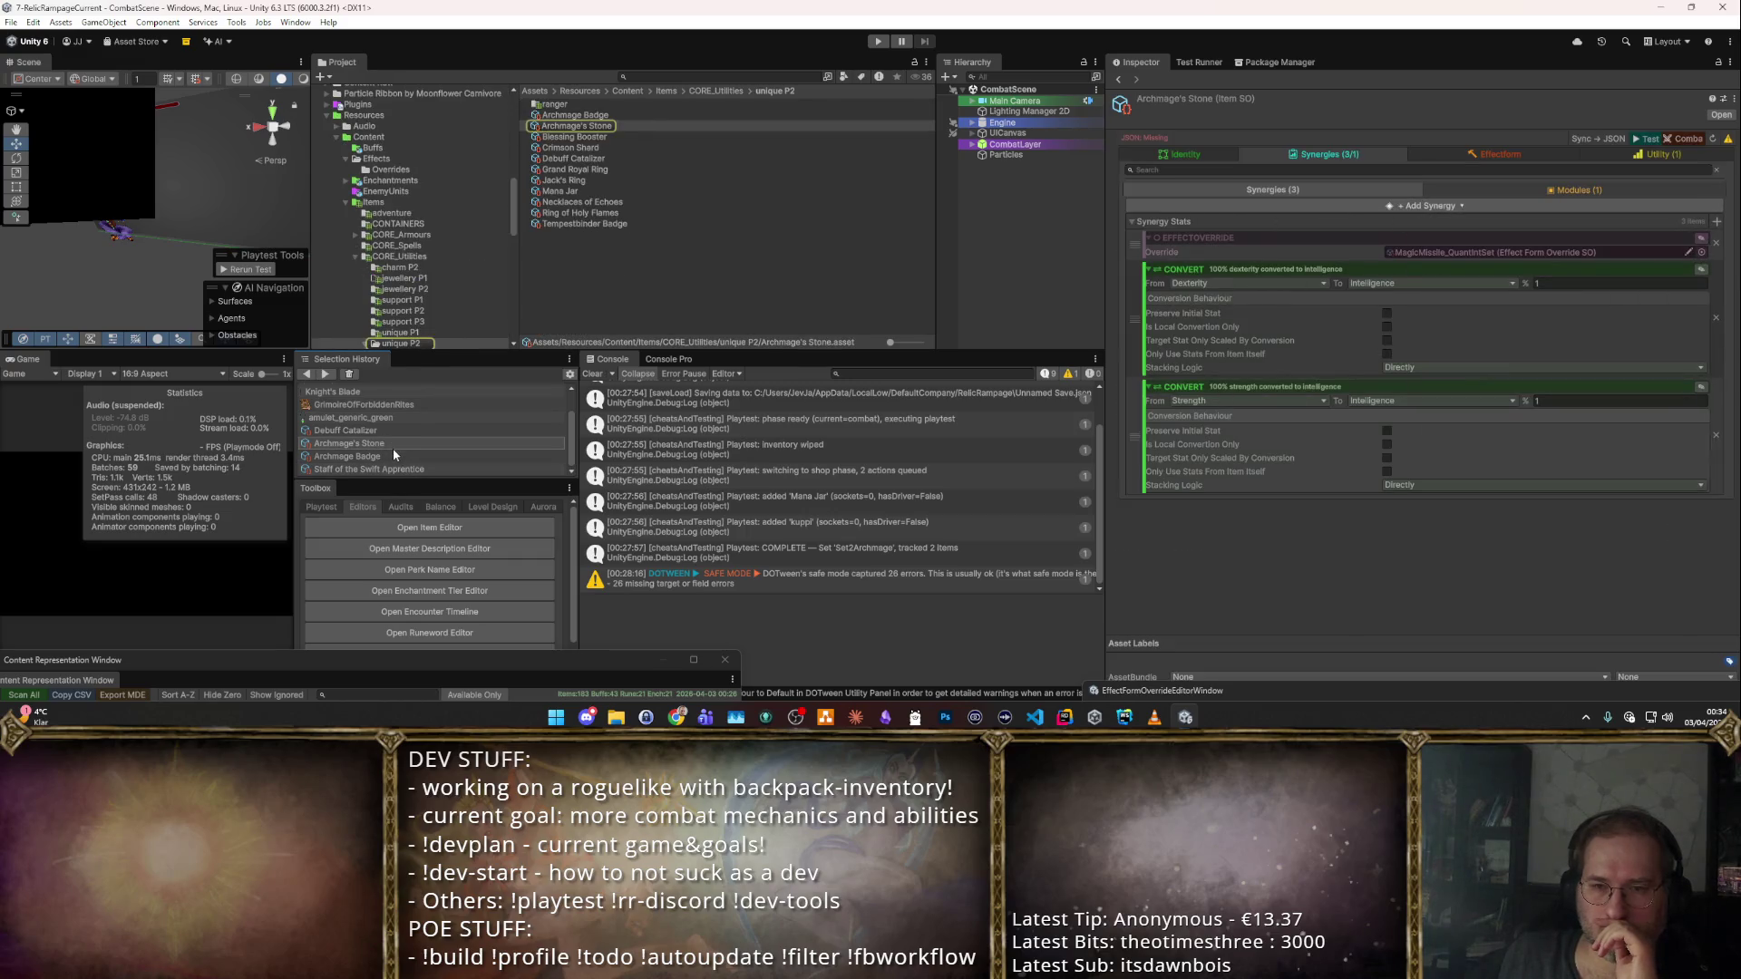
Tick Preserve Initial Stat on the Dexterity and Strength conversions and add a Passive synergy.
click(1385, 313)
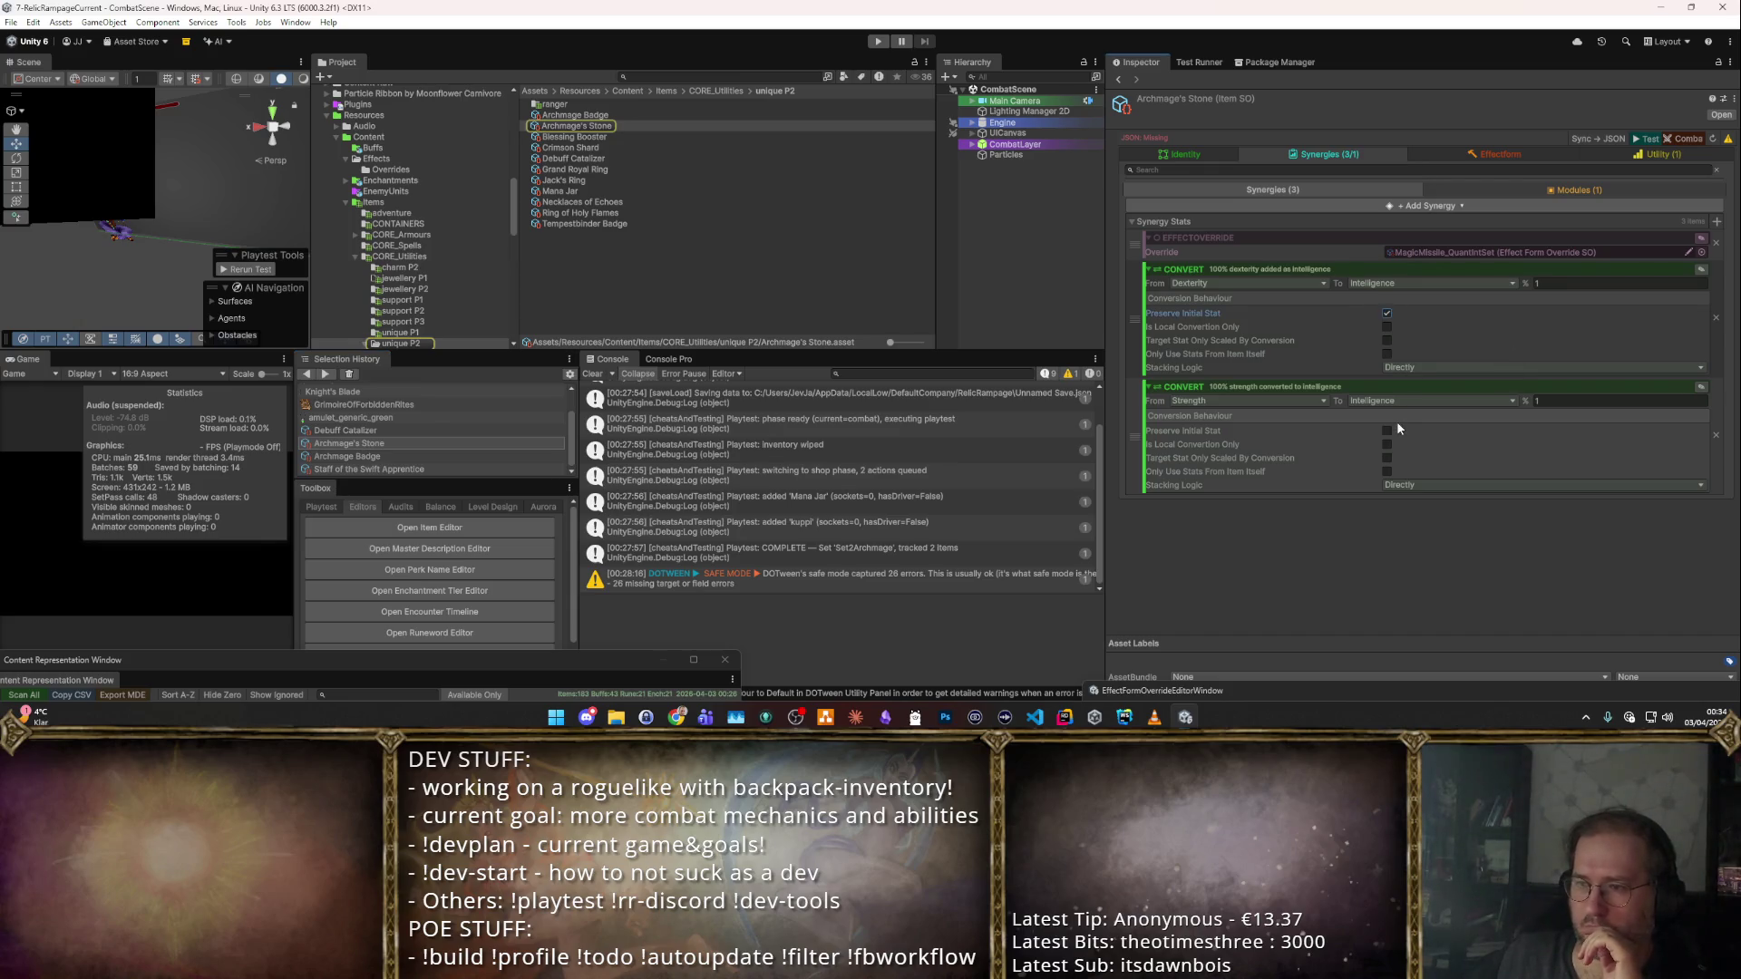
click(1386, 431)
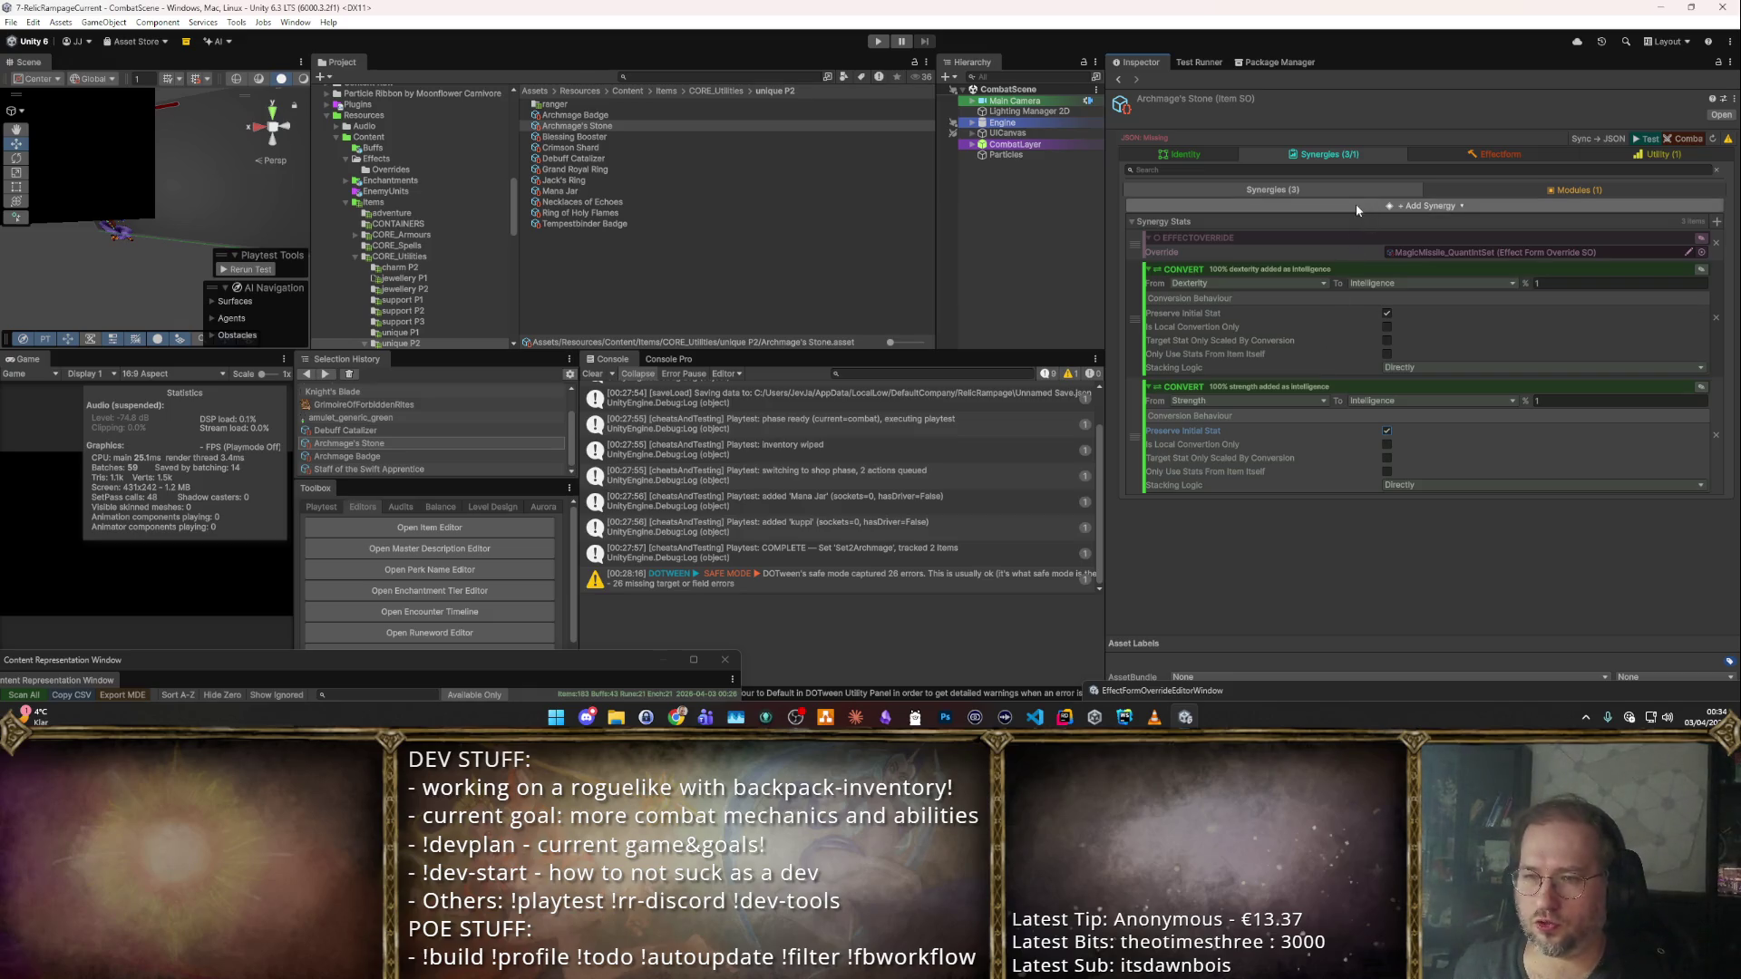
click(1716, 221)
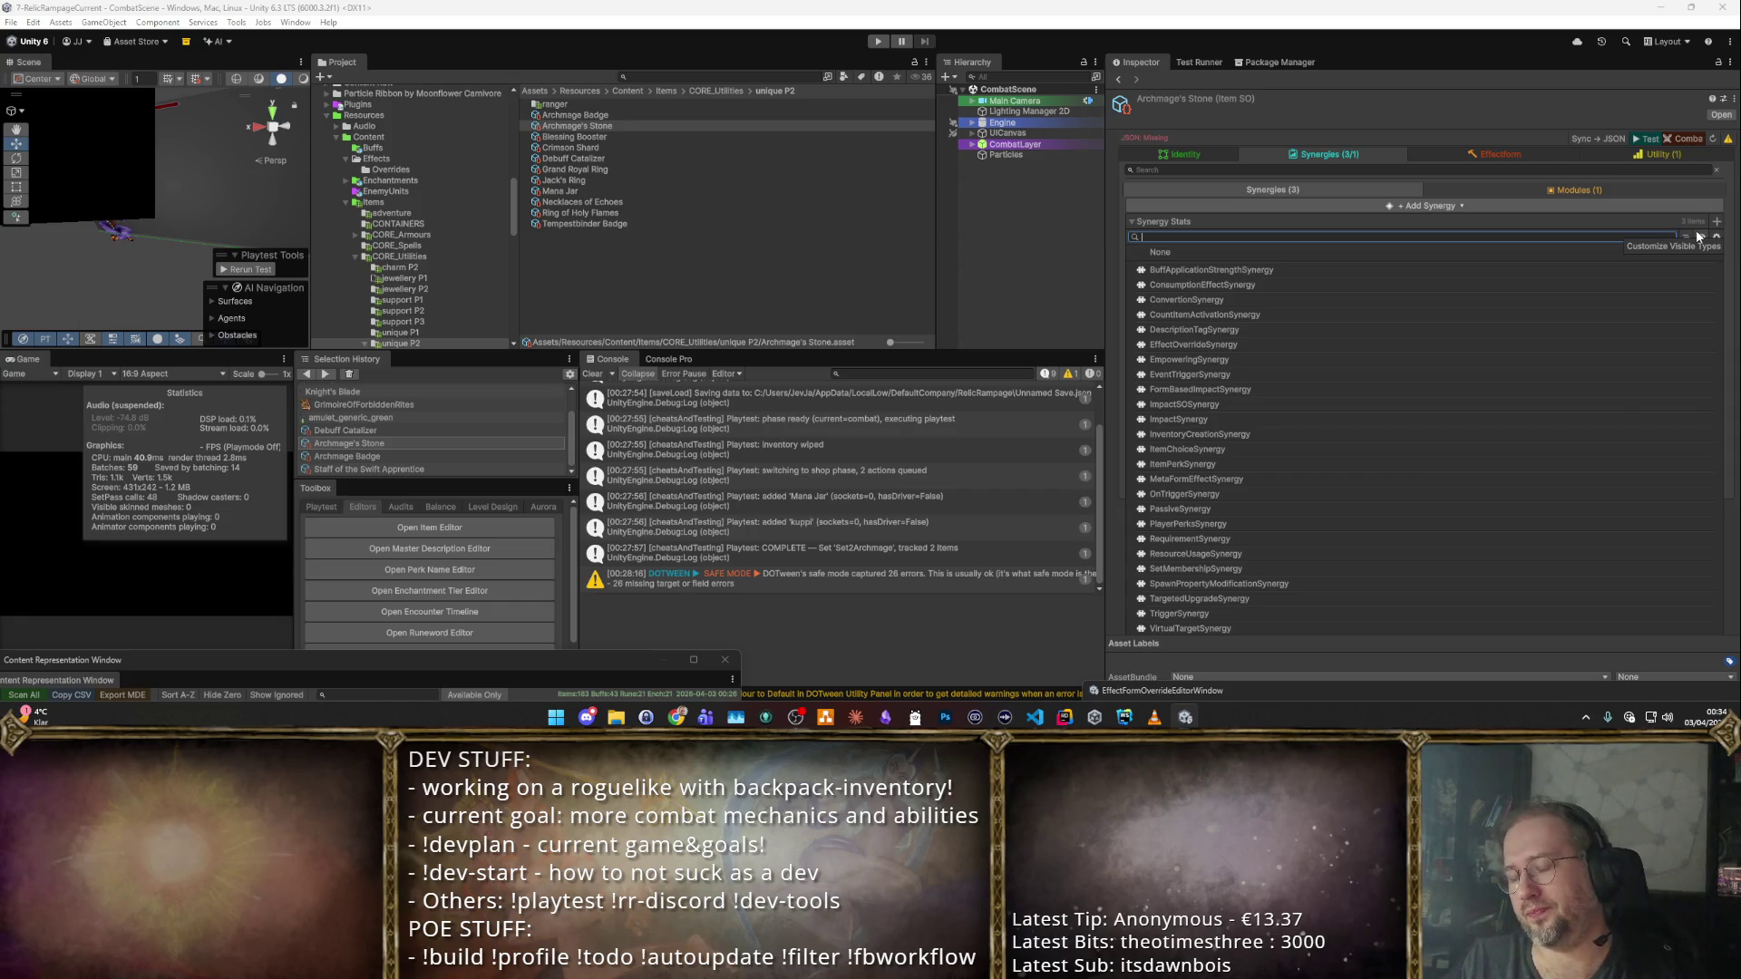
click(1193, 344)
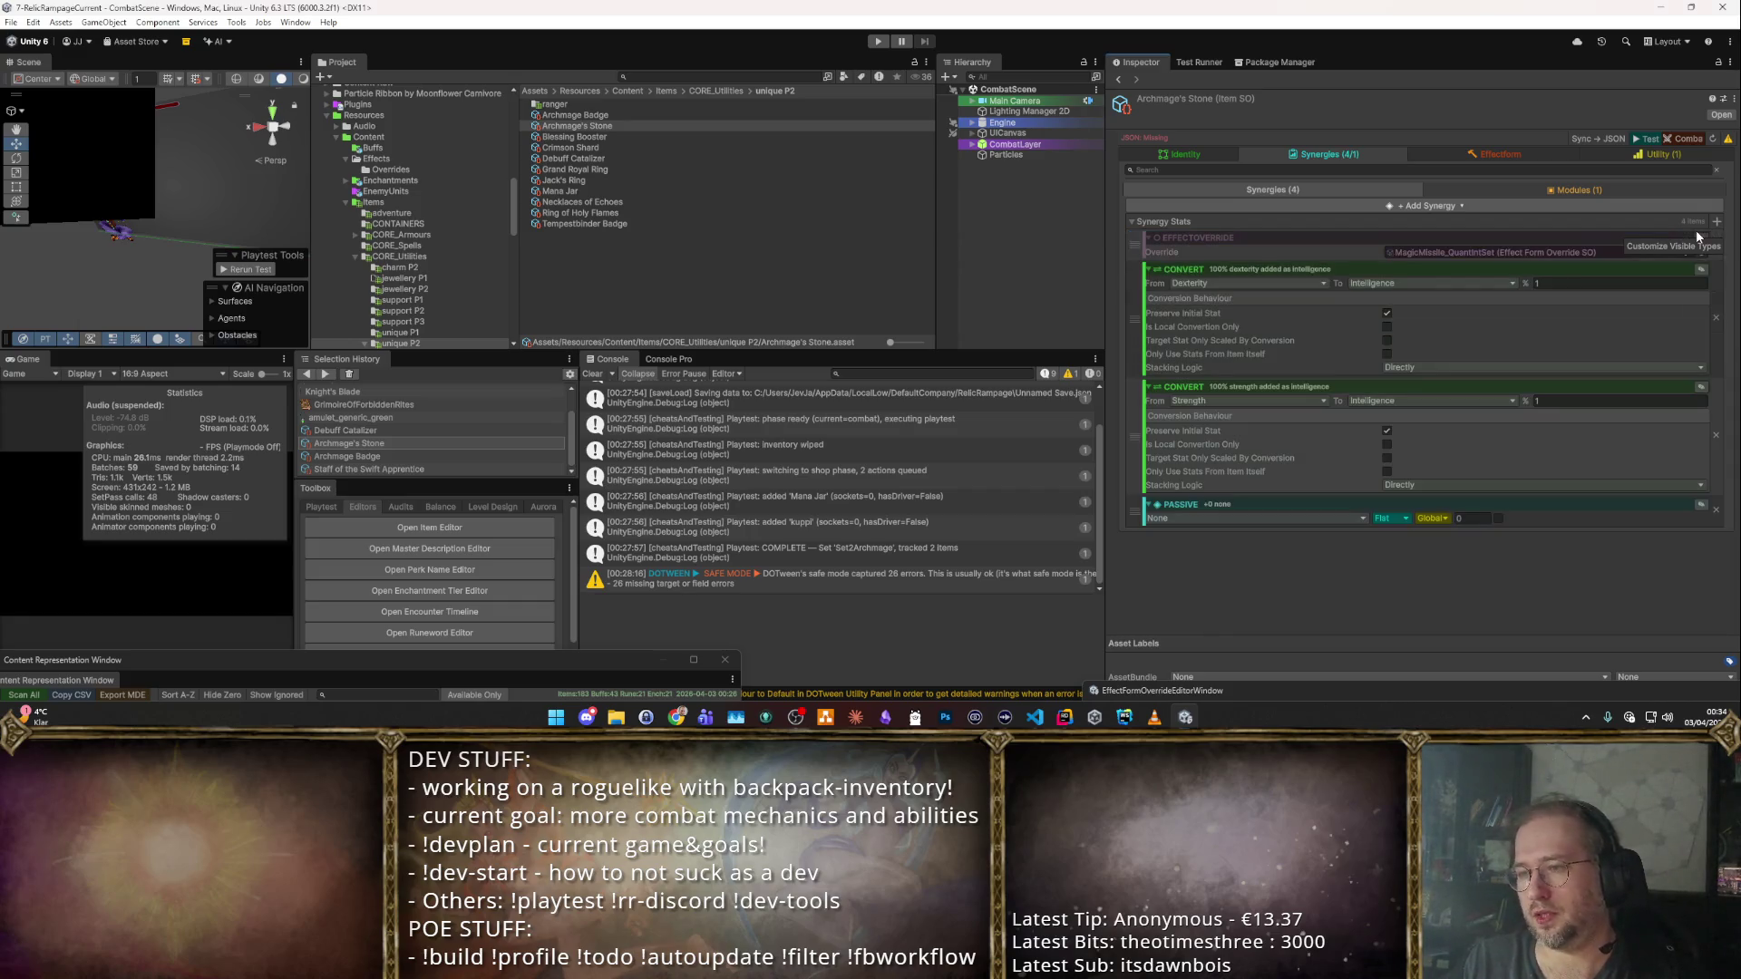
Set the new passive to Life, More, 0.5 and move it to the top of the list.
click(1276, 521)
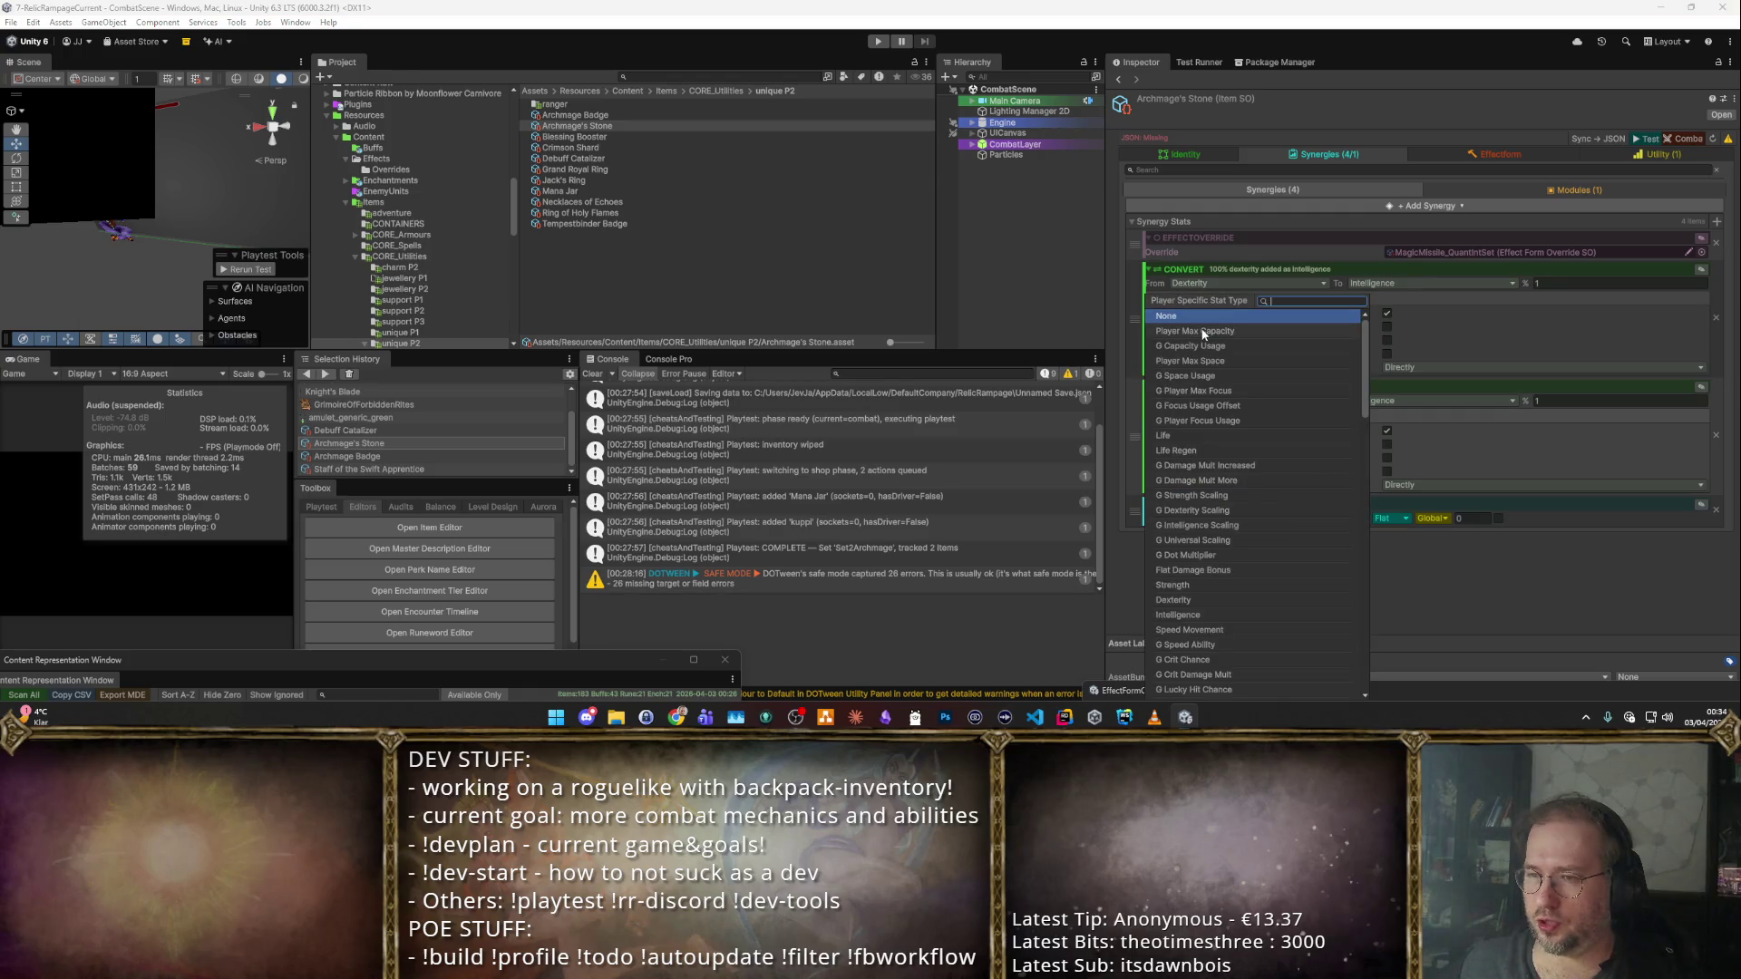
click(1192, 434)
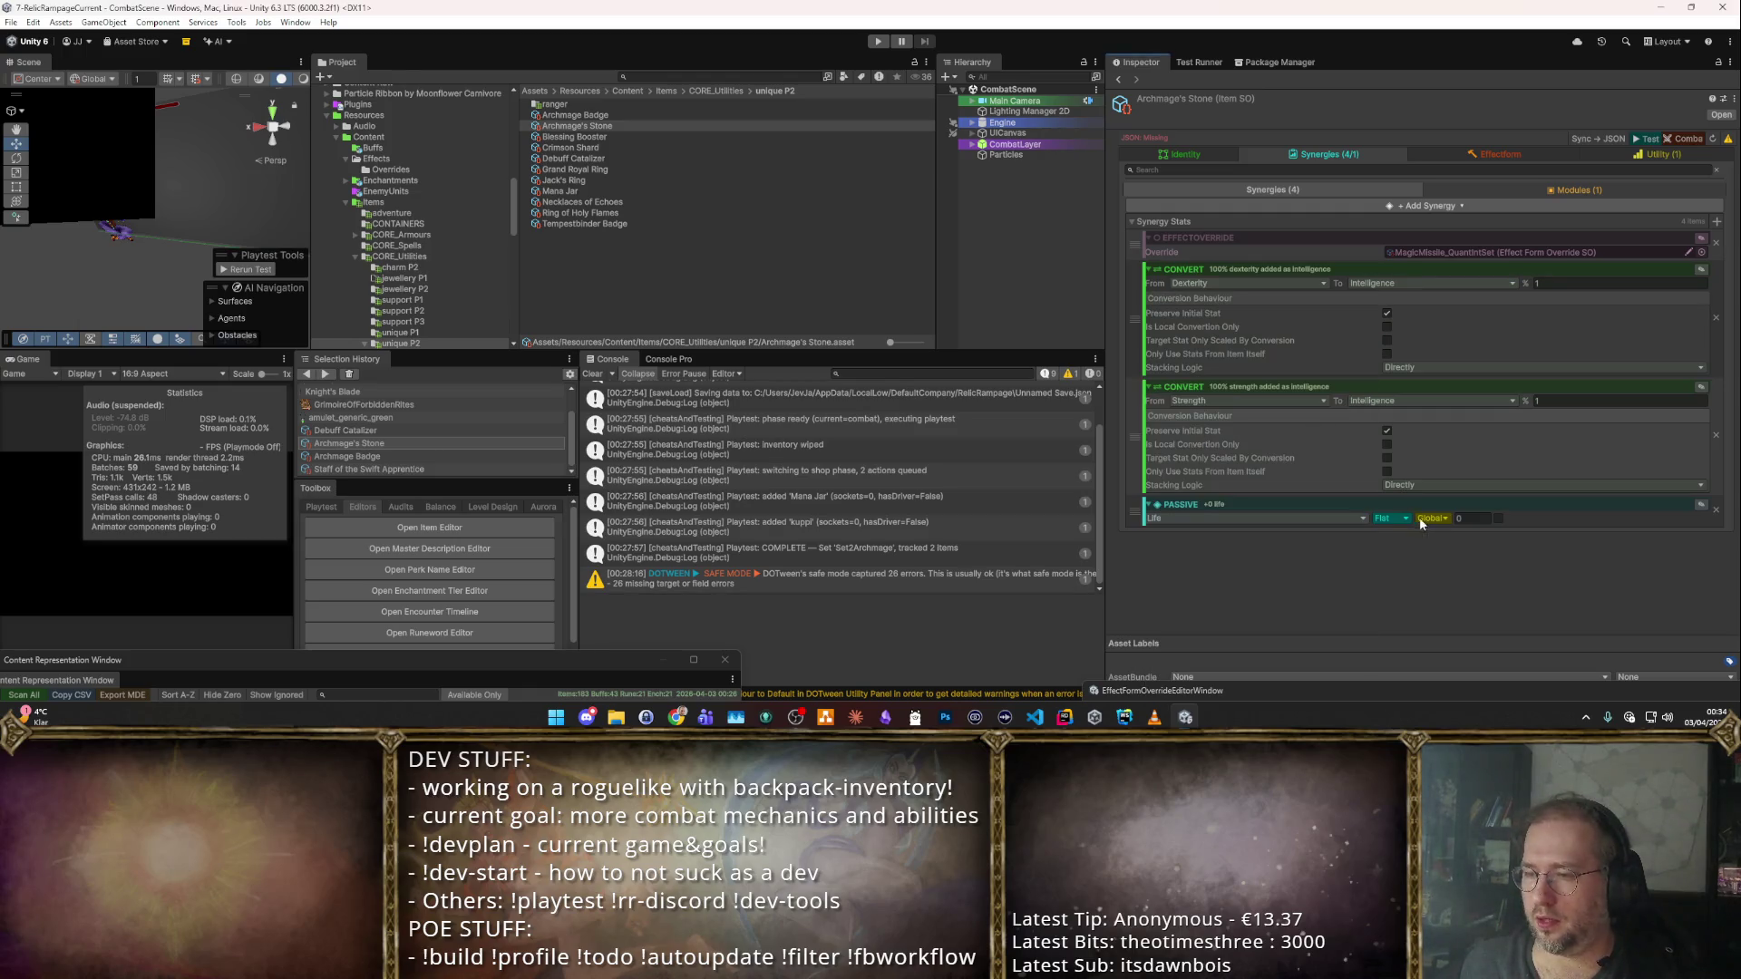
click(1392, 521)
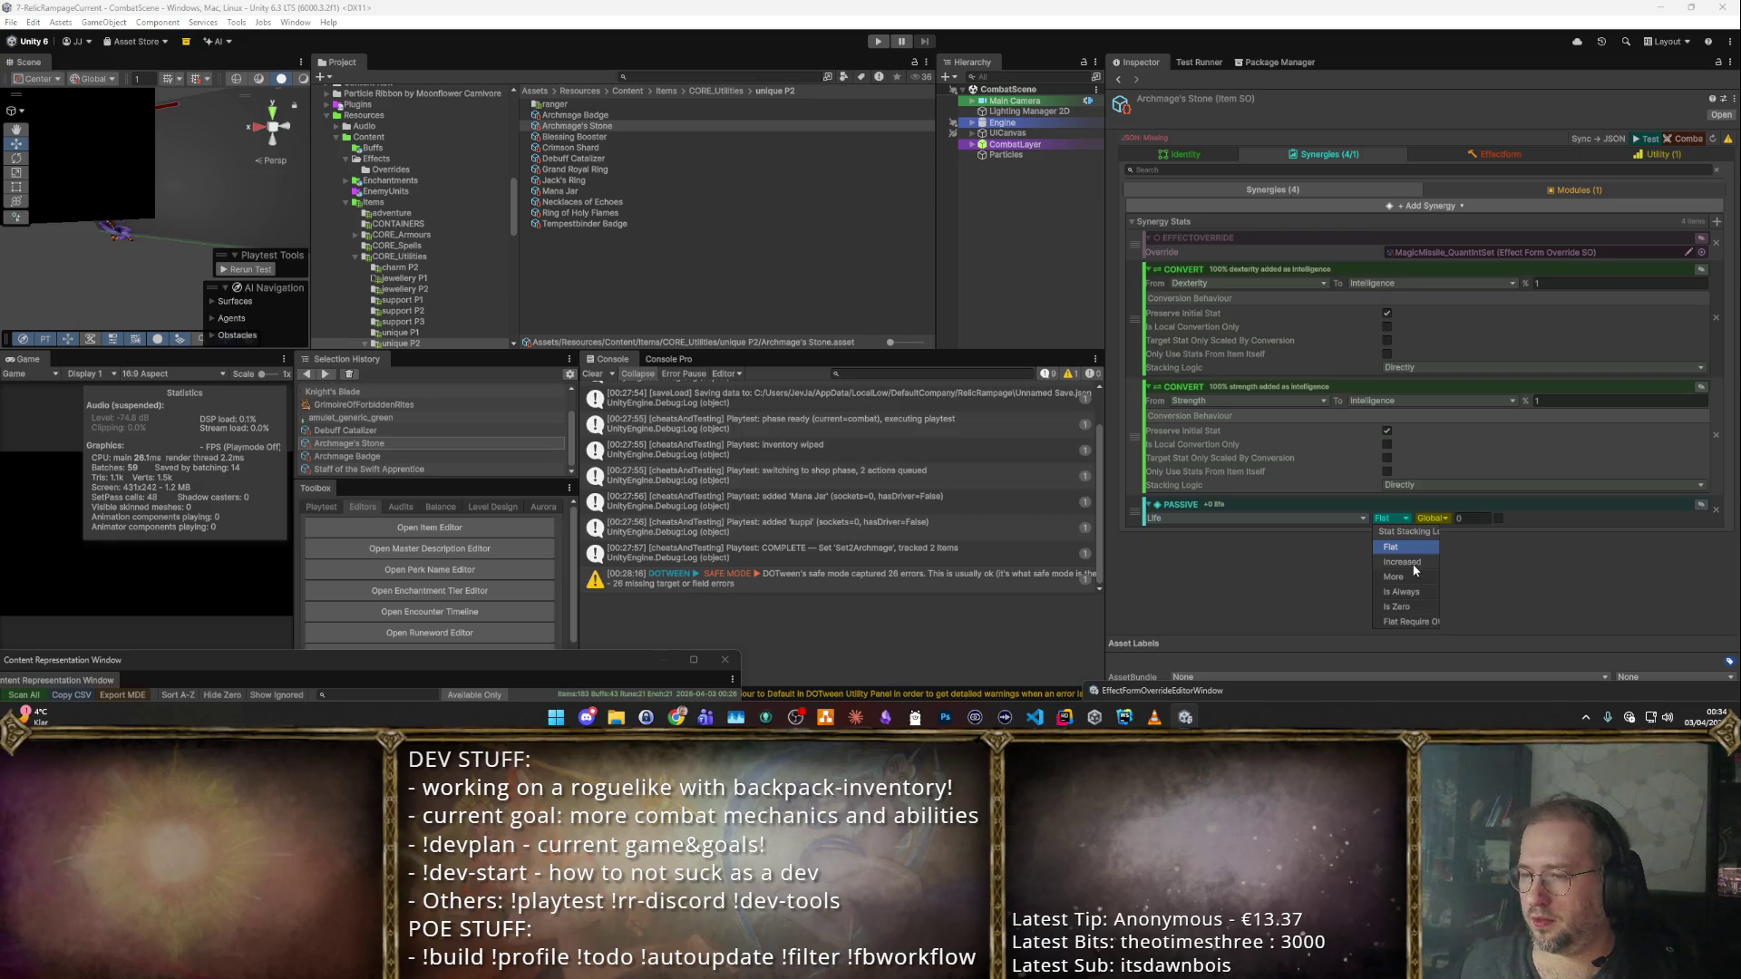
click(1411, 577)
click(1473, 517)
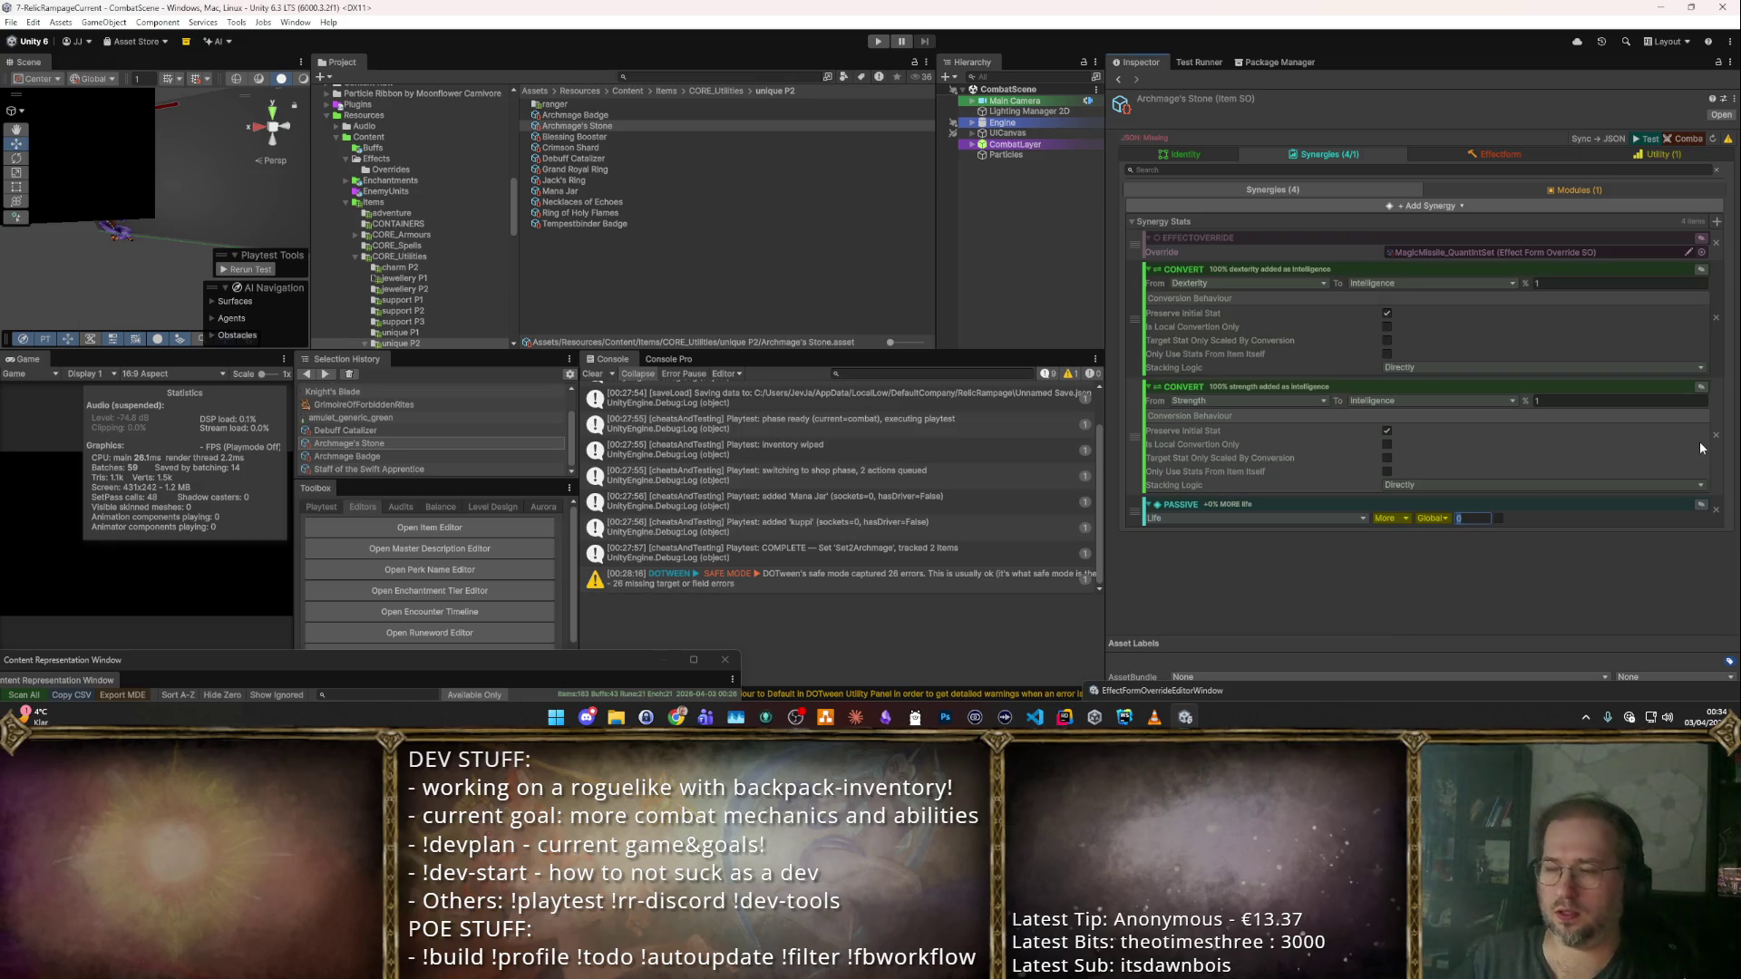
text(0.5)
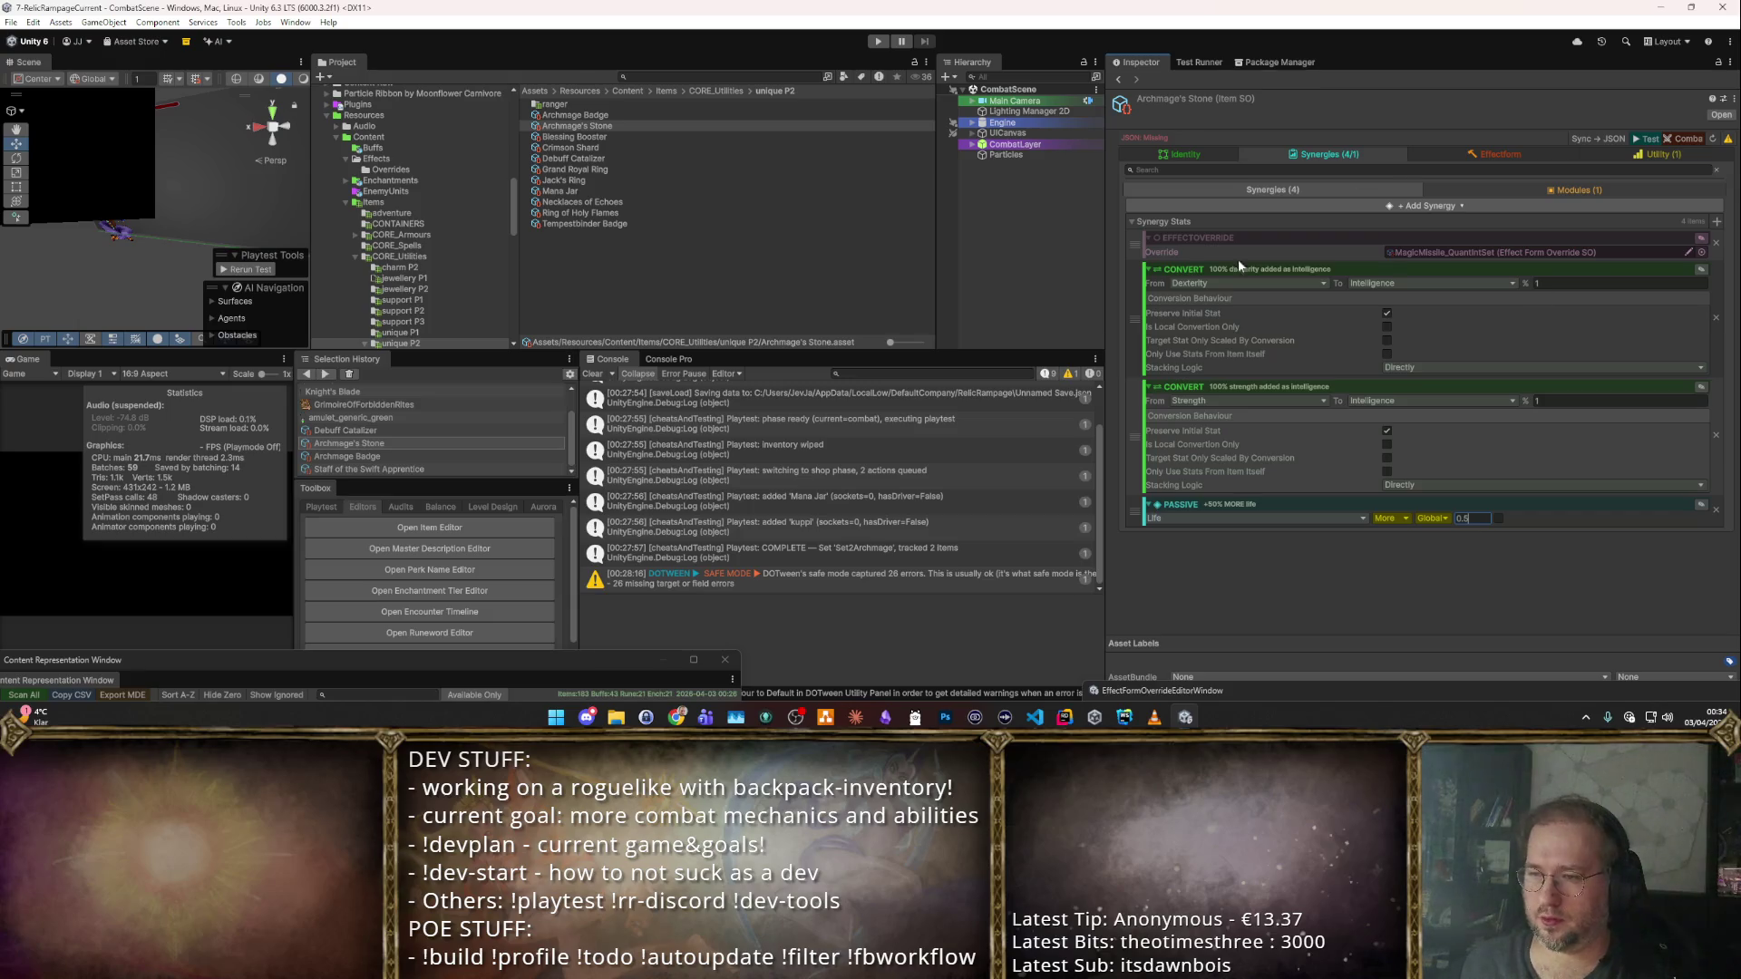
key(Return)
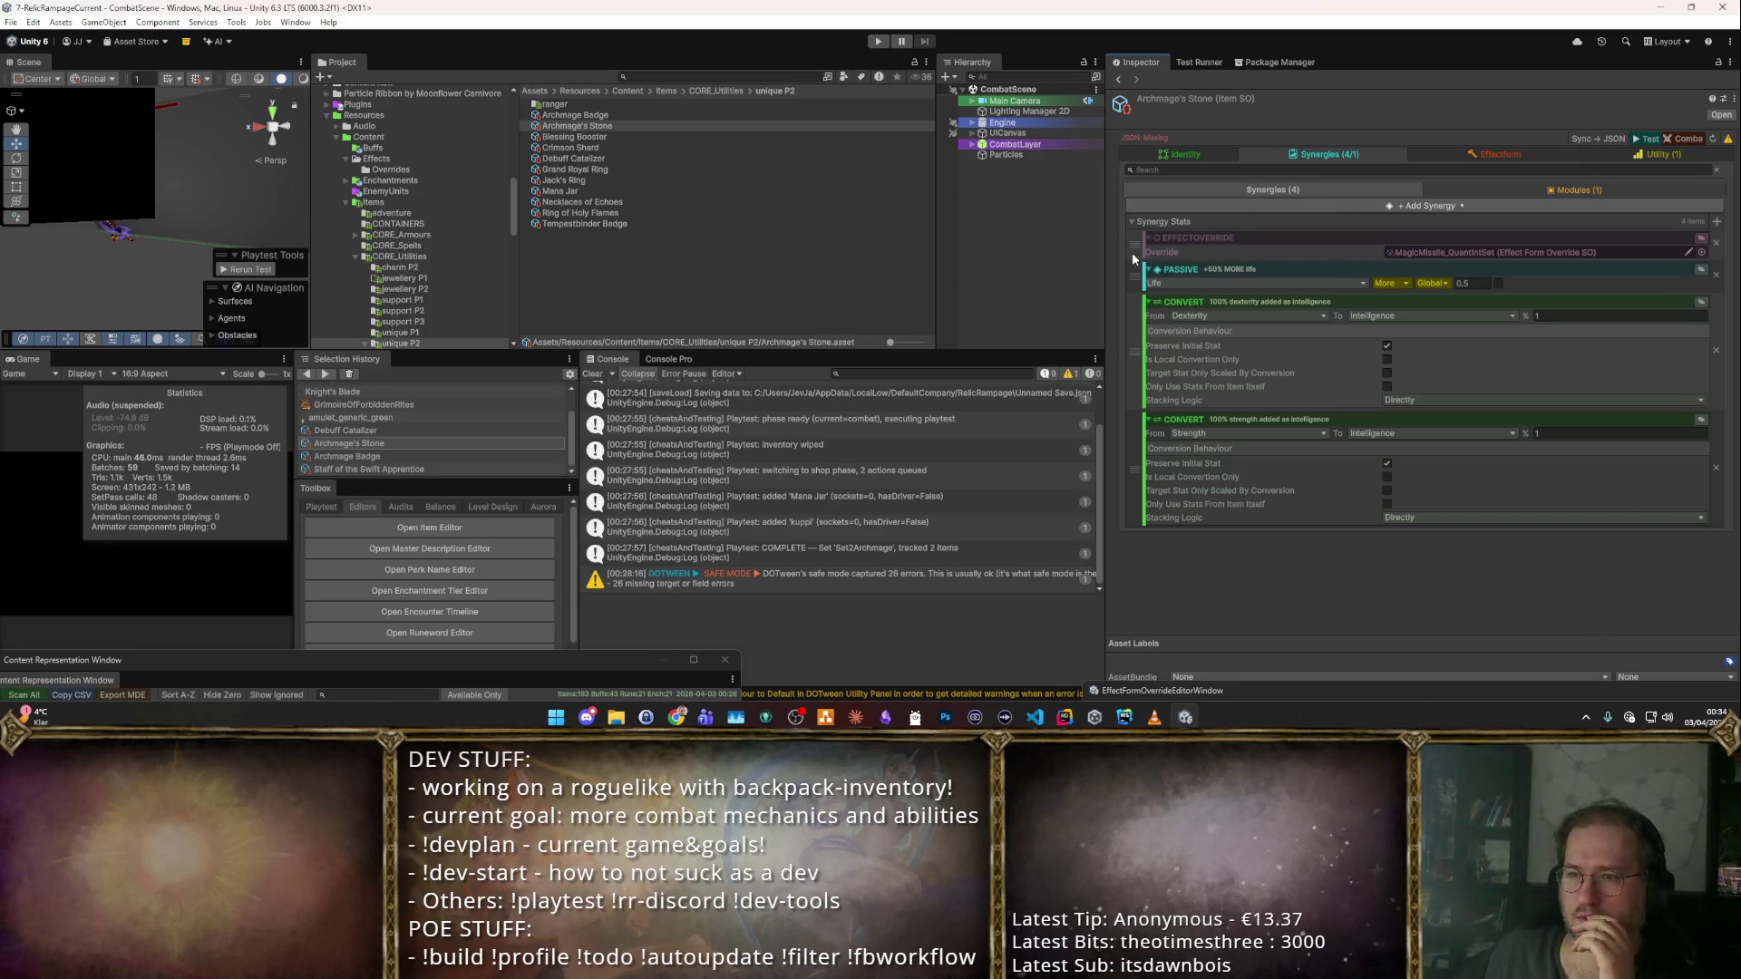
drag(1141, 292, 1149, 238)
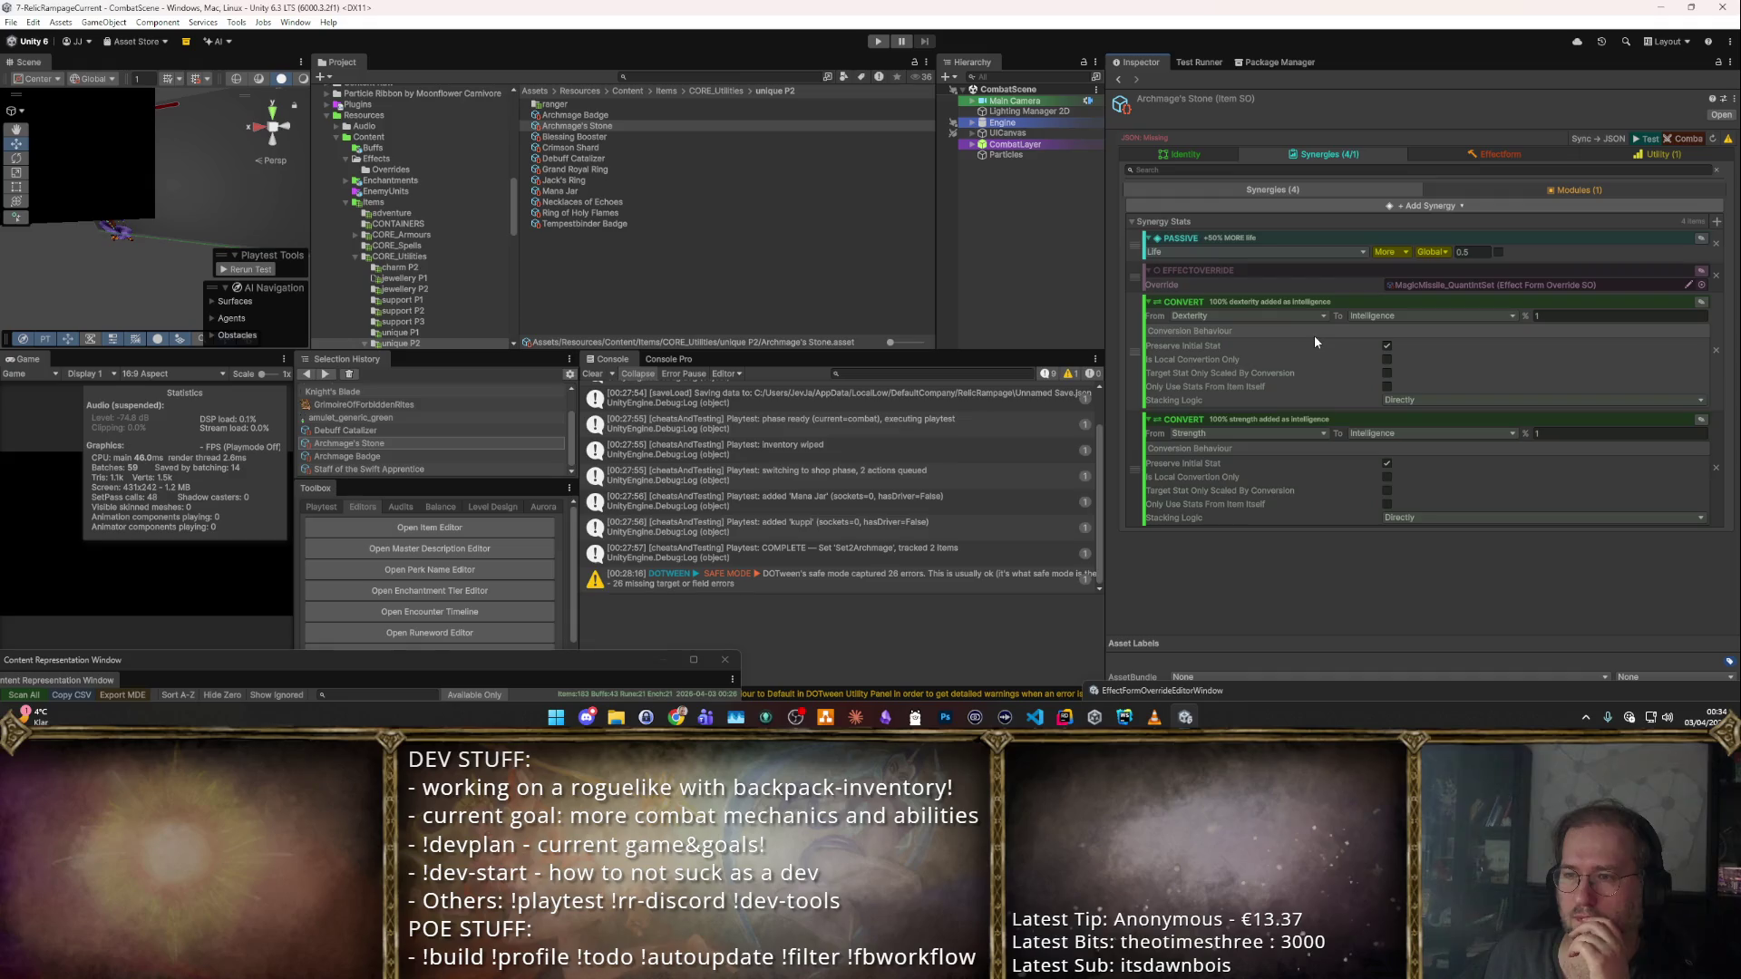
click(1216, 152)
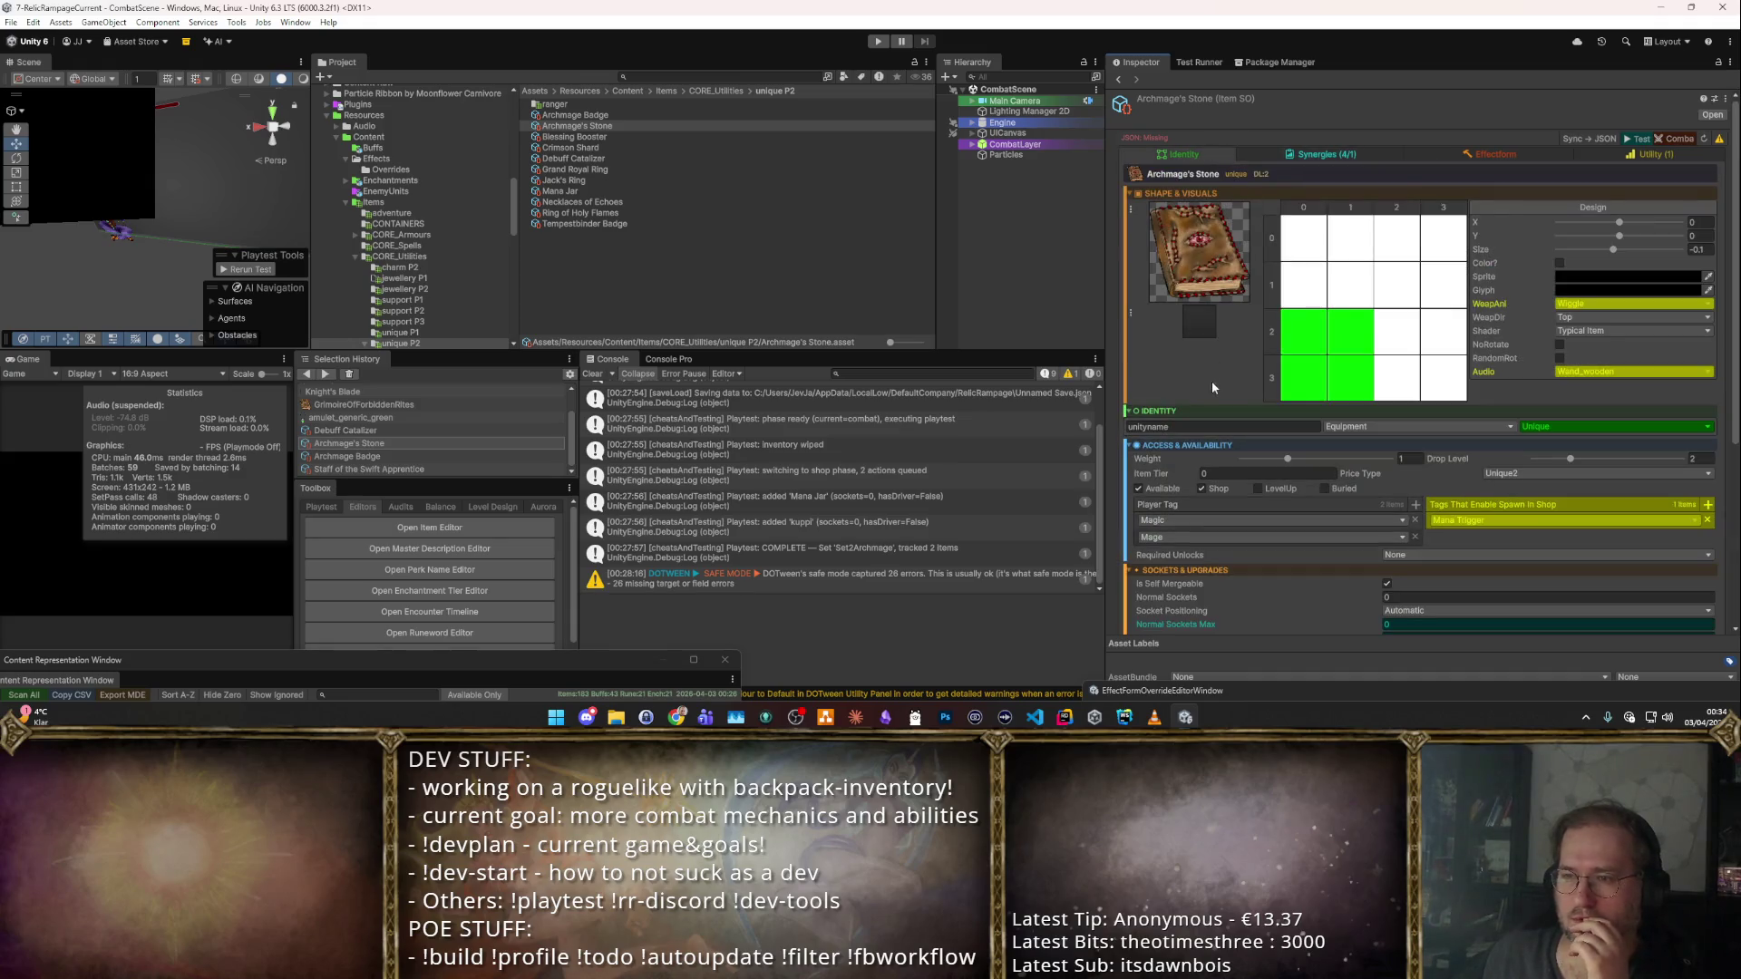
Add an Archmage player tag to the stone and launch a combat test with Ctrl+P.
click(1415, 504)
text(arc)
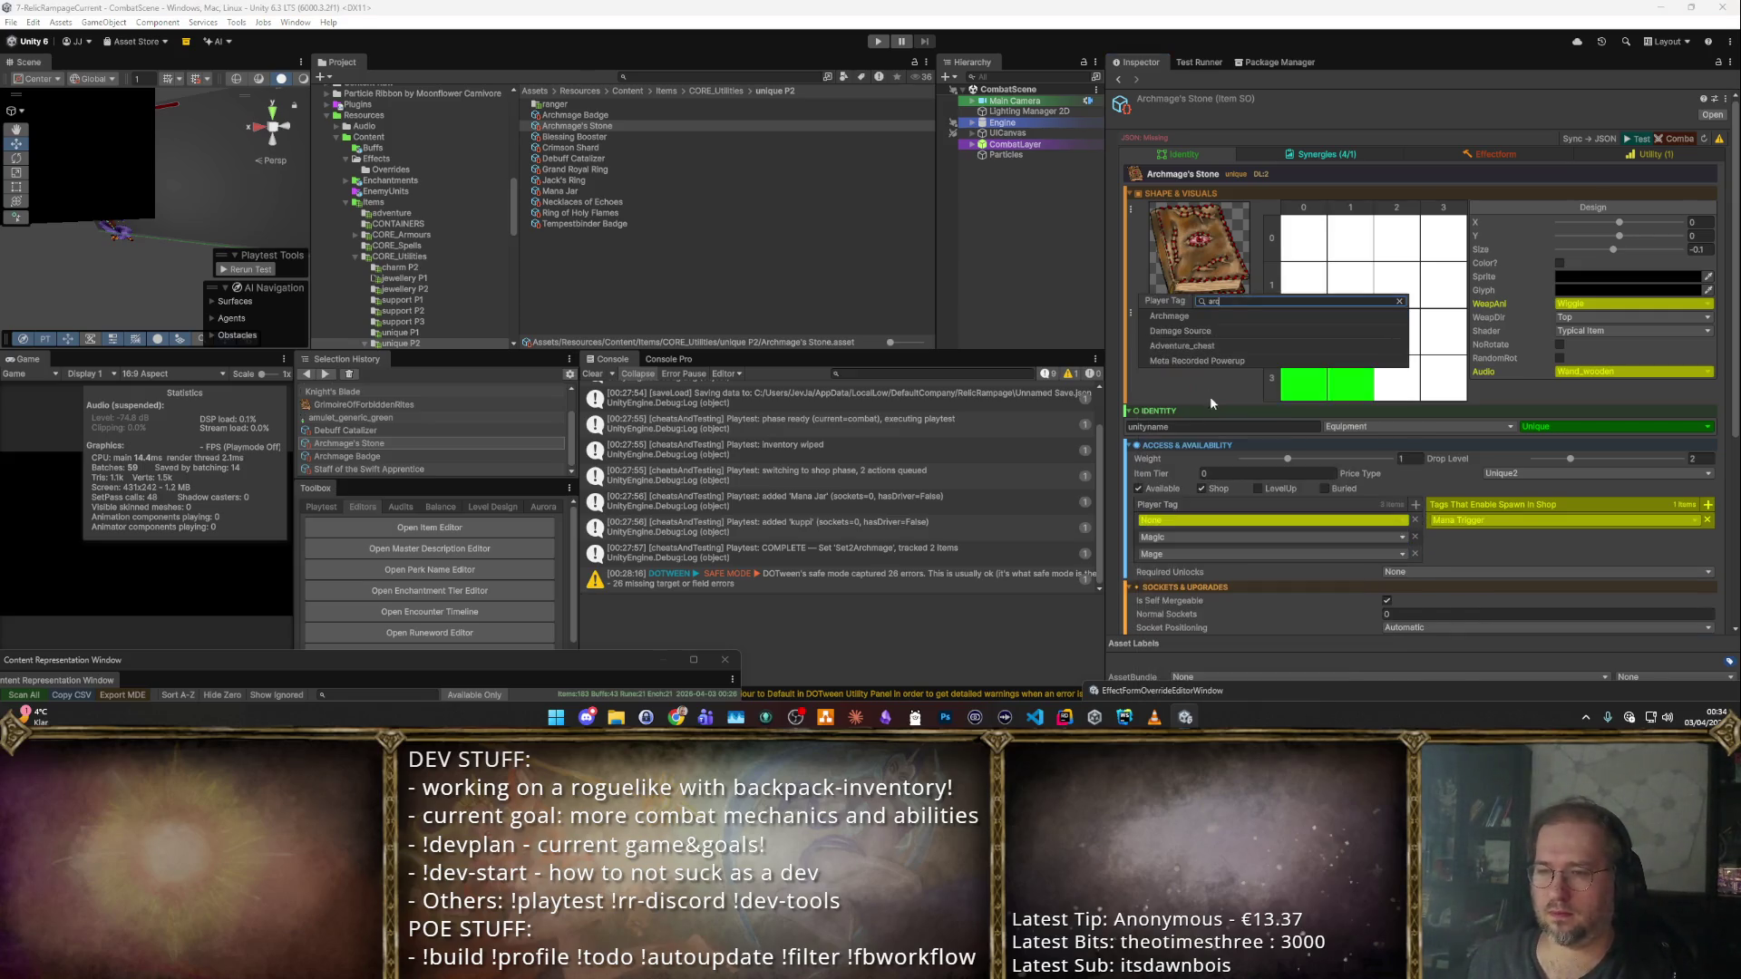
click(1209, 310)
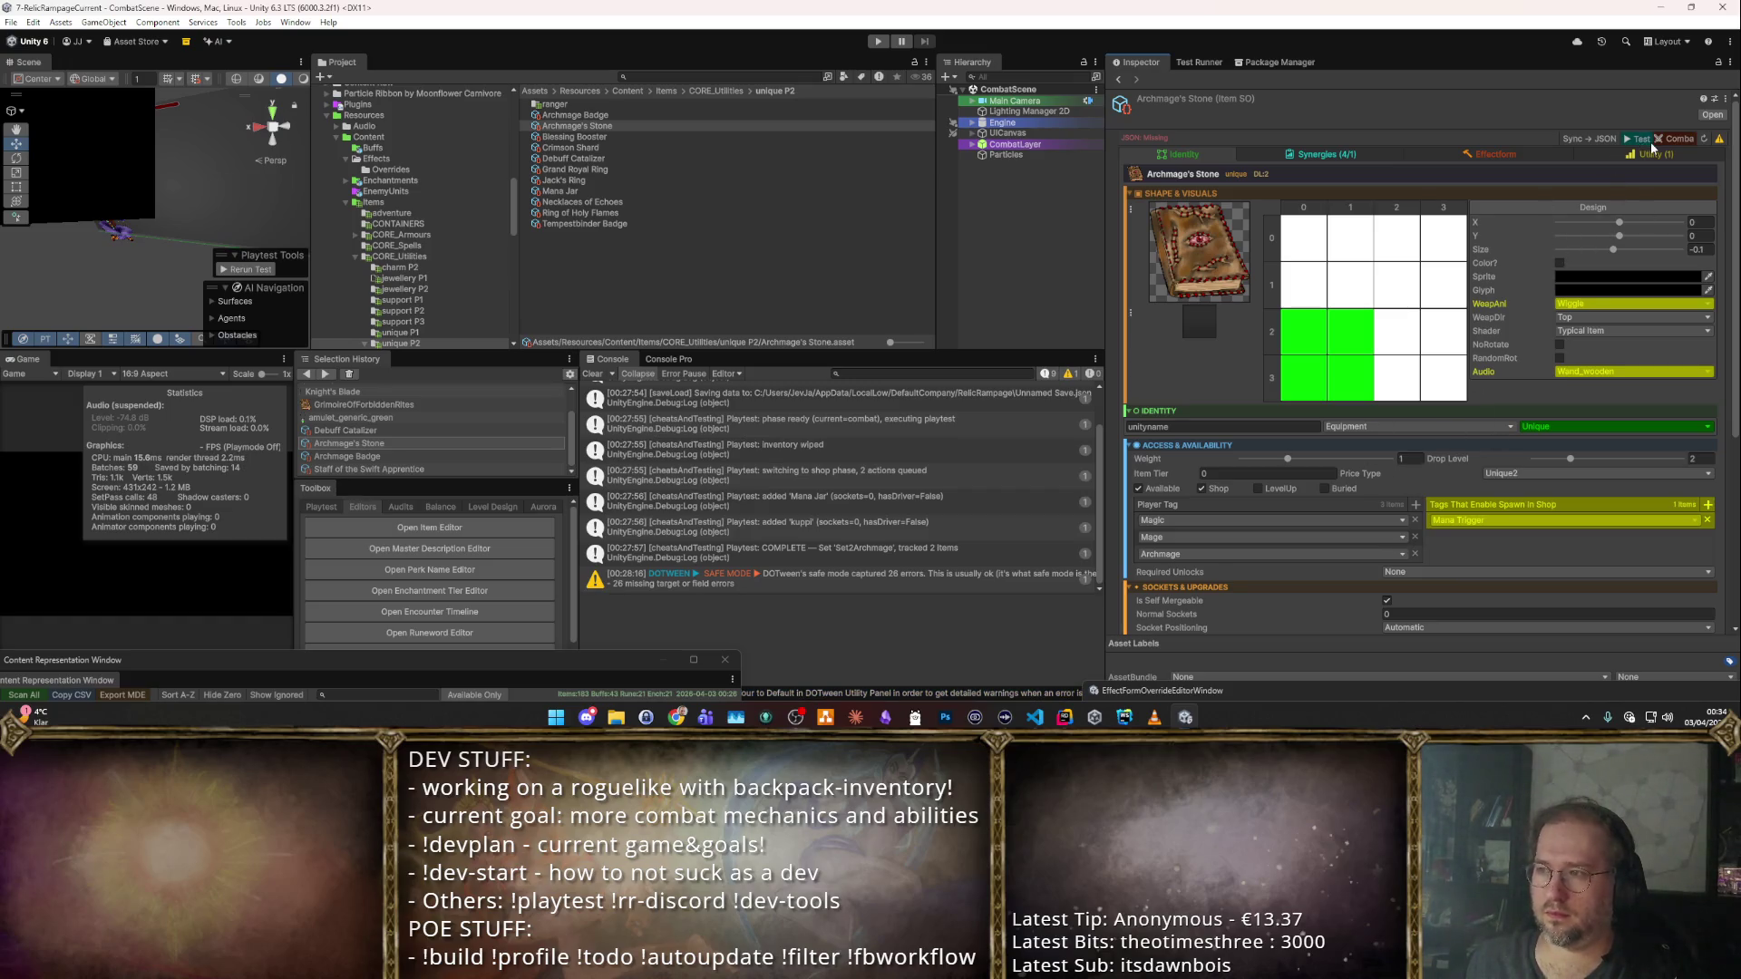
key(ctrl+p)
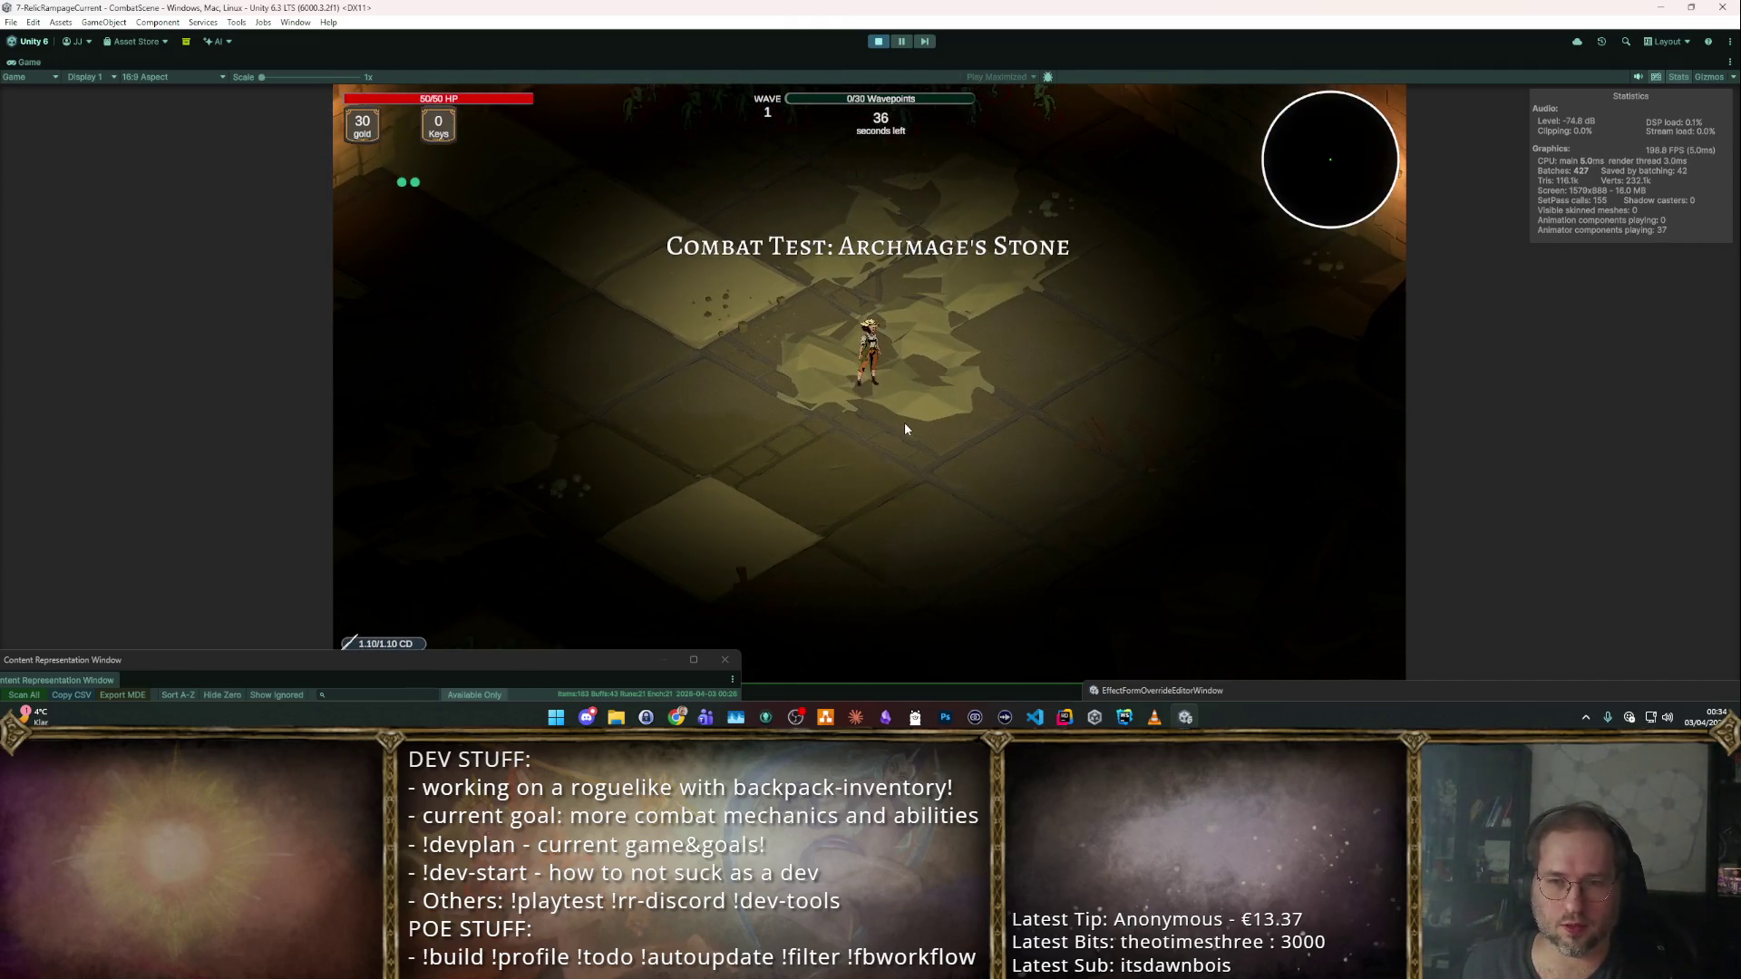
Read the book's tooltip in the inventory, move it right of the sword, then stop playing.
key(i)
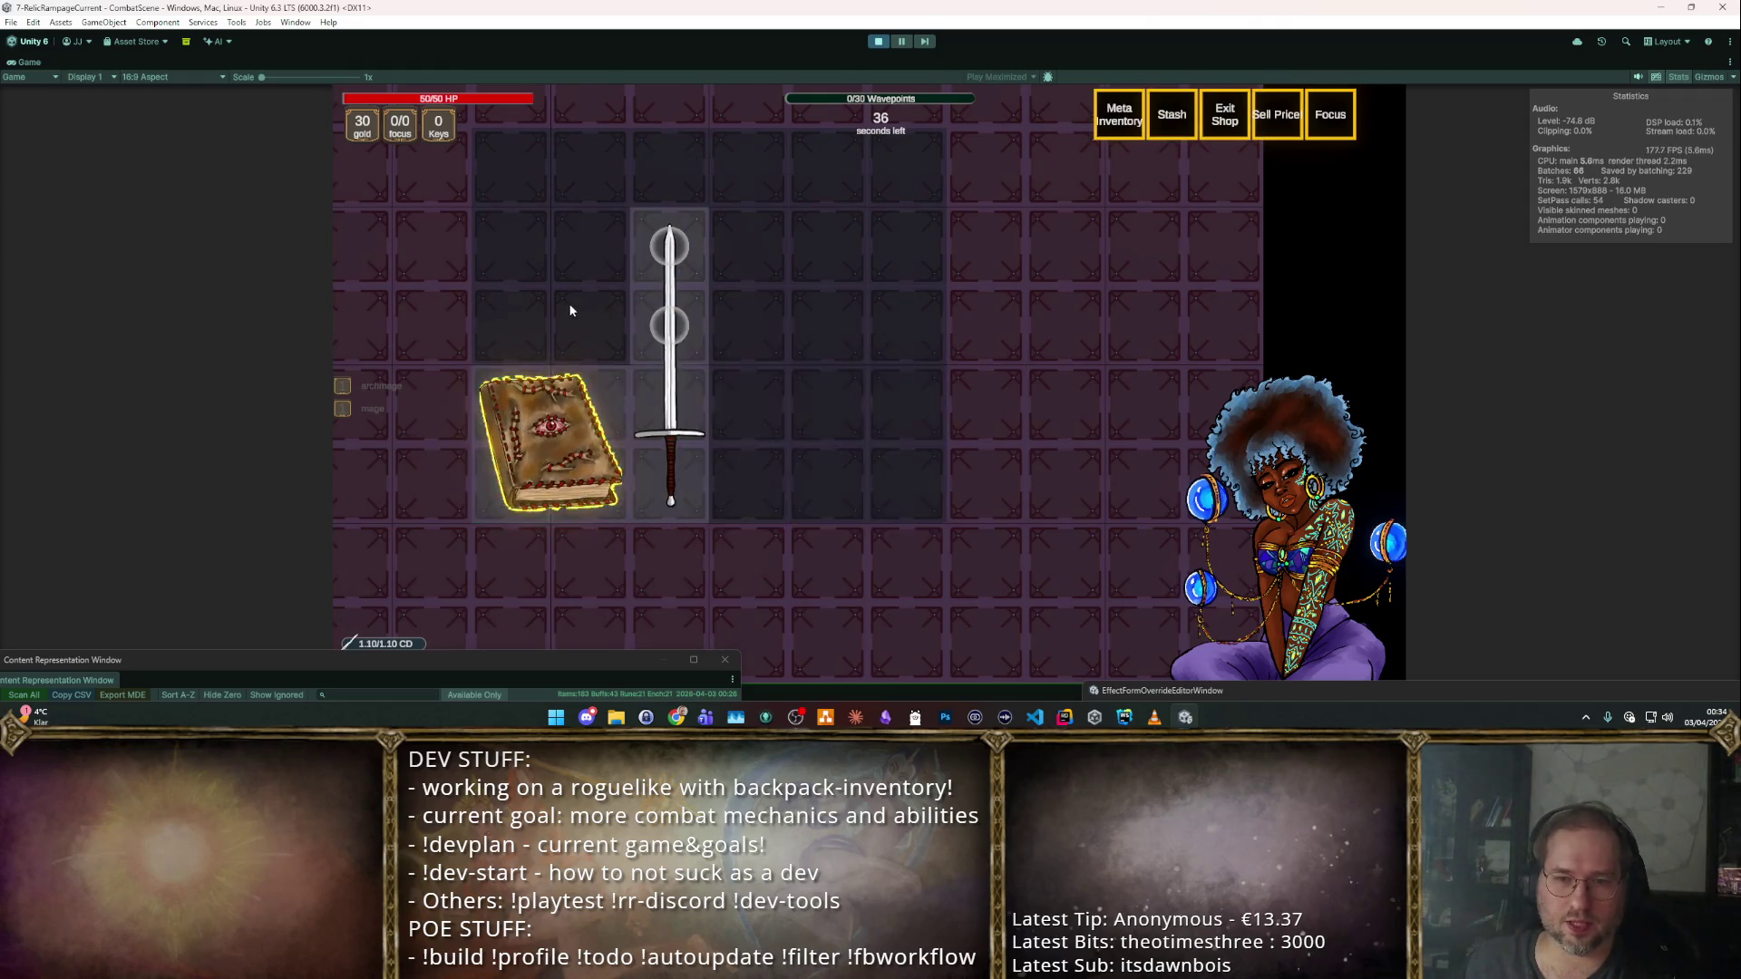
mouse_move(596, 392)
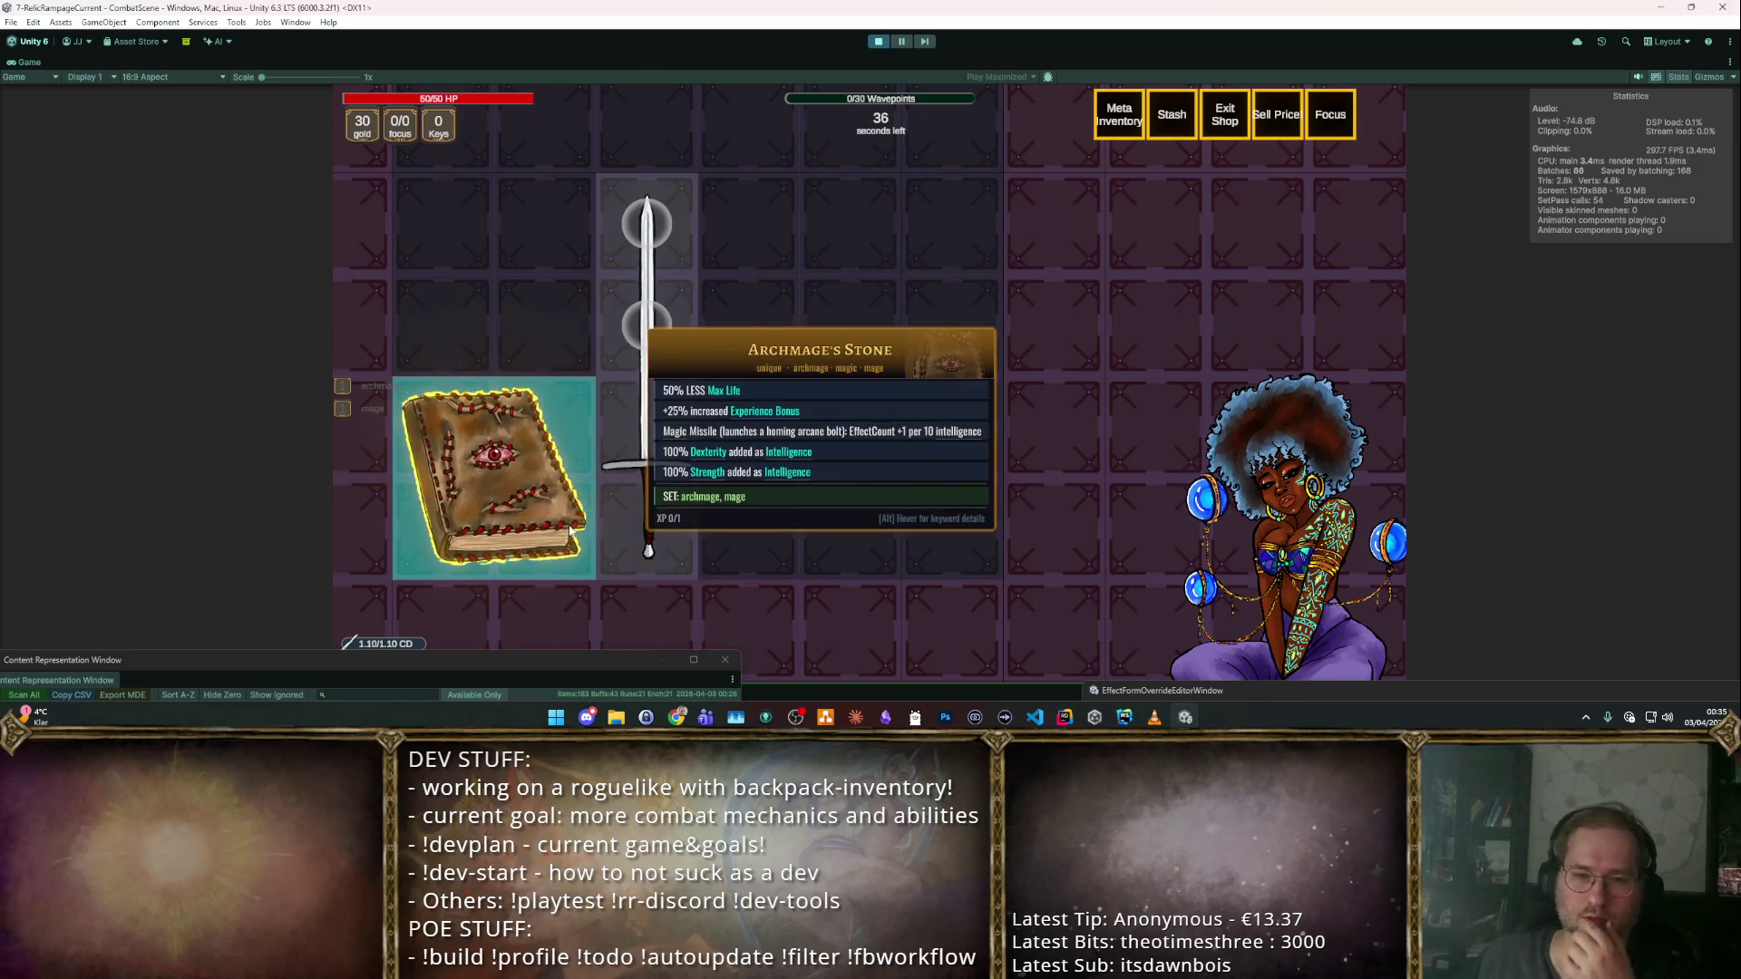
drag(517, 513, 880, 502)
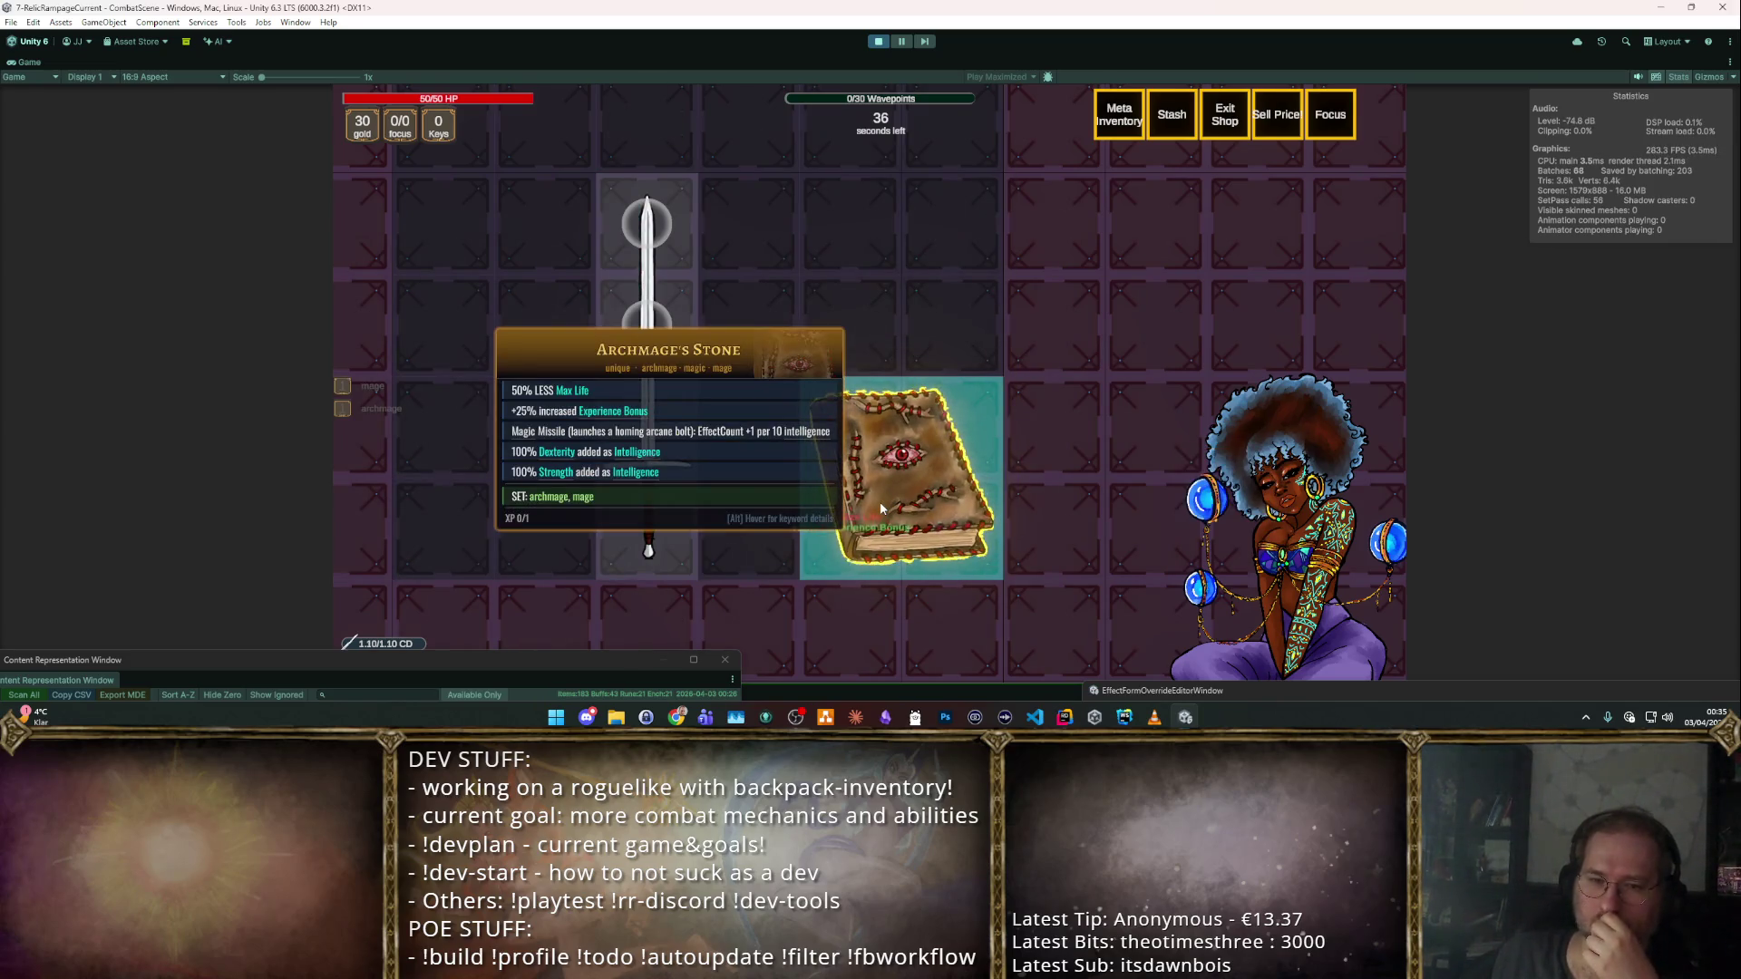
click(877, 41)
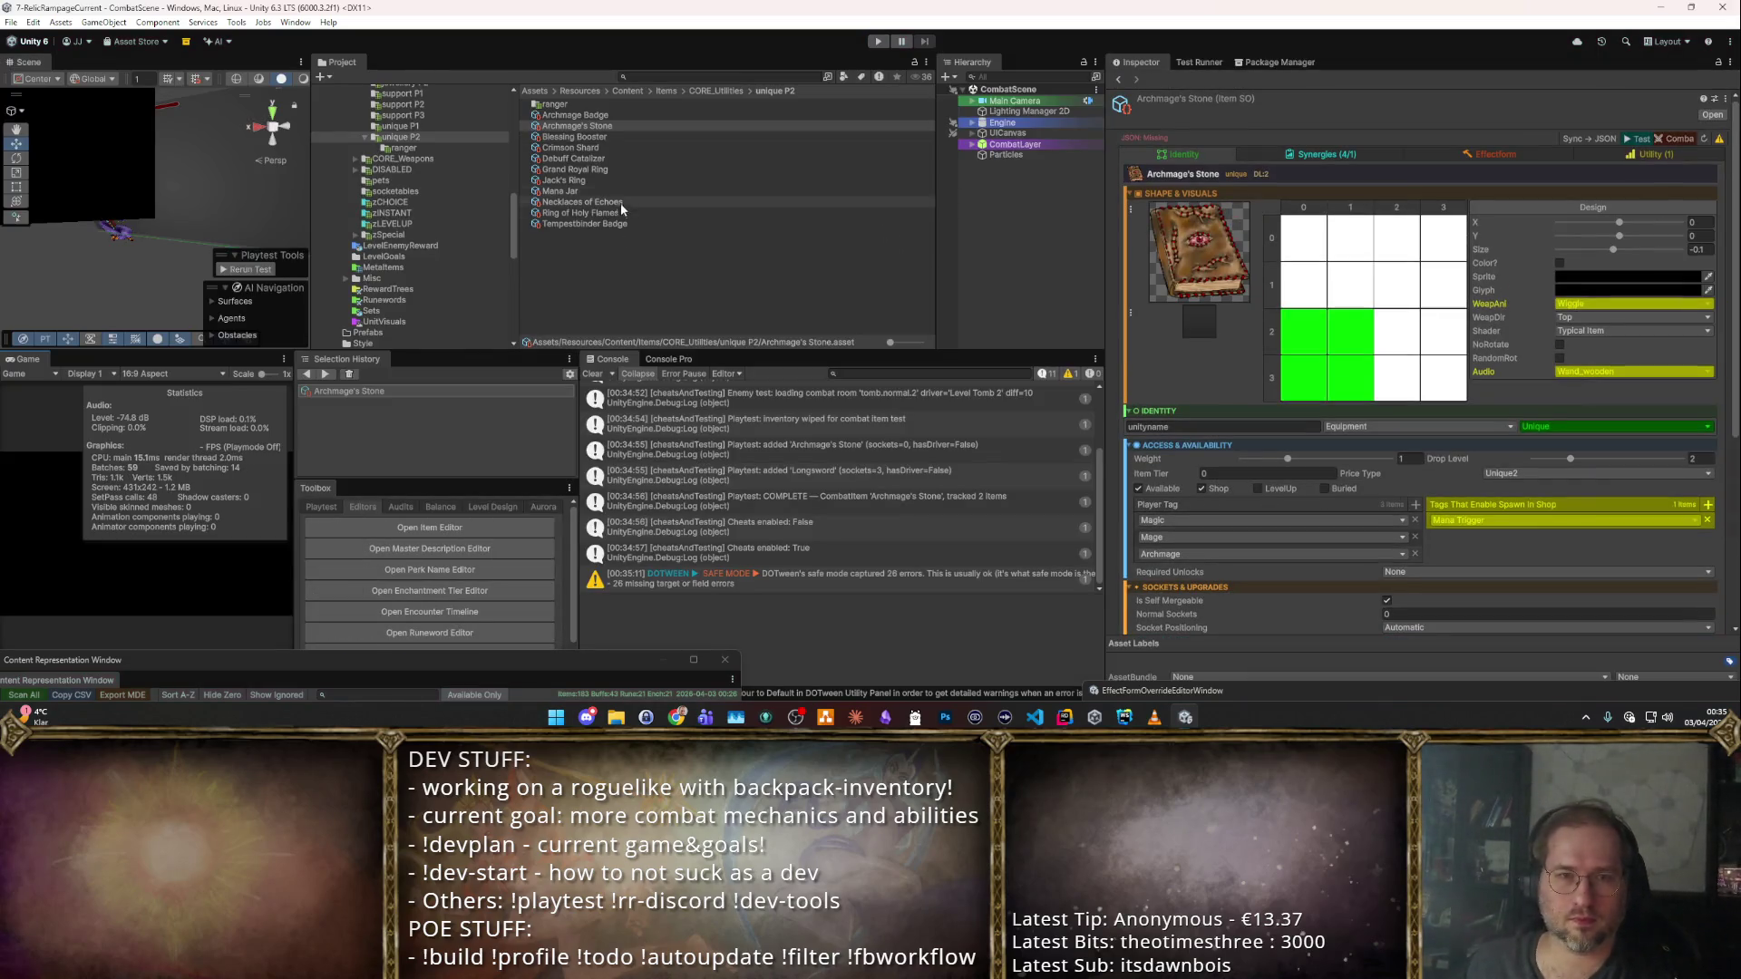
Rename the Archmage's Stone asset to Warlock's Tome.
click(634, 115)
click(640, 127)
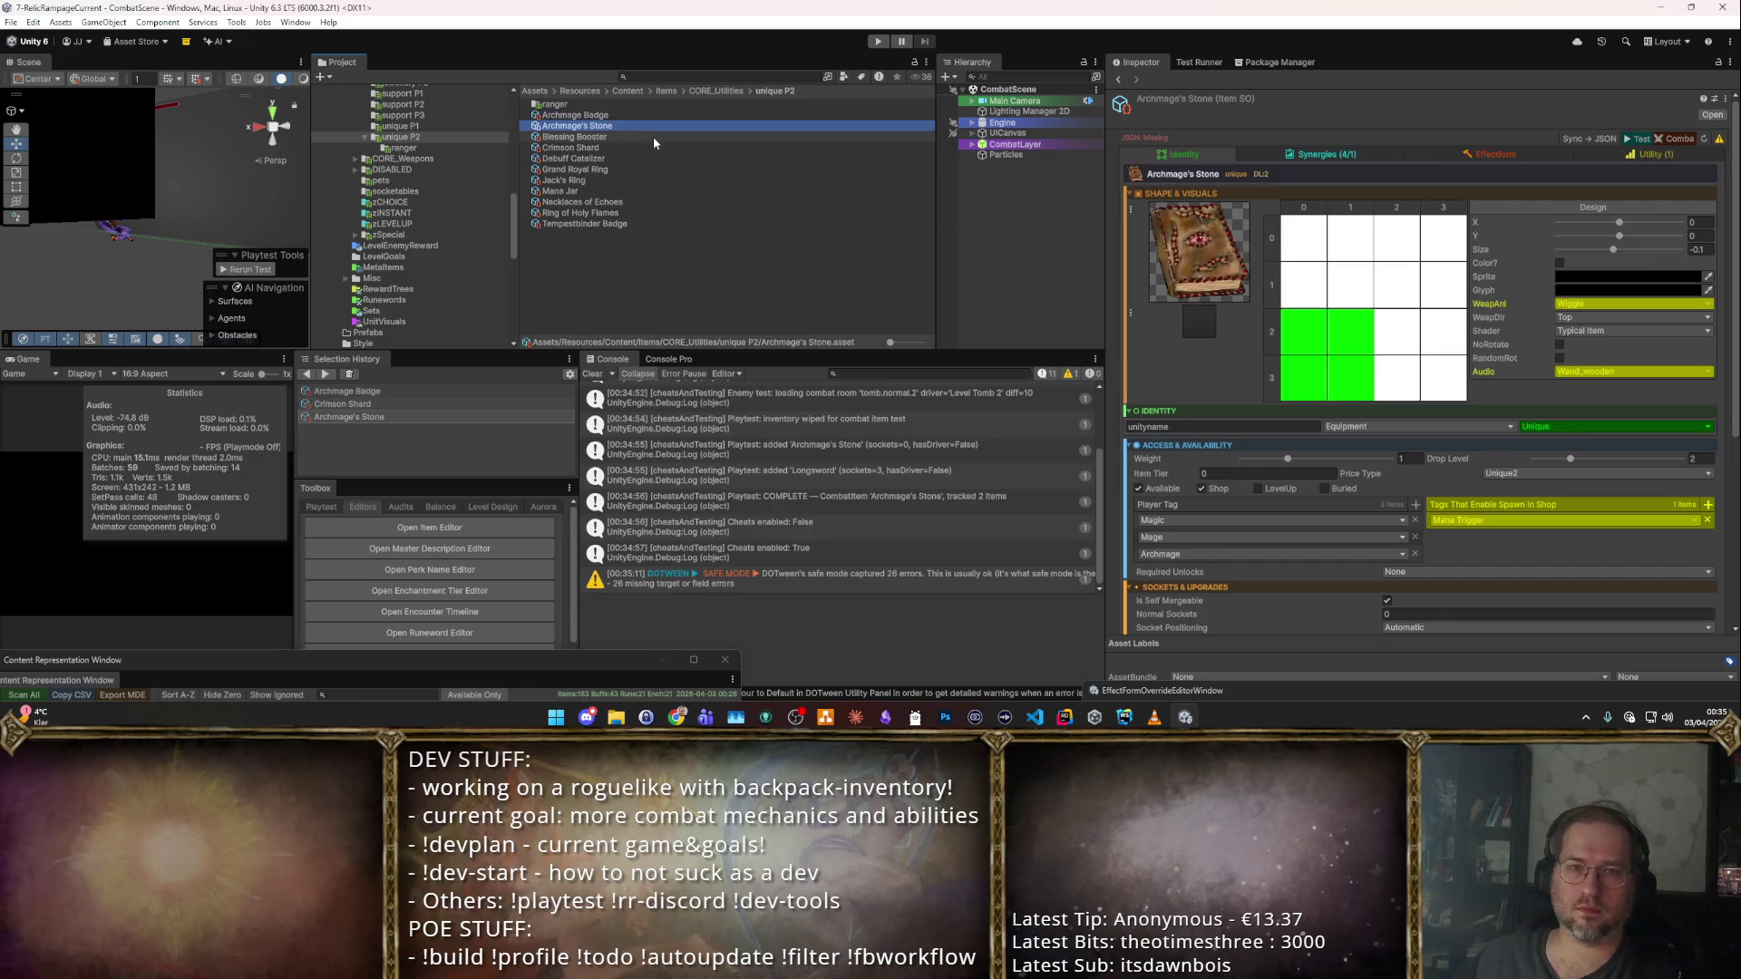
text(Tome of)
key(ctrl+a)
text(Wri)
key(BackSpace)
key(BackSpace)
text(arlock's Tome)
key(Return)
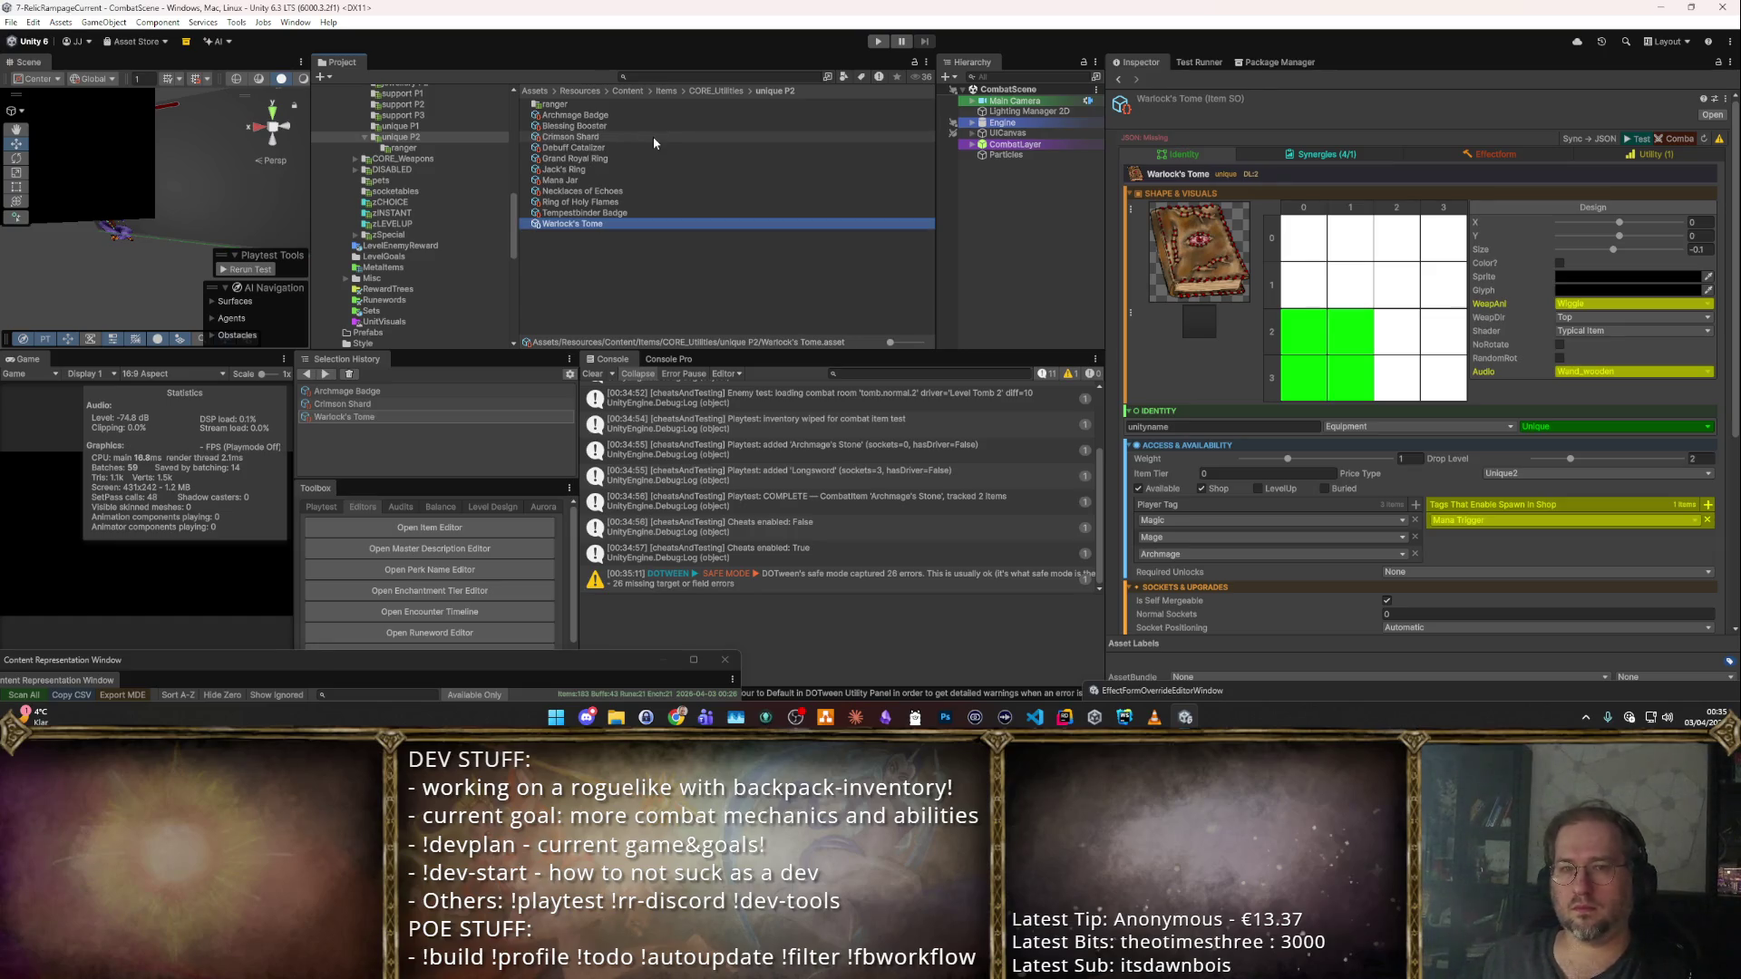
Remove the empty entry and the Mage tag from the tome's player tags.
scroll(1378, 379, down, 3)
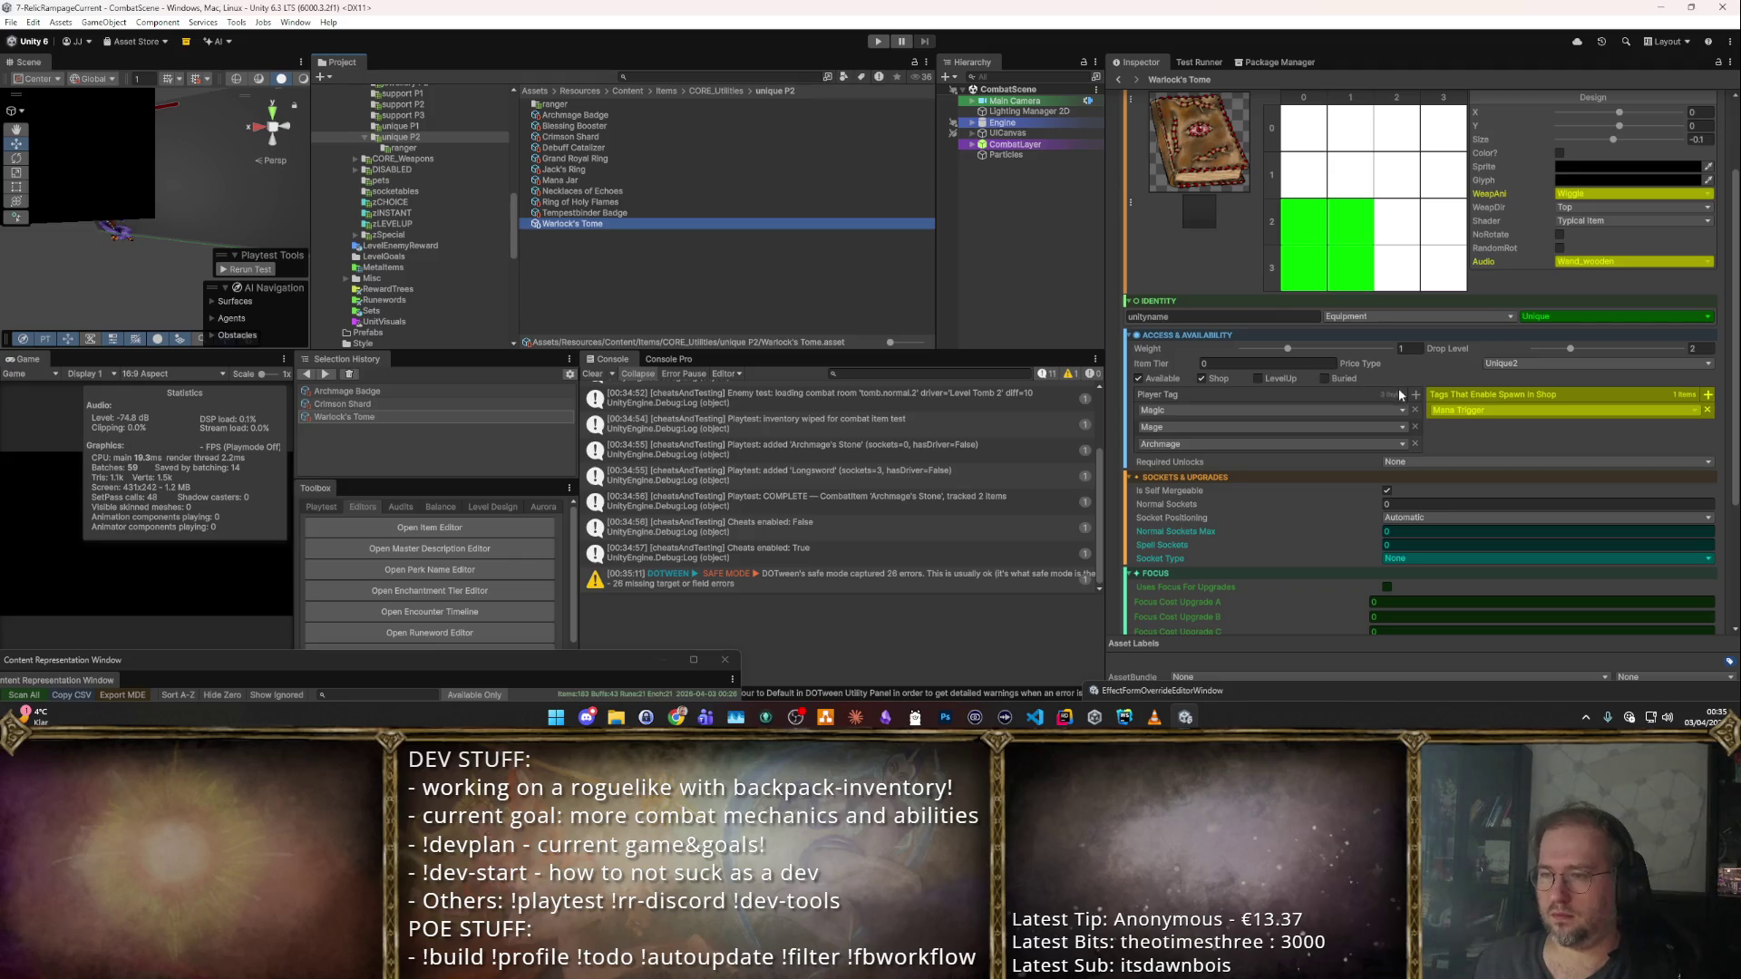
click(1414, 394)
click(1311, 412)
text(War)
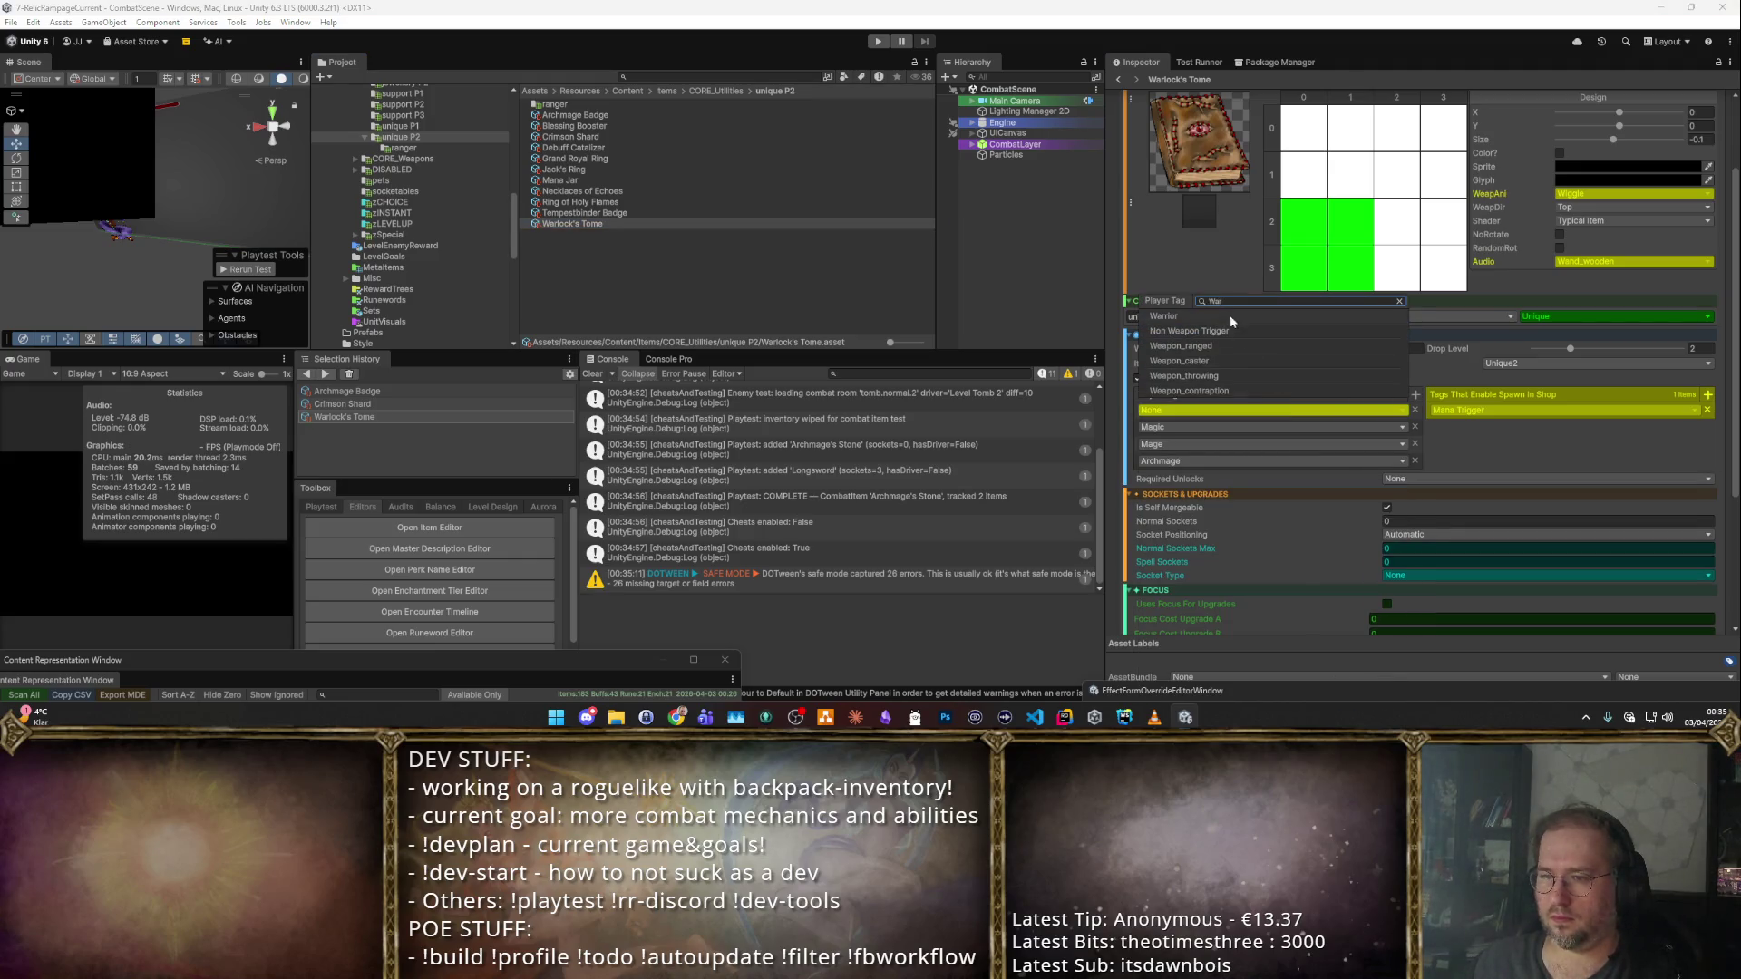
key(BackSpace)
key(BackSpace)
key(Escape)
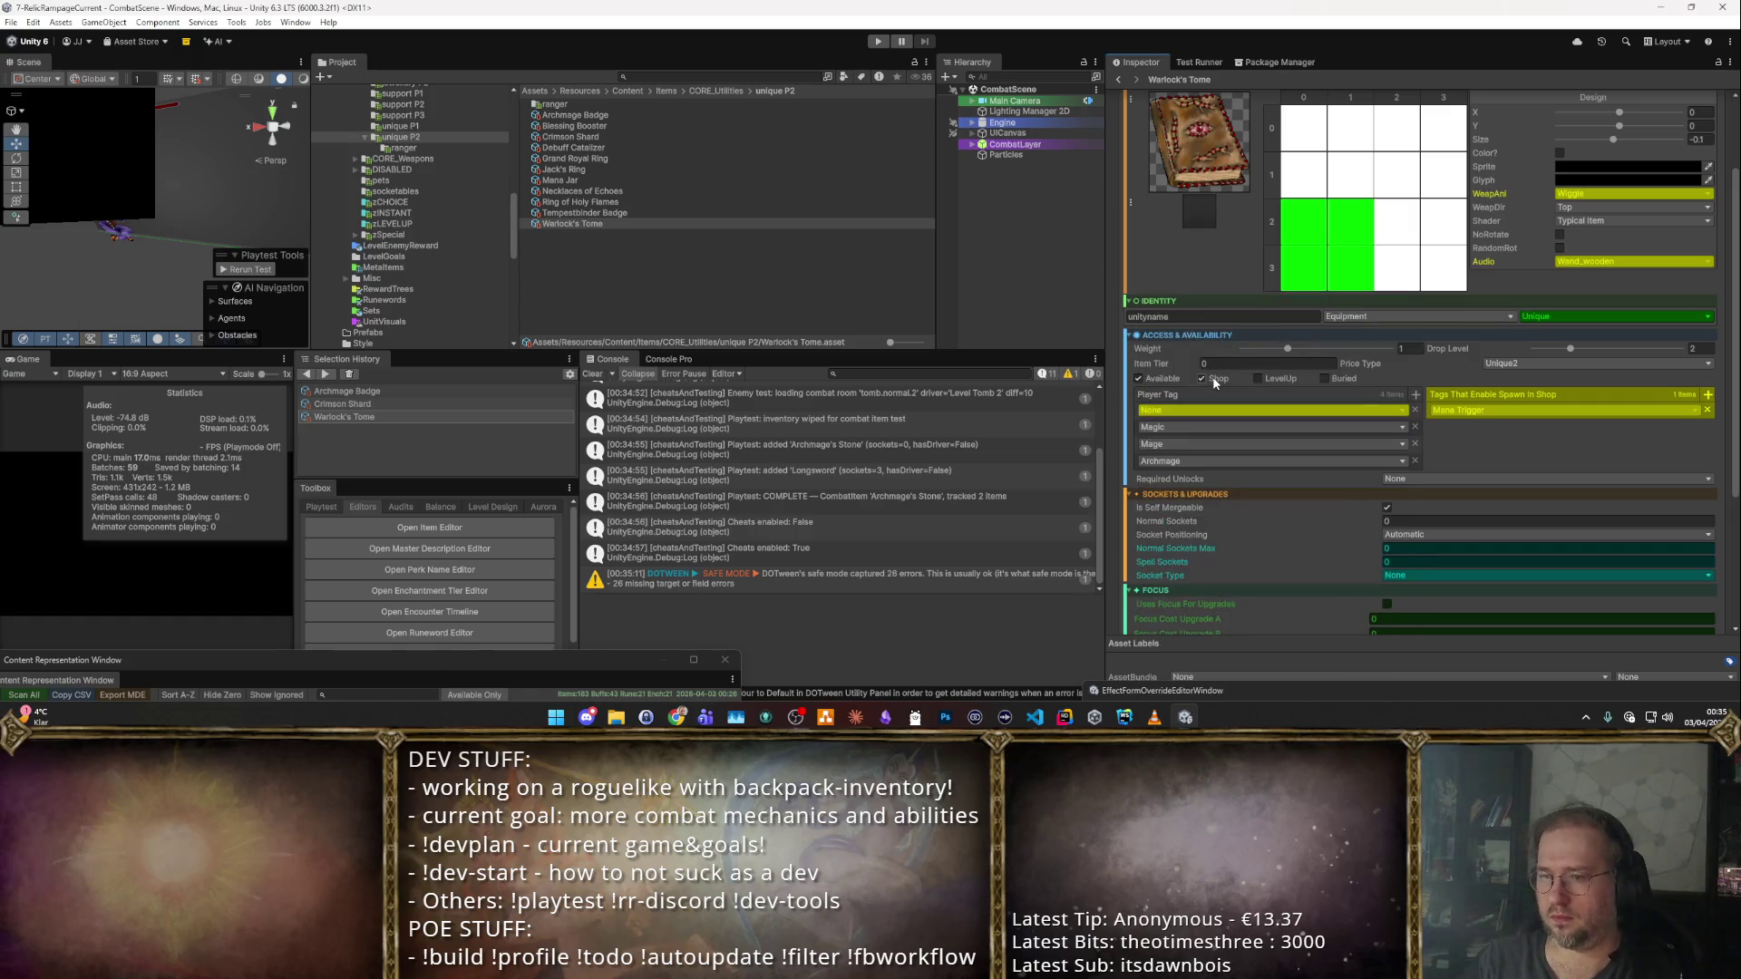
click(1416, 410)
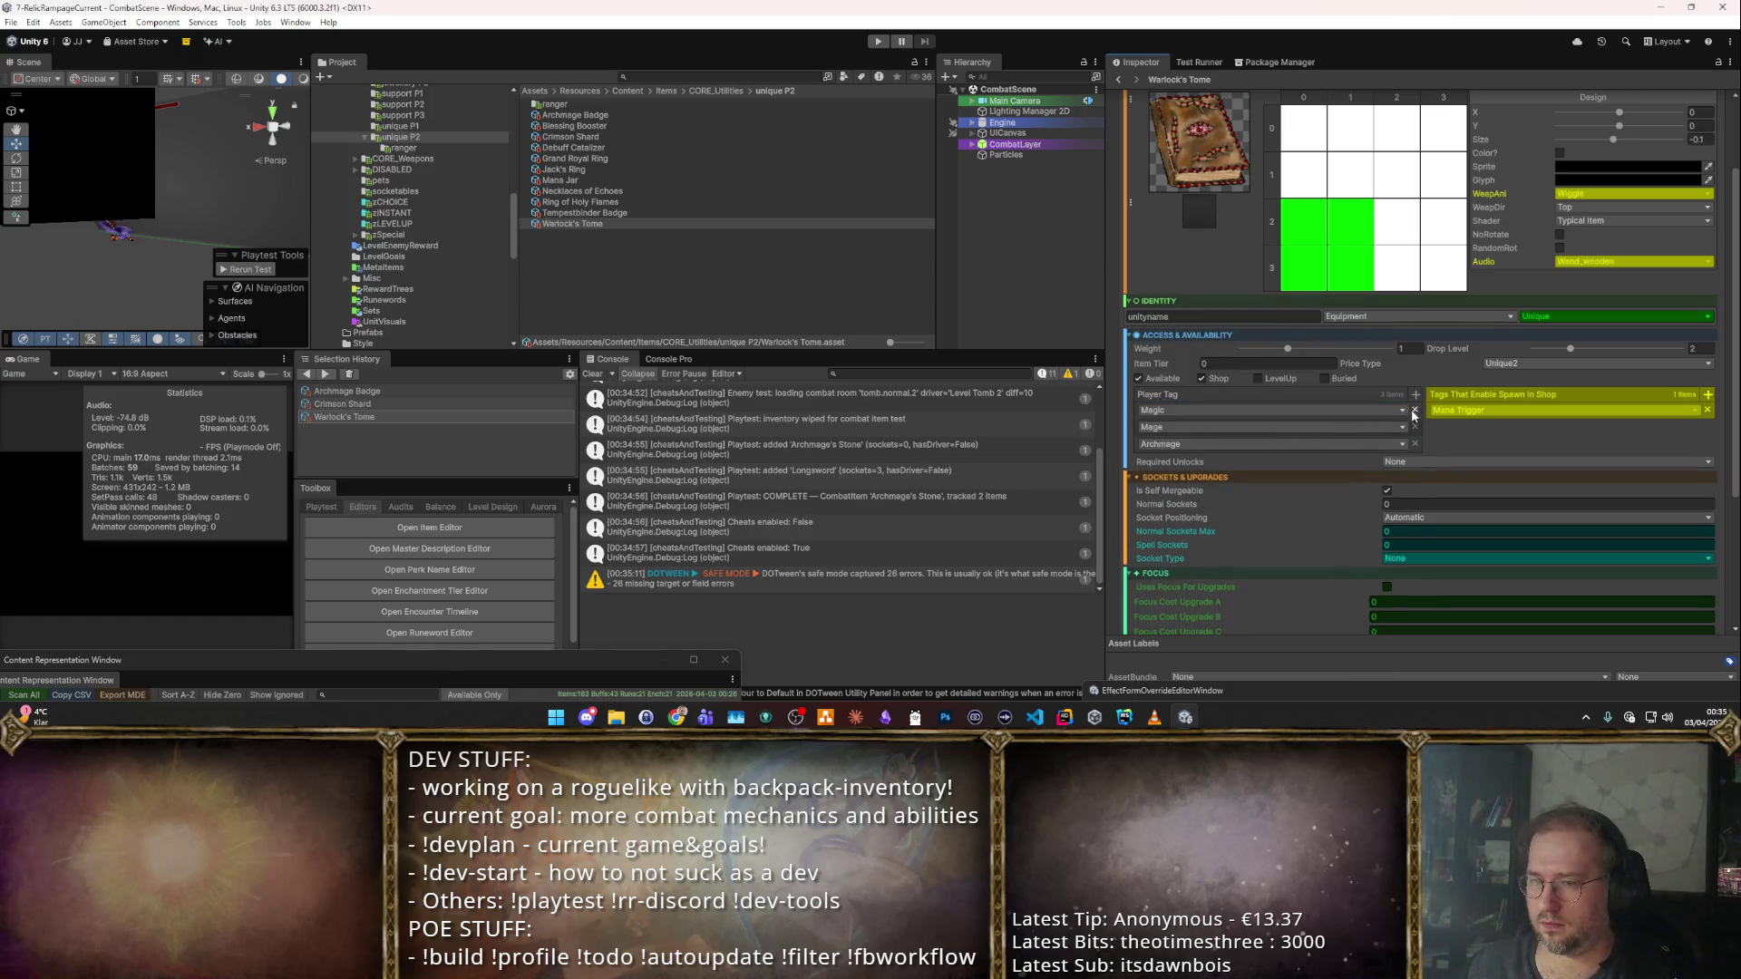
click(1414, 427)
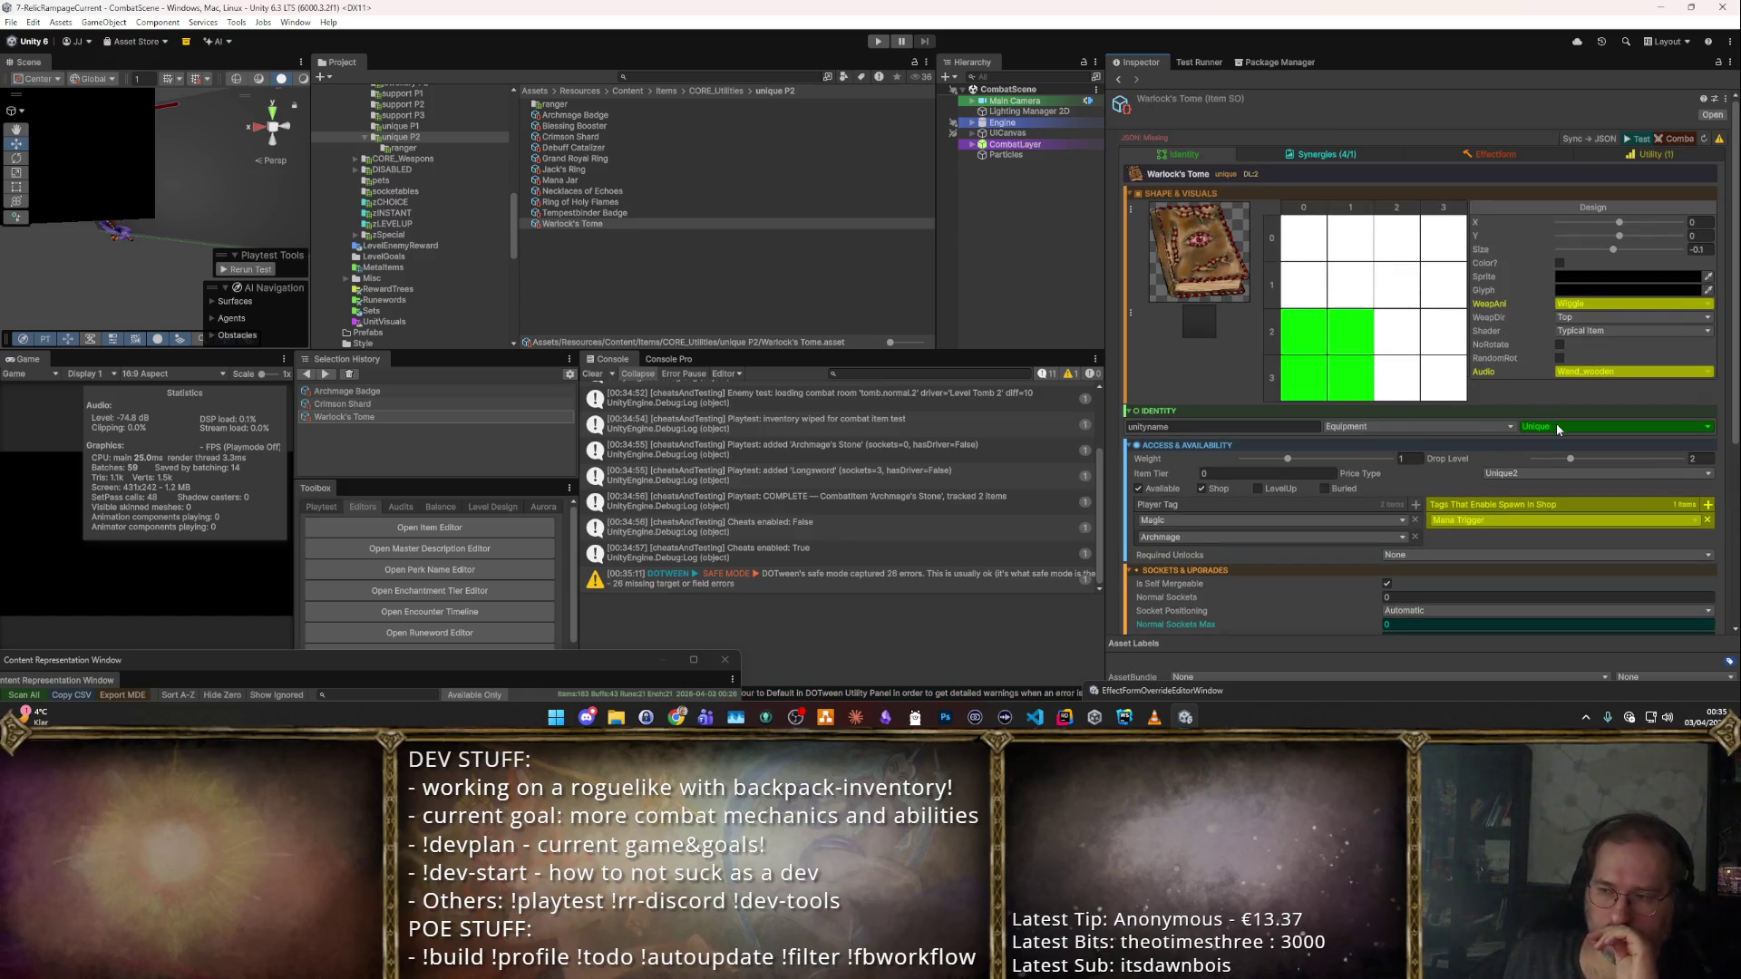
Review the tome's effect and synergy settings, then launch a playtest.
click(1470, 155)
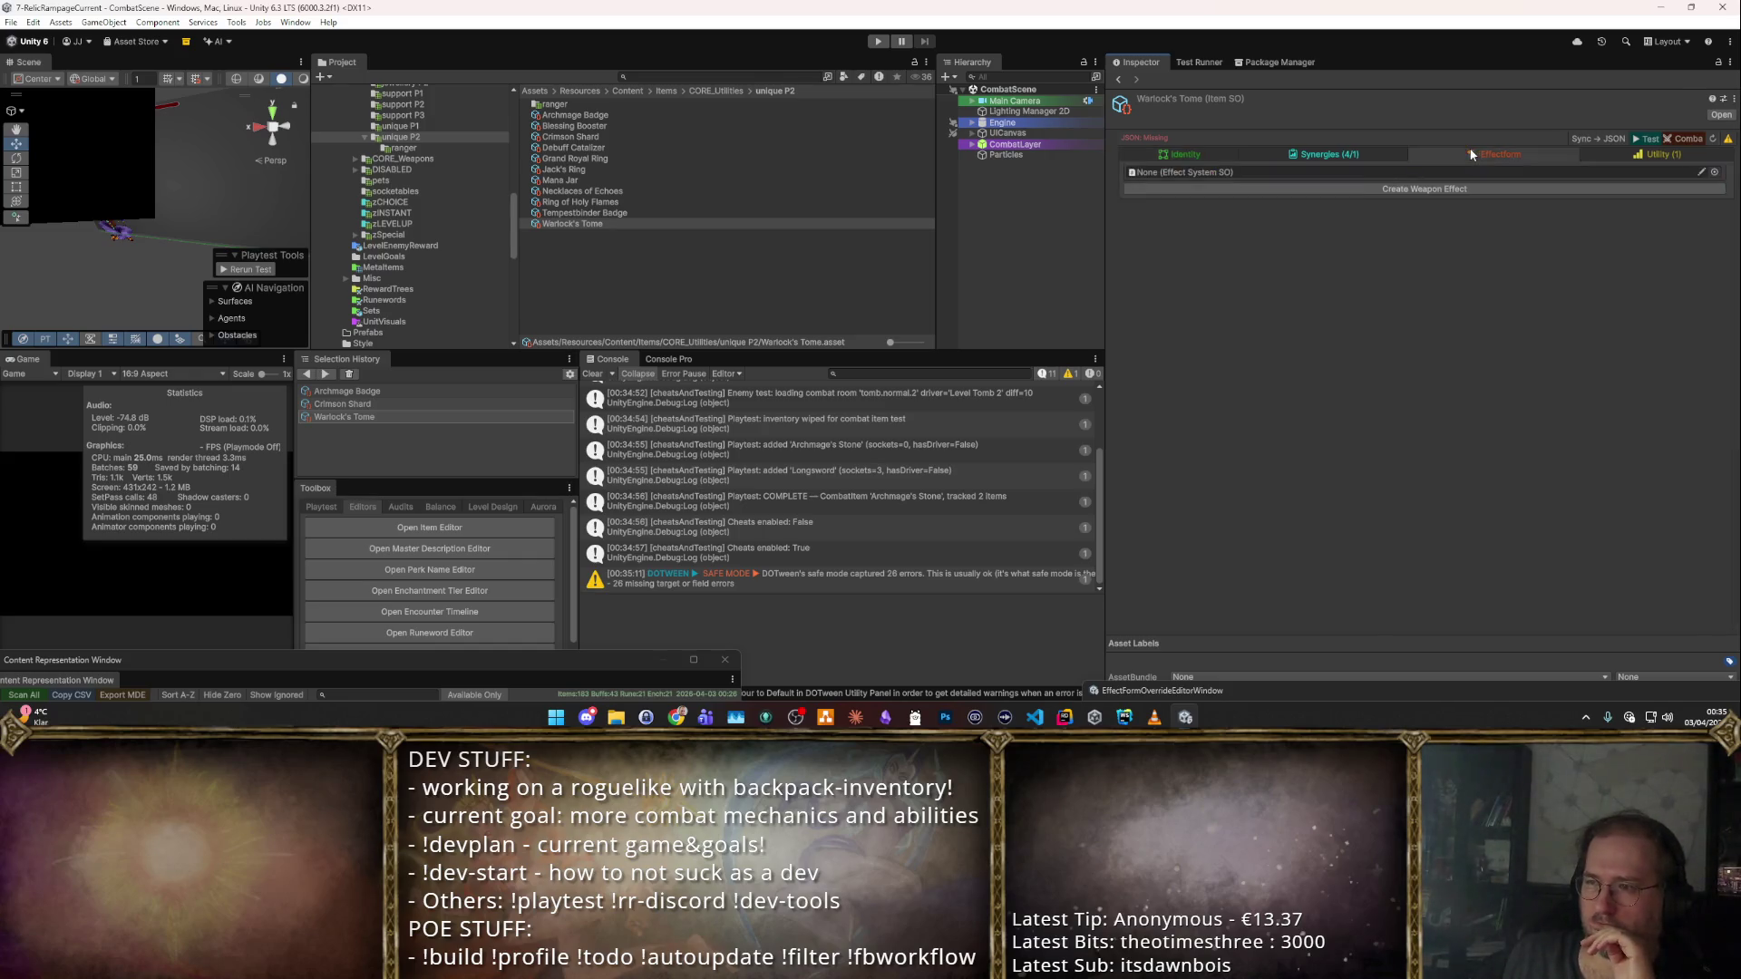
click(1330, 155)
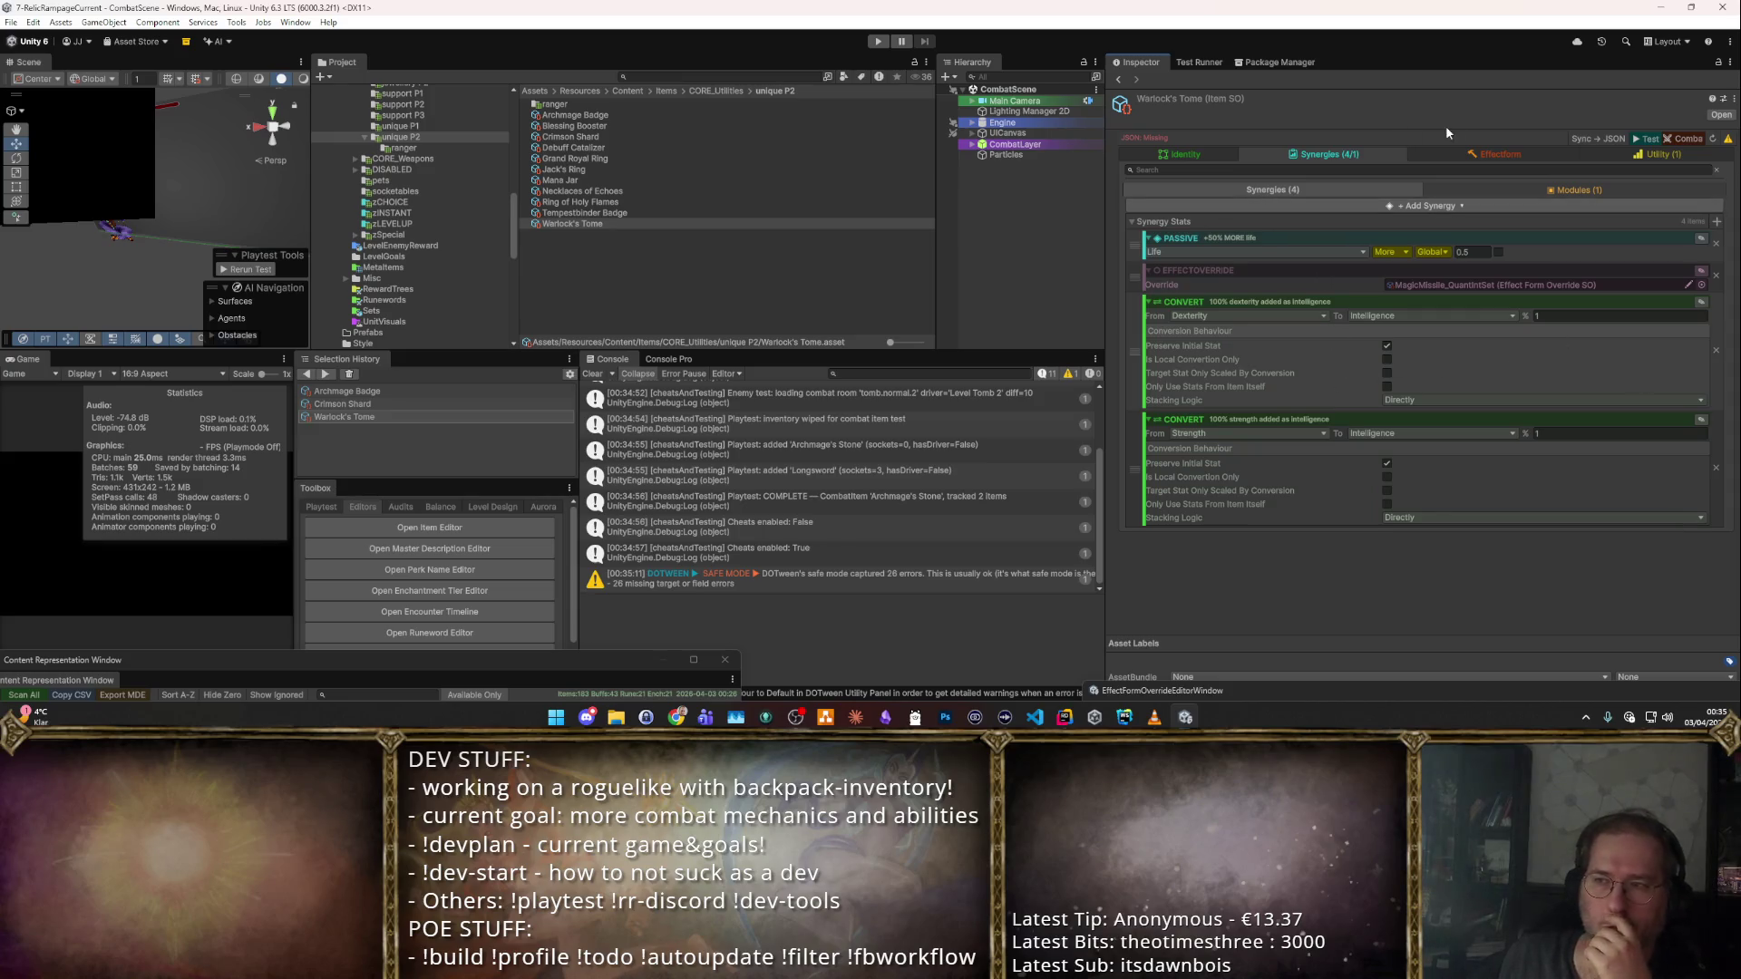
click(1651, 138)
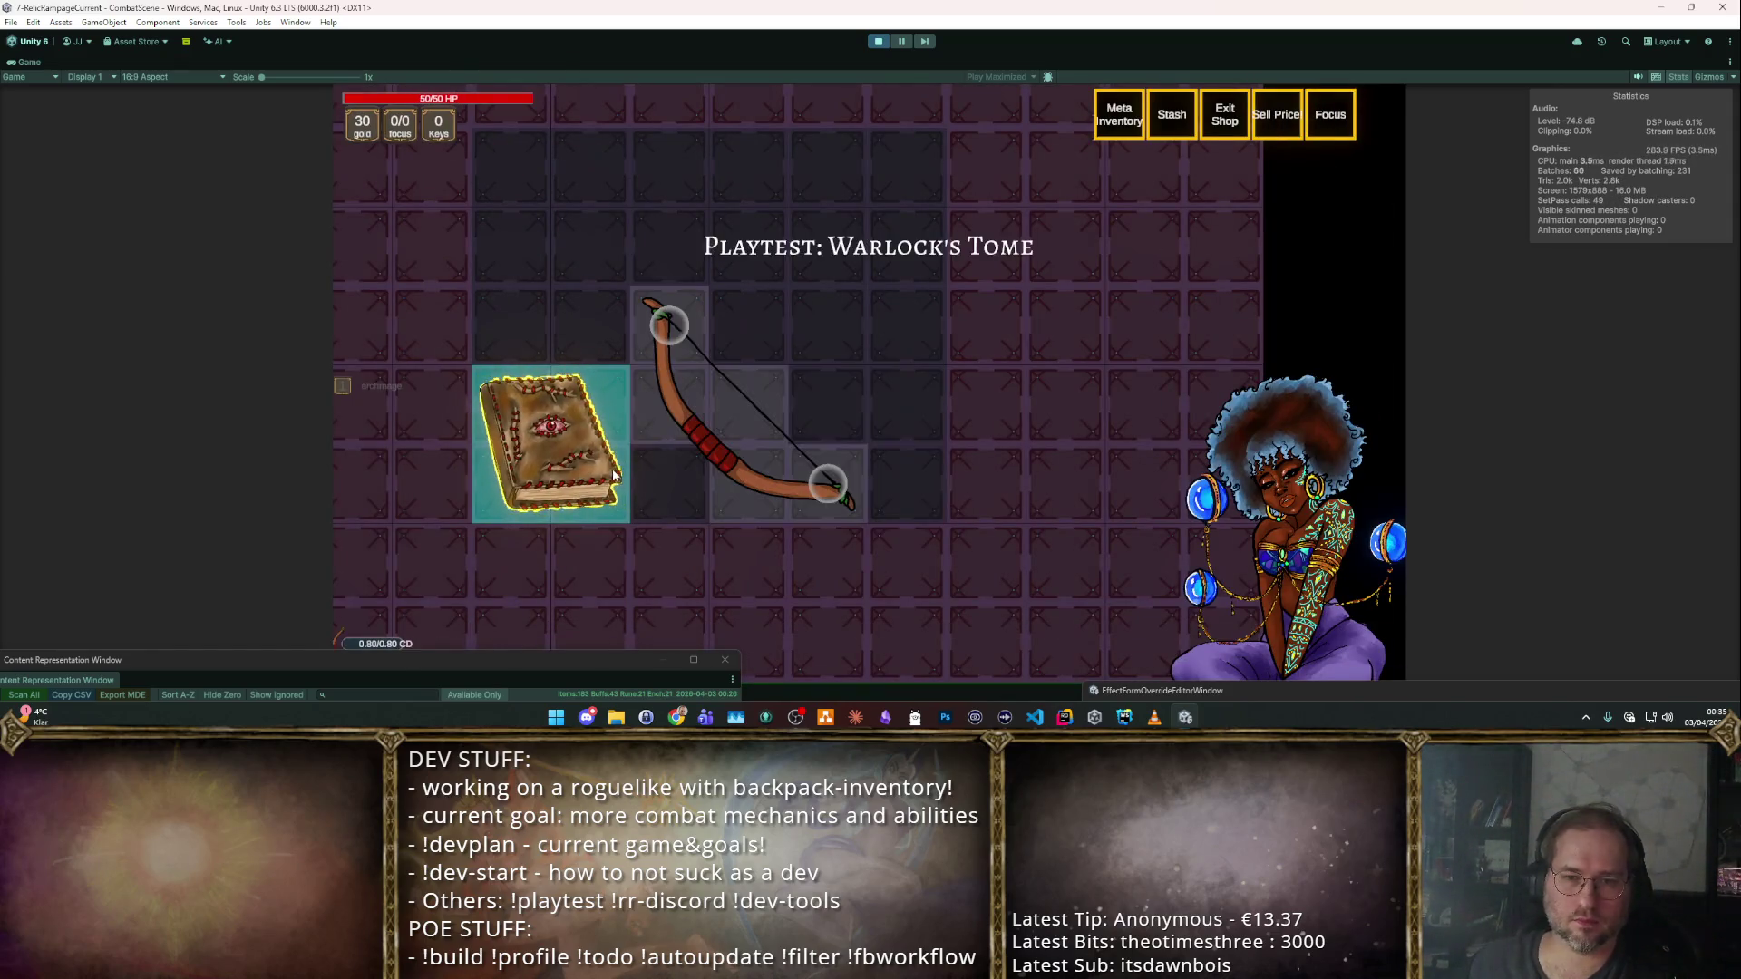
Sell the bow for gold, move Warlock's Tome up the grid, check its stats and stop.
mouse_move(668, 437)
mouse_down()
mouse_move(1035, 368)
mouse_move(1147, 463)
mouse_up()
click(724, 659)
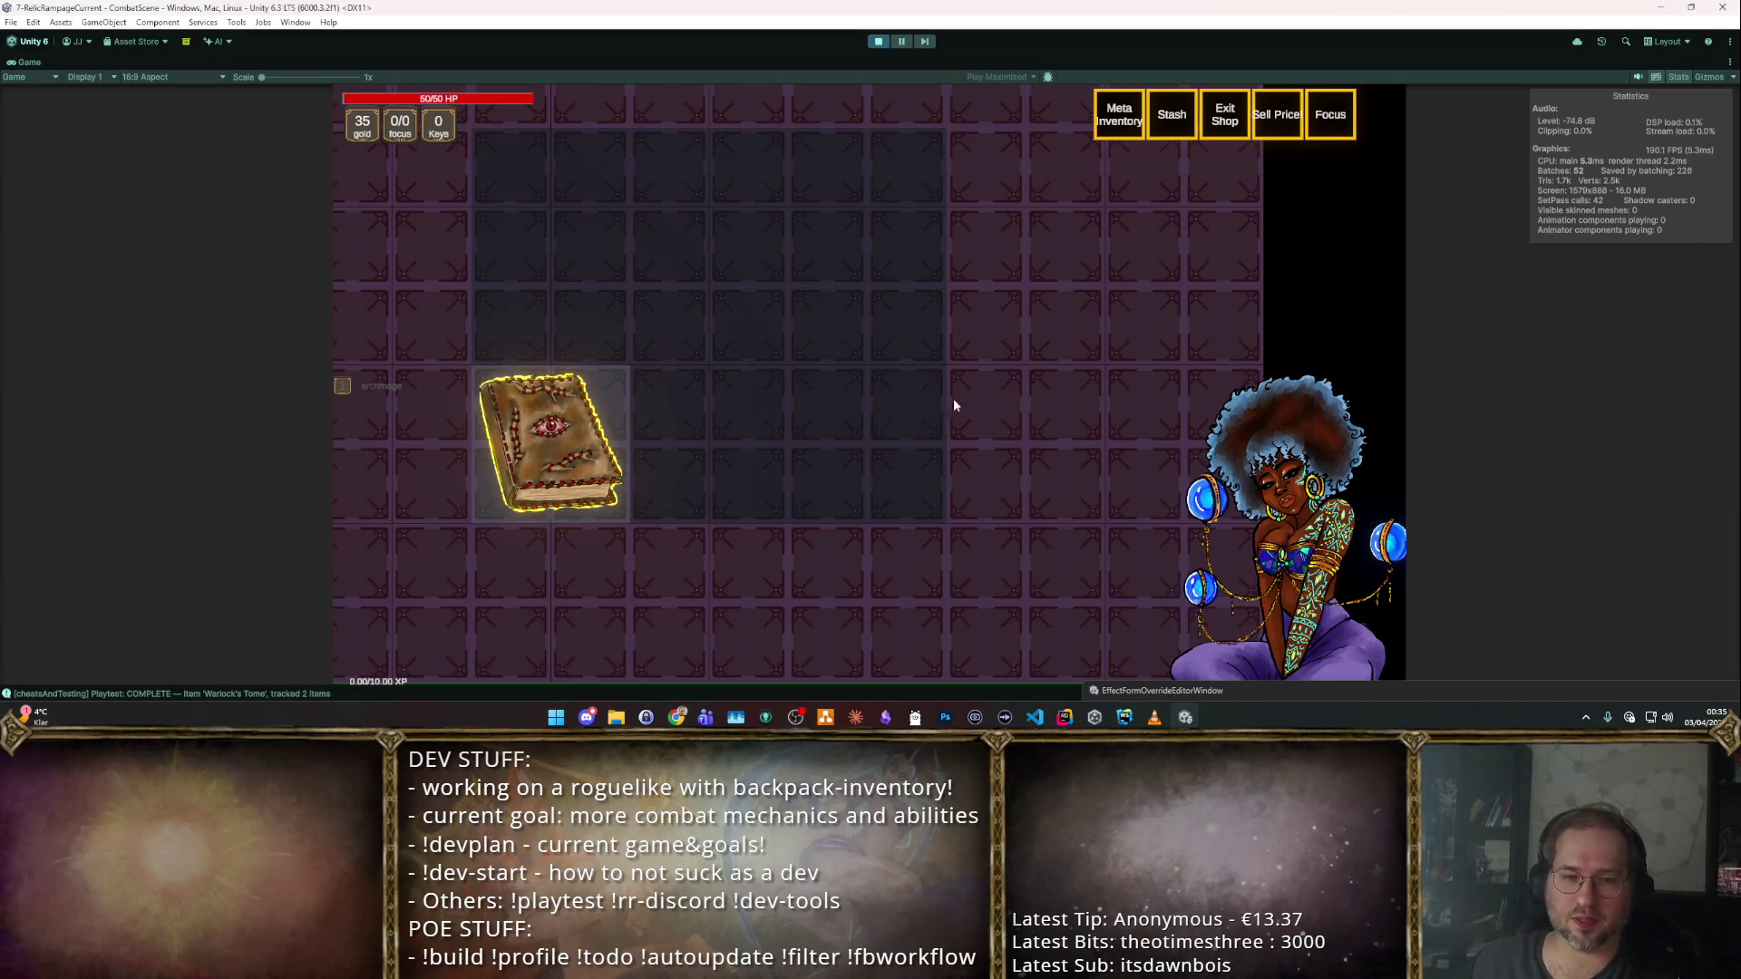
drag(494, 490, 573, 186)
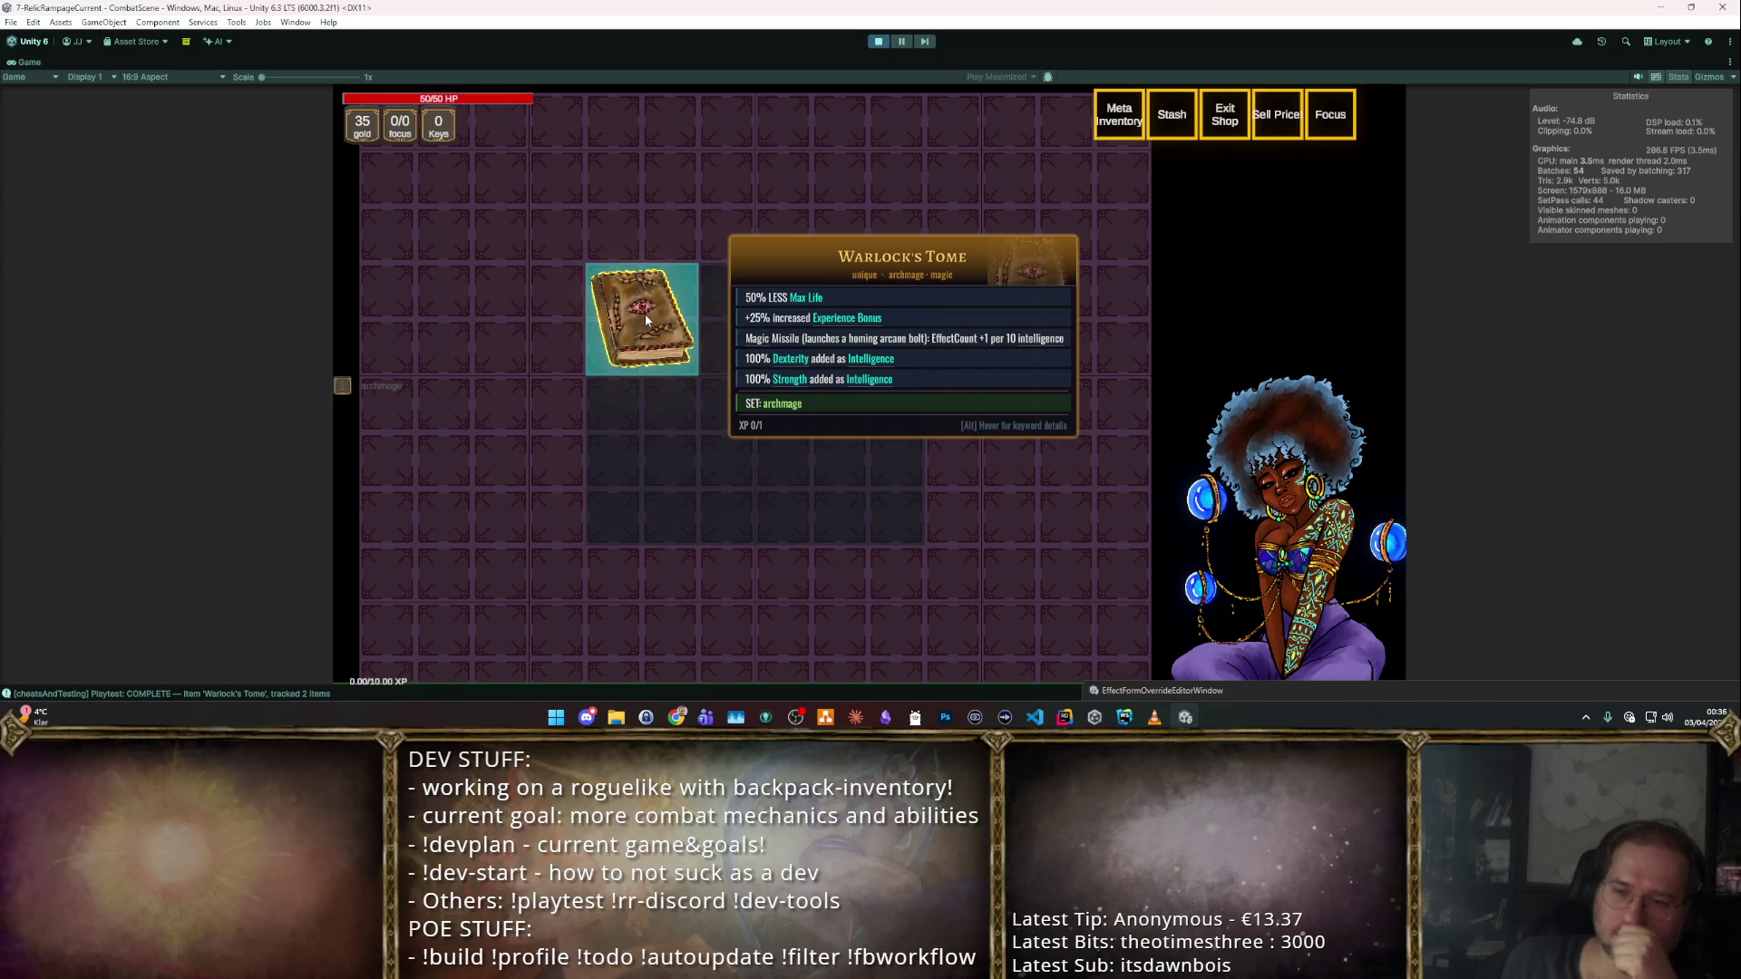
click(877, 43)
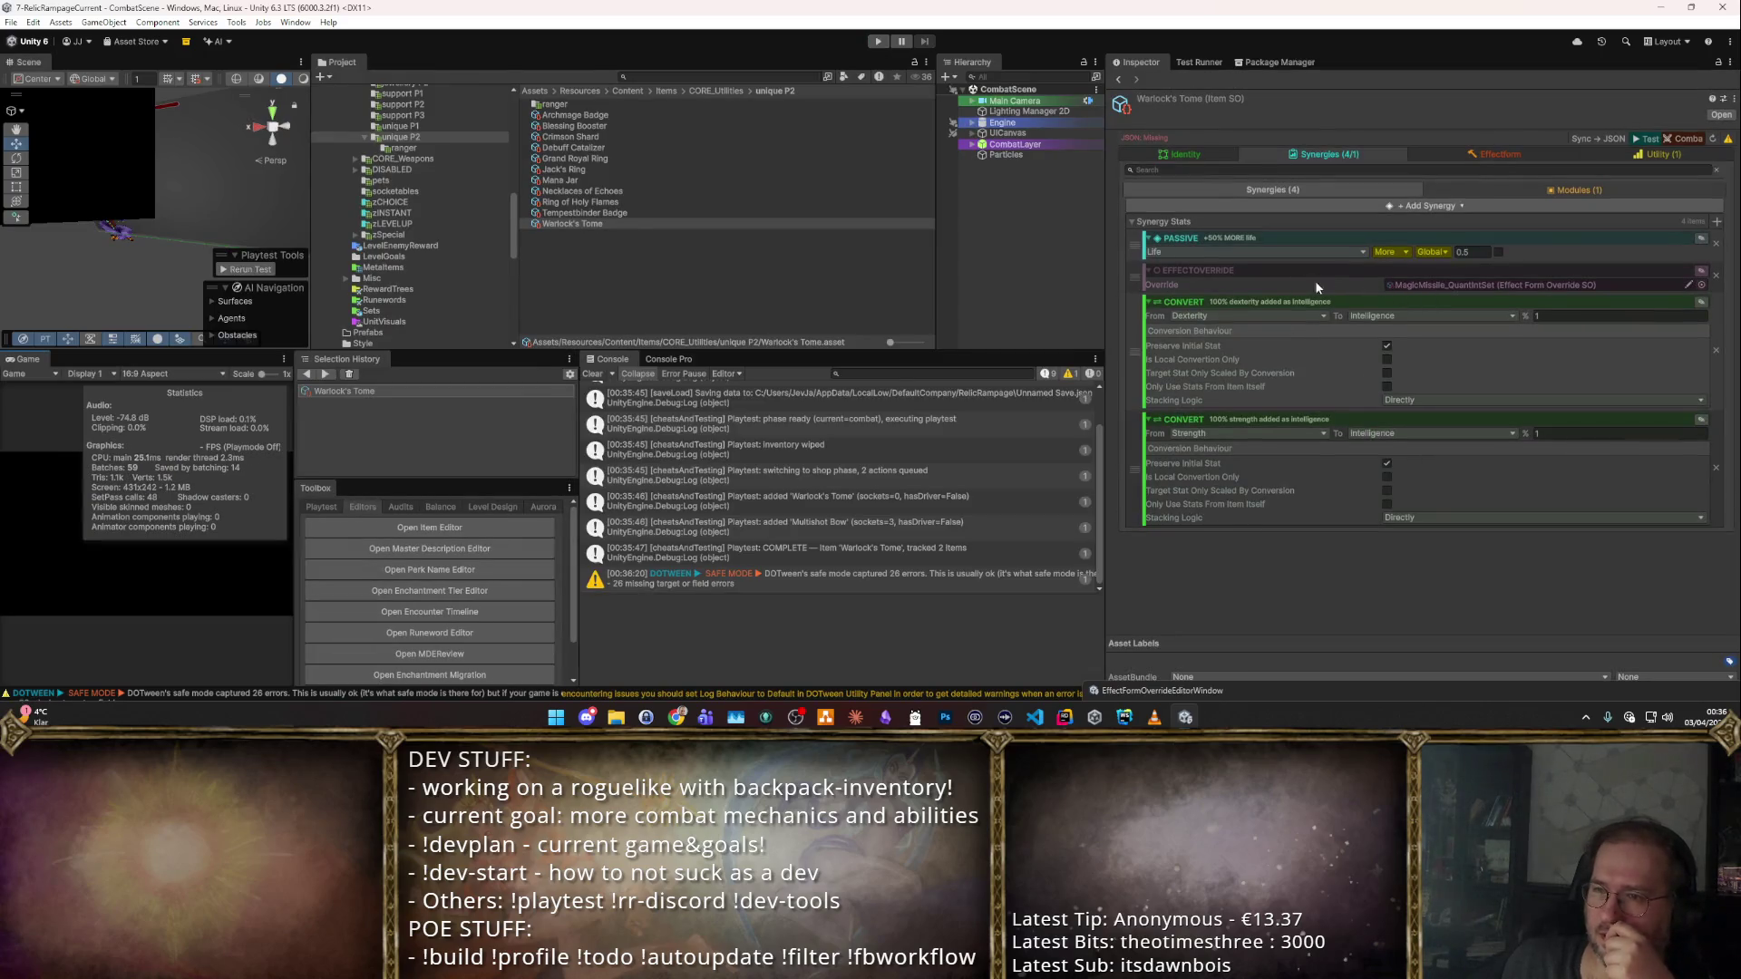
Set both Focus Cost Upgrade costs to 1 and choose Strengthen for upgrade A.
click(1185, 156)
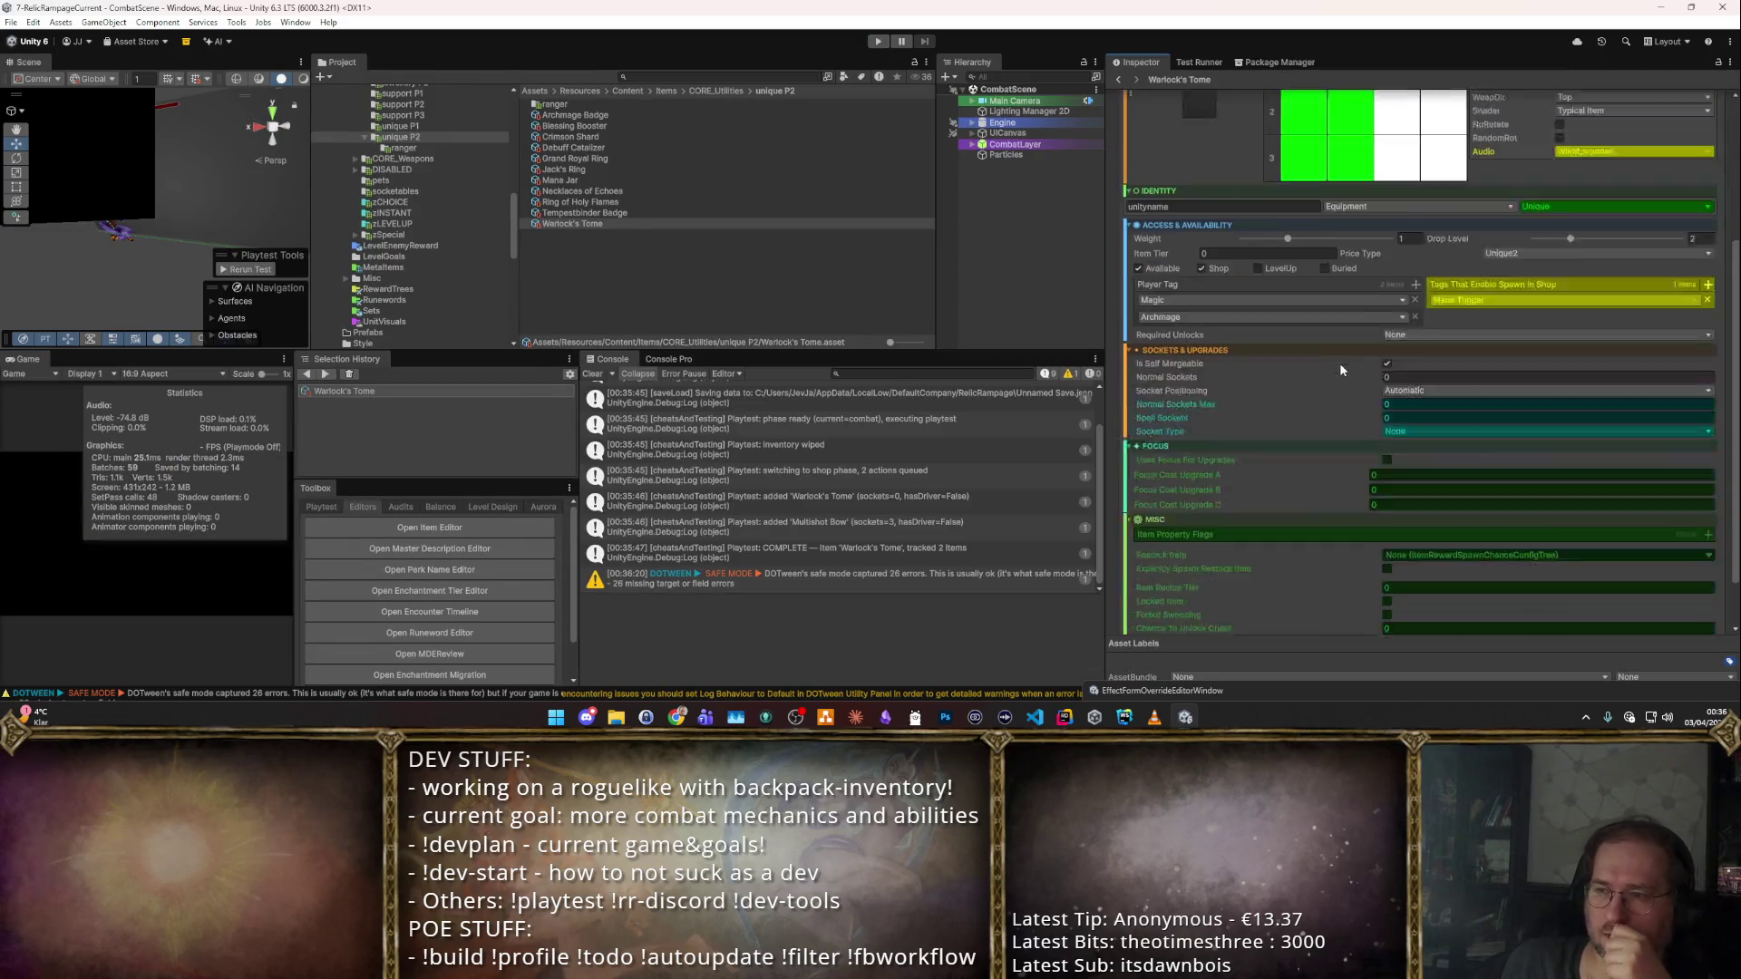
scroll(1350, 458, down, 3)
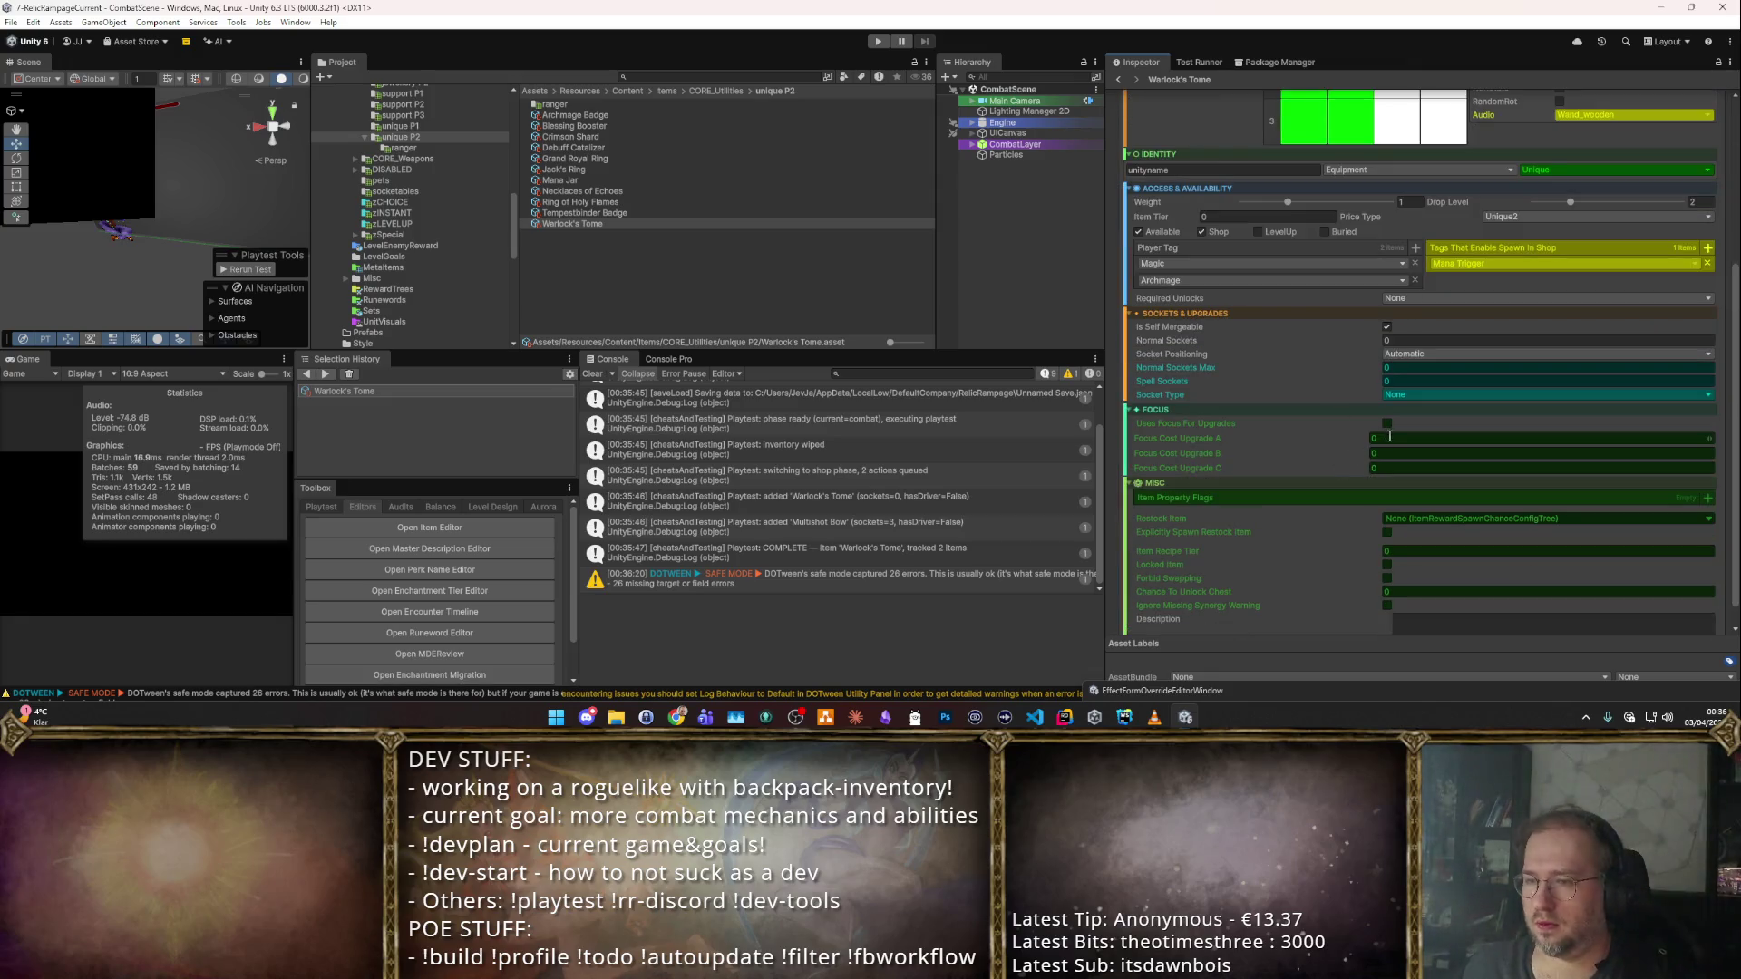
click(1387, 438)
text(1)
key(Tab)
text(1)
click(1455, 443)
click(1468, 368)
Find and select Haste as the effect for Focus Cost Upgrade B.
click(1462, 455)
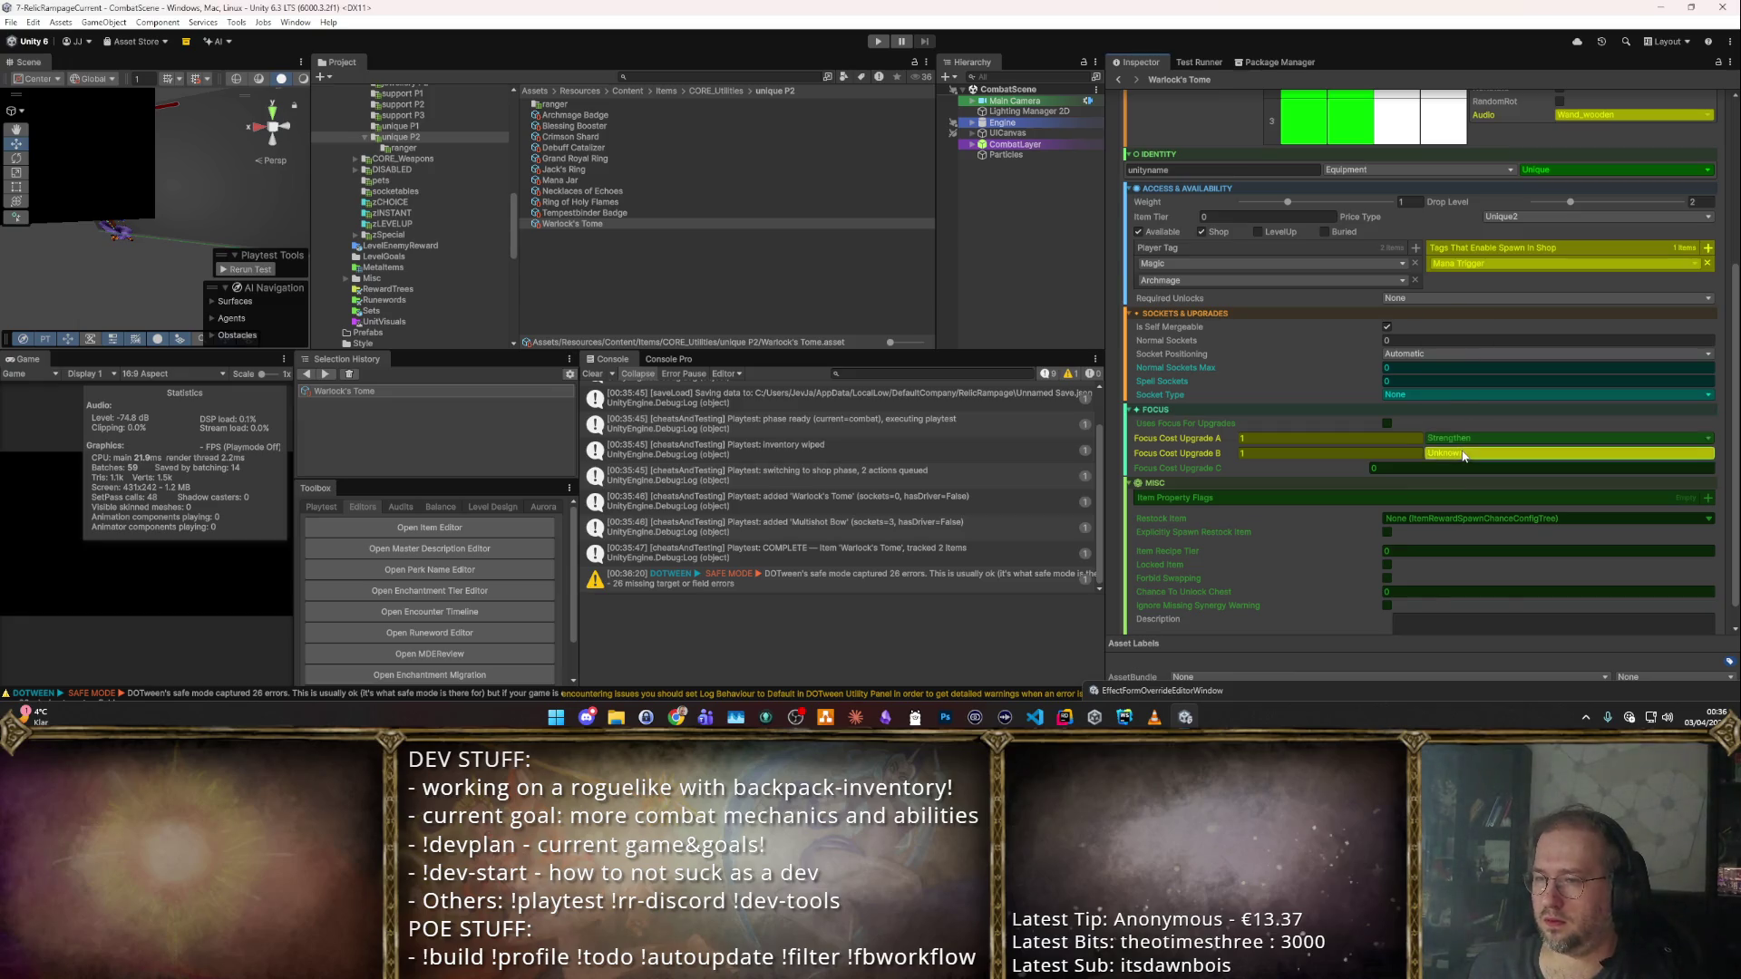
text(c)
key(BackSpace)
text(spee)
click(1463, 325)
click(1467, 451)
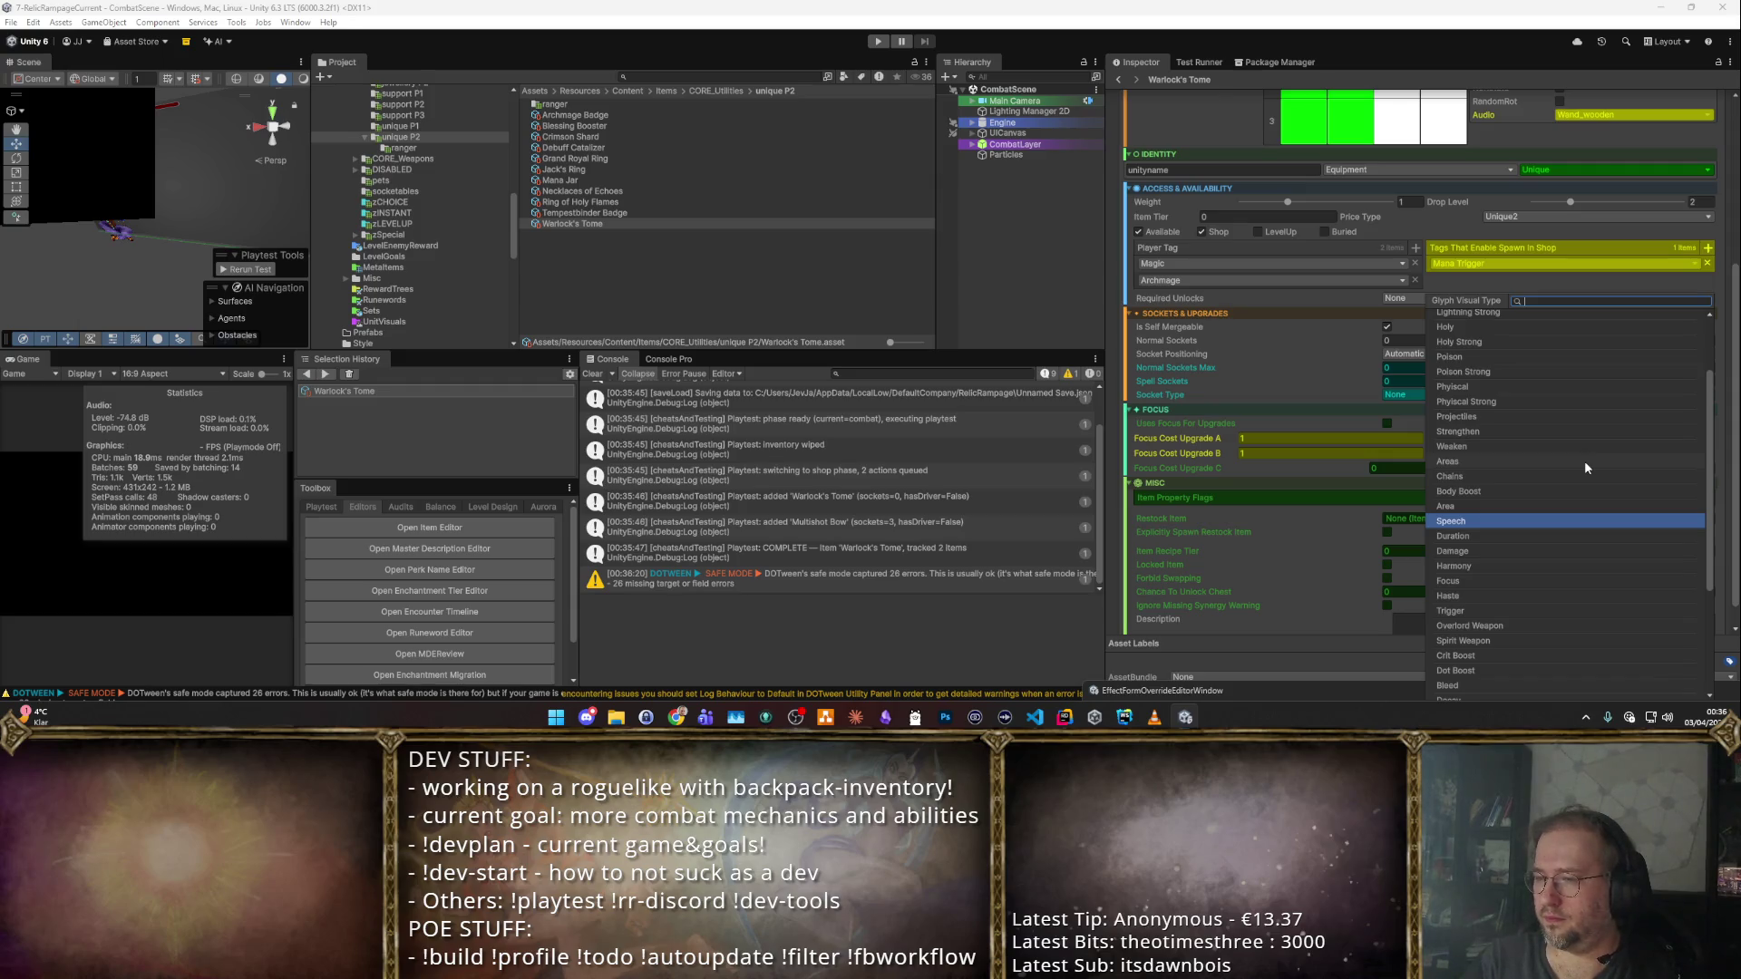
text(qu)
key(BackSpace)
key(BackSpace)
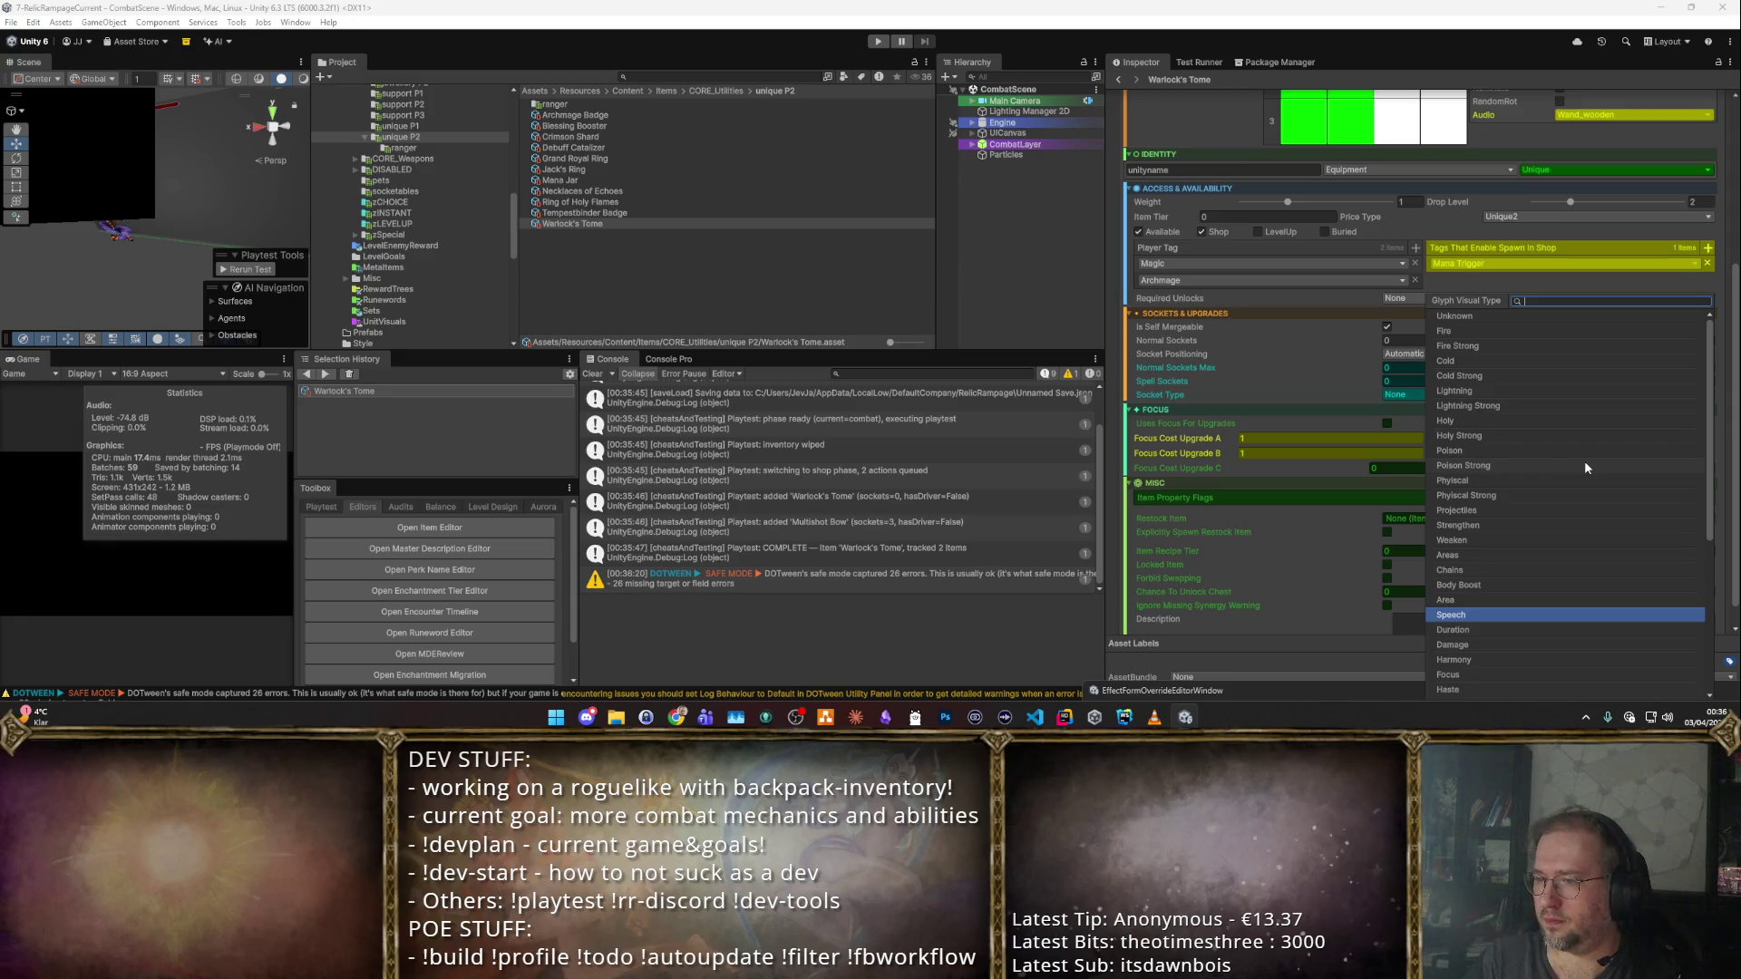
text(da)
key(BackSpace)
key(BackSpace)
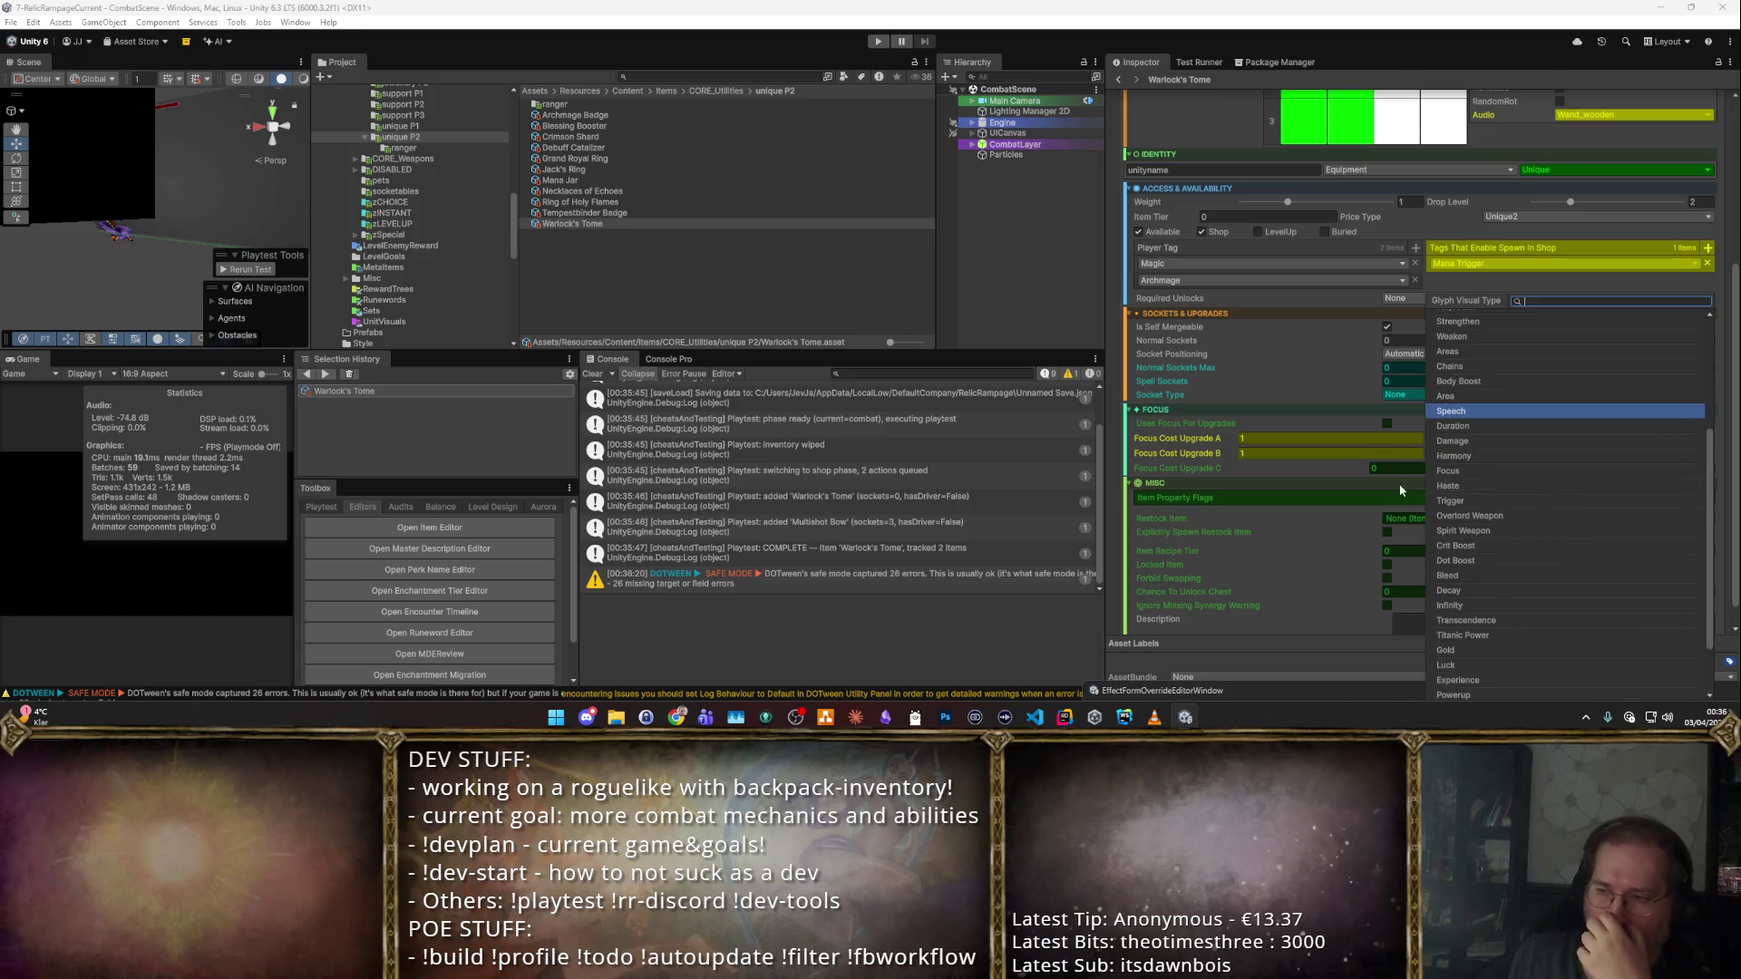
click(1487, 482)
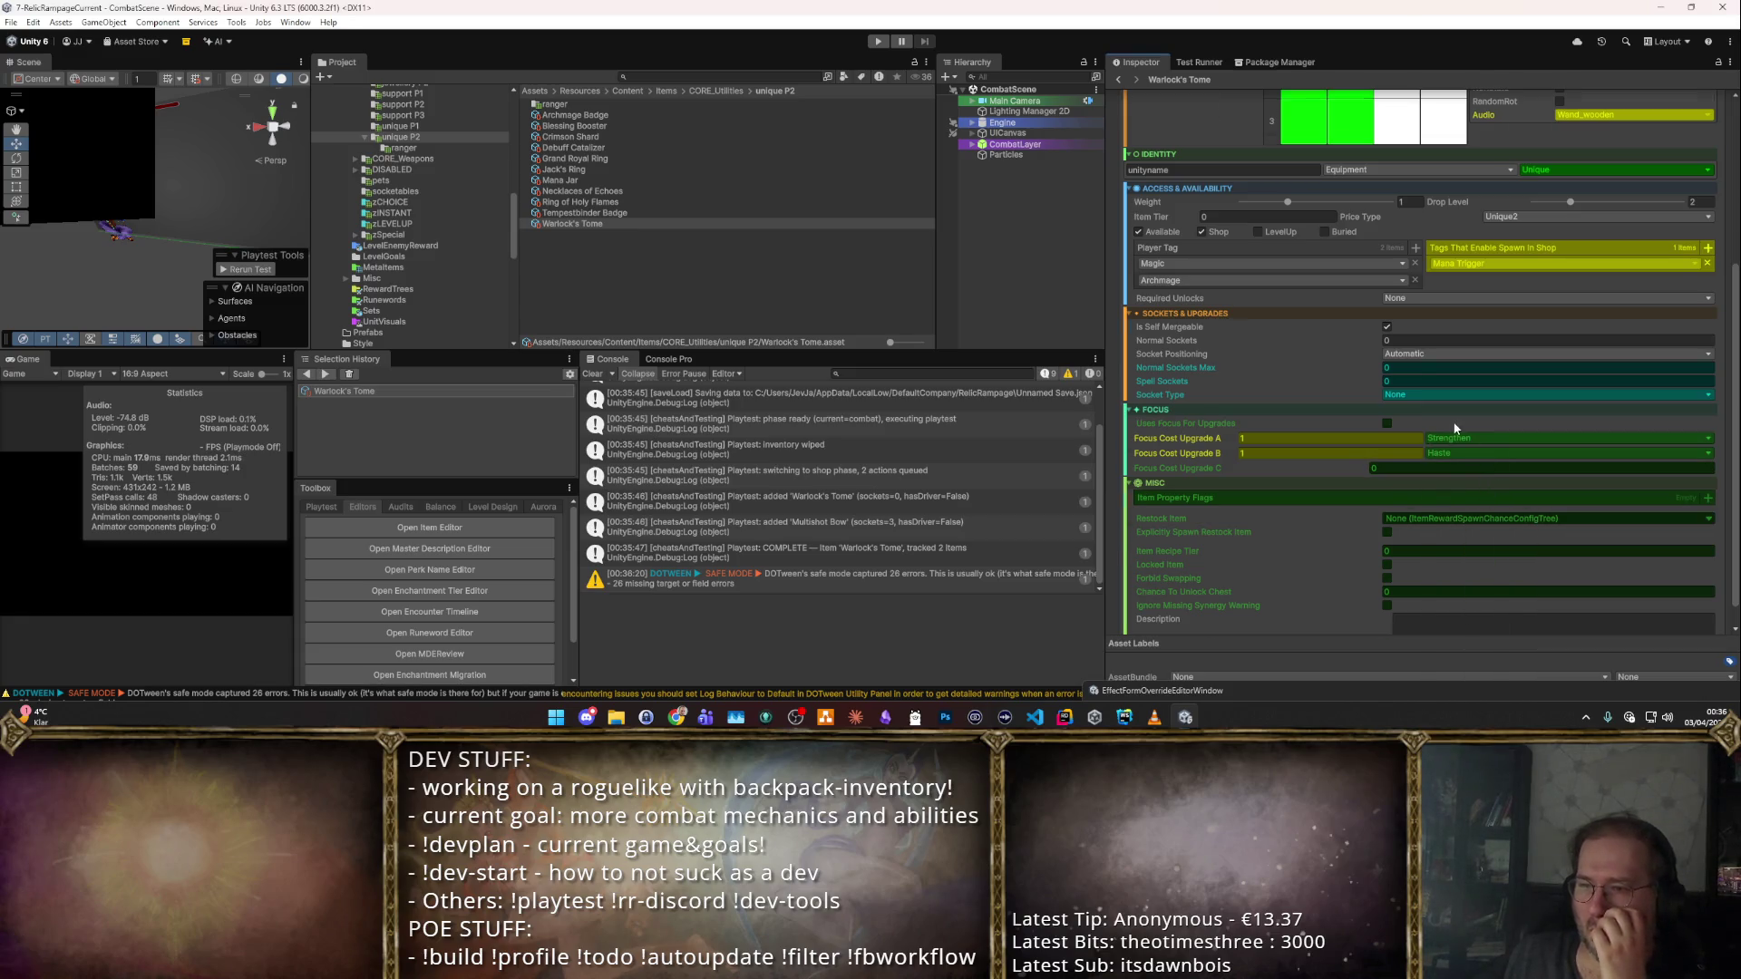
Review the tome's synergy list, toggling the requirement rows on and off.
scroll(1428, 177, up, 5)
click(1378, 154)
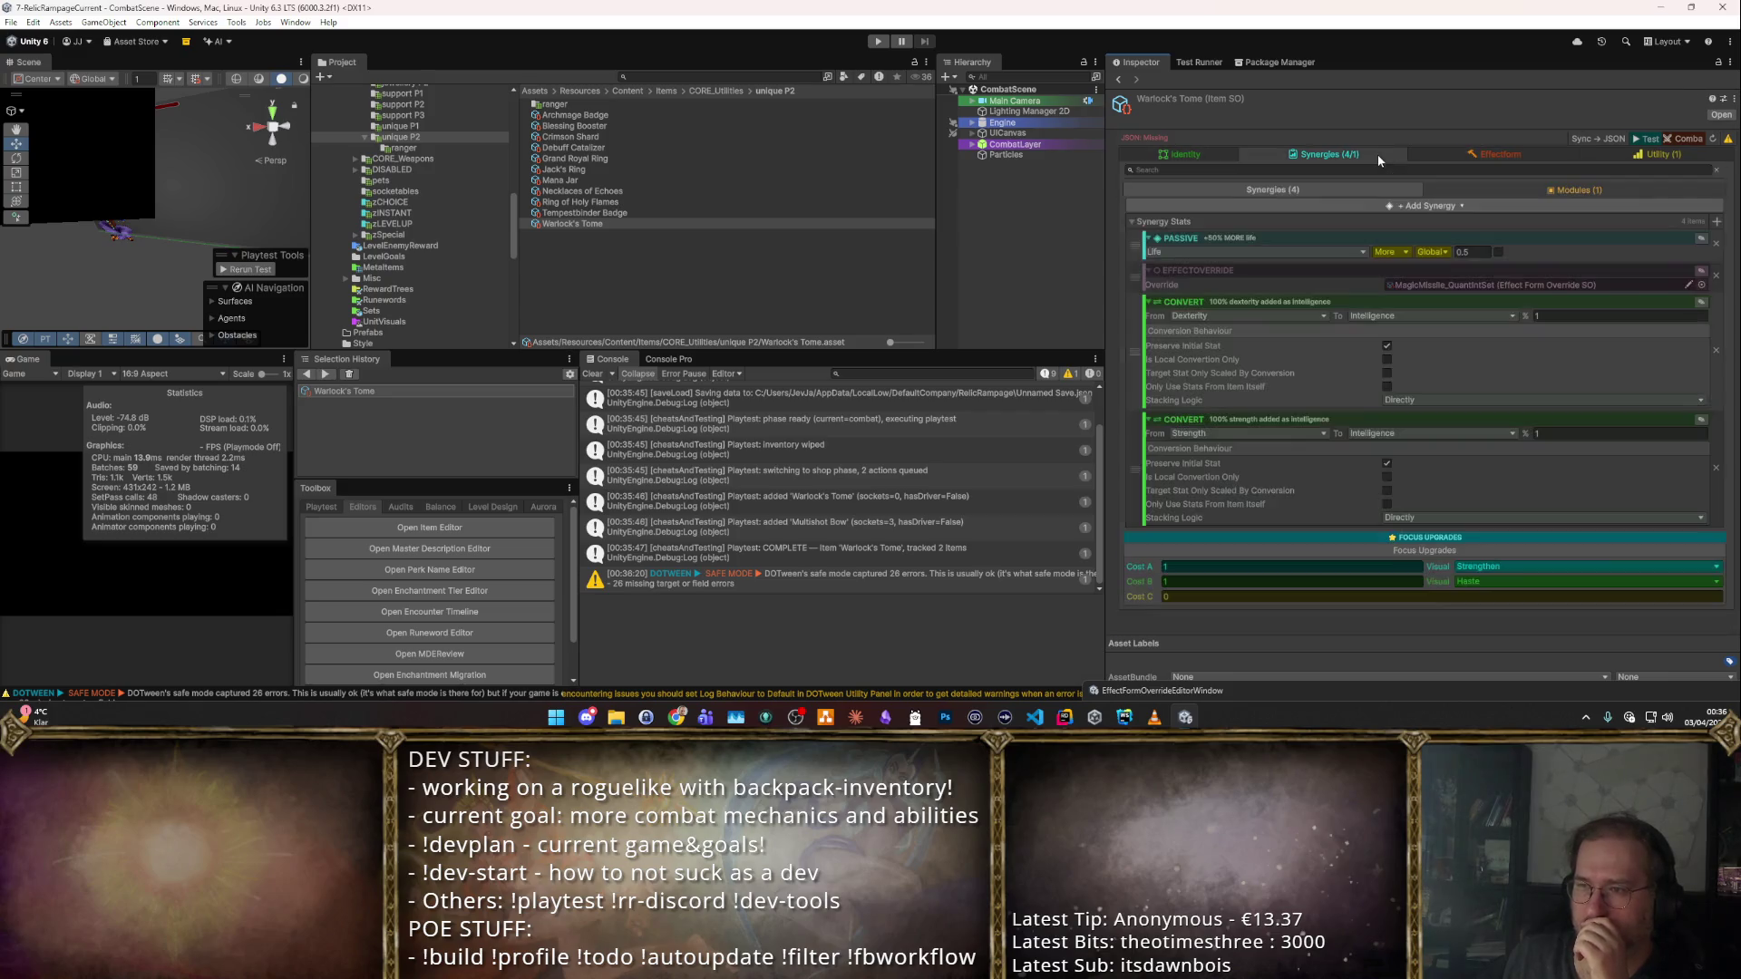
click(1700, 305)
click(1690, 371)
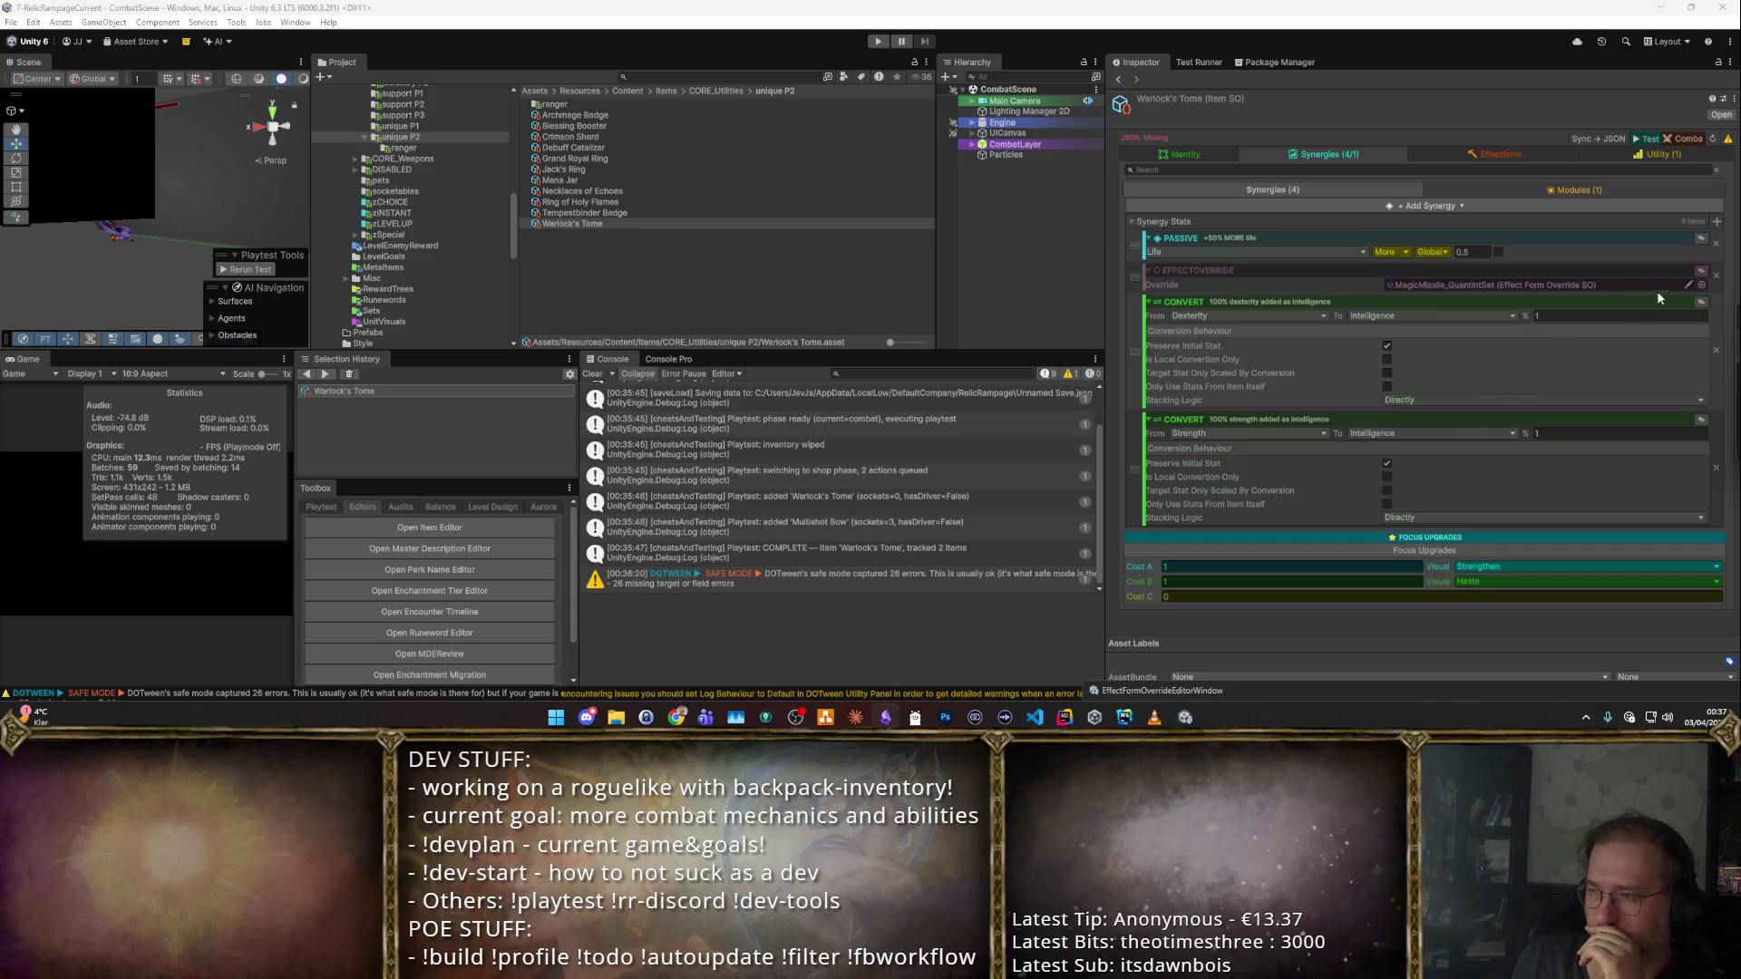
Show the synergy requirement rows and add a requirement to Warlock's Tome's Dexterity conversion.
click(1678, 308)
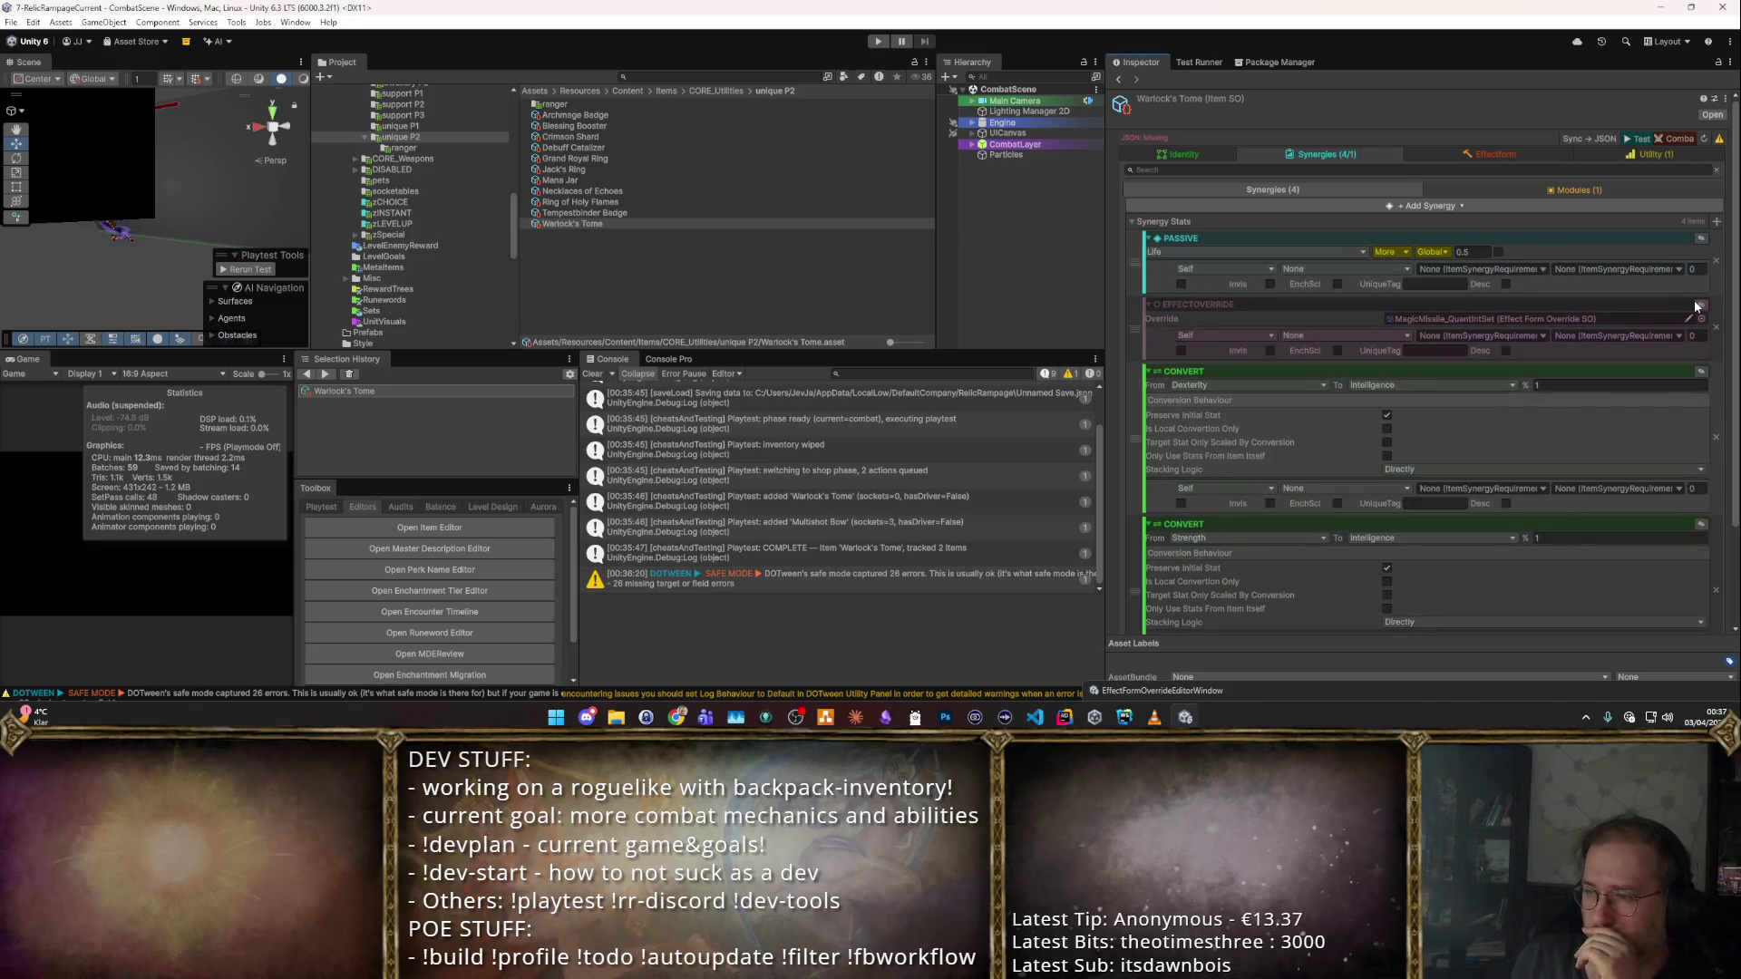
scroll(1657, 384, down, 2)
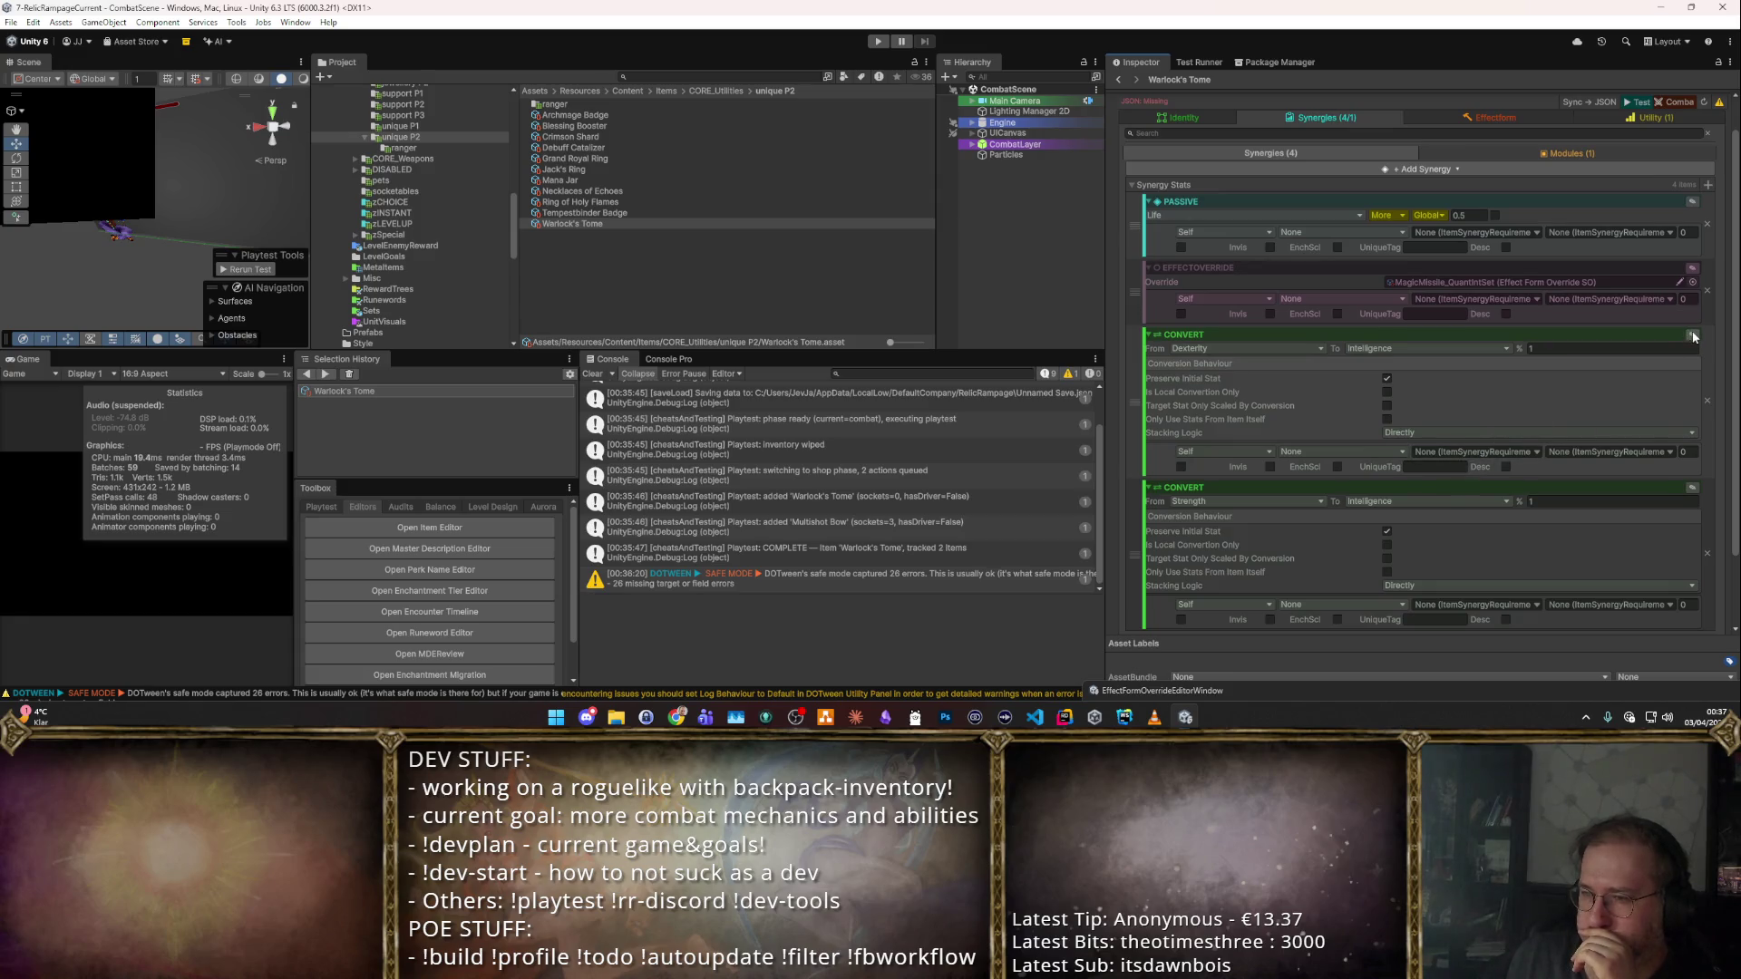
click(1531, 453)
click(1483, 493)
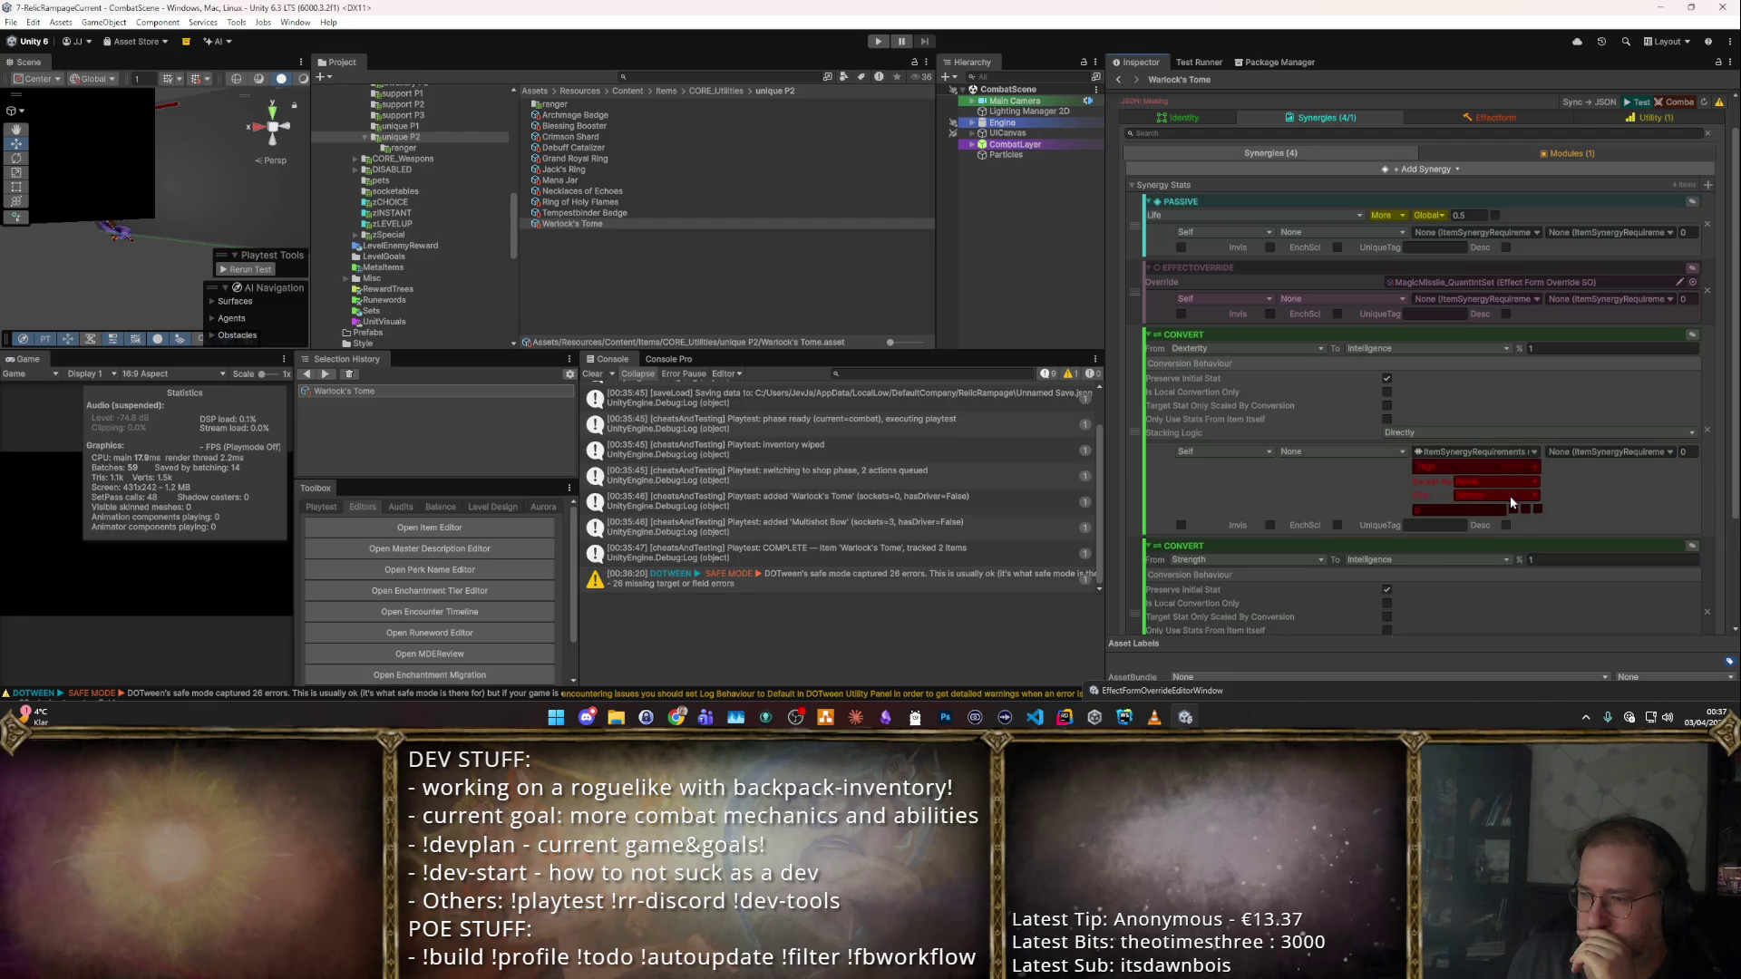
scroll(1504, 495, down, 5)
Set the Strength conversion's requirement to ItemSynergyRequirements and start a playtest.
click(1531, 520)
click(1541, 509)
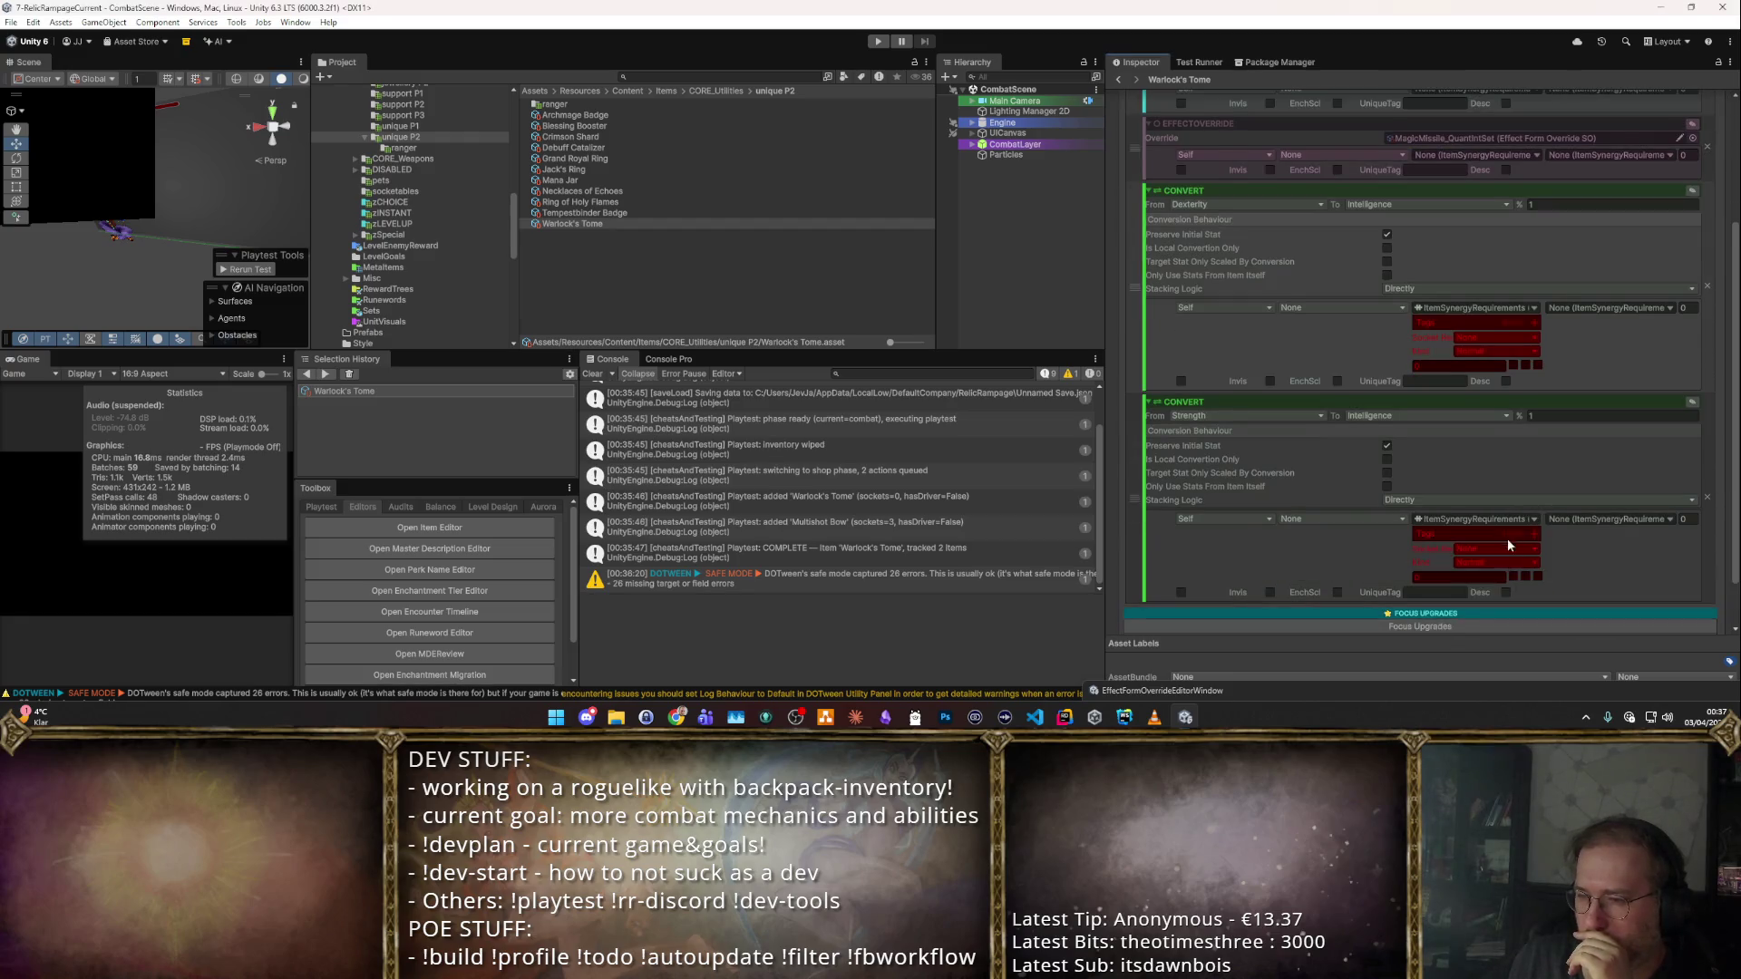
scroll(1508, 550, down, 2)
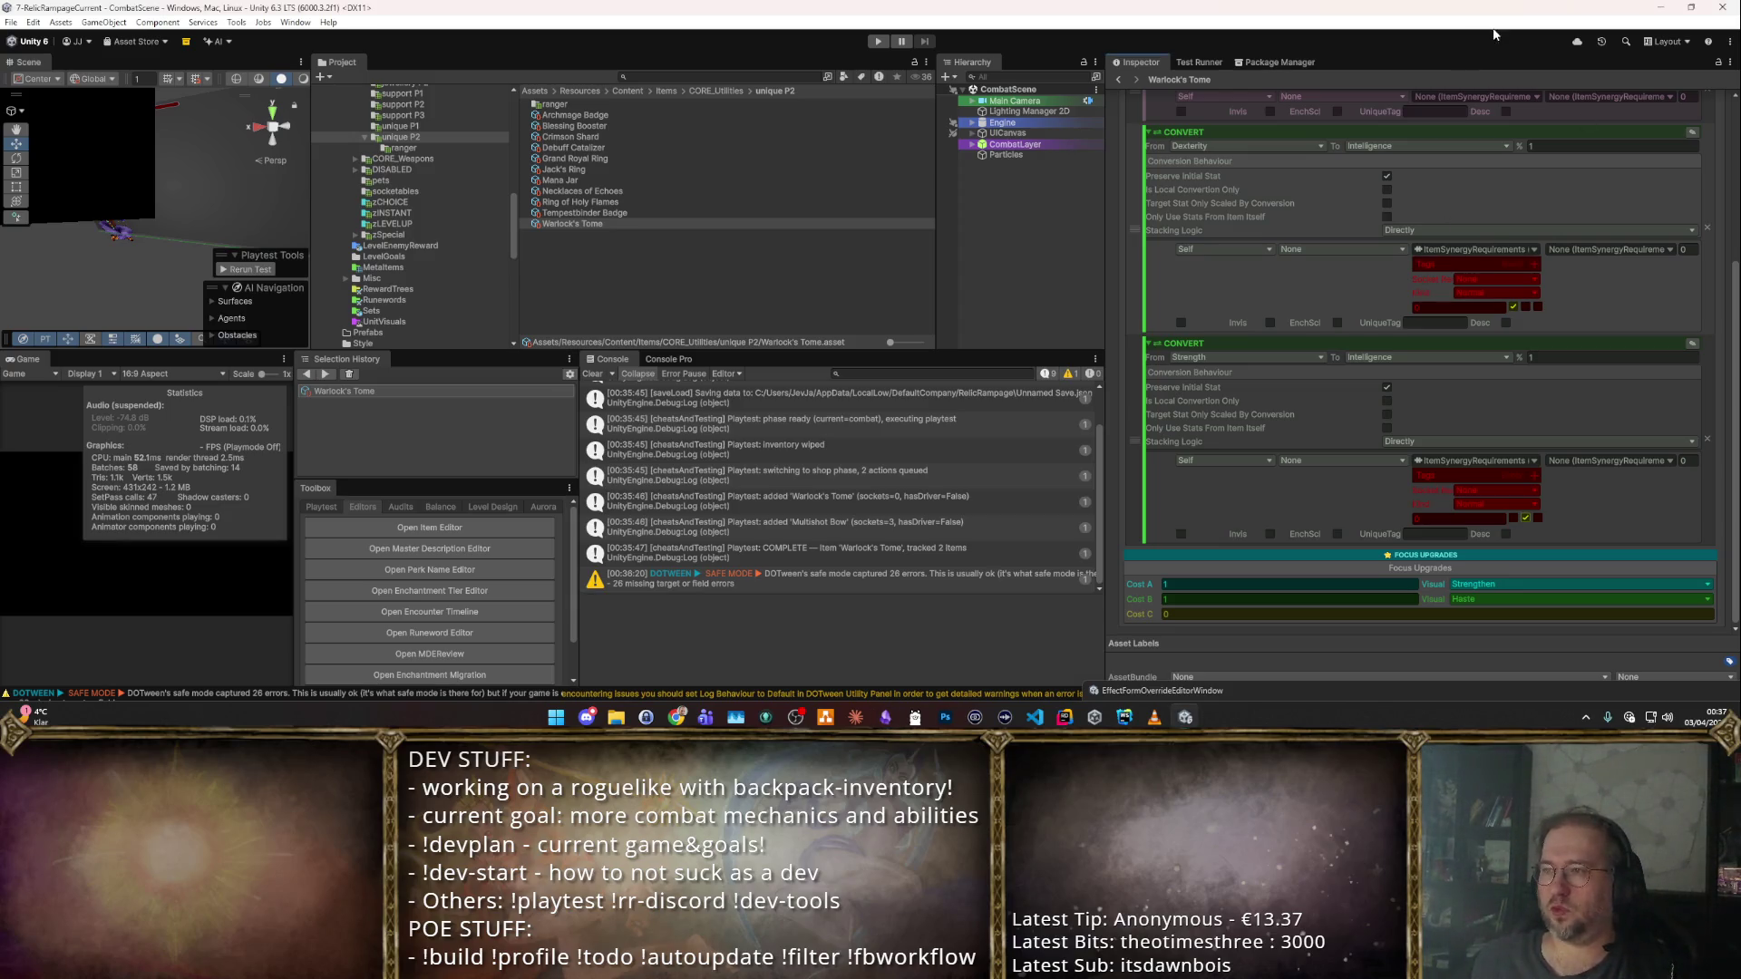
scroll(1460, 166, up, 5)
click(1673, 118)
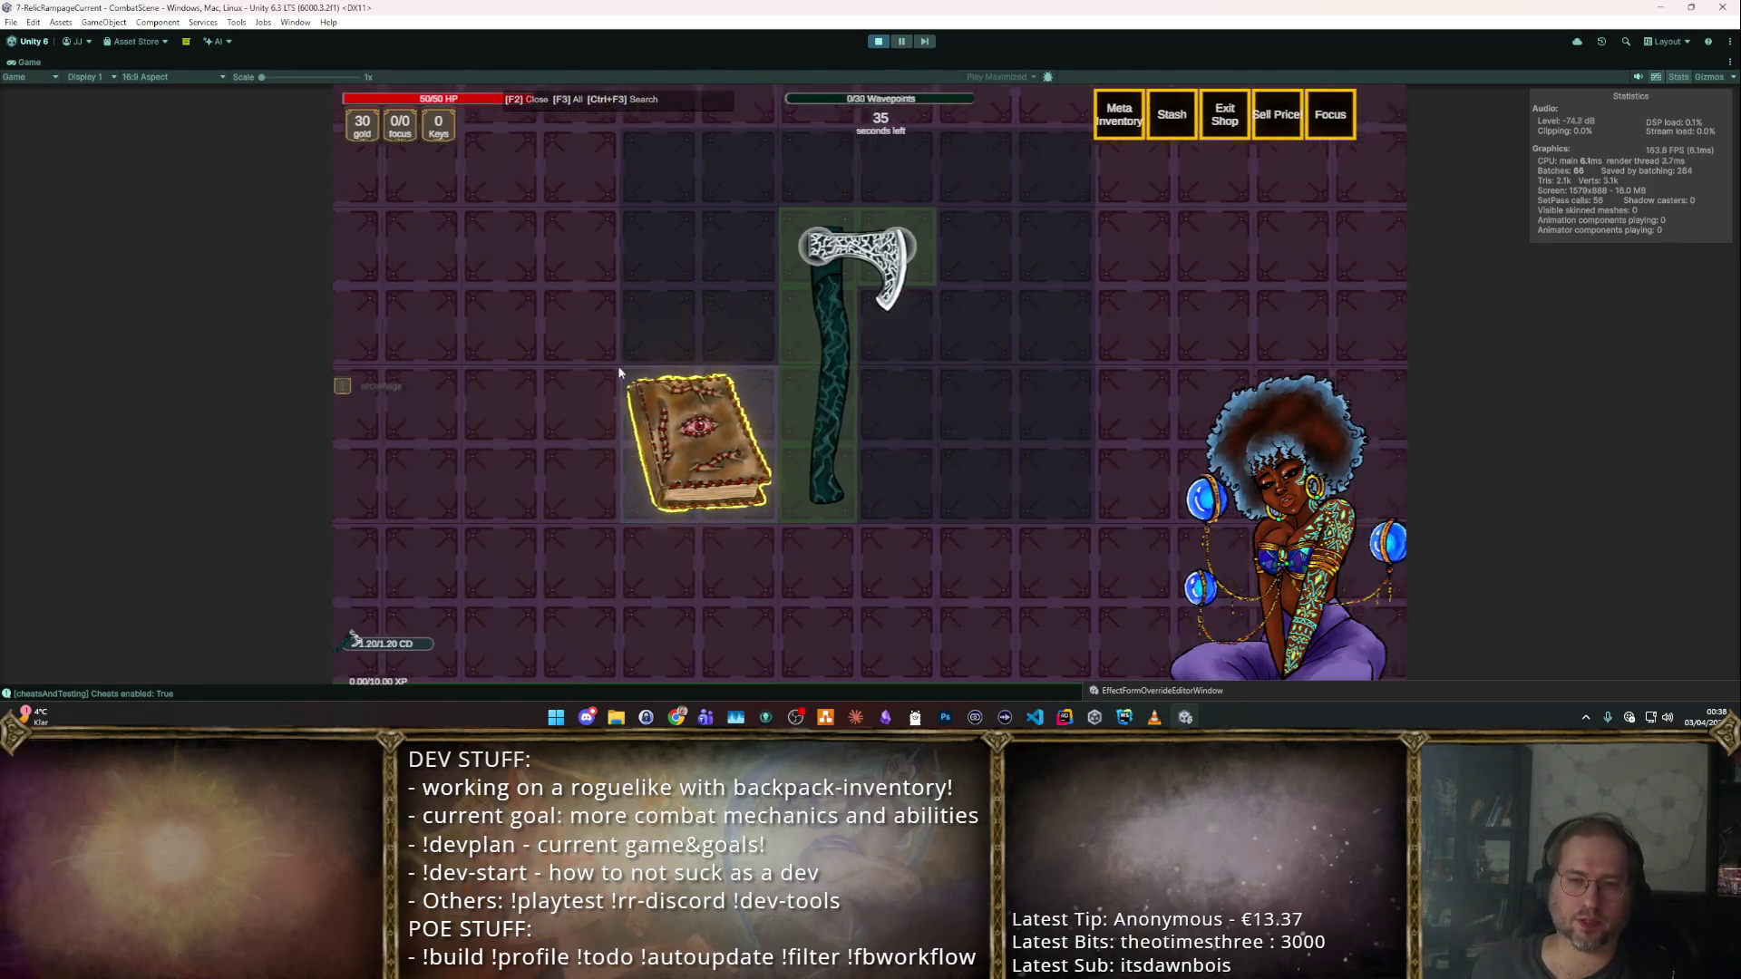
In the running game, inspect the tome's Focus Upgrade A and tooltip, then stop playing.
key(f)
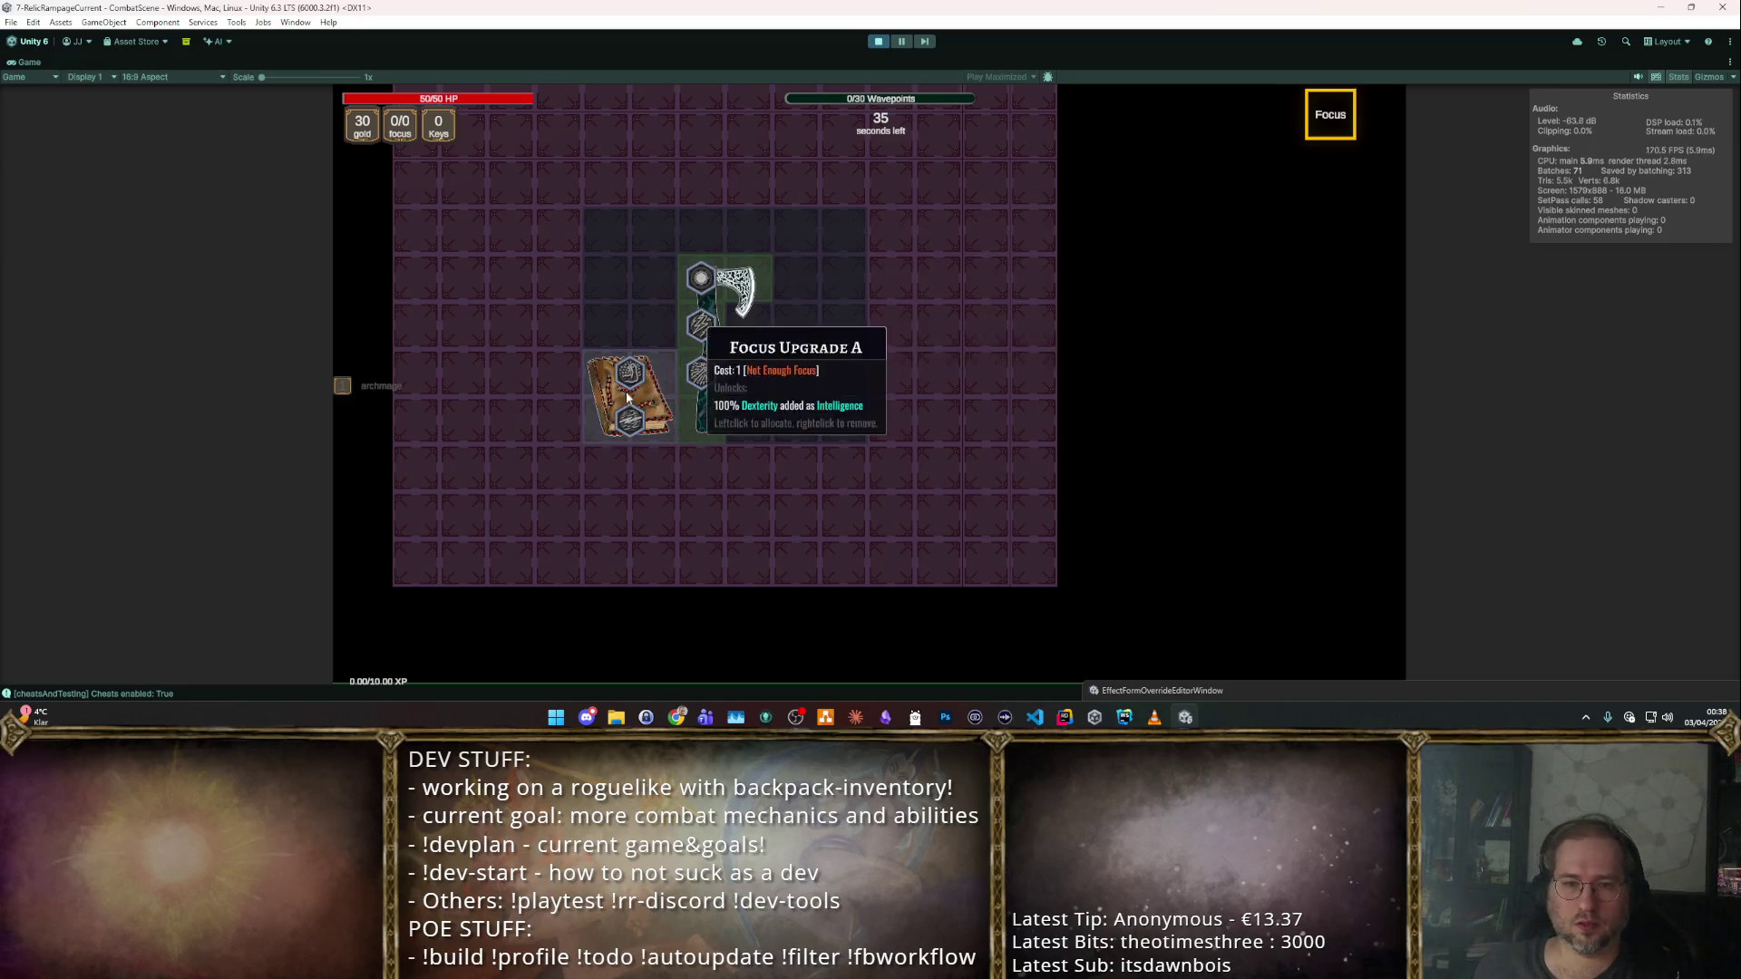
click(1330, 114)
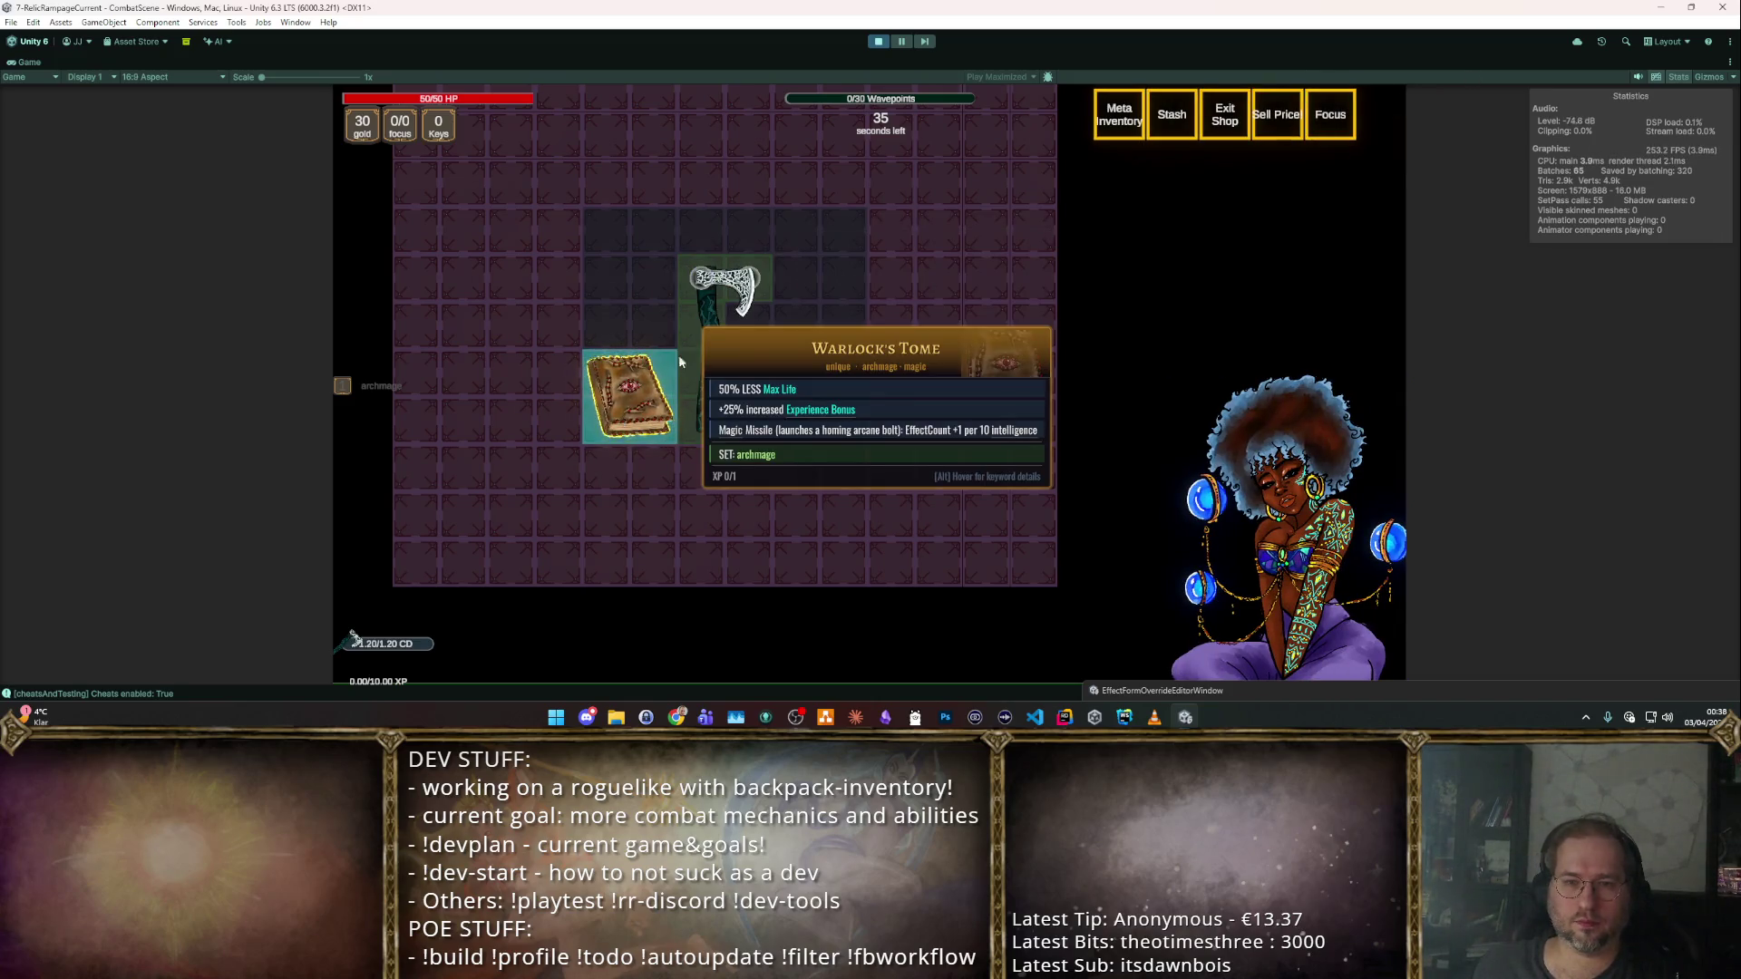
scroll(620, 421, up, 2)
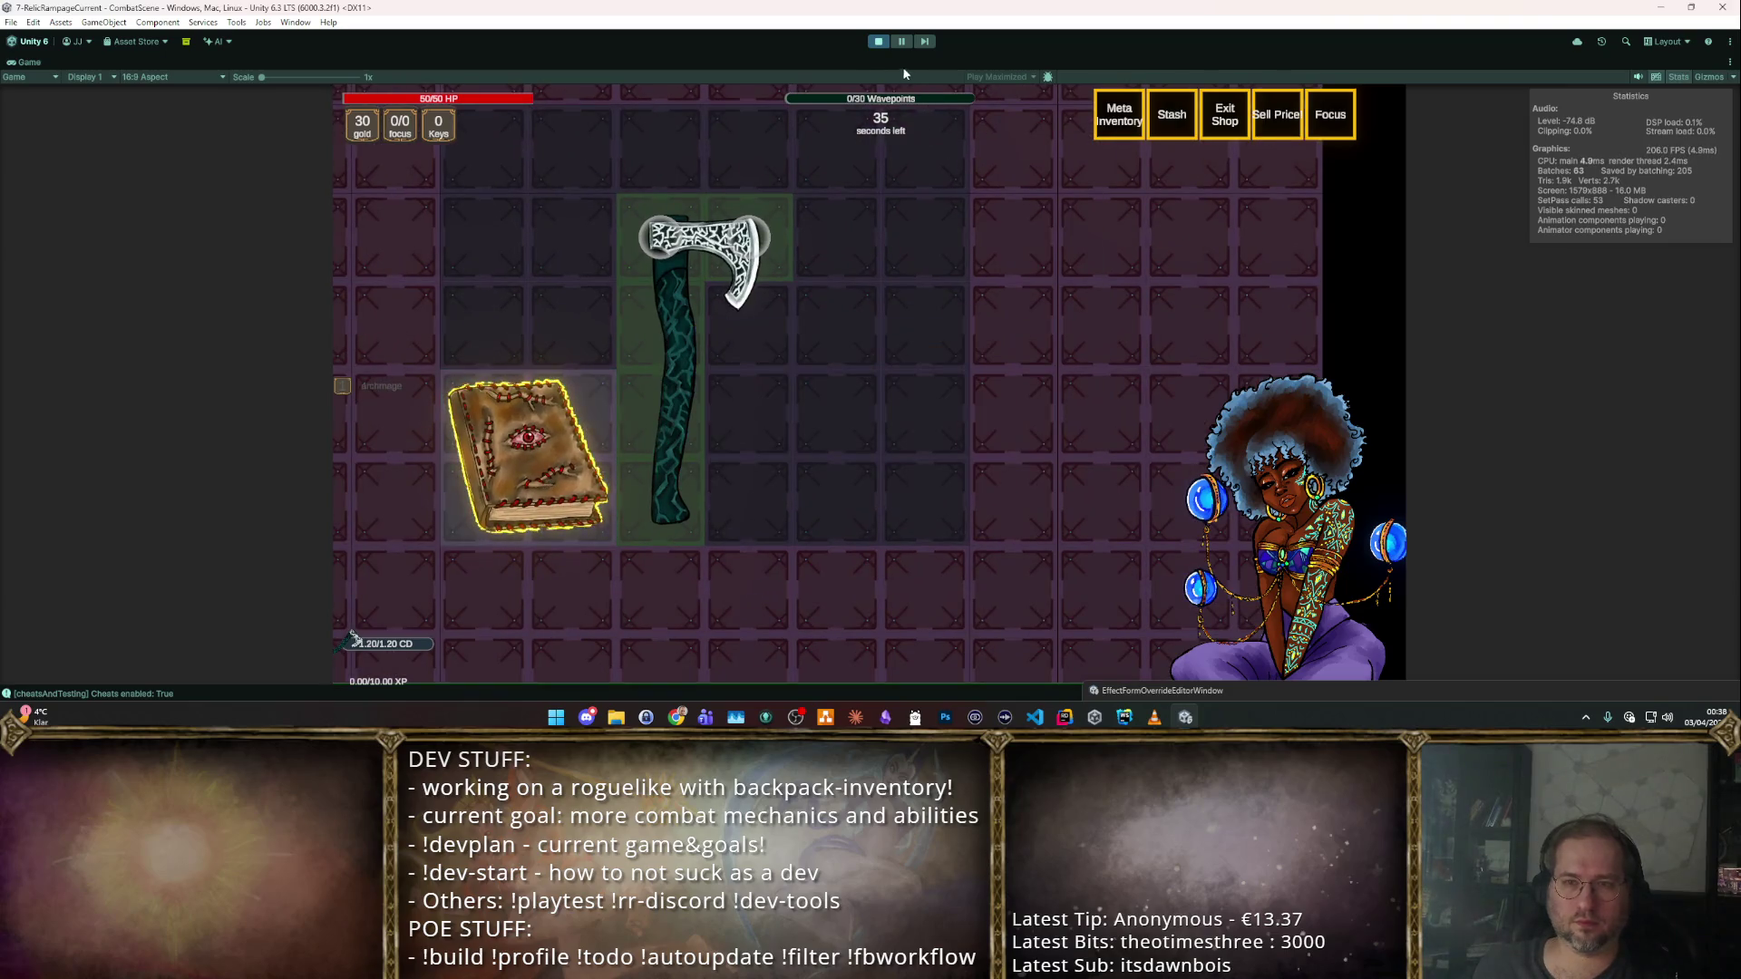
click(880, 41)
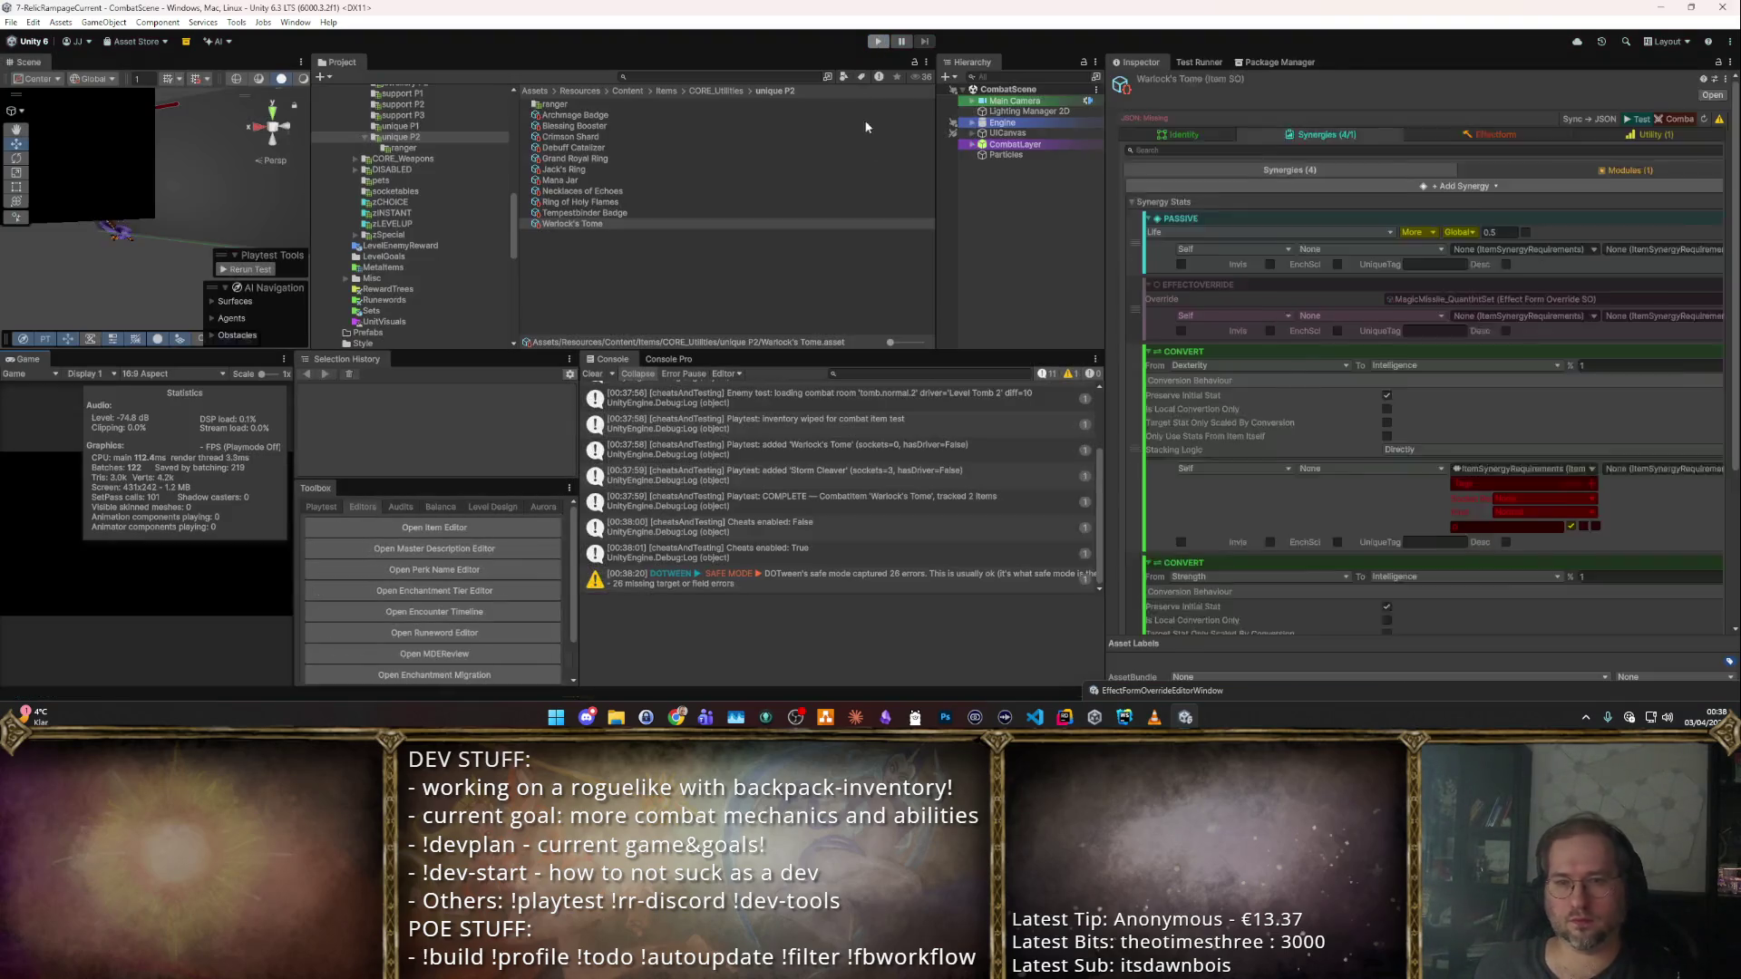
Look over Warlock's Tome's Identity, Synergies and Focus settings, then select Archmage Badge.
click(1156, 154)
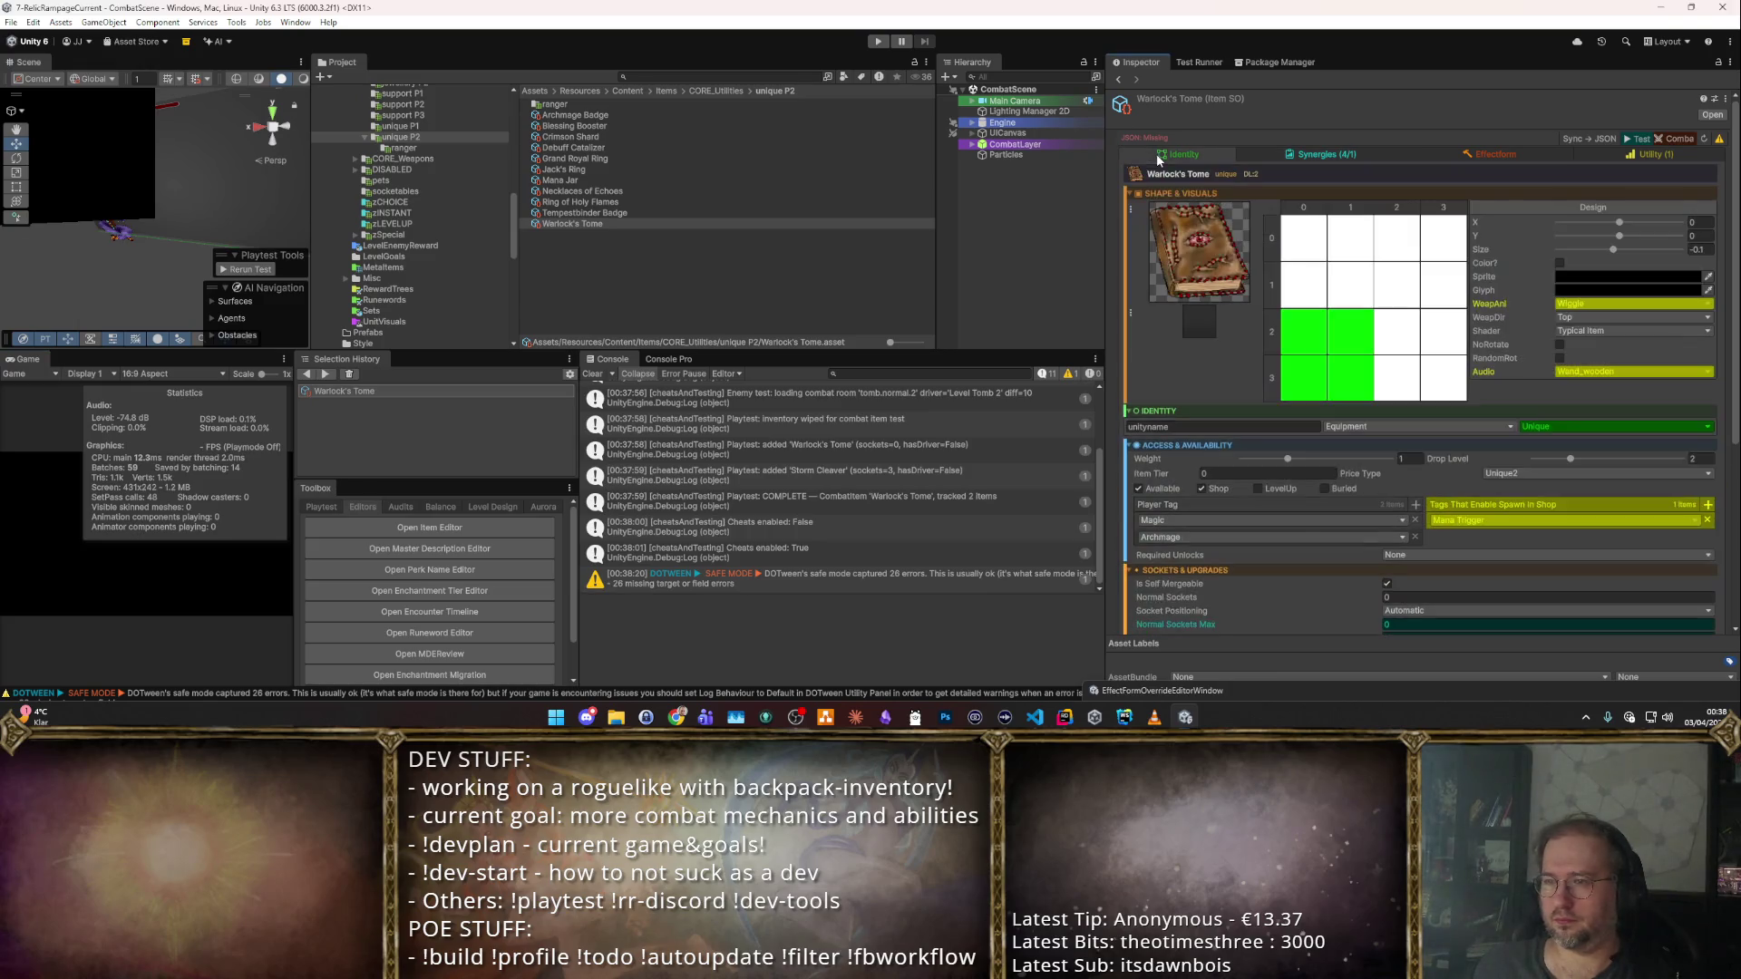
scroll(1431, 375, down, 3)
scroll(1423, 376, up, 3)
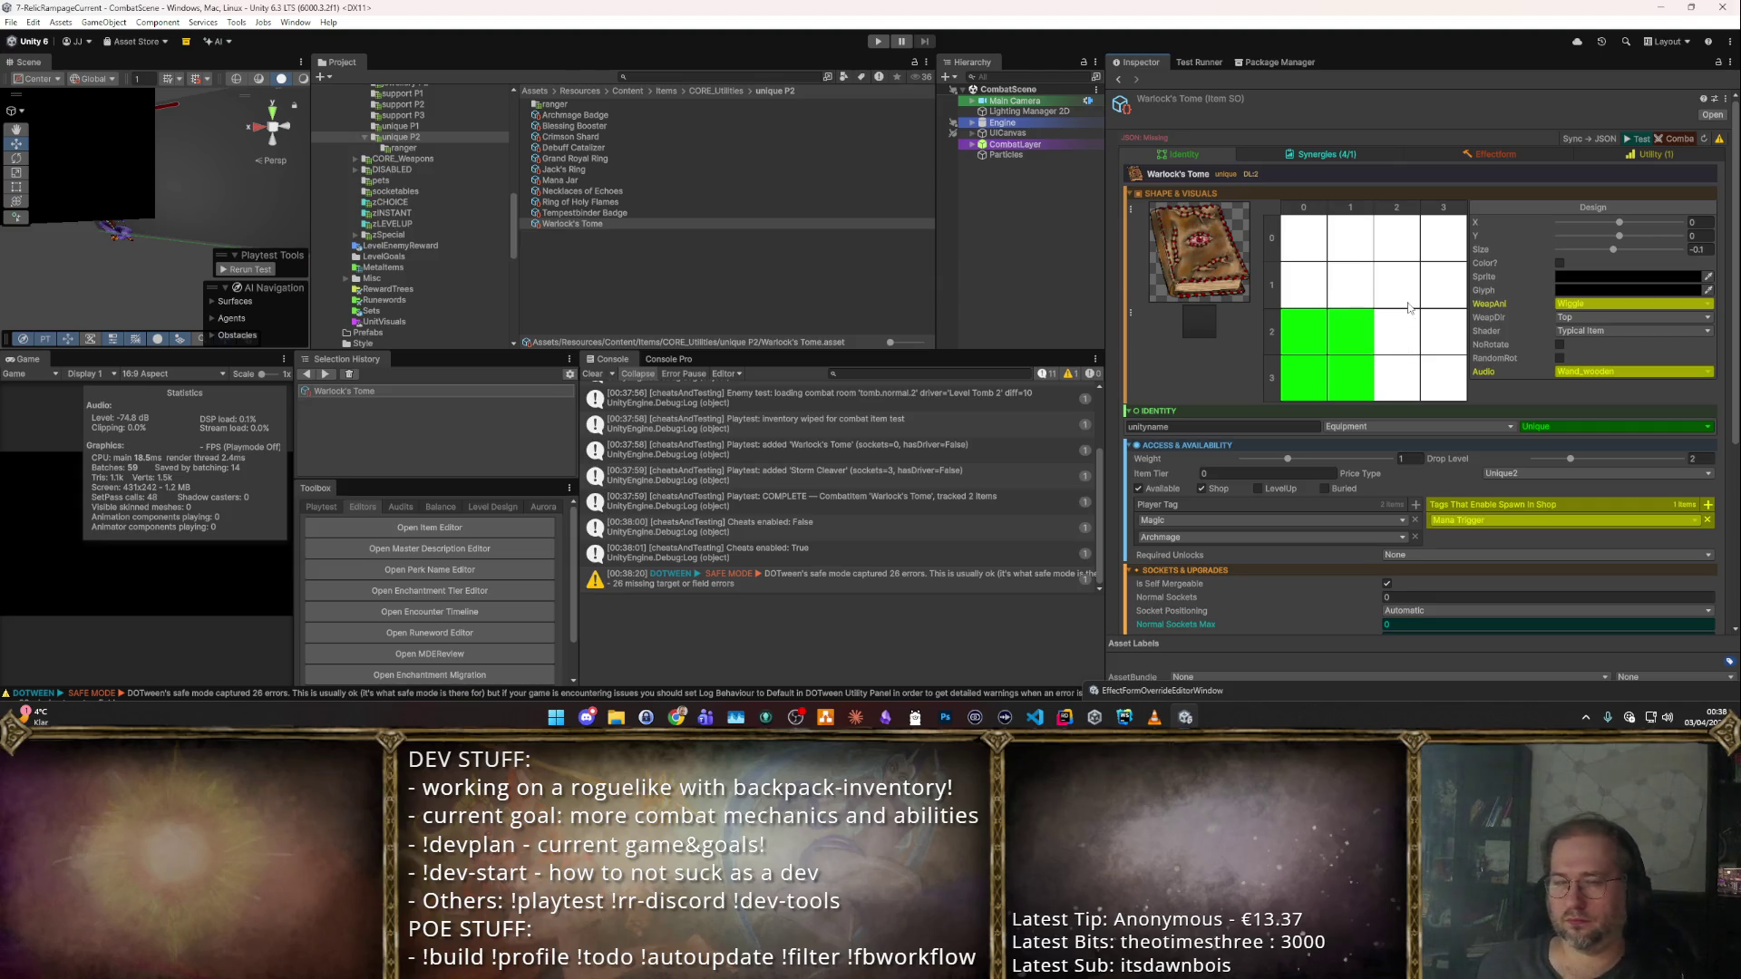
click(1328, 154)
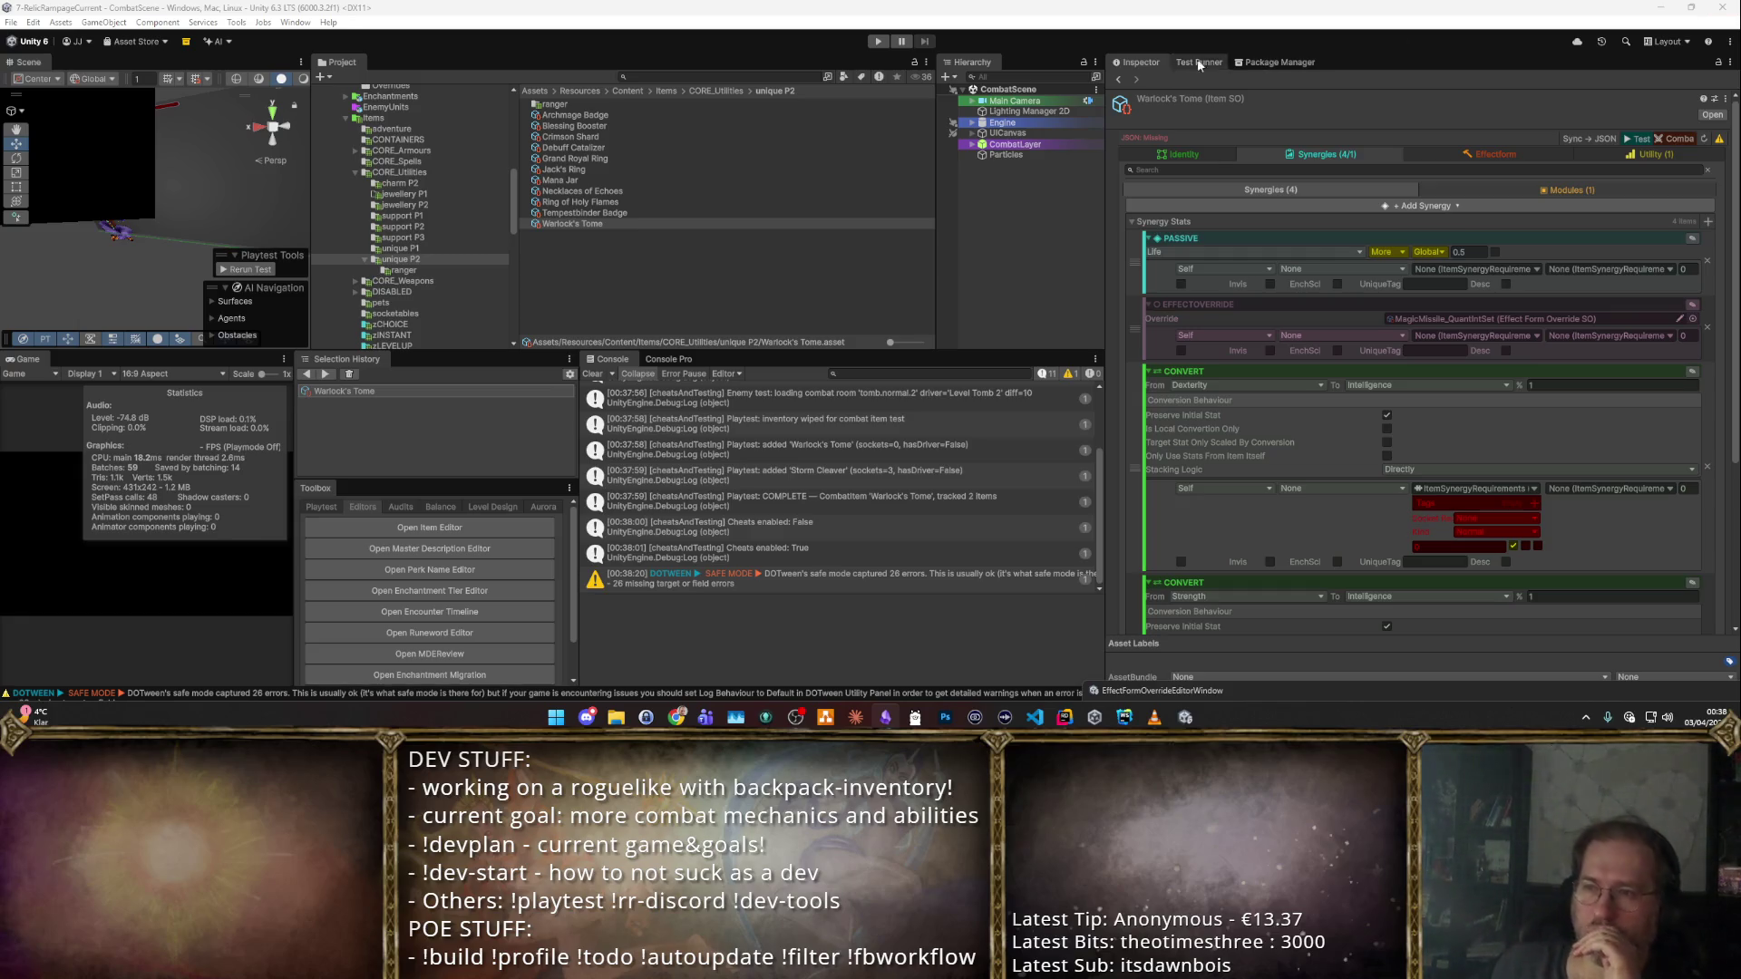
click(1202, 154)
scroll(1356, 321, down, 3)
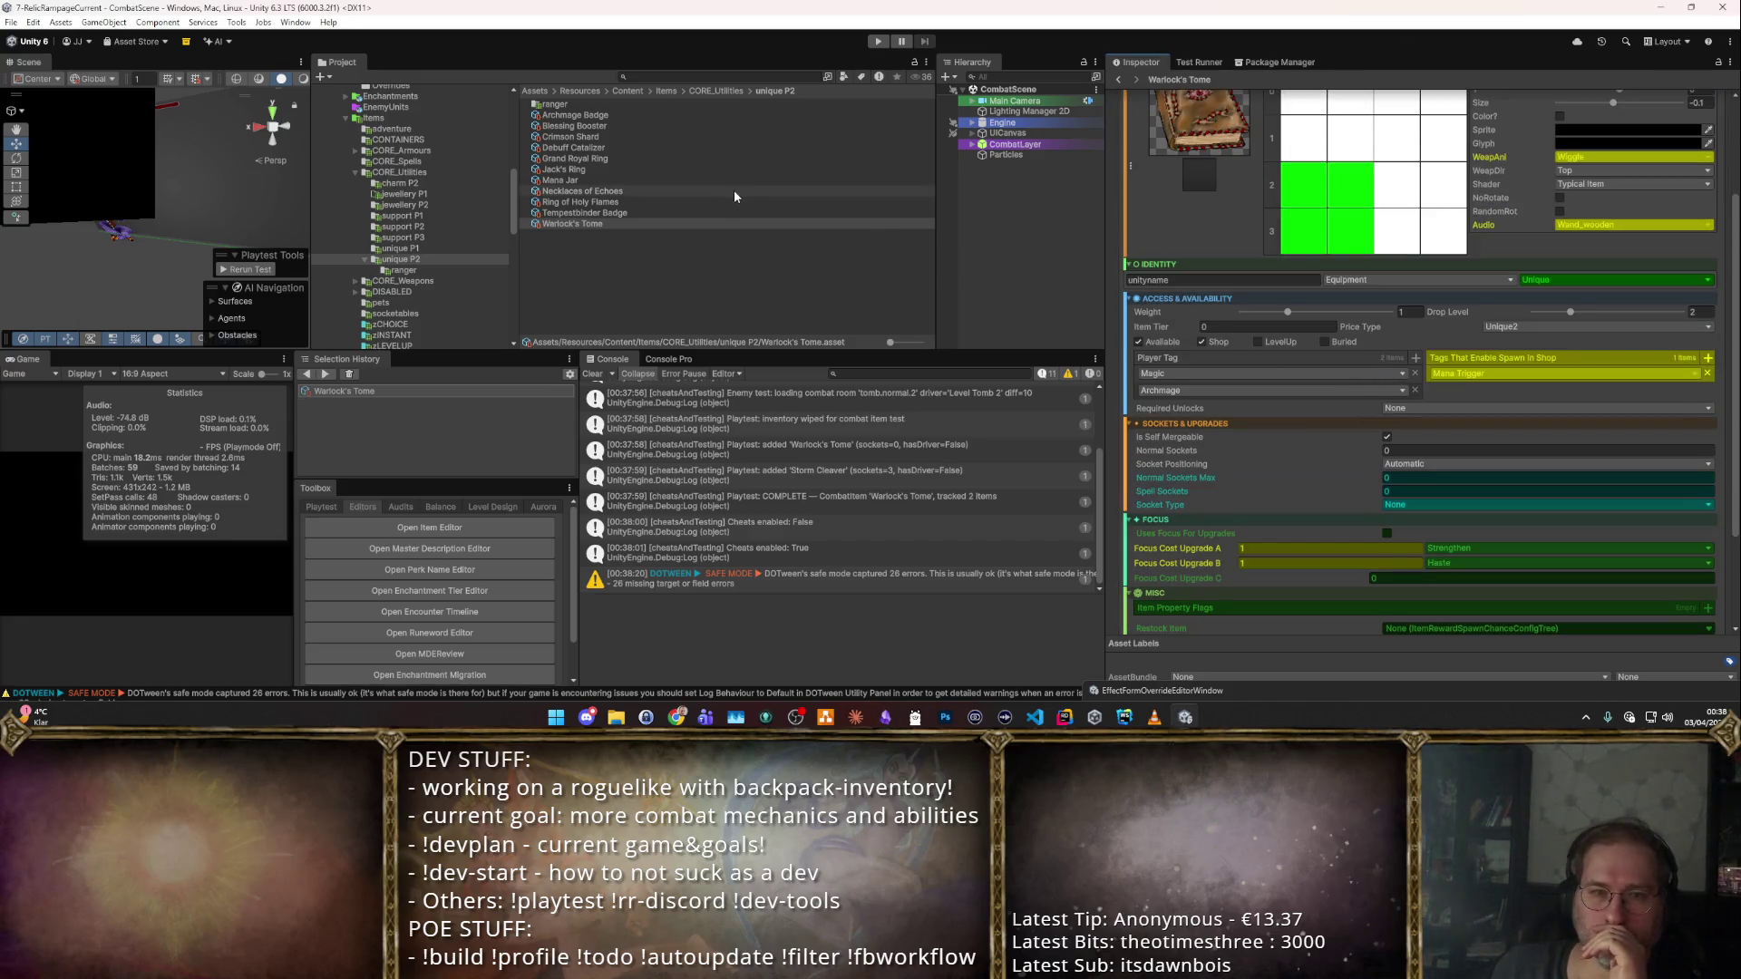
click(603, 115)
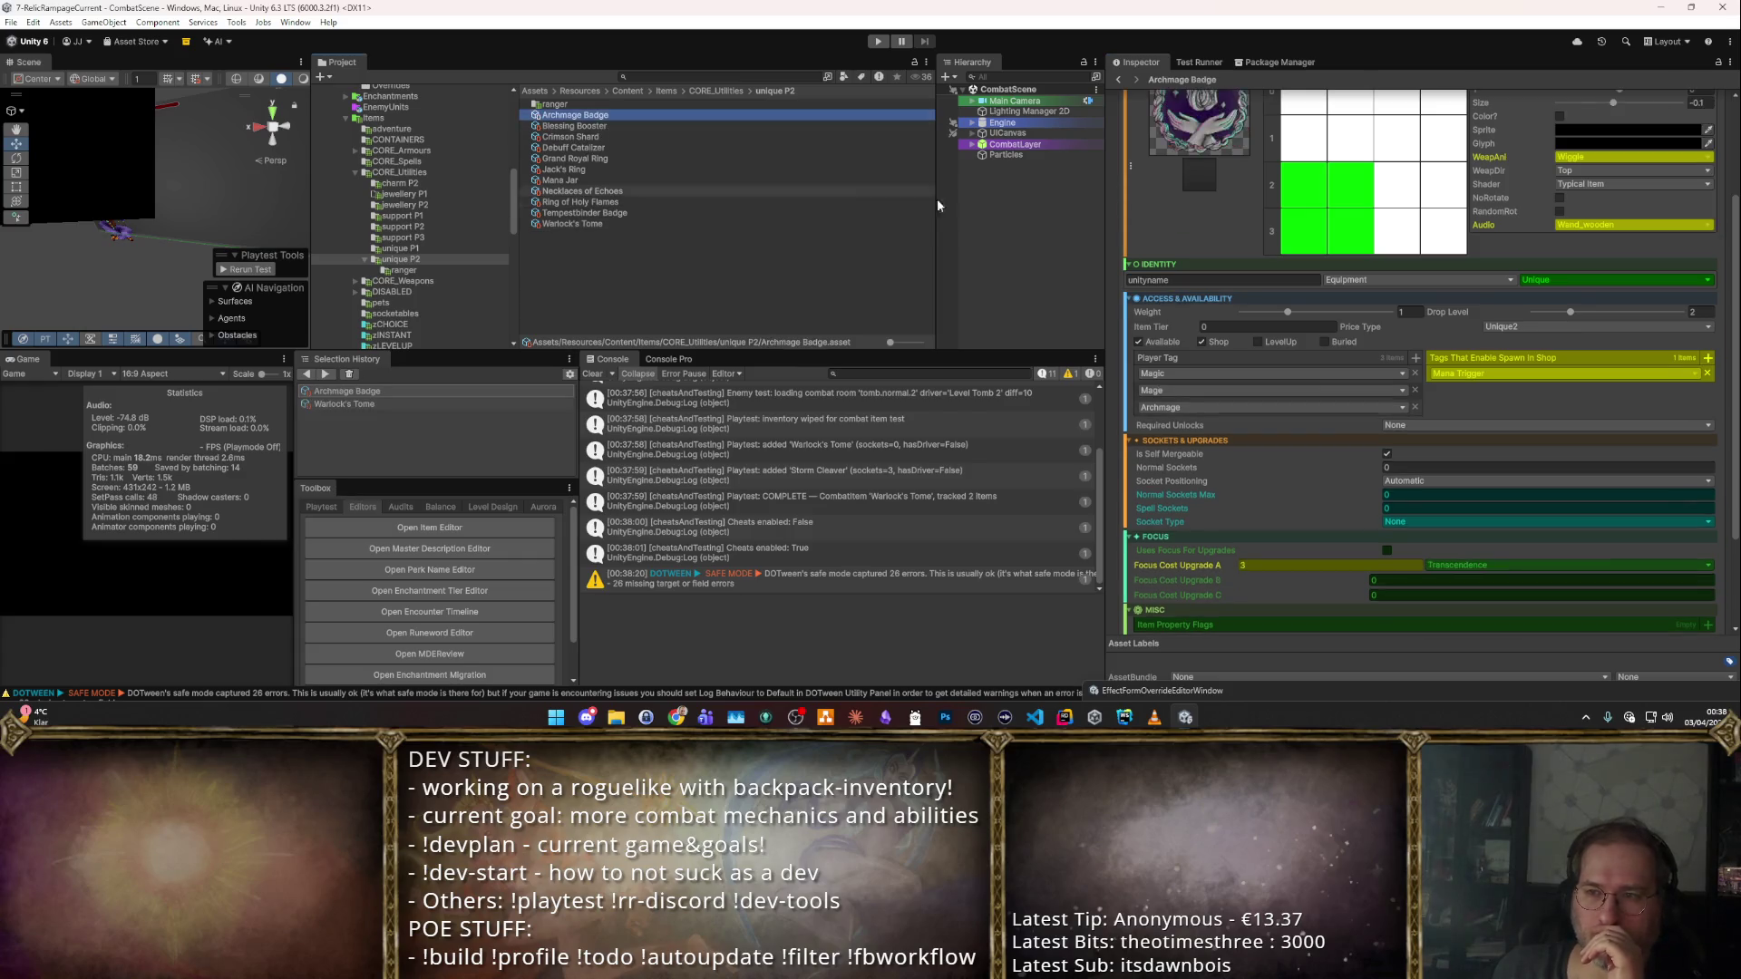
Delete the badge's second PASSIVE synergy, set its tag requirement to Potion, and select the 0.5 Intelligence value.
scroll(1316, 395, up, 3)
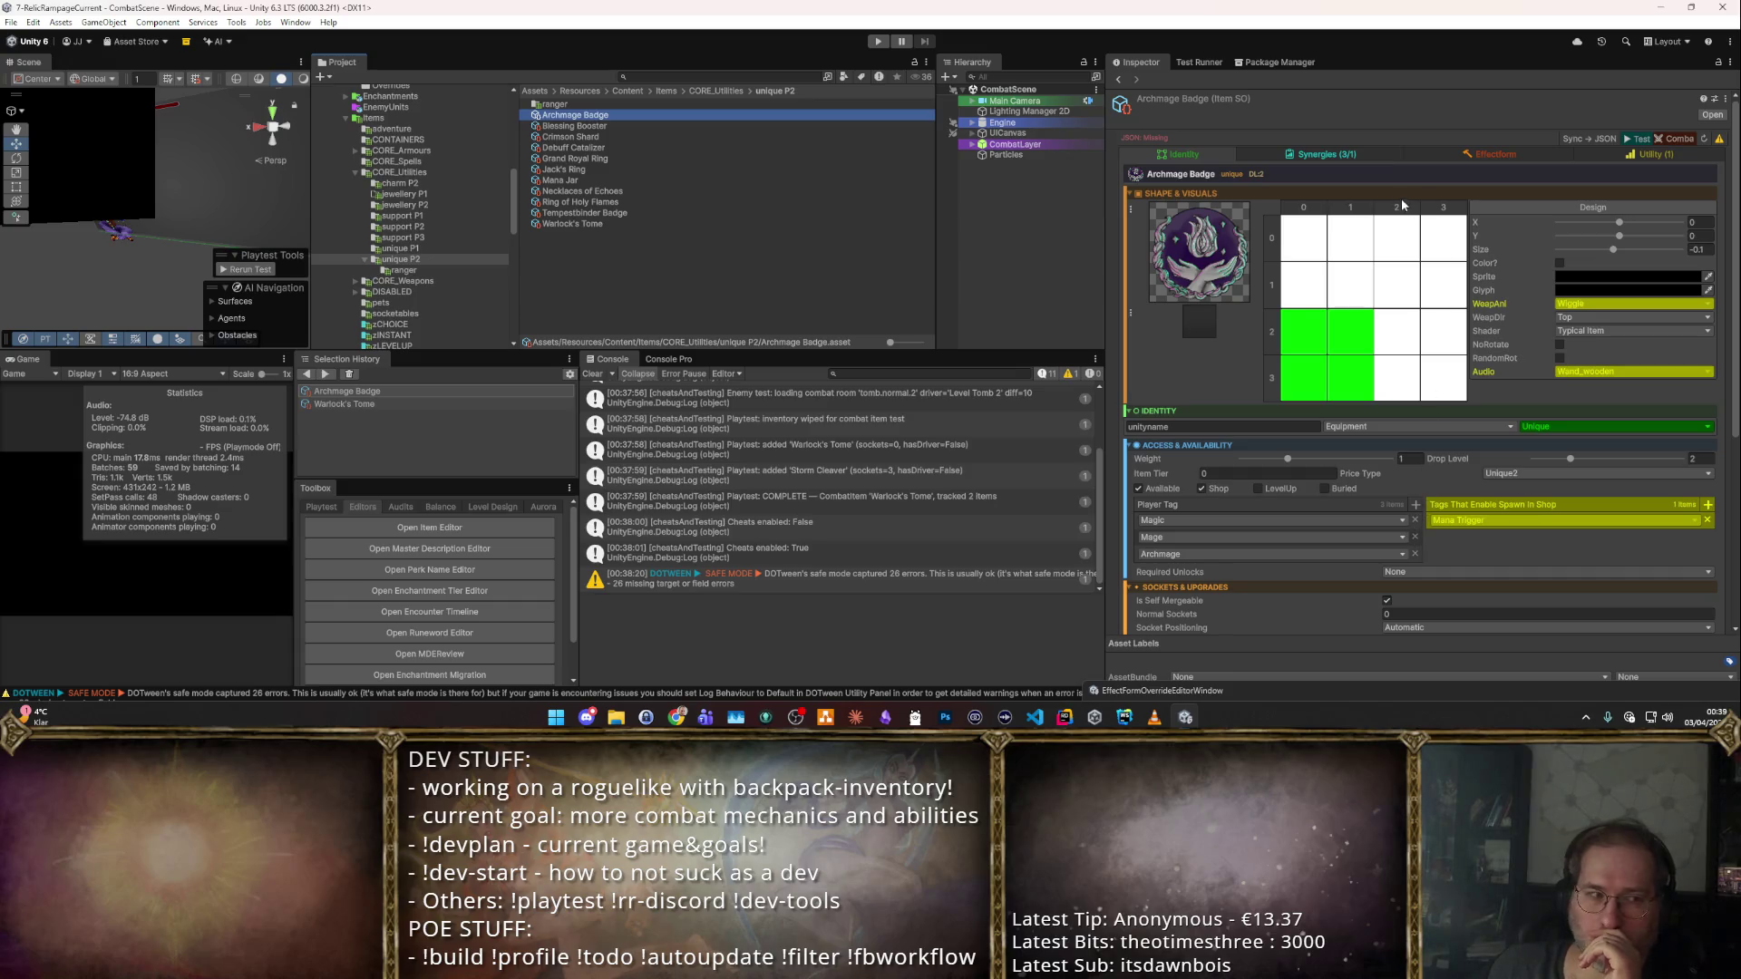
click(1324, 157)
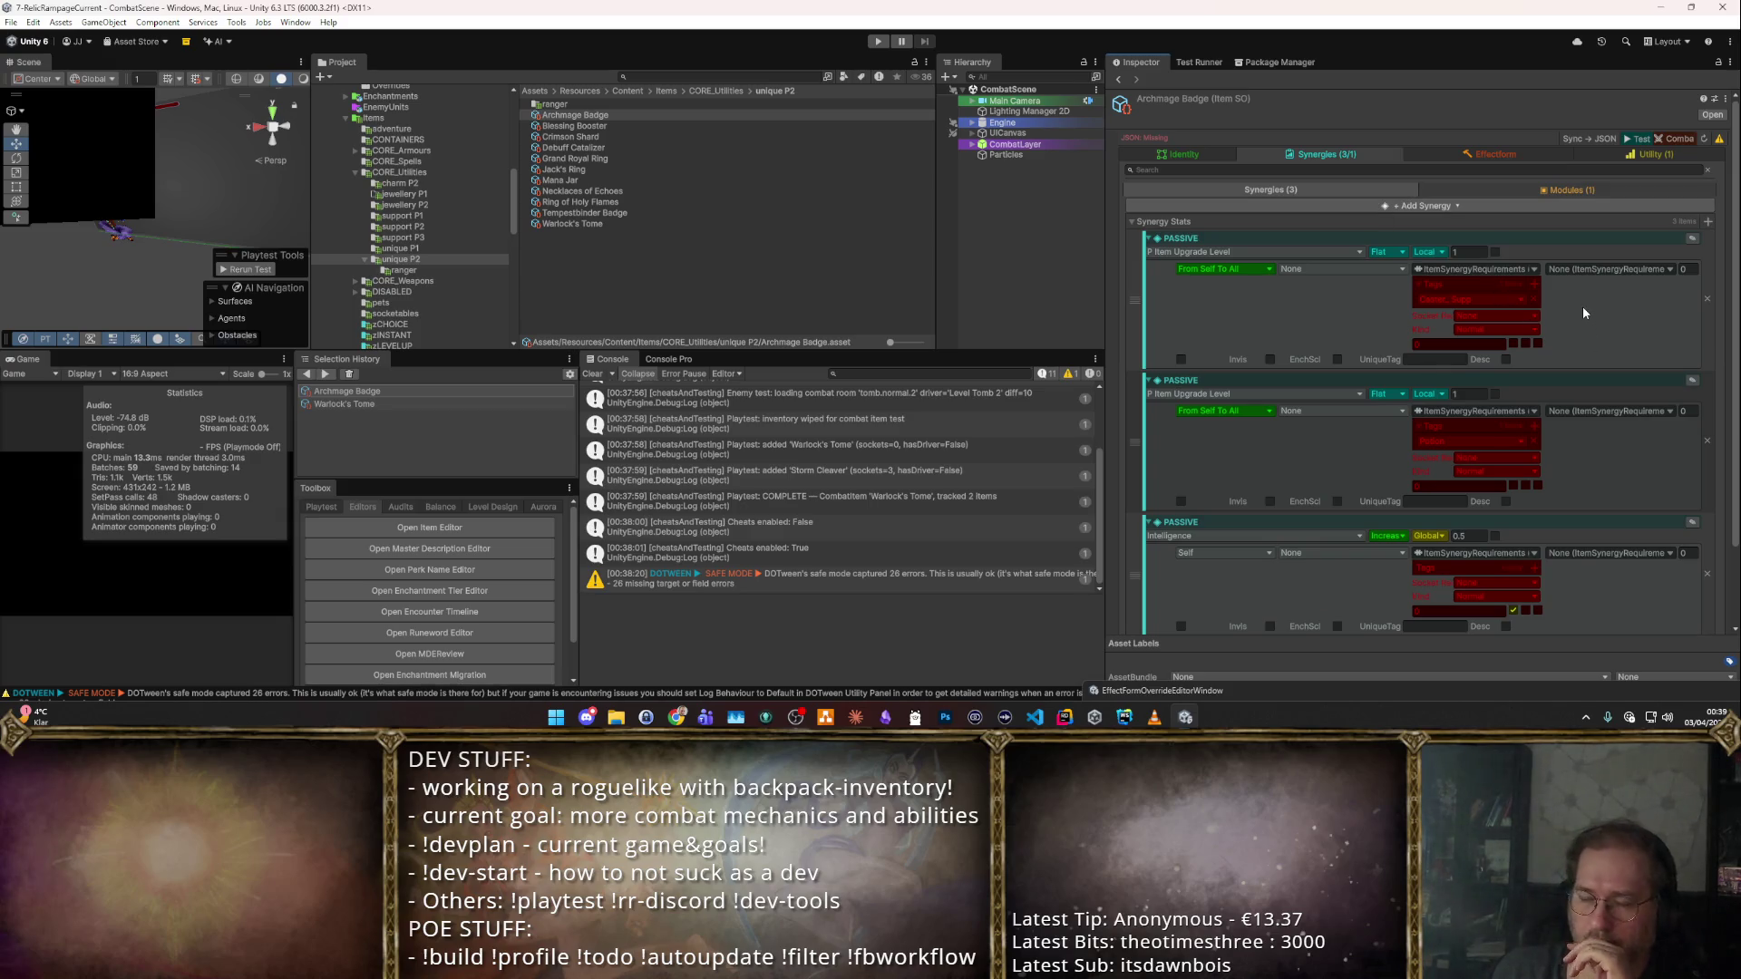
click(1704, 444)
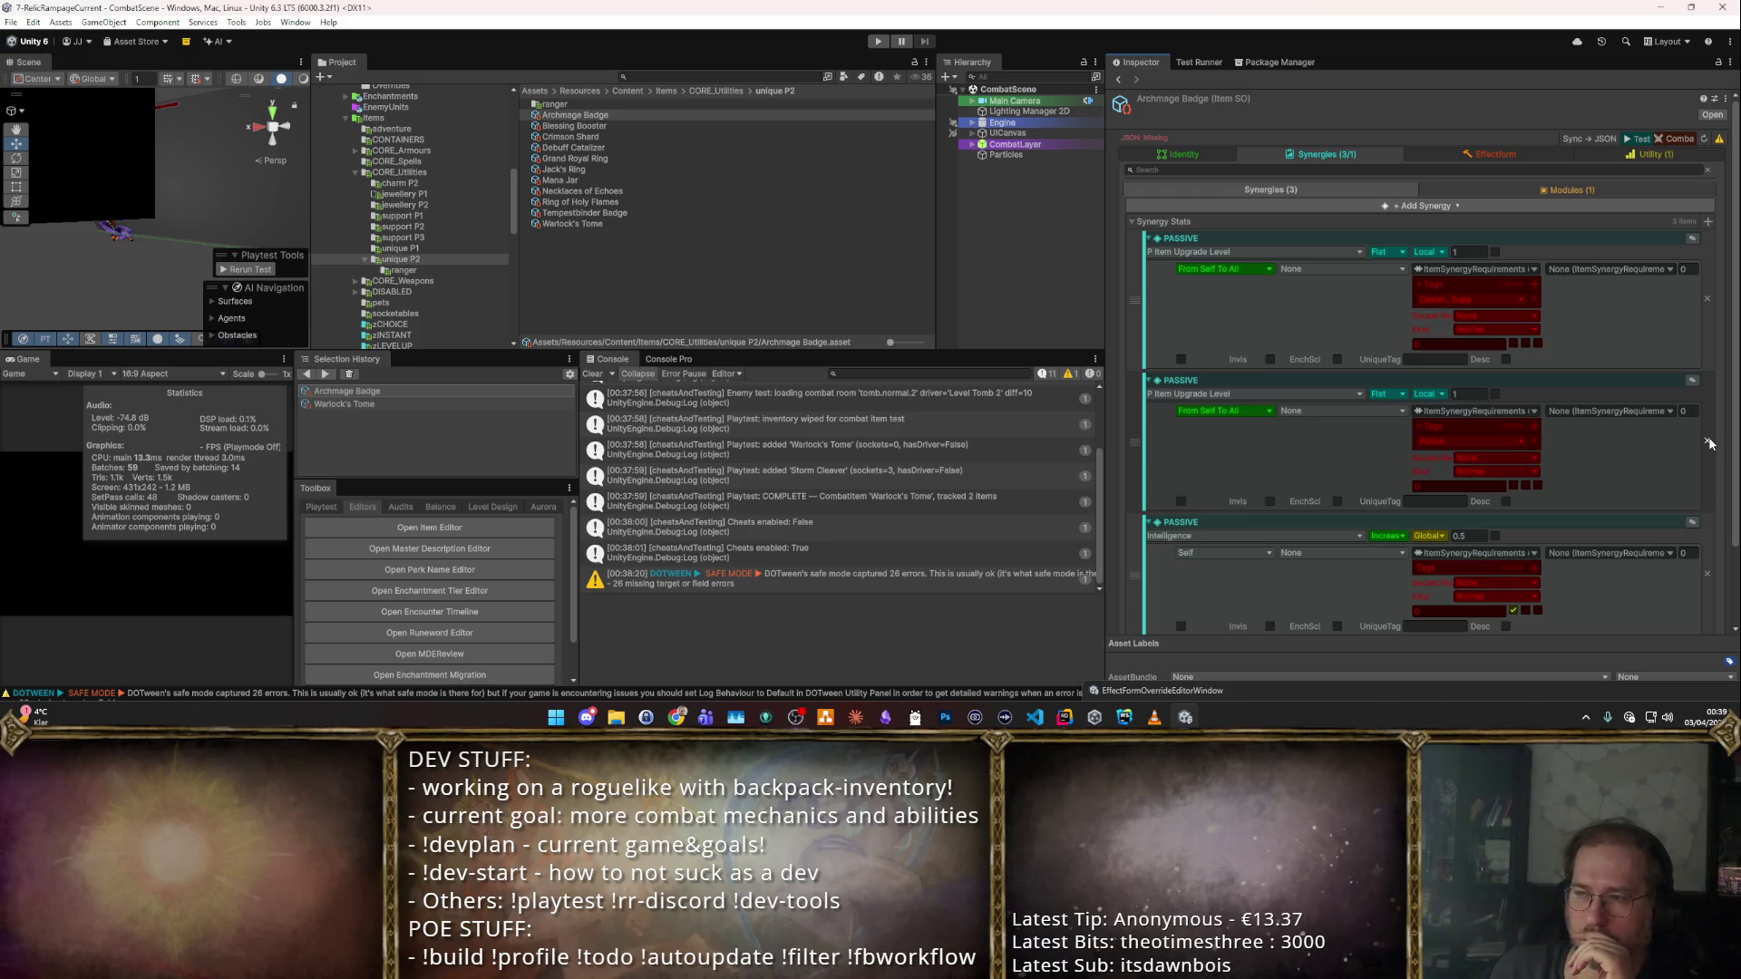
click(1537, 281)
click(1505, 298)
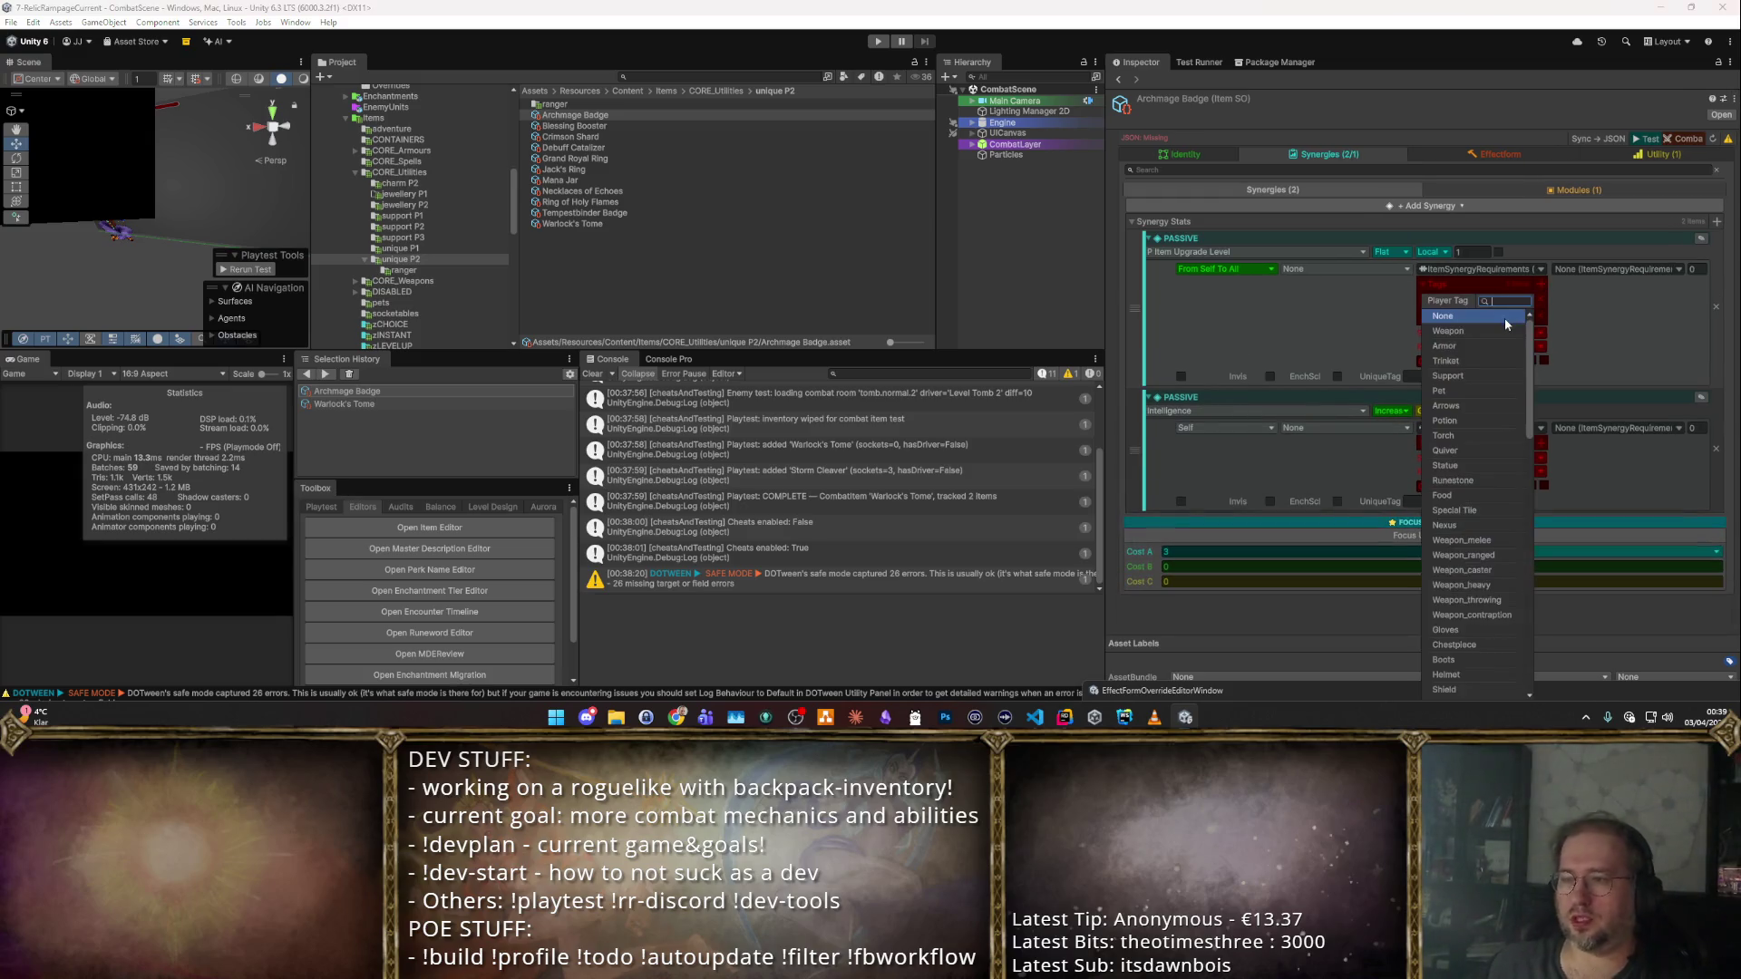
click(1504, 318)
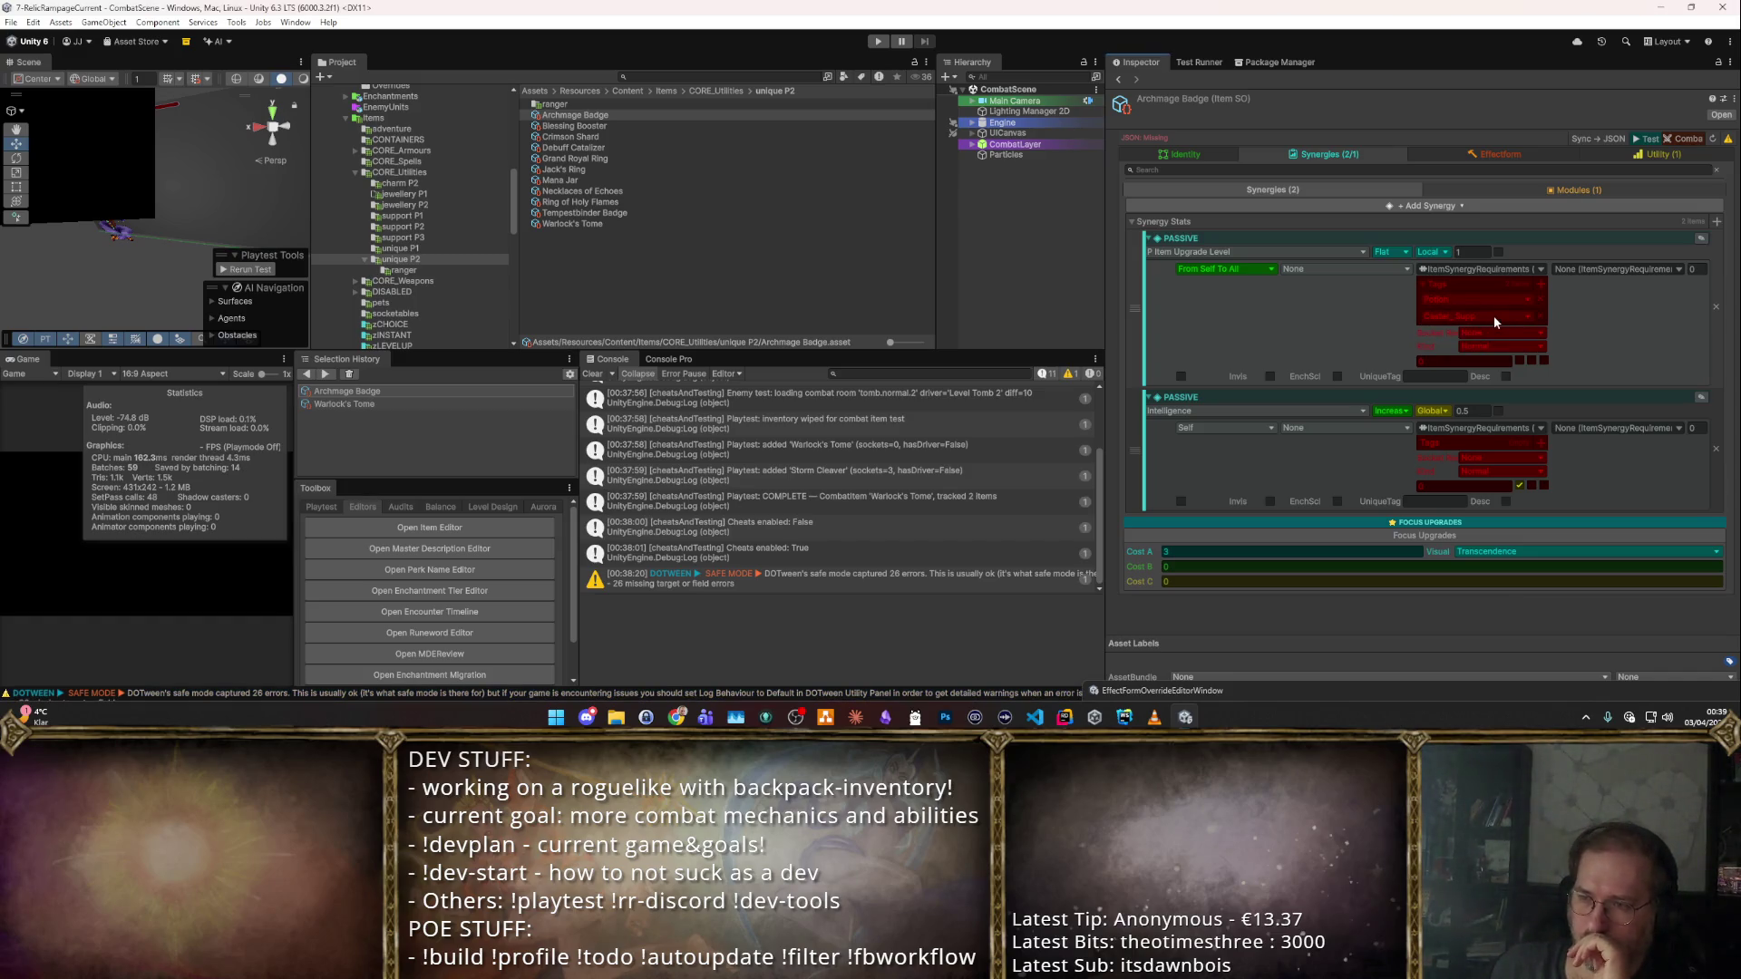
click(1461, 410)
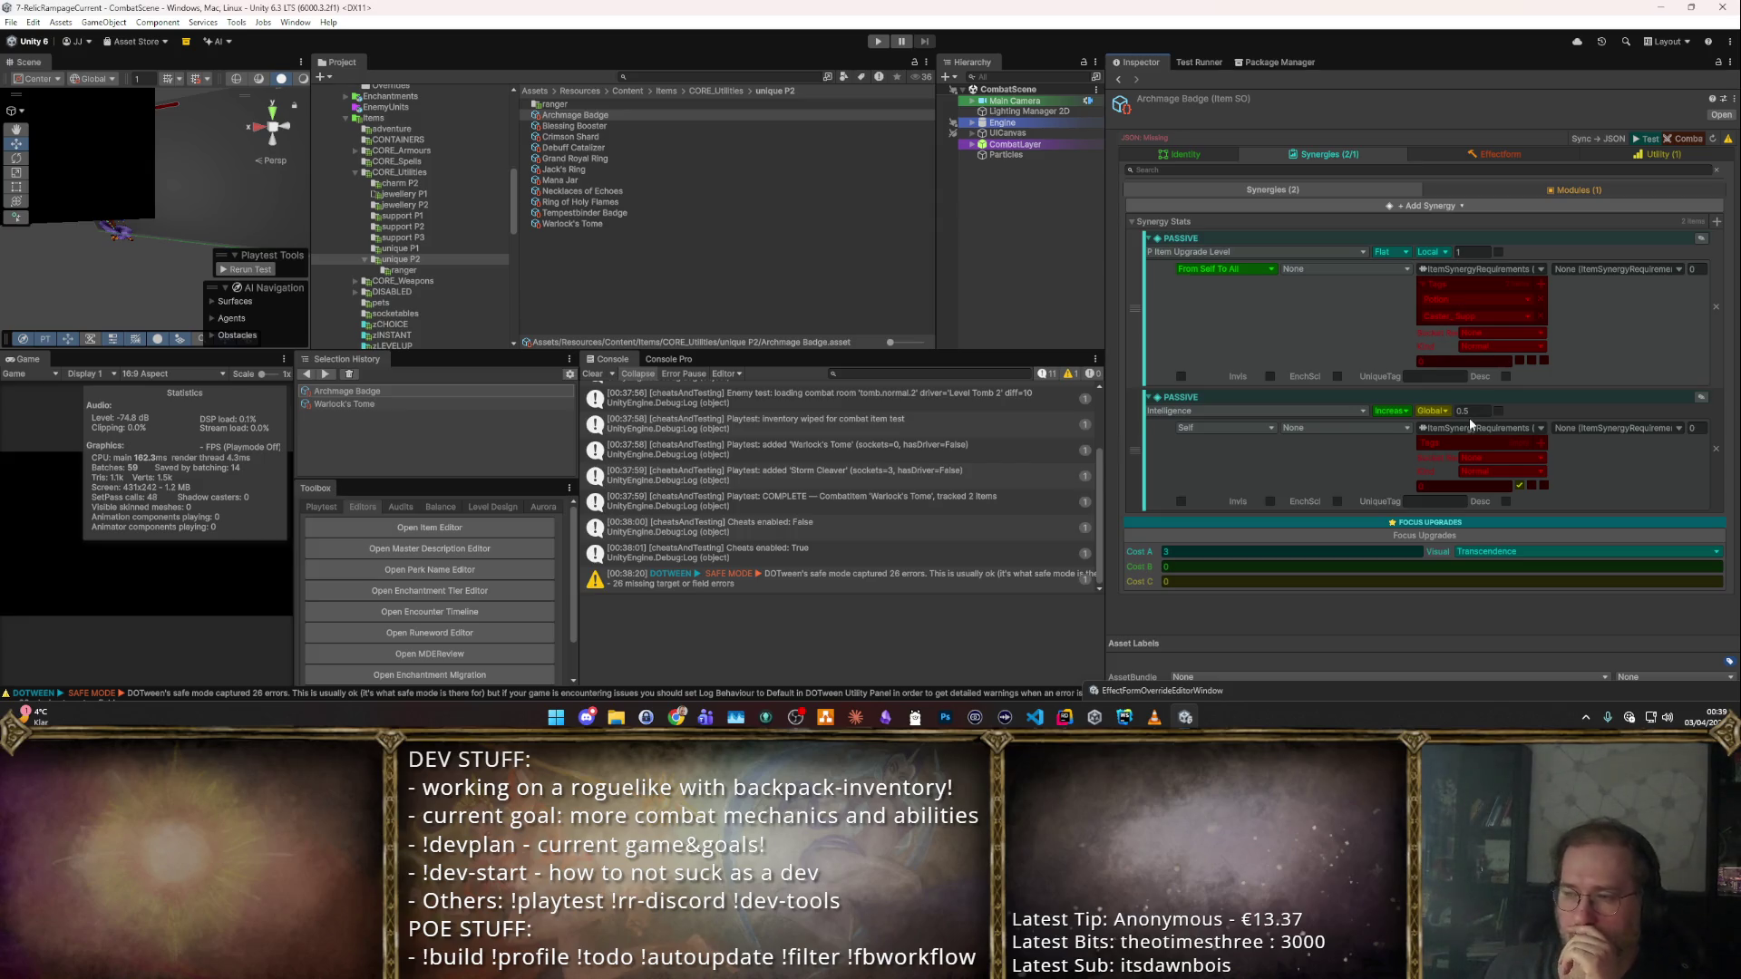
Check the badge's stat Modules, then return to Synergies and open the Intelligence passive's options.
click(1574, 191)
scroll(1406, 399, down, 5)
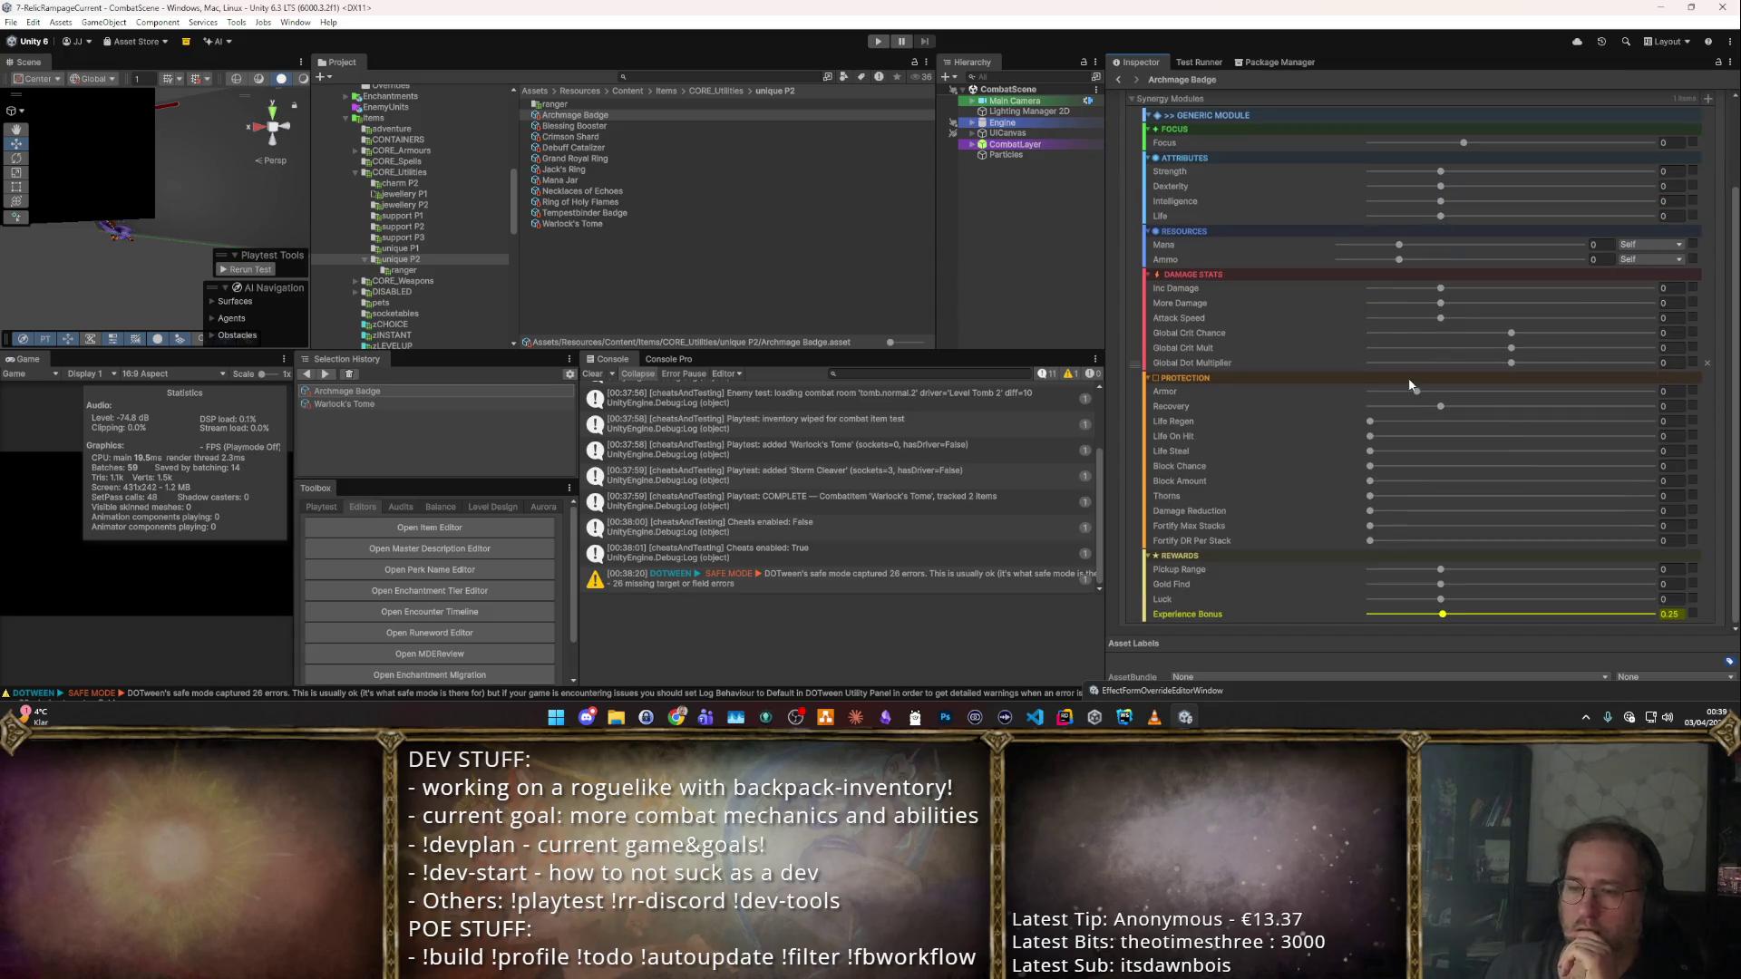
scroll(1373, 345, up, 5)
click(1295, 192)
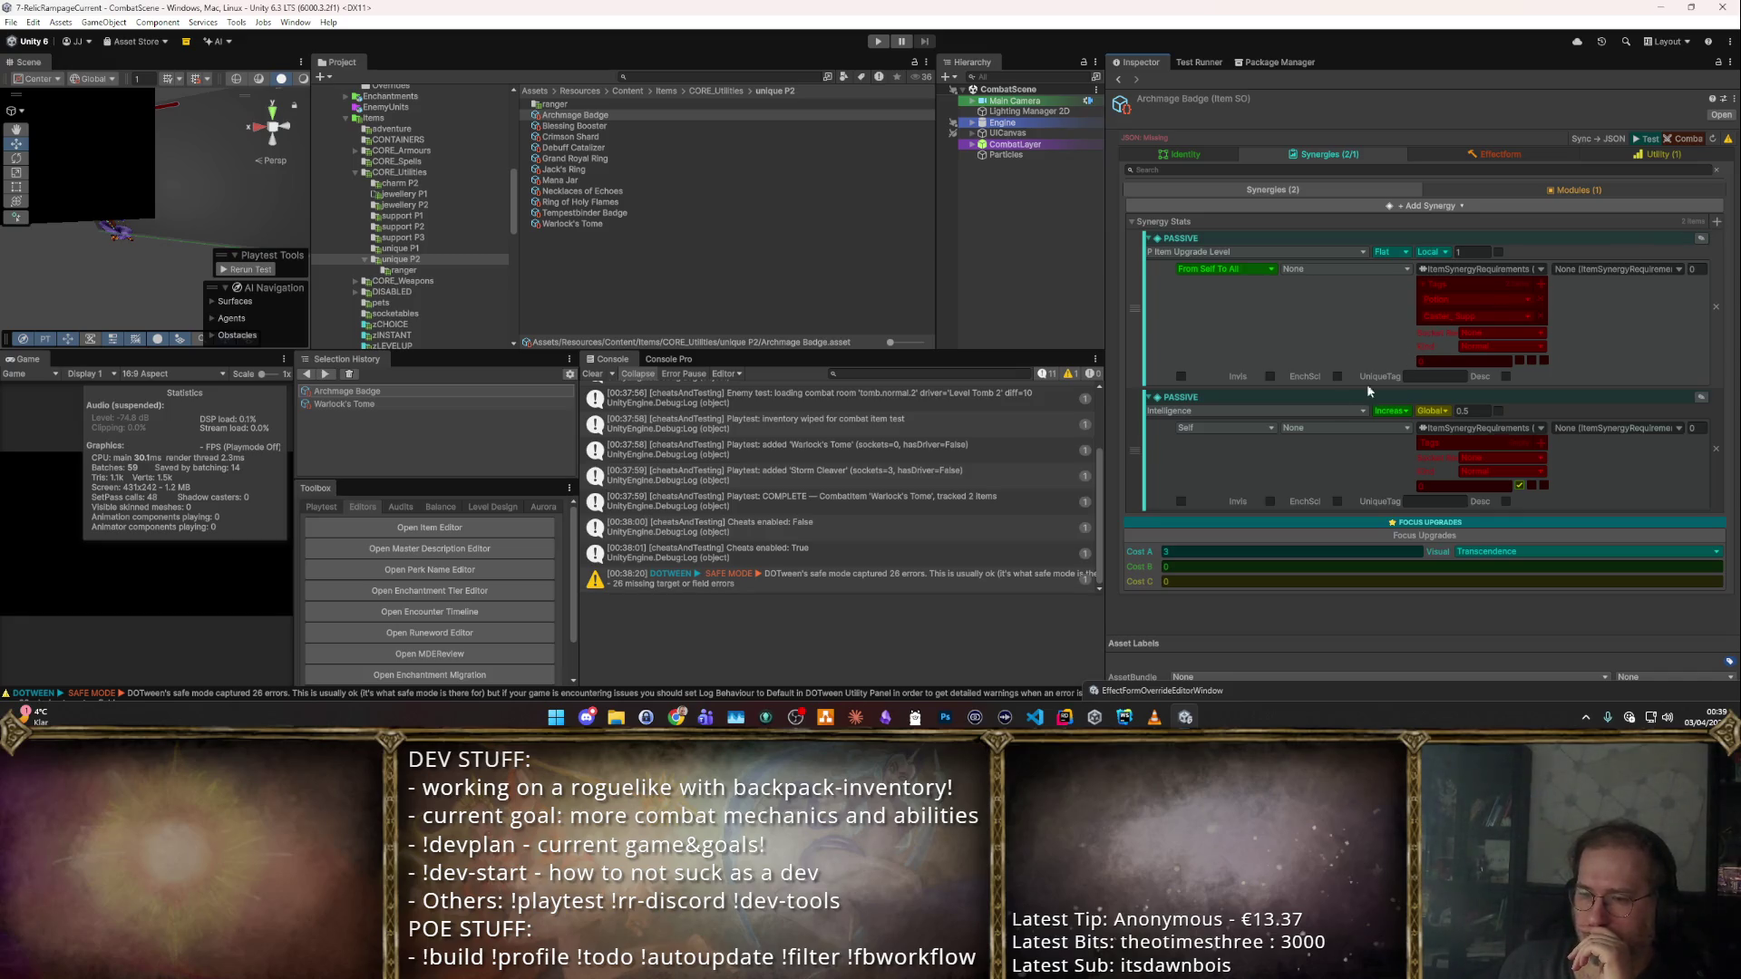
right_click(1133, 435)
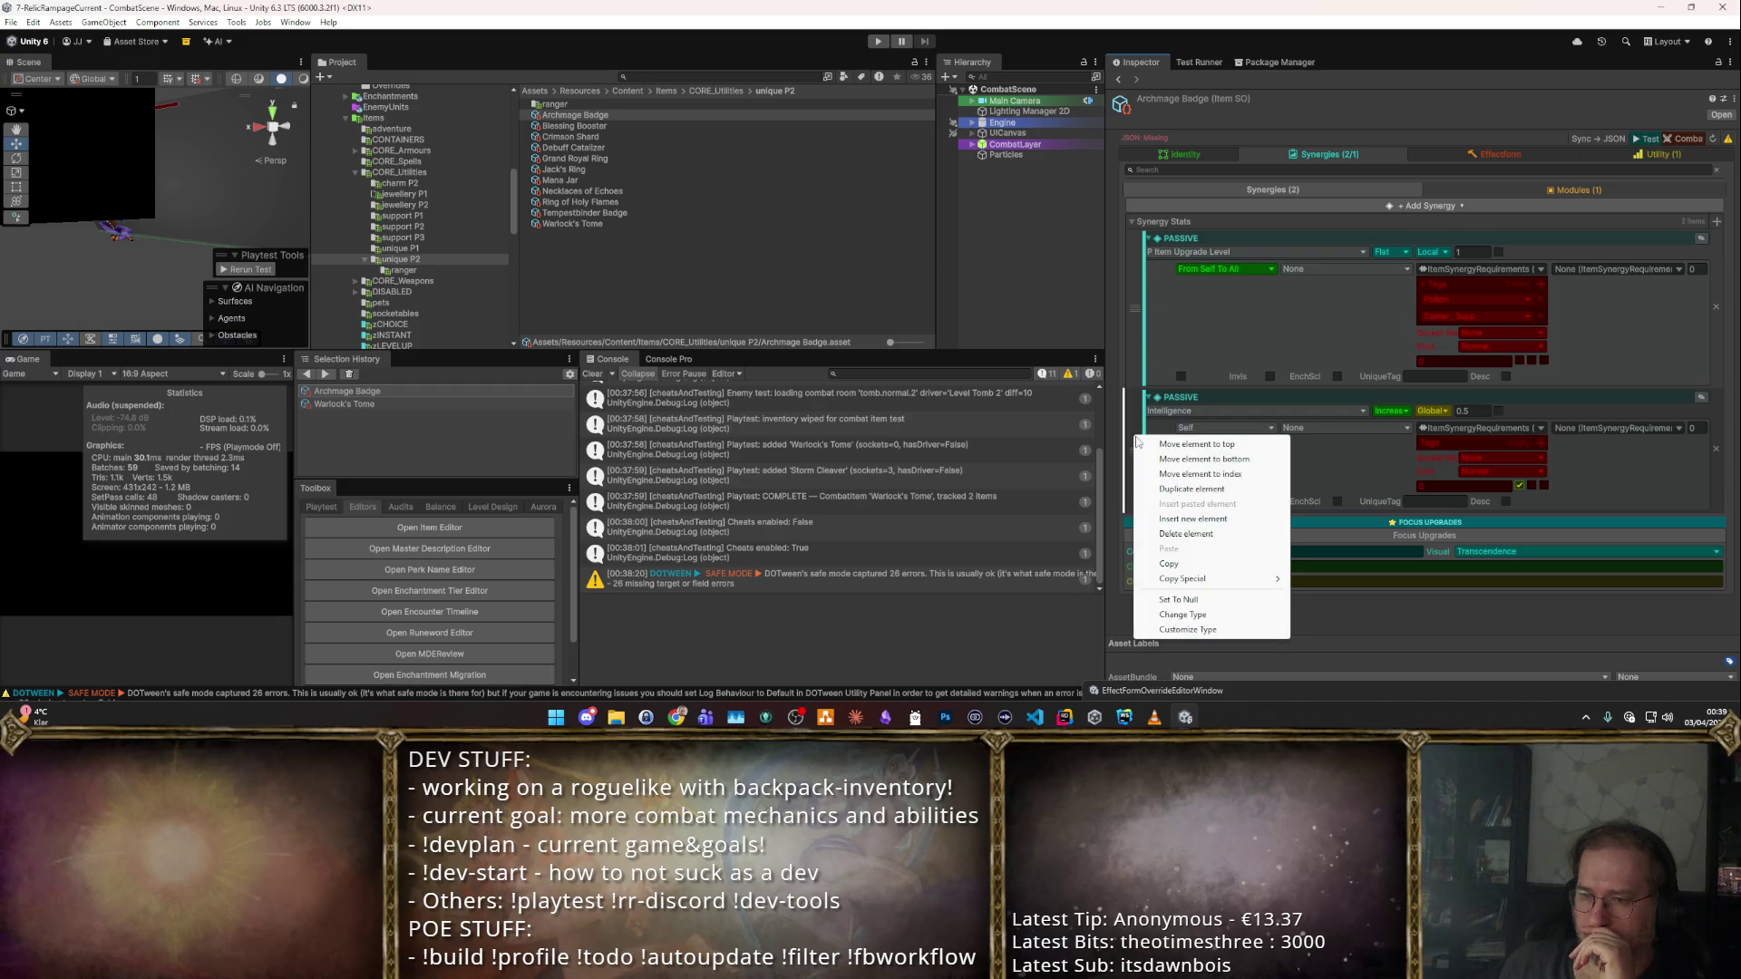
Duplicate the Intelligence passive synergy twice.
click(1177, 486)
scroll(1177, 487, down, 3)
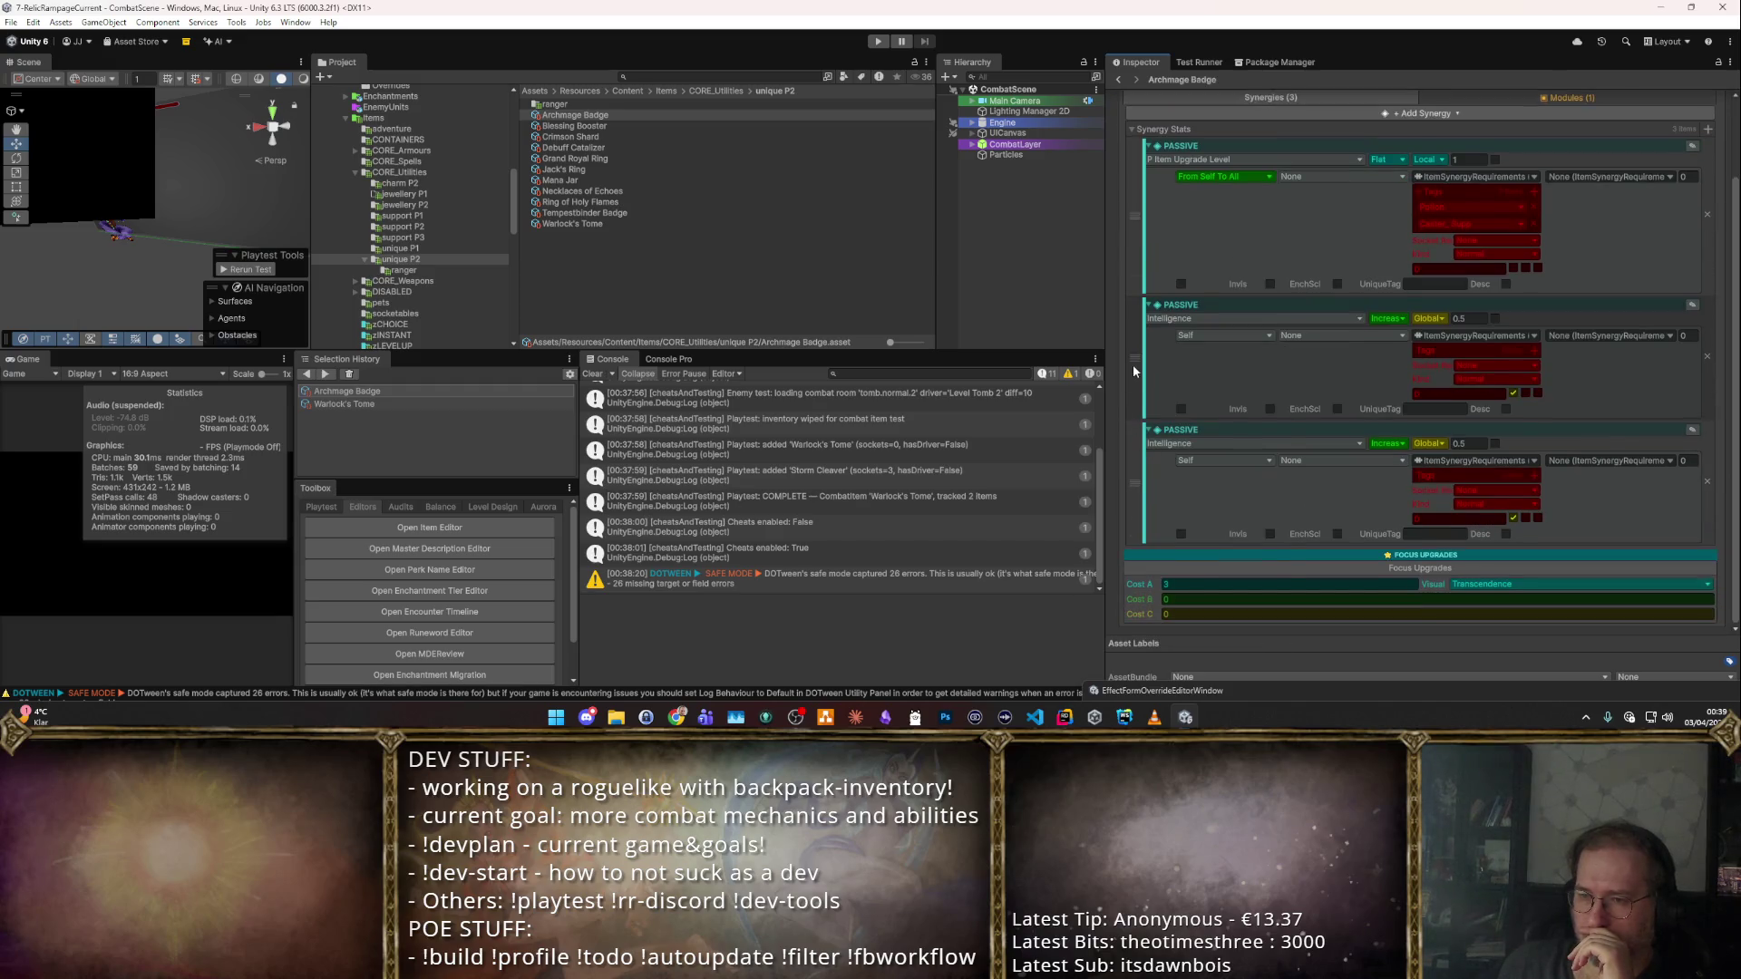
right_click(1133, 365)
click(1178, 420)
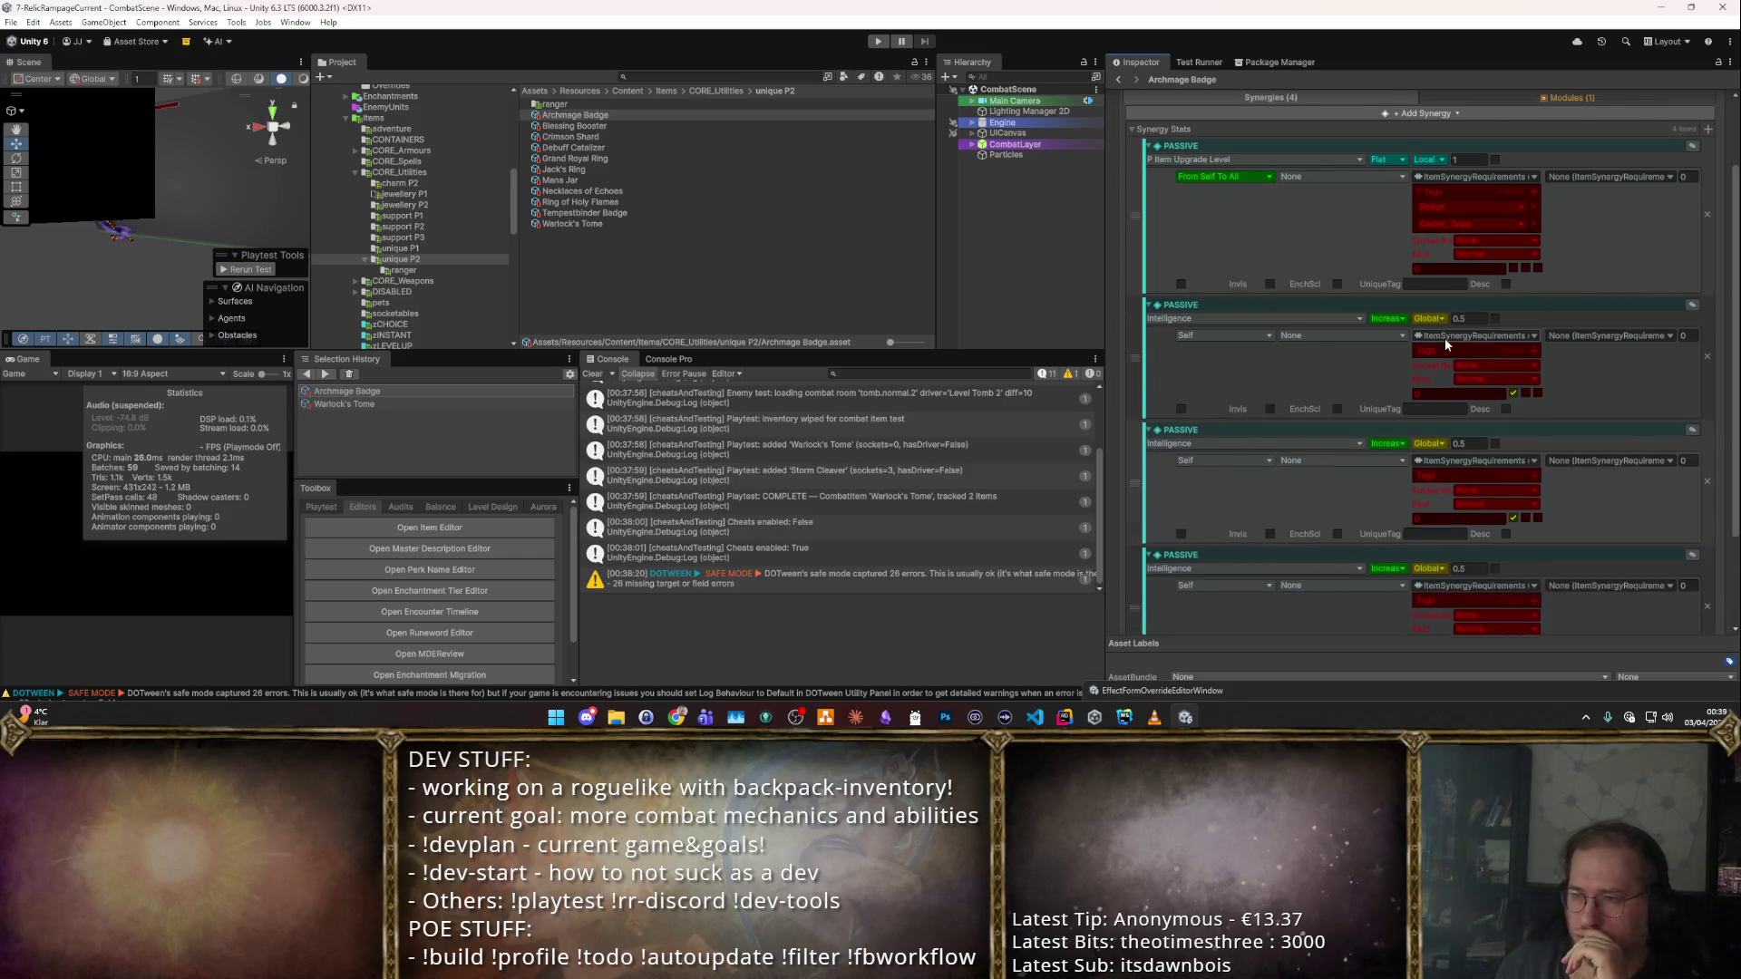
scroll(1445, 339, down, 3)
Try a Flat modifier on the first passive, and switch the two copies to Strength and Dexterity.
click(1394, 216)
click(1383, 237)
click(1261, 205)
key(Escape)
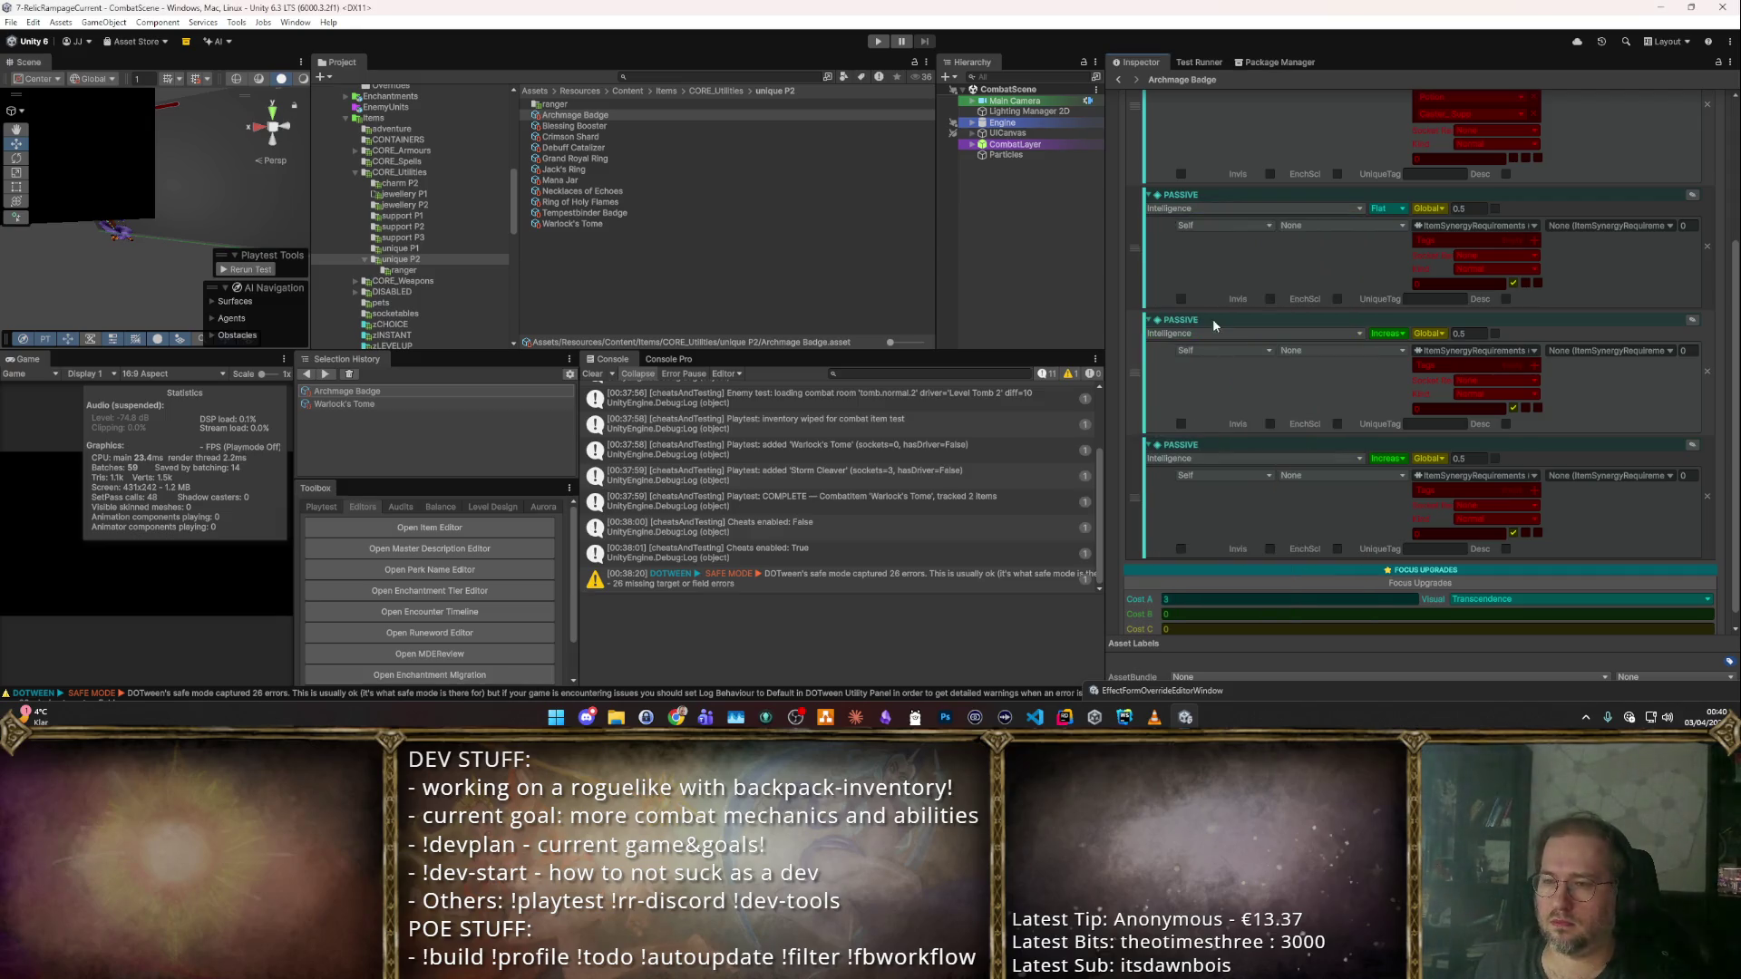
click(1206, 321)
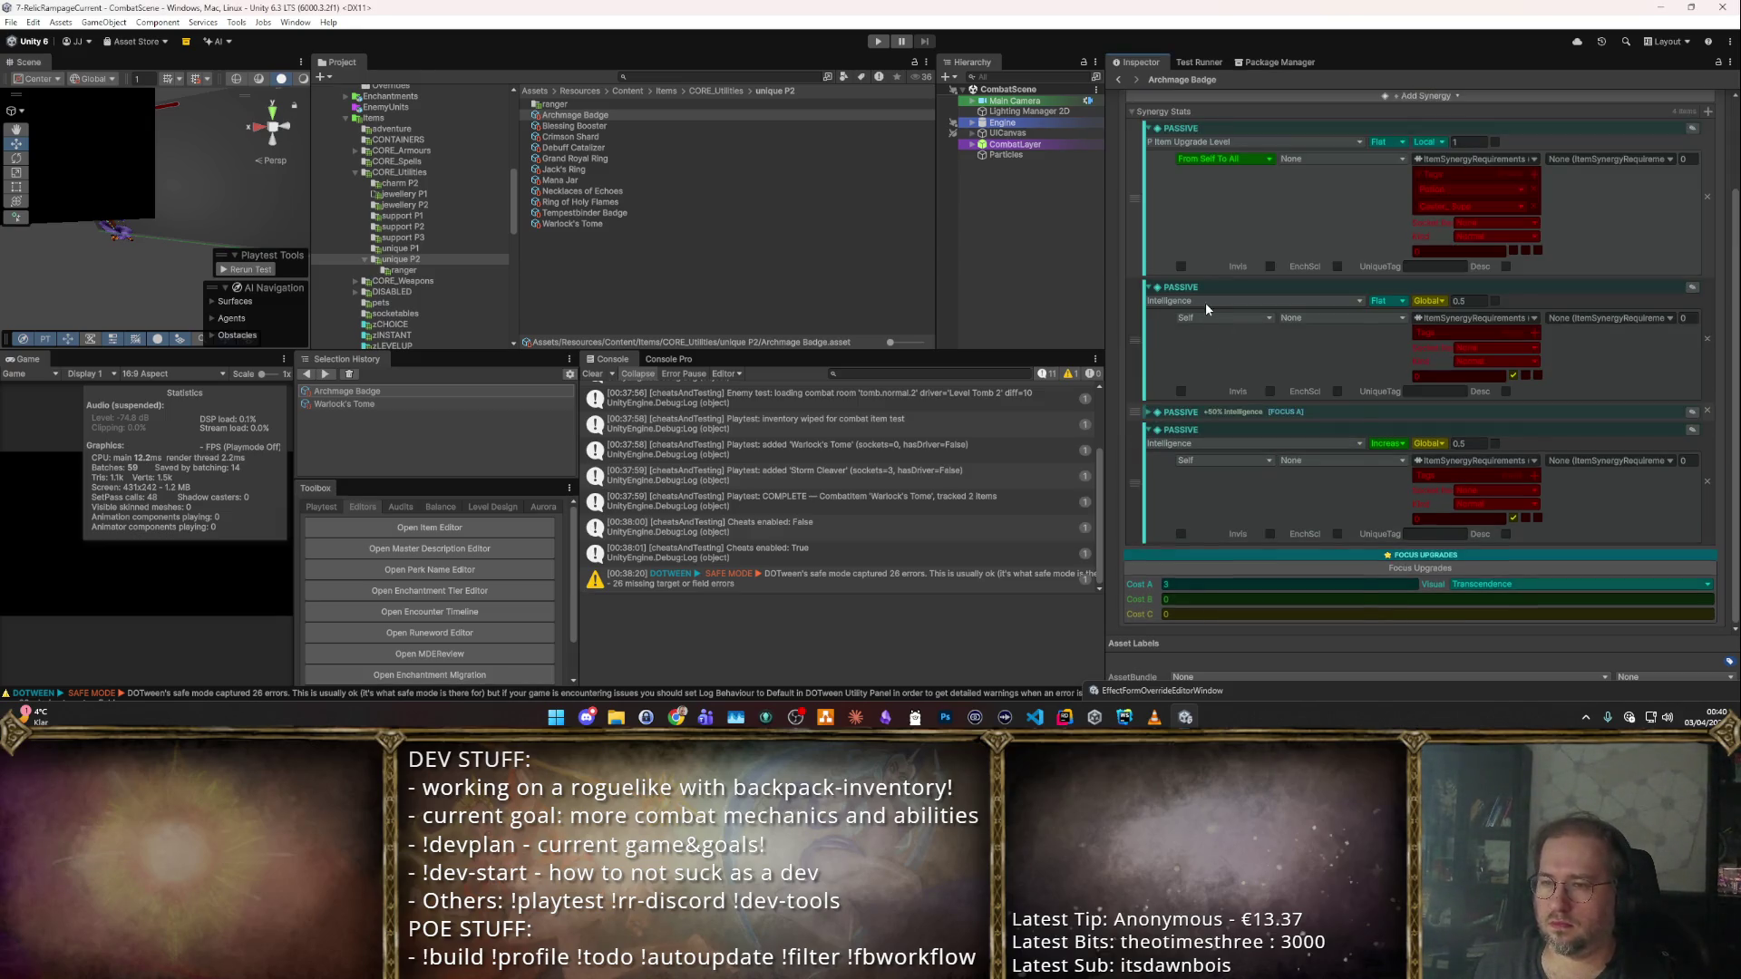
click(1206, 301)
click(1204, 307)
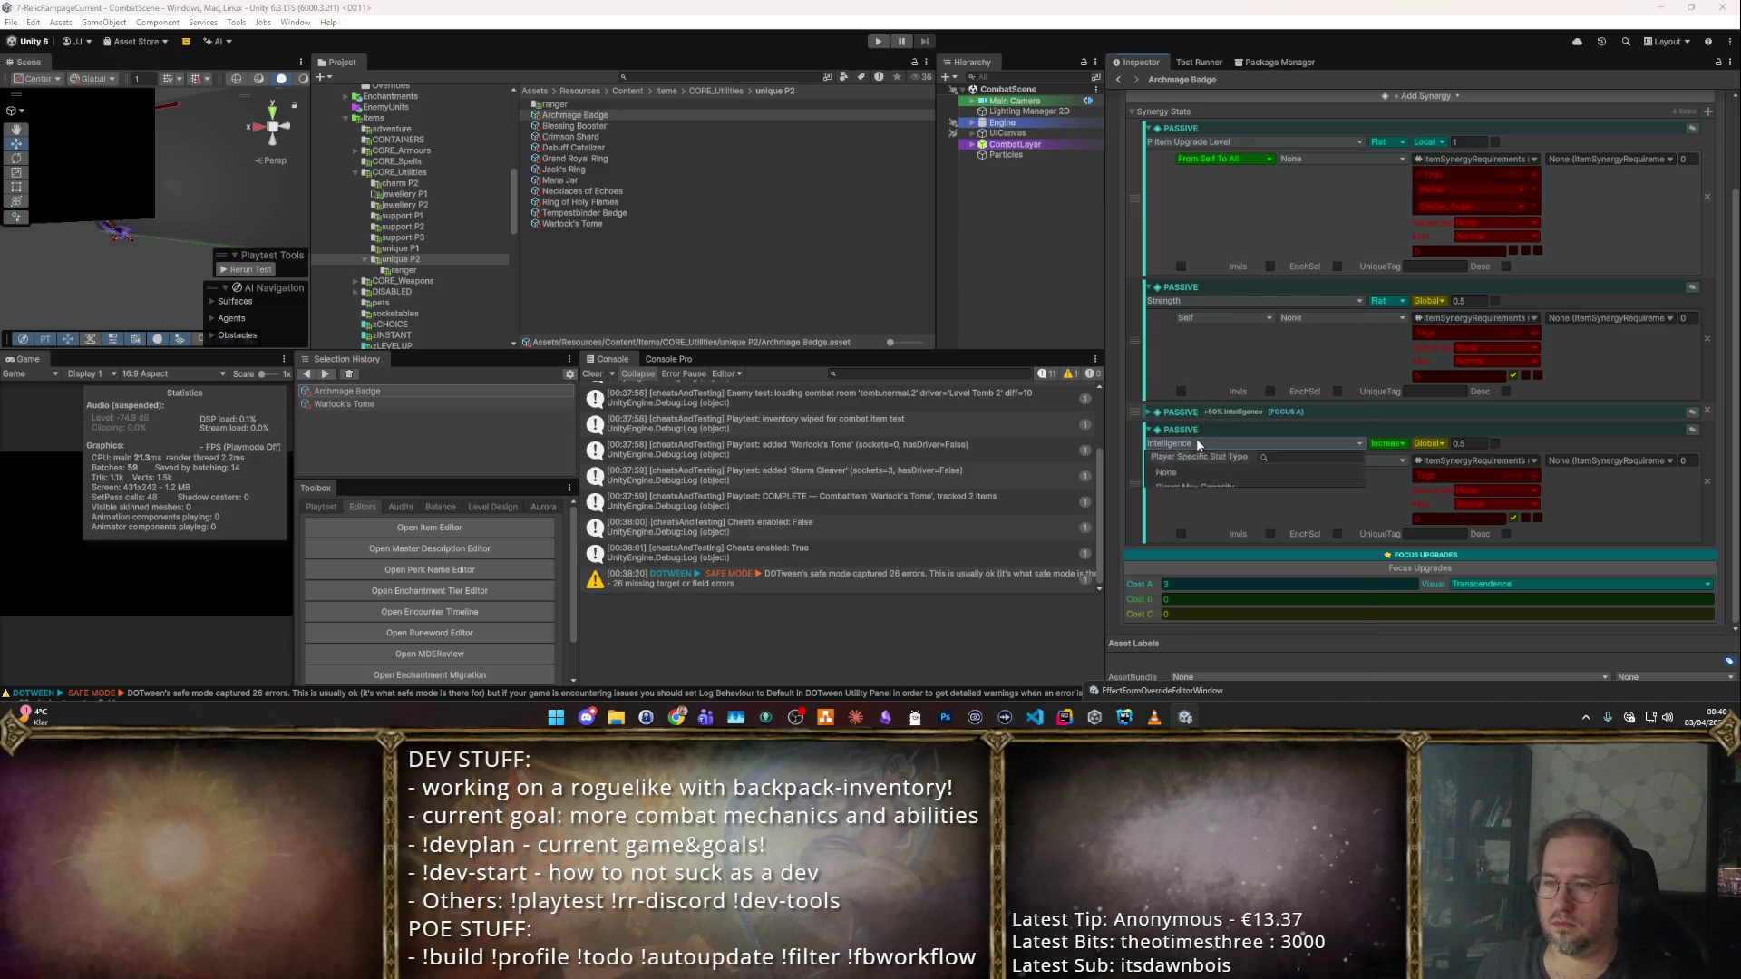
click(1197, 443)
click(1325, 393)
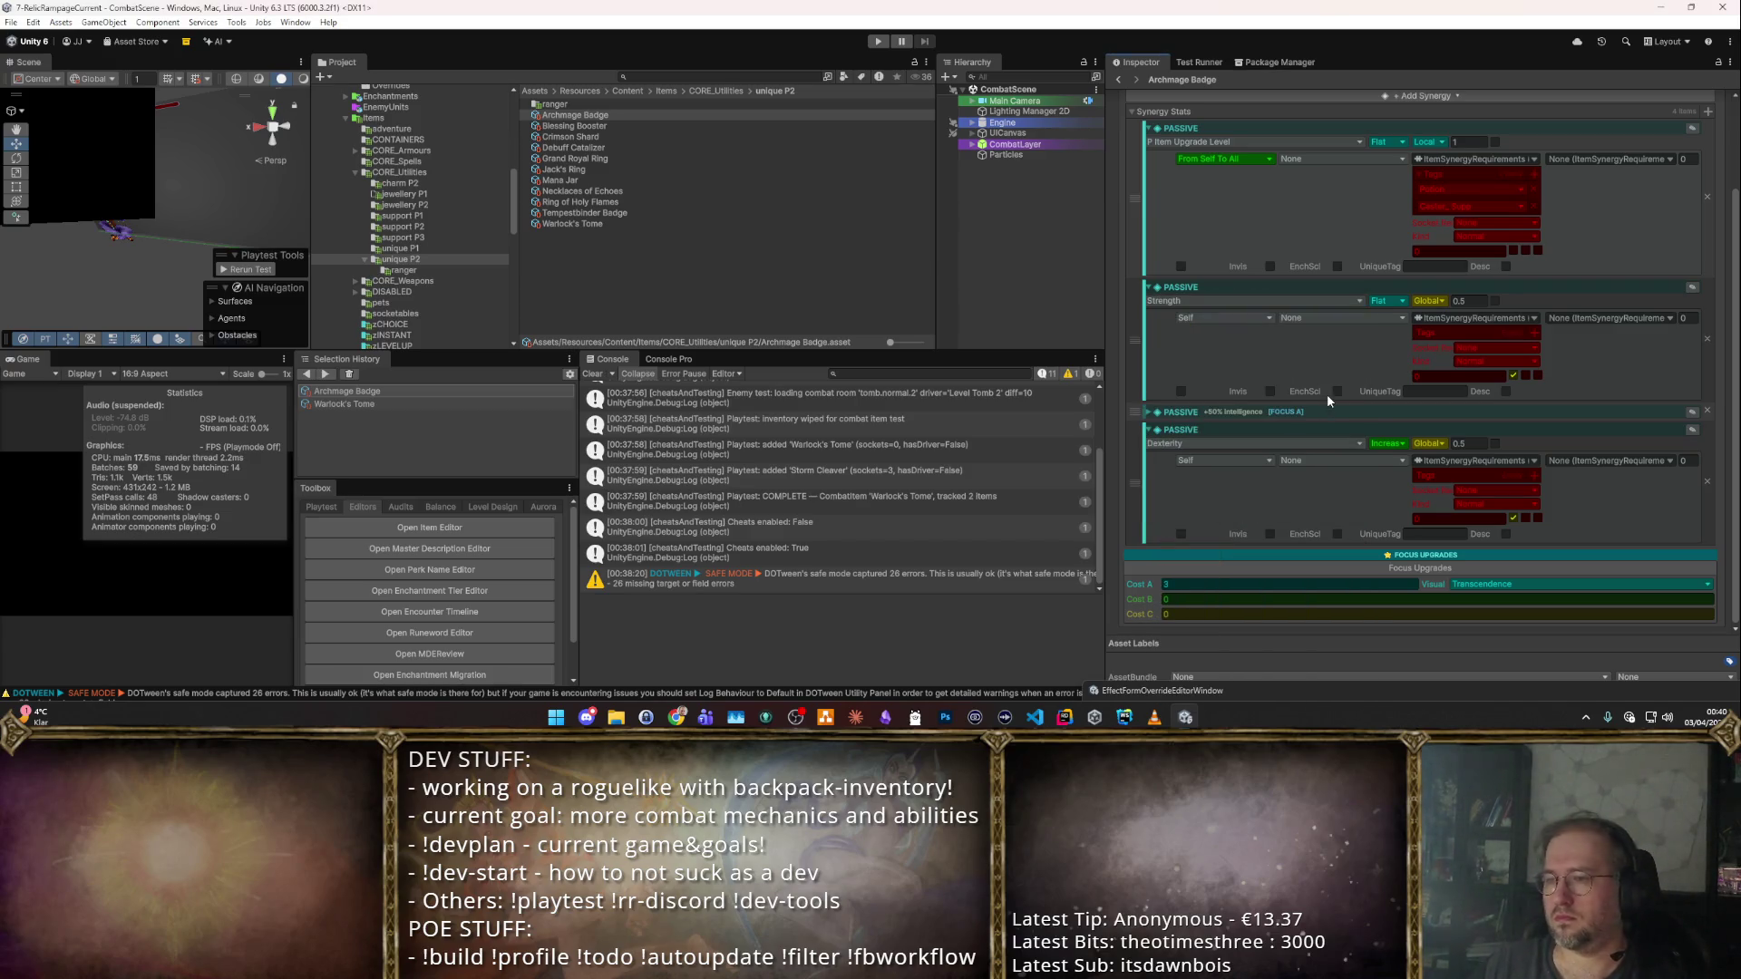
scroll(1423, 350, up, 2)
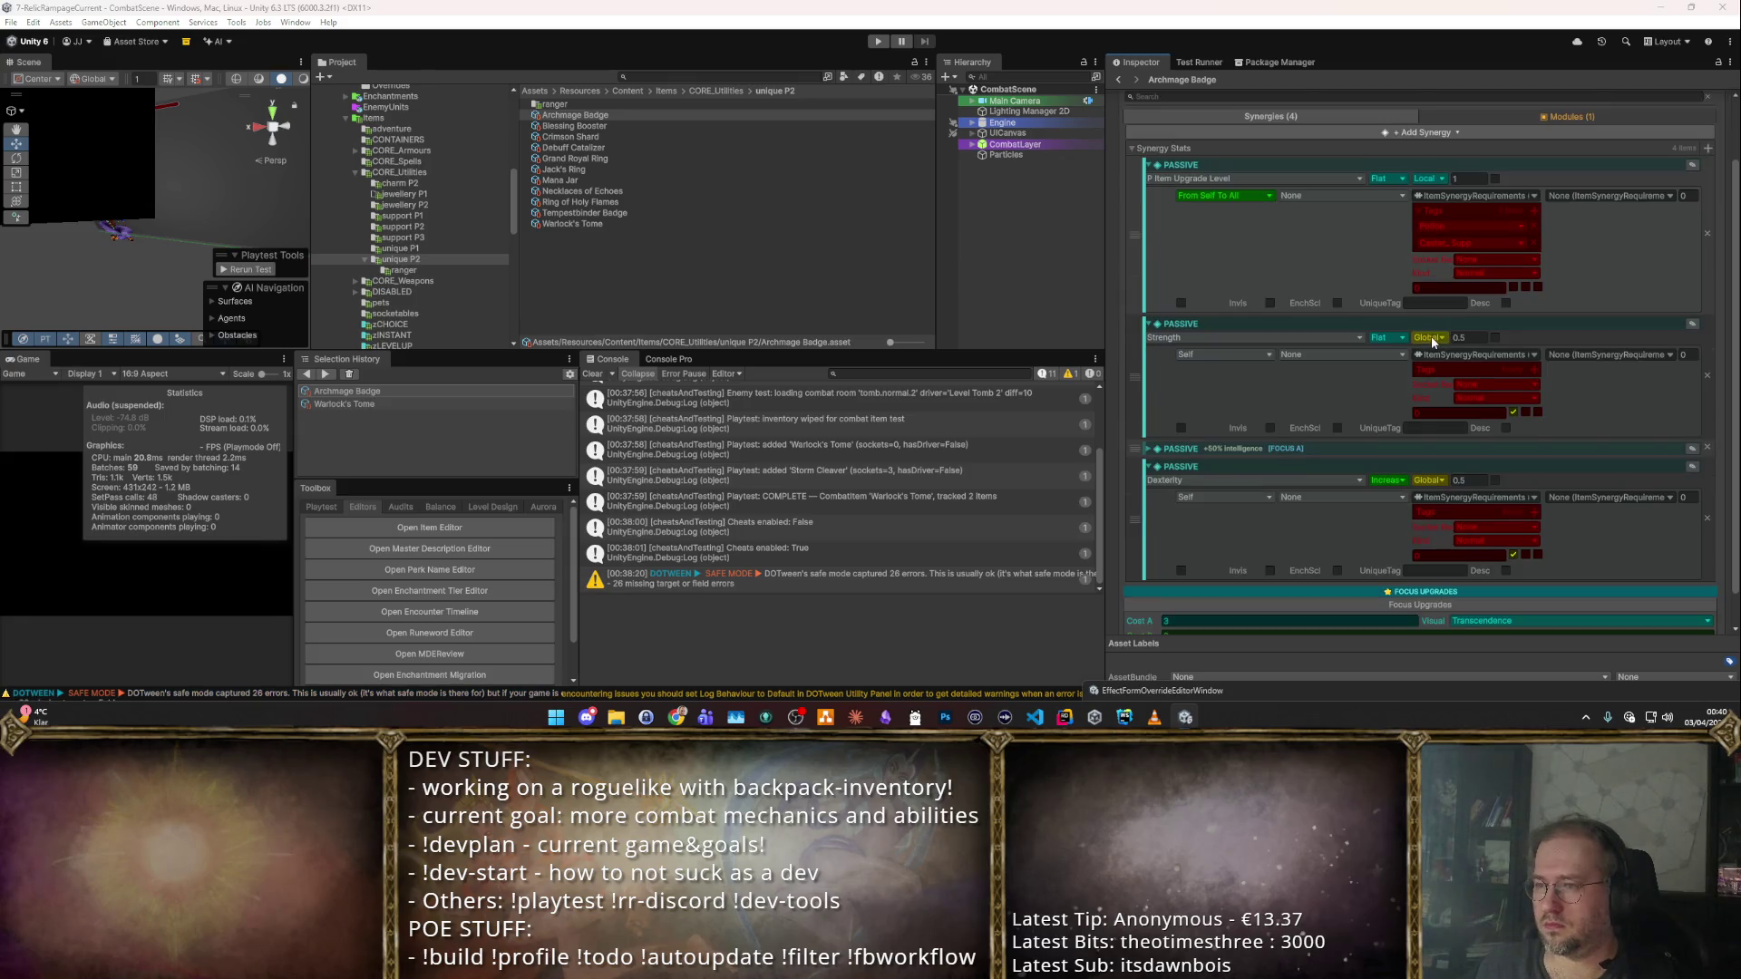
Make the Item Upgrade Level and Strength passives Global, and make the Dexterity bonus Flat.
click(1430, 338)
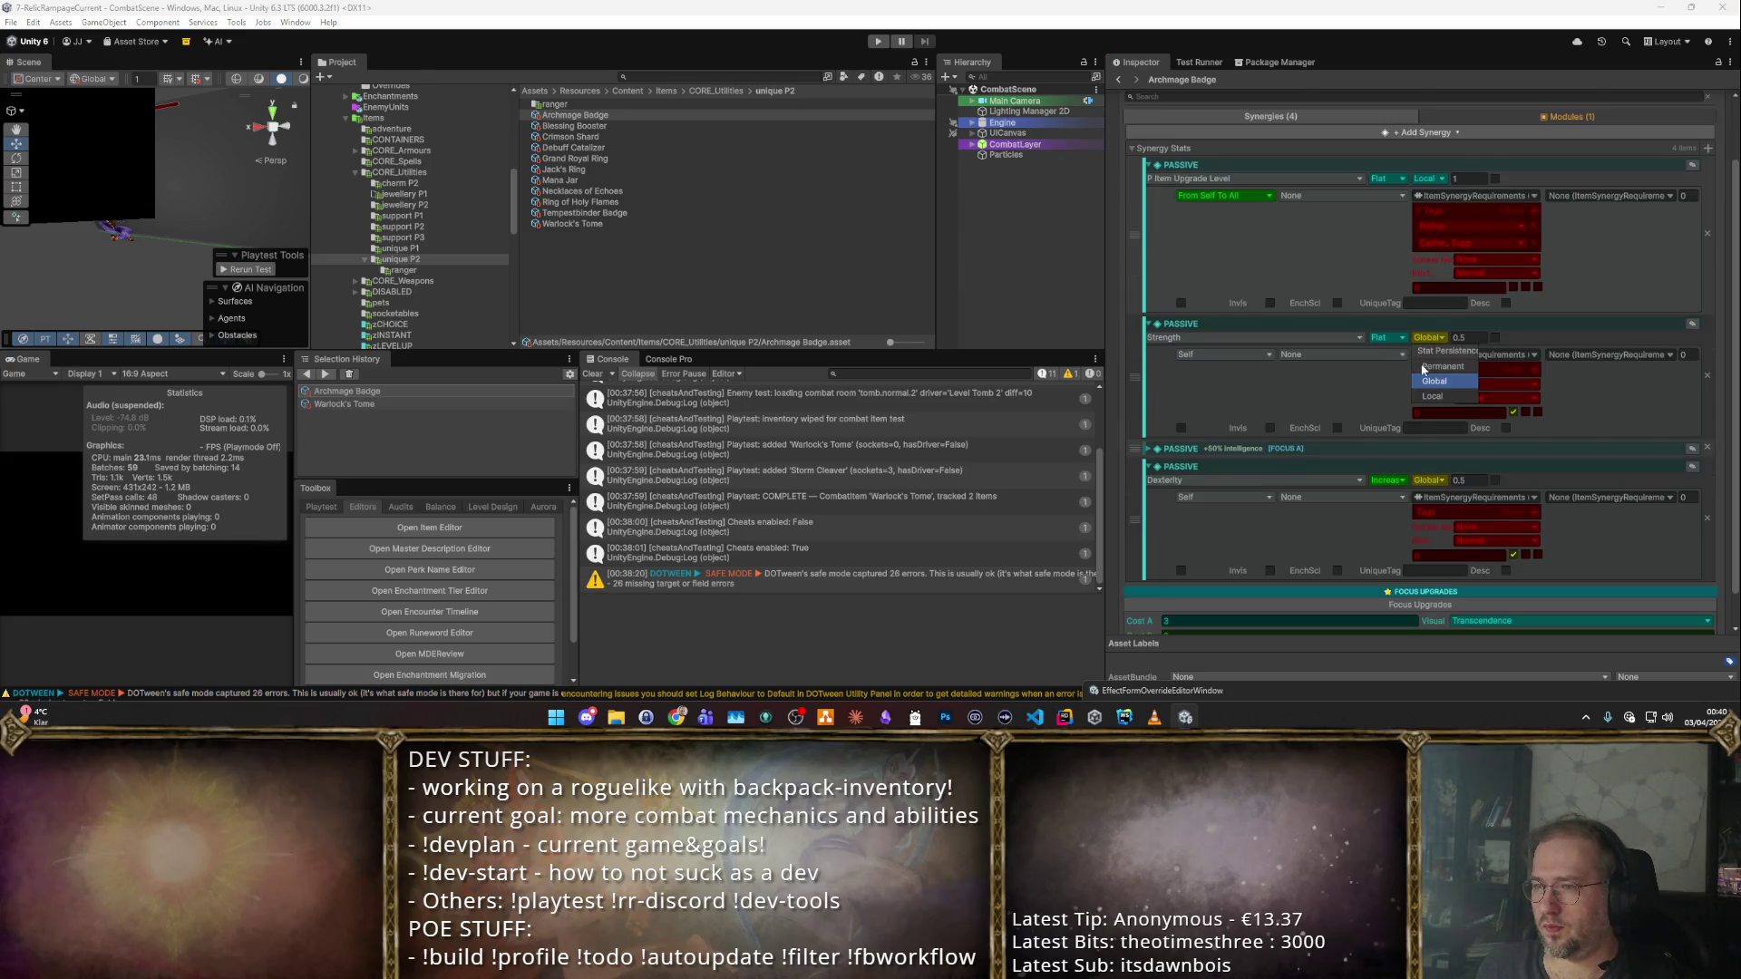
click(1448, 399)
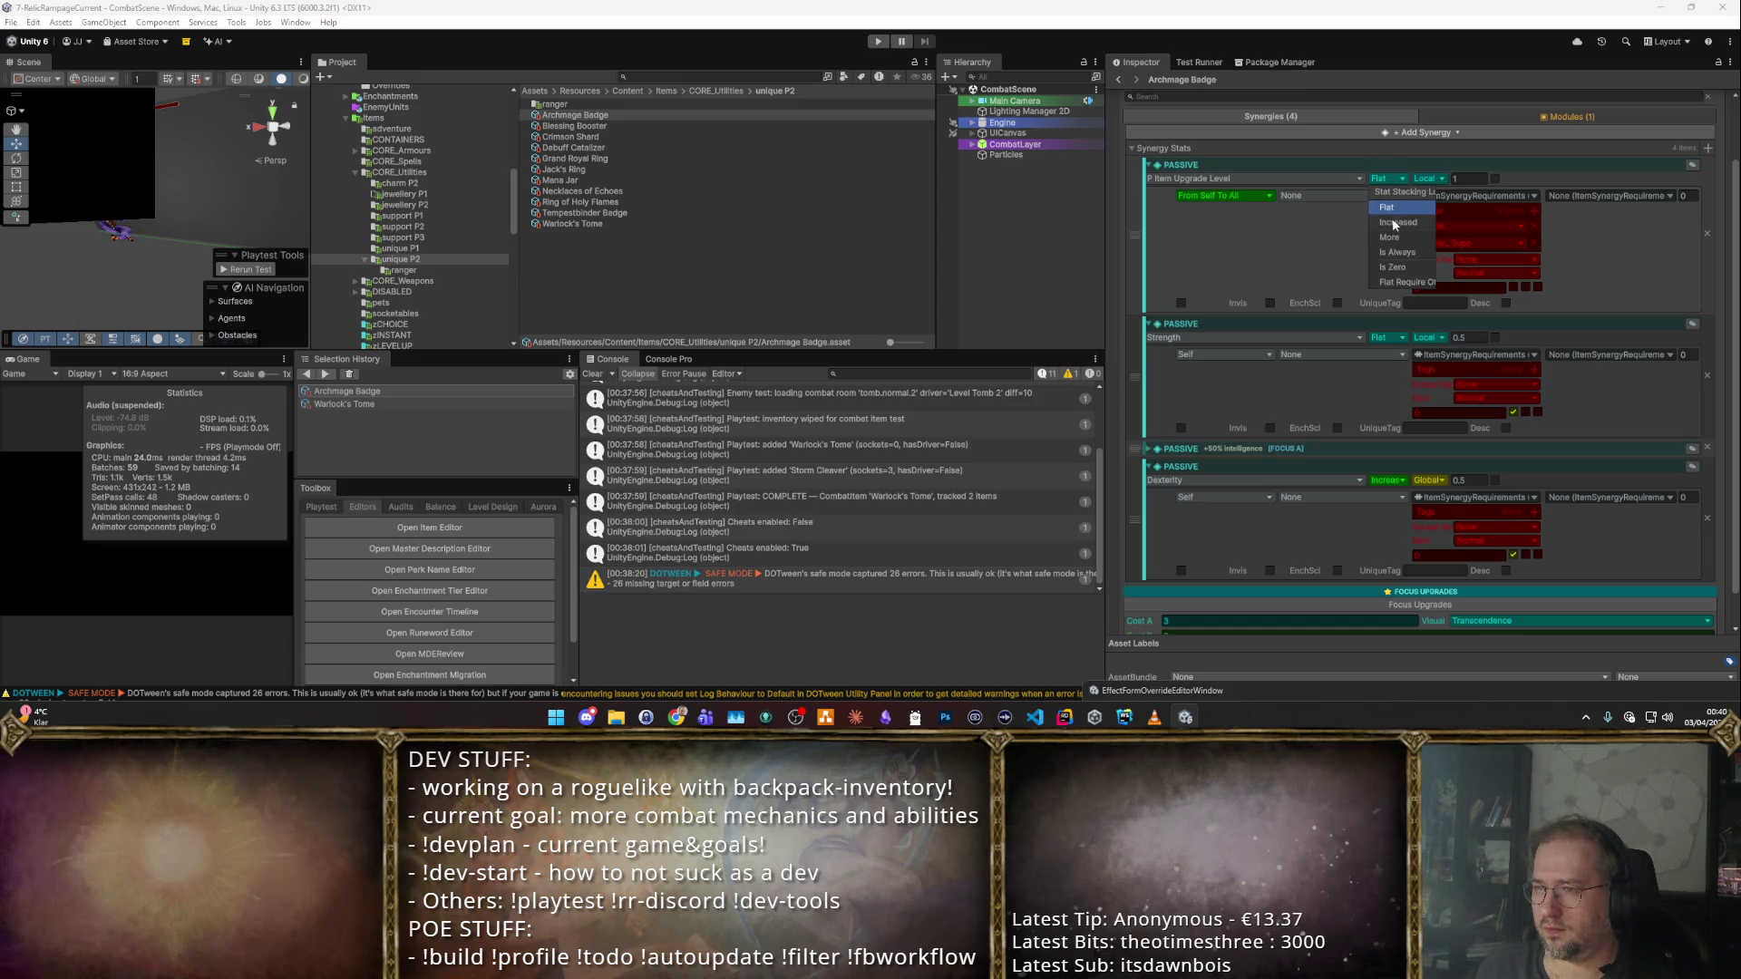
click(1428, 178)
click(1437, 221)
click(1430, 337)
click(1439, 379)
click(1387, 480)
click(1399, 510)
Try value 5 on the Dexterity, Strength and Item Upgrade Level passives, then undo.
click(1469, 479)
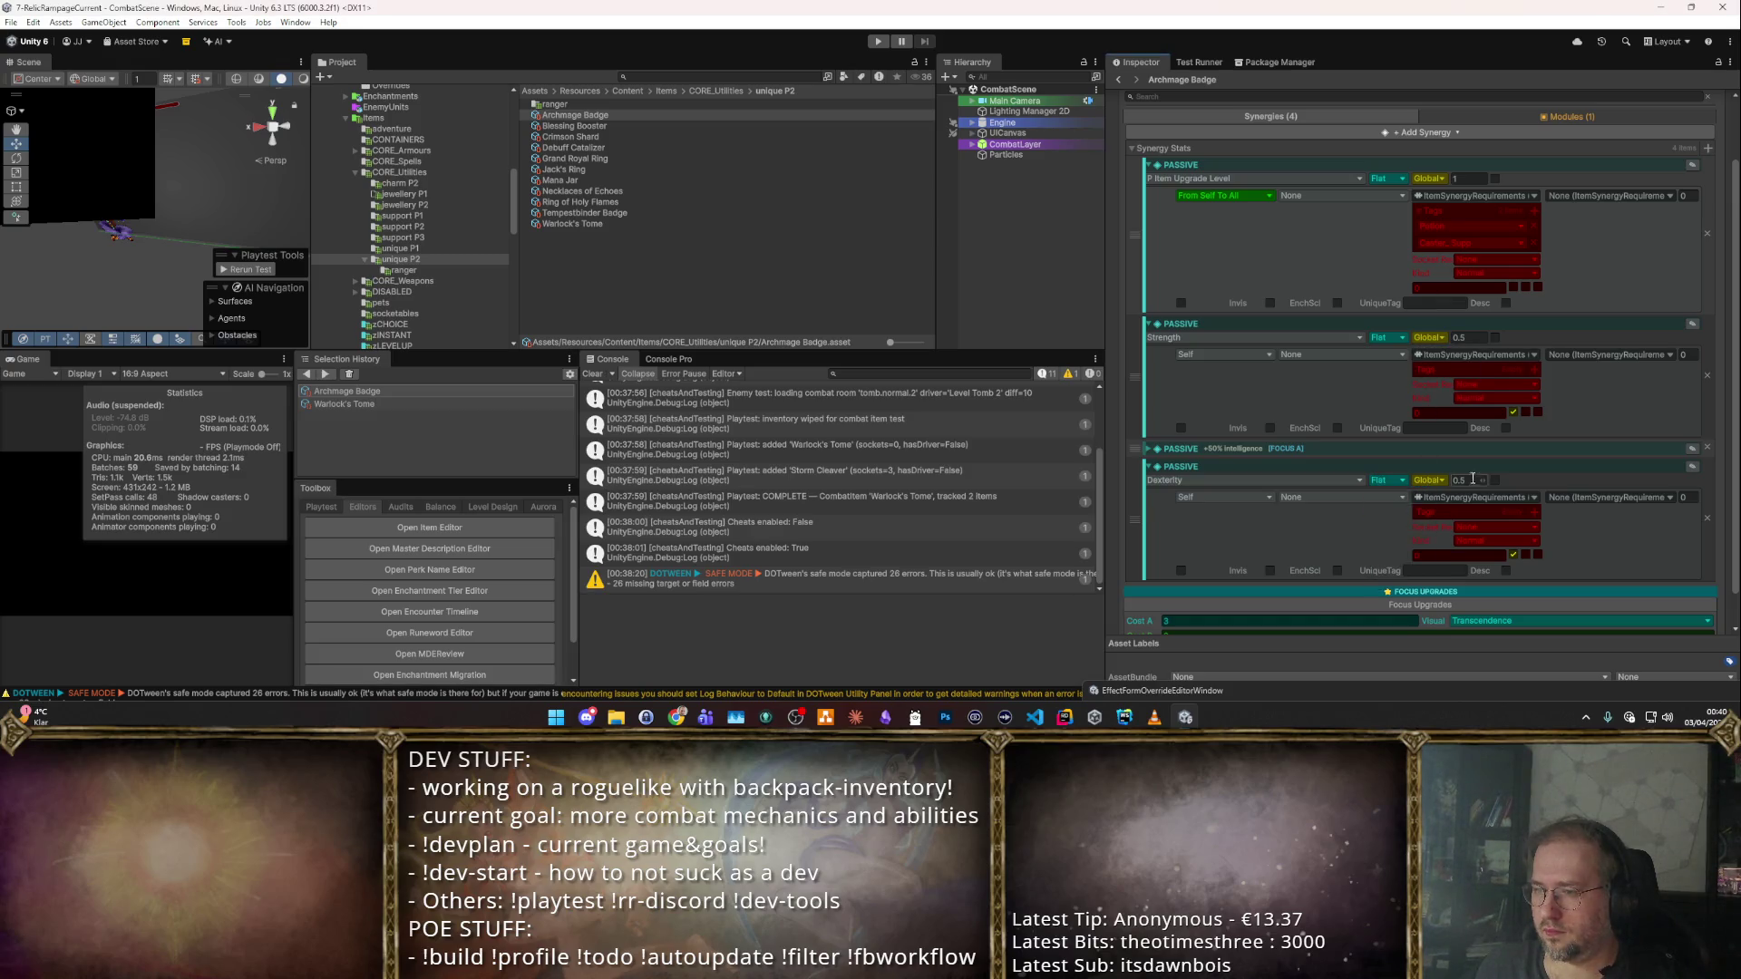
text(5)
click(1468, 338)
text(5)
click(1463, 178)
text(5)
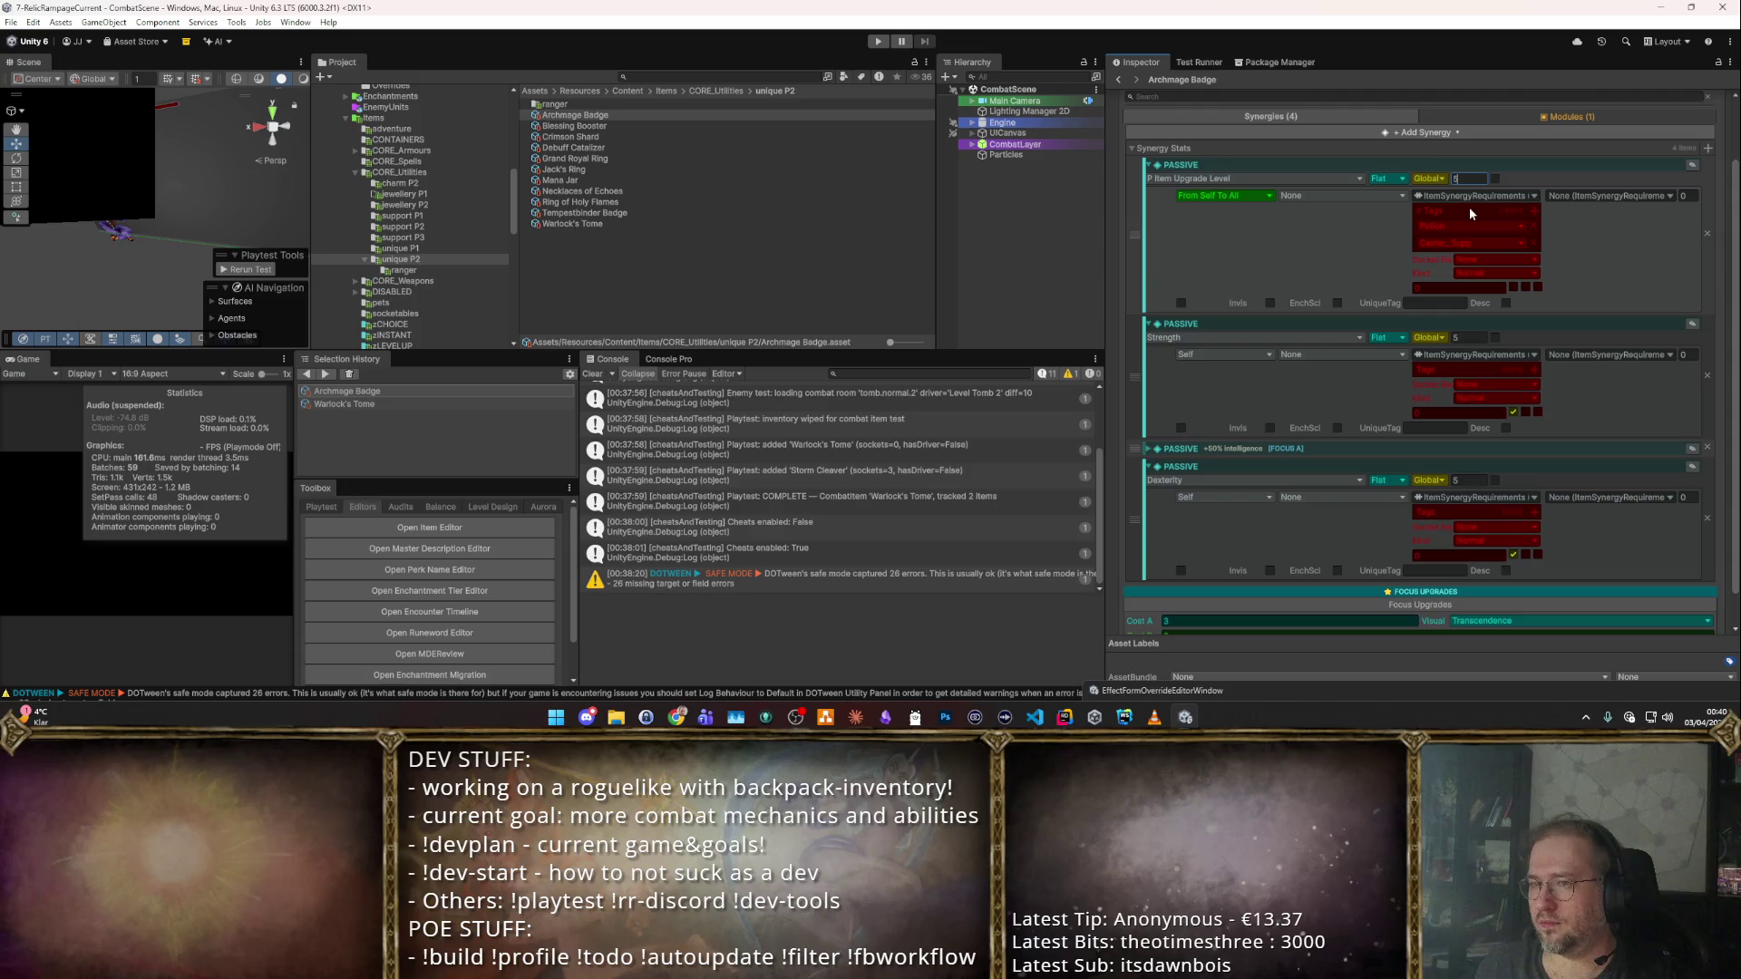
key(ctrl+z)
key(ctrl+z)
key(ctrl+z)
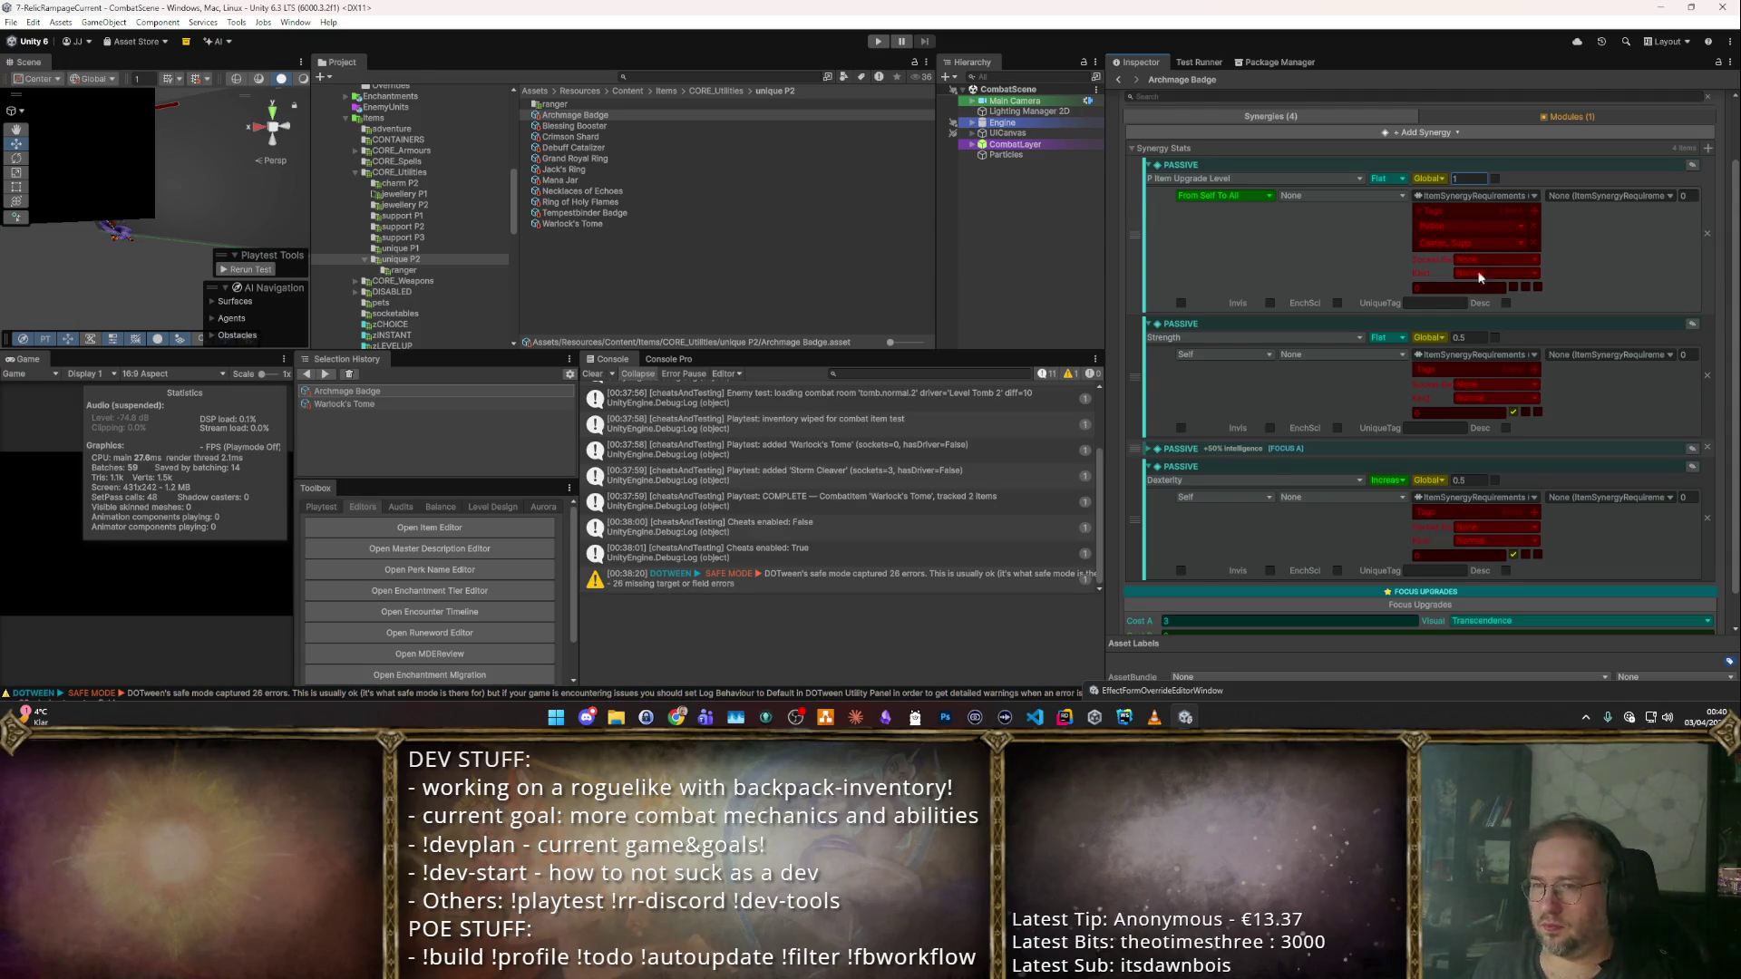
Undo the flat Dexterity change, then switch the copied passives' stats to Dexterity and Intelligence.
scroll(1478, 271, down, 1)
key(ctrl+z)
click(1240, 412)
click(1213, 422)
text(dex)
key(Return)
click(1248, 552)
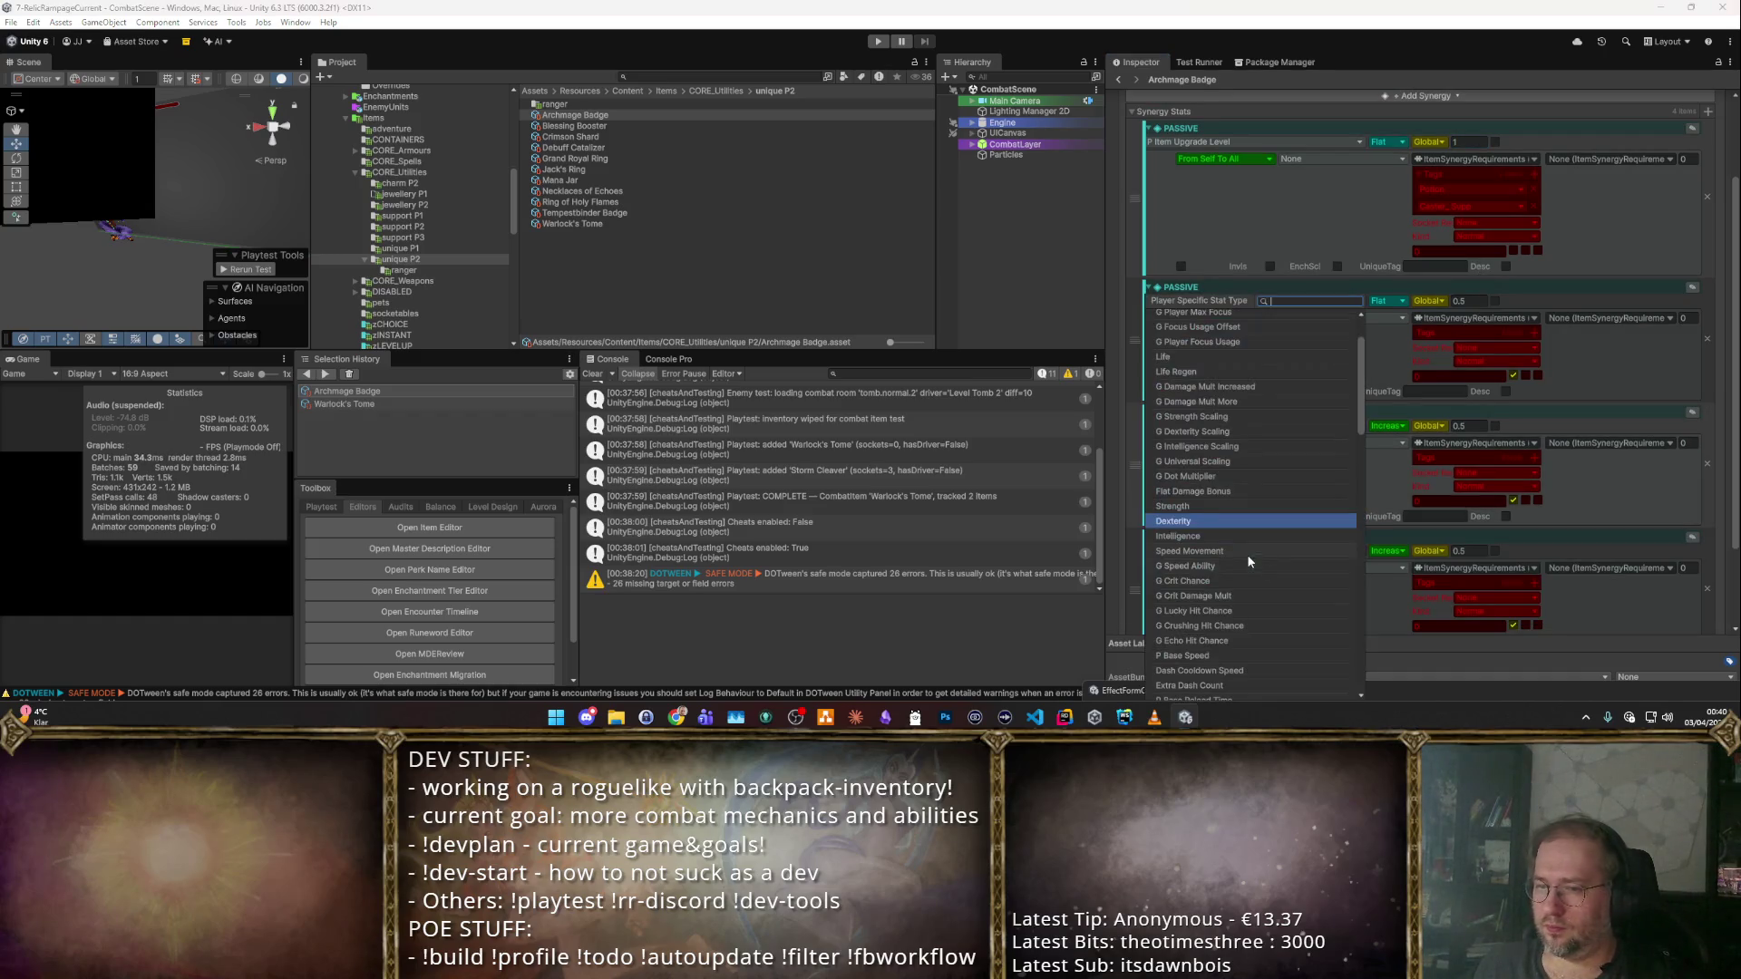
text(In)
key(Return)
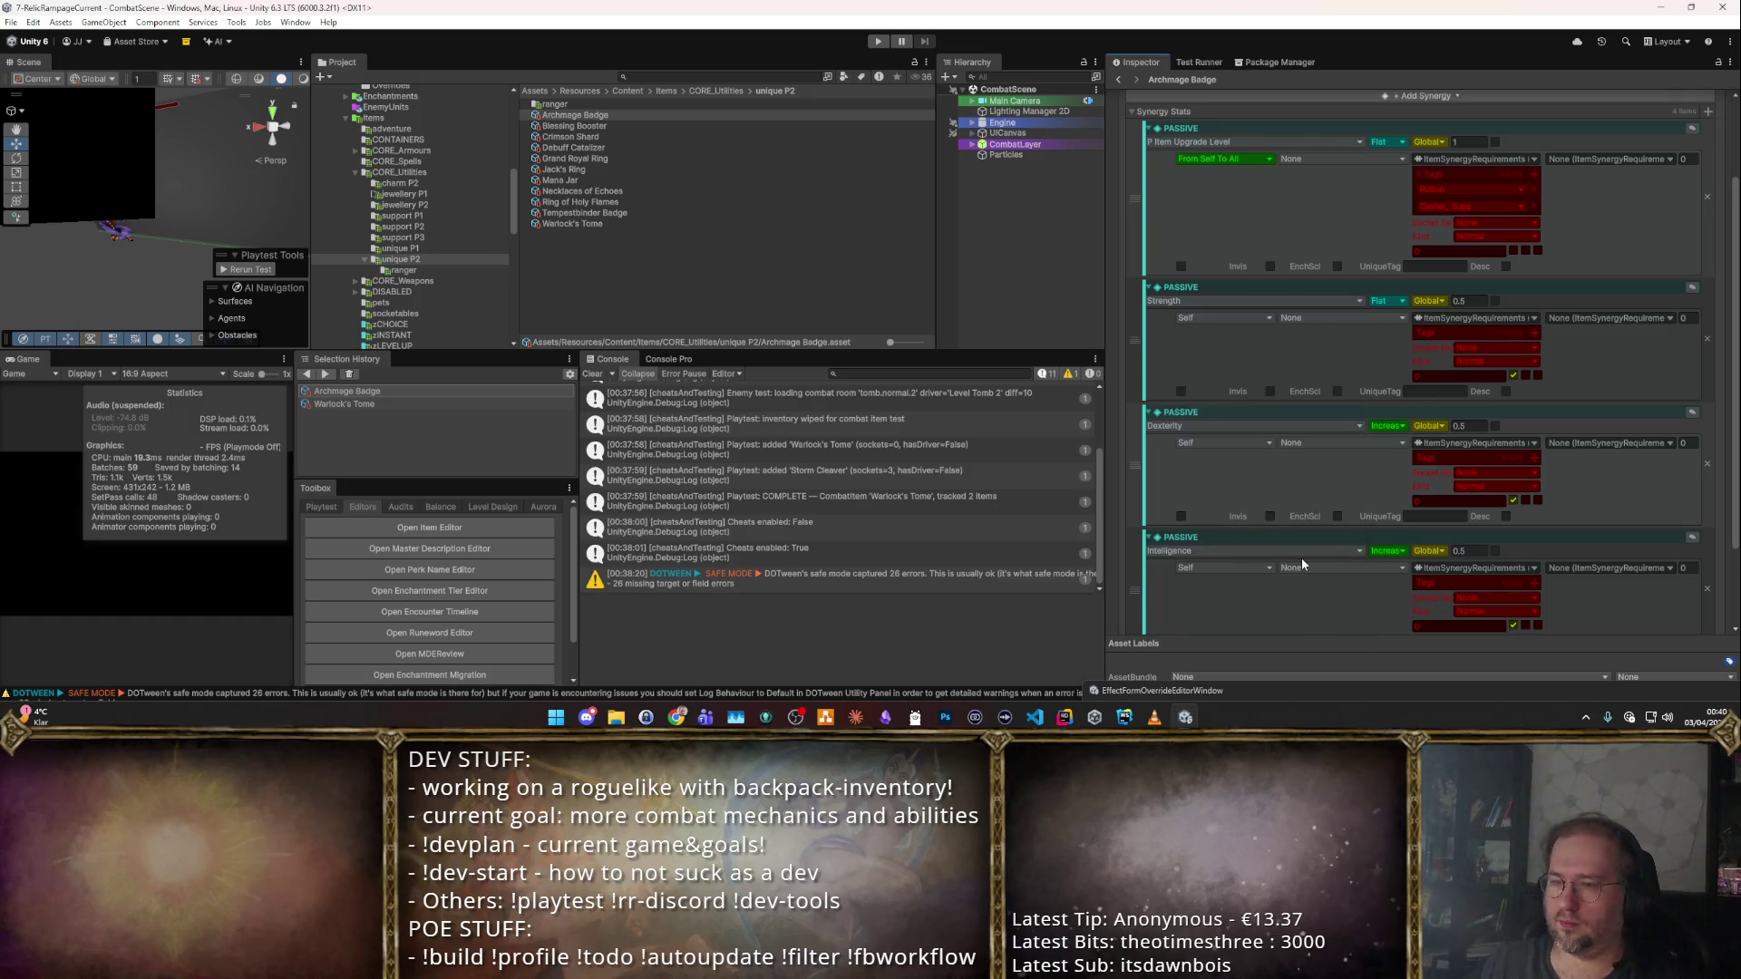
scroll(1265, 334, down, 3)
scroll(1311, 431, up, 4)
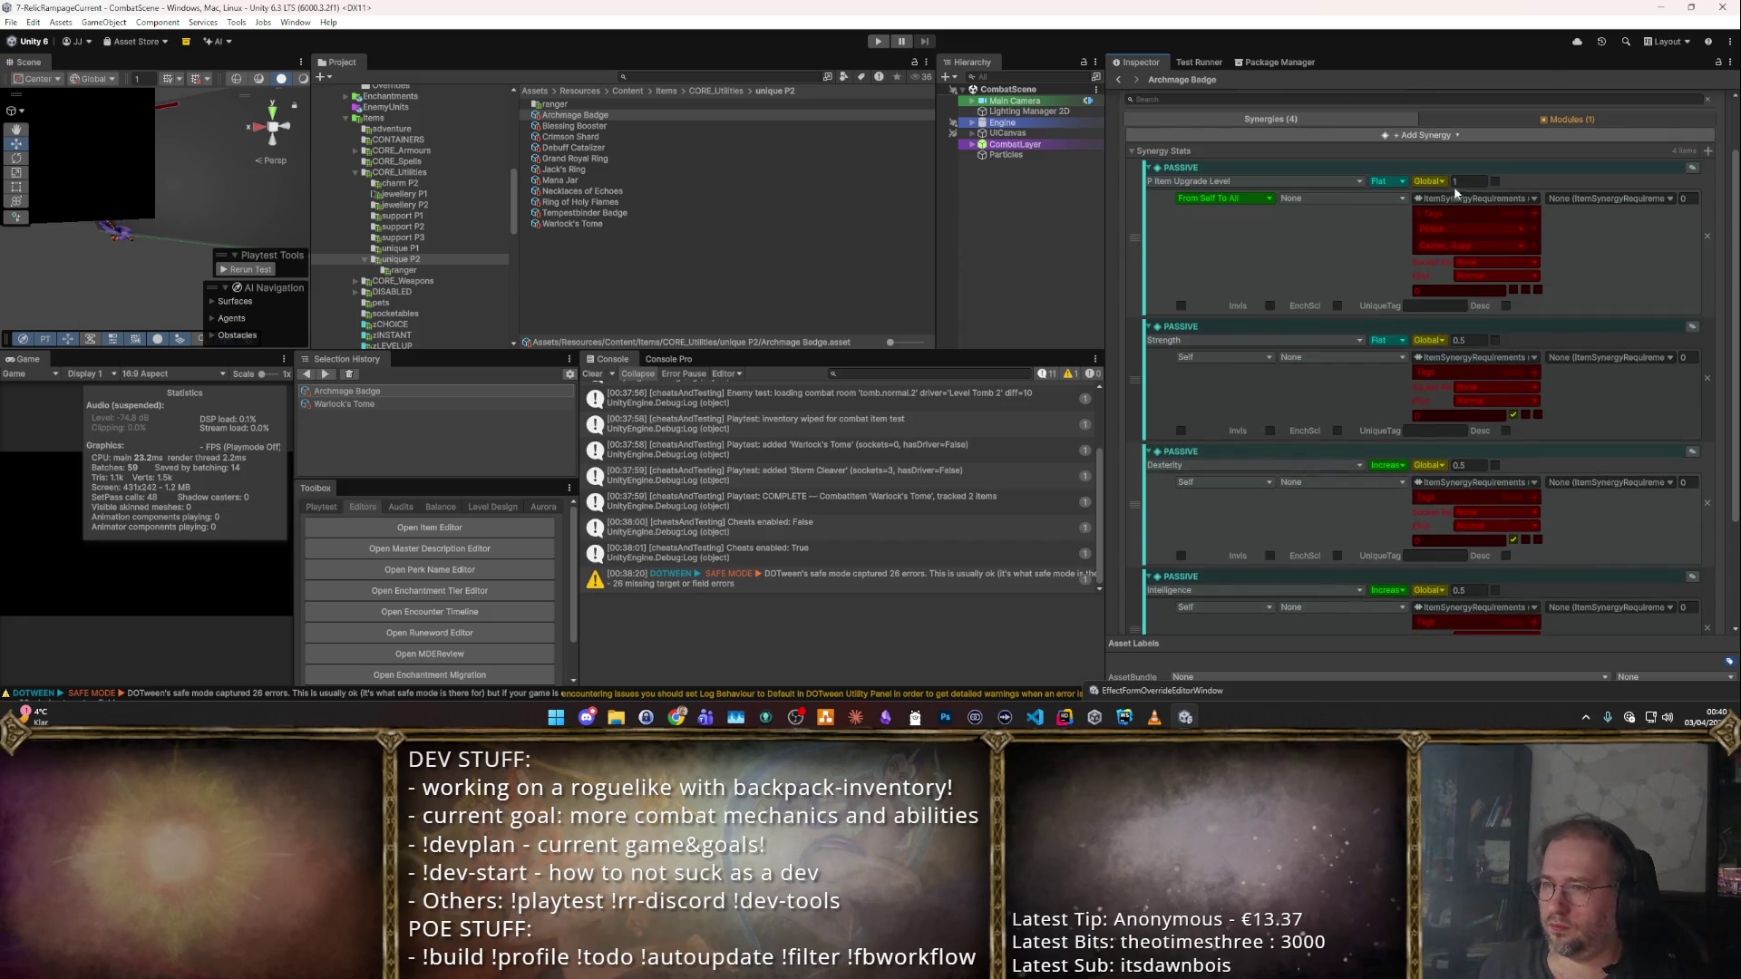
scroll(1454, 289, down, 3)
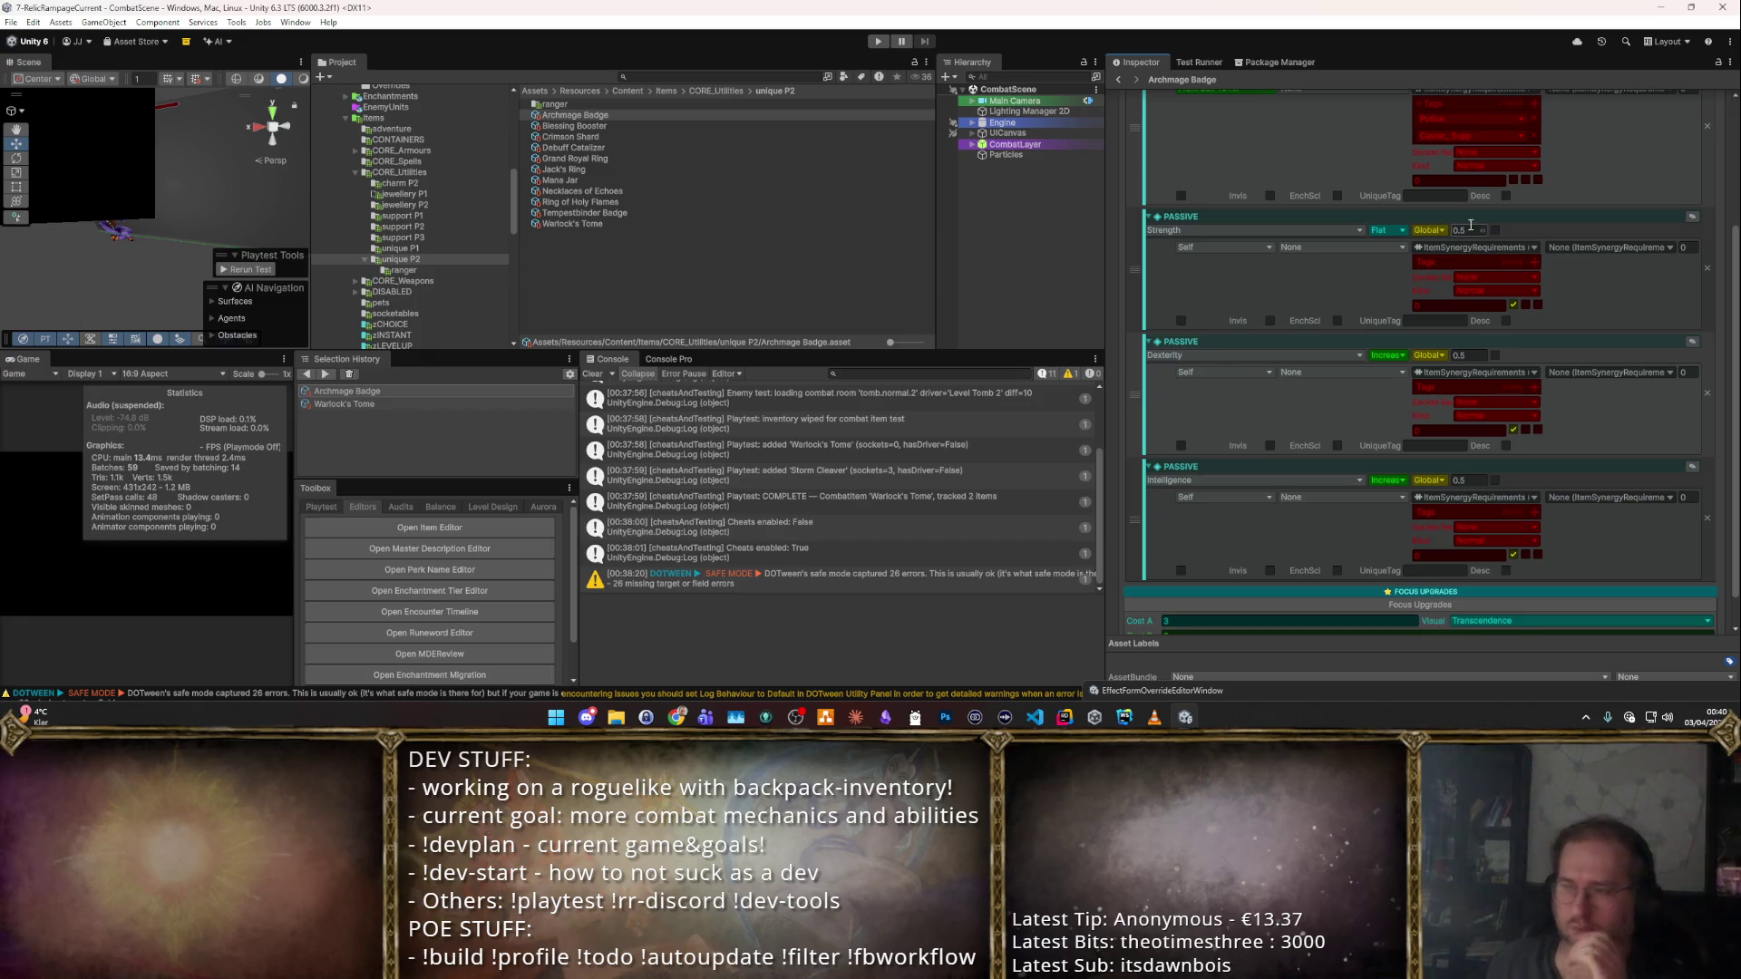
Make the Dexterity and Intelligence bonuses Flat and set Strength, Dexterity and Intelligence to 5.
click(1387, 354)
click(1387, 384)
click(1387, 479)
click(1385, 507)
click(1469, 229)
text(5)
click(1469, 354)
text(5)
click(1469, 480)
text(5)
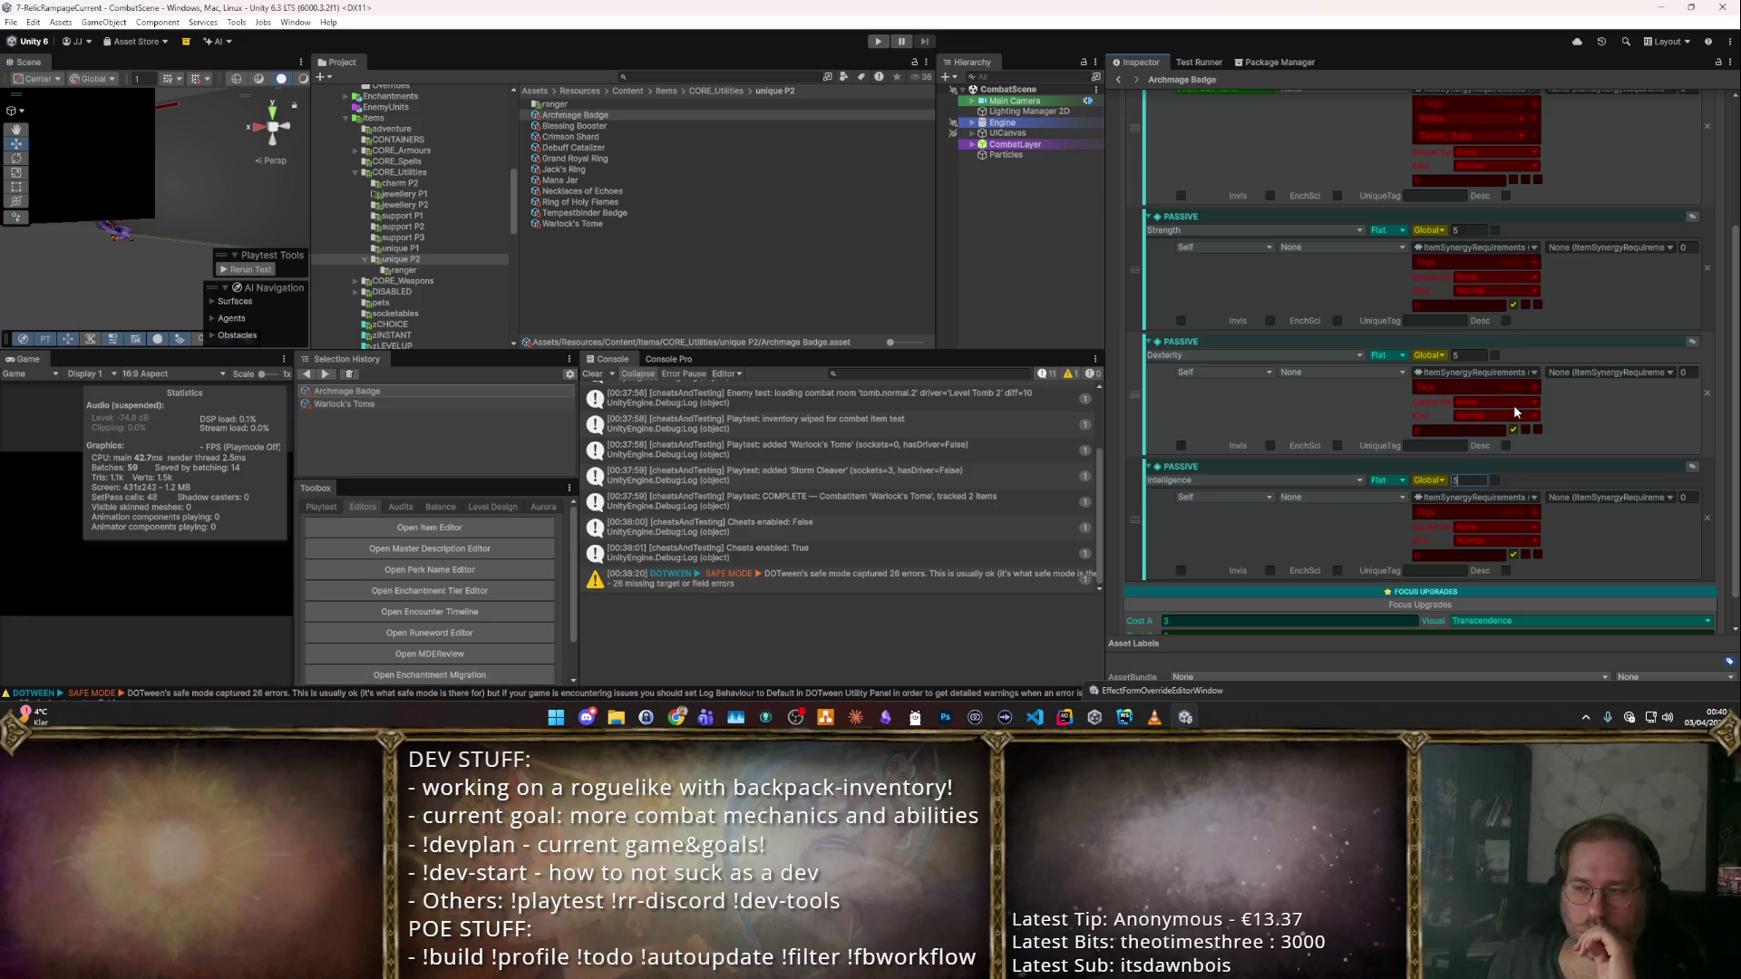
Start a combat playtest with the Archmage Badge.
scroll(1536, 366, down, 1)
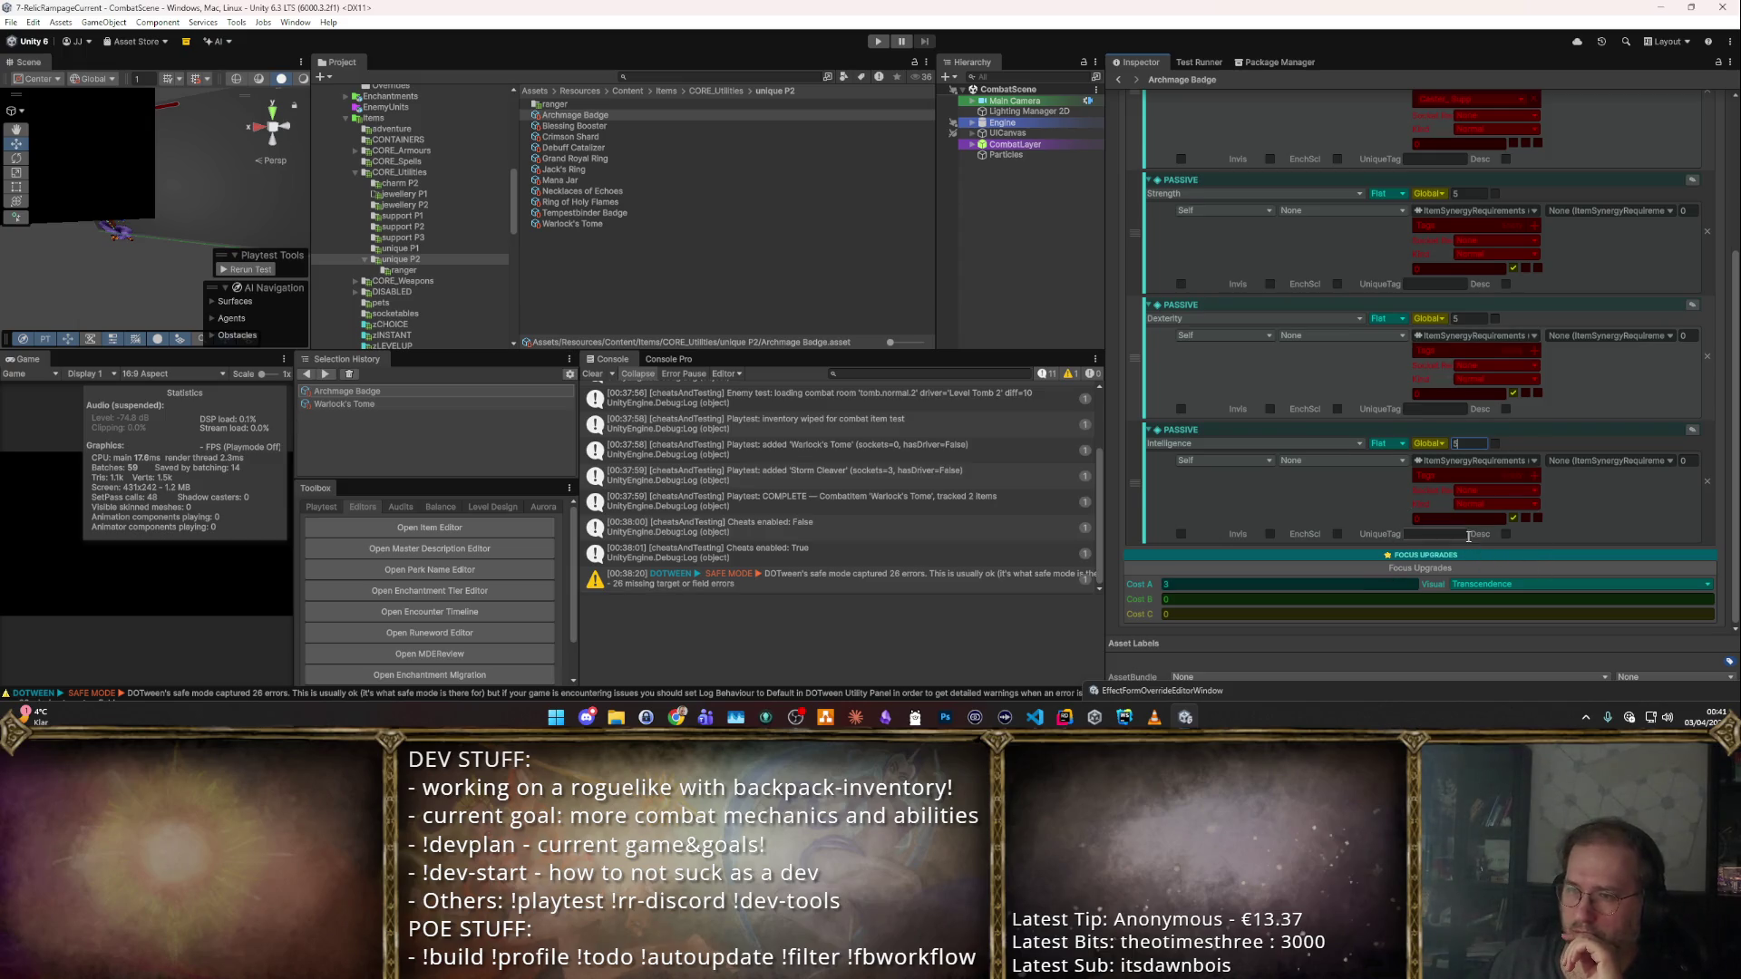
scroll(1466, 535, up, 3)
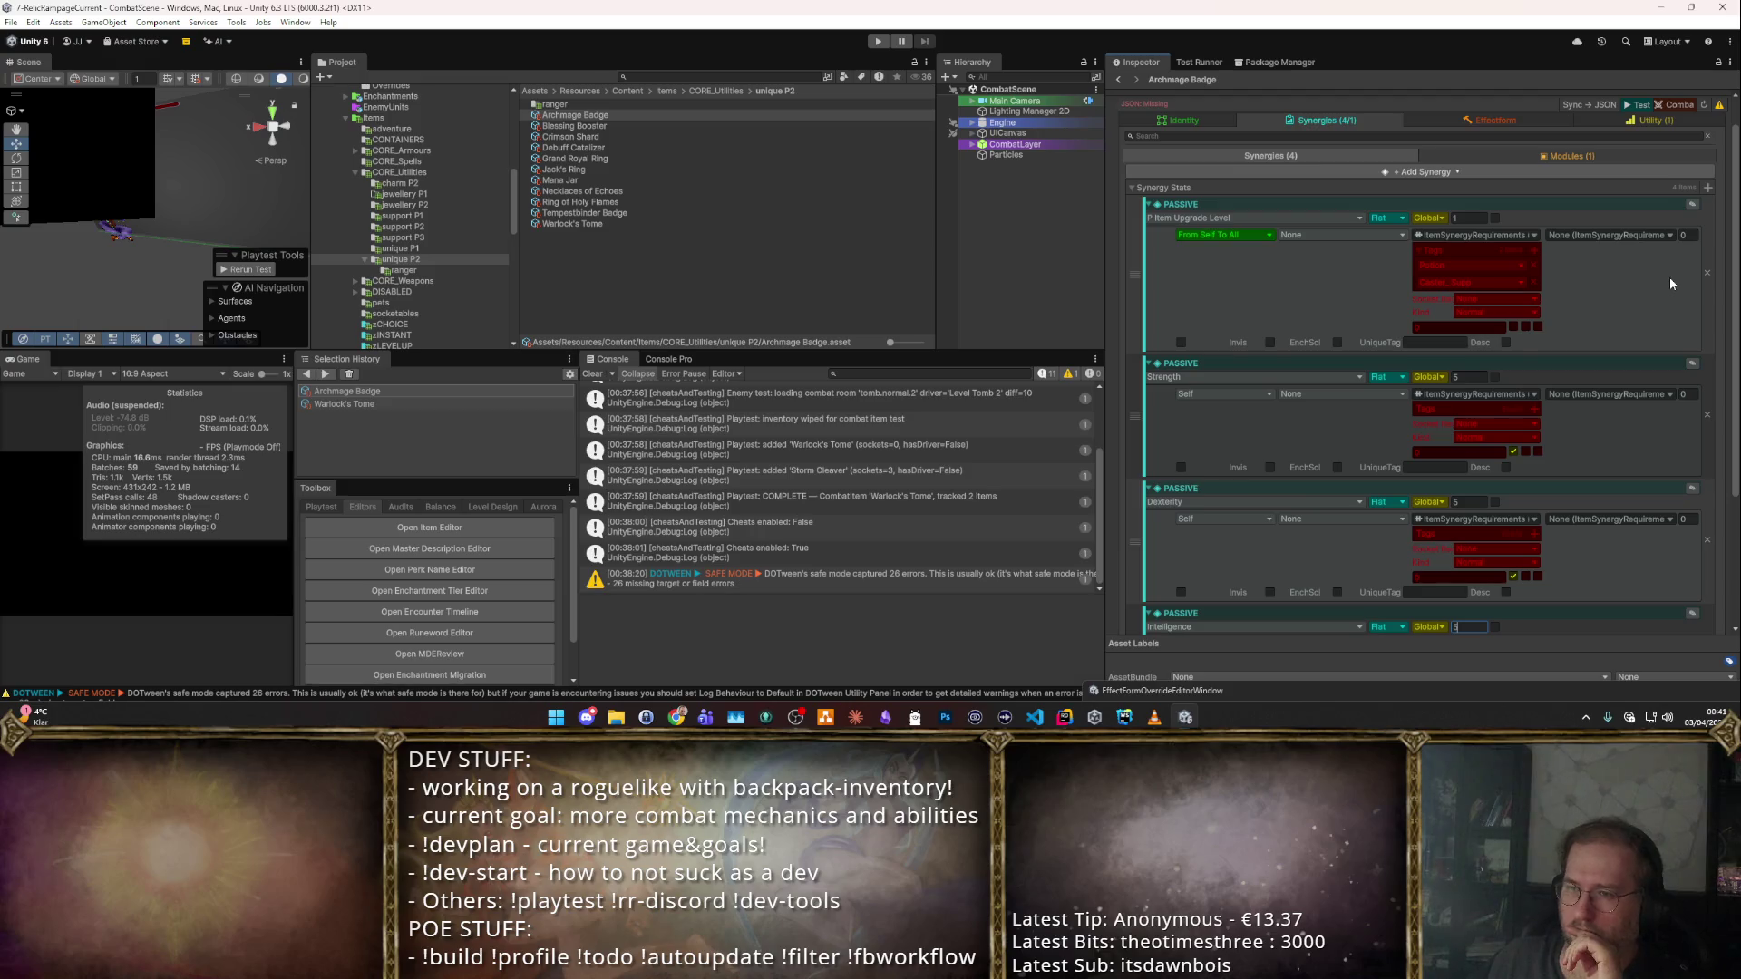
click(1676, 109)
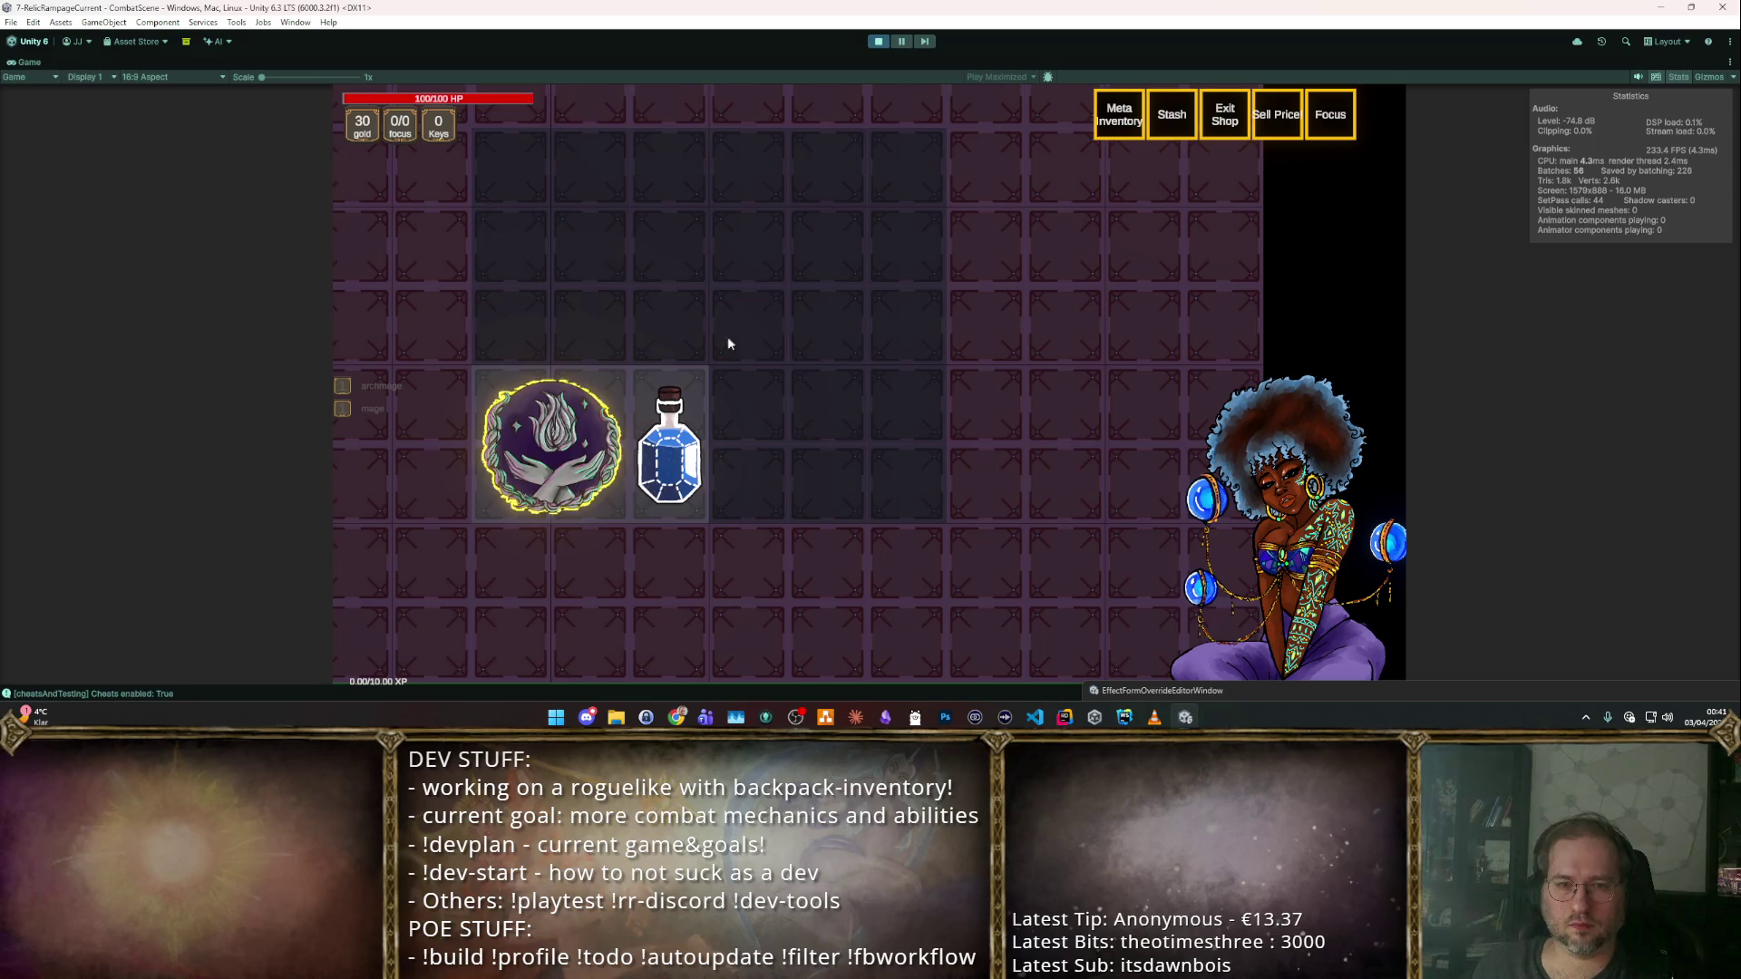
key(F2)
mouse_move(568, 471)
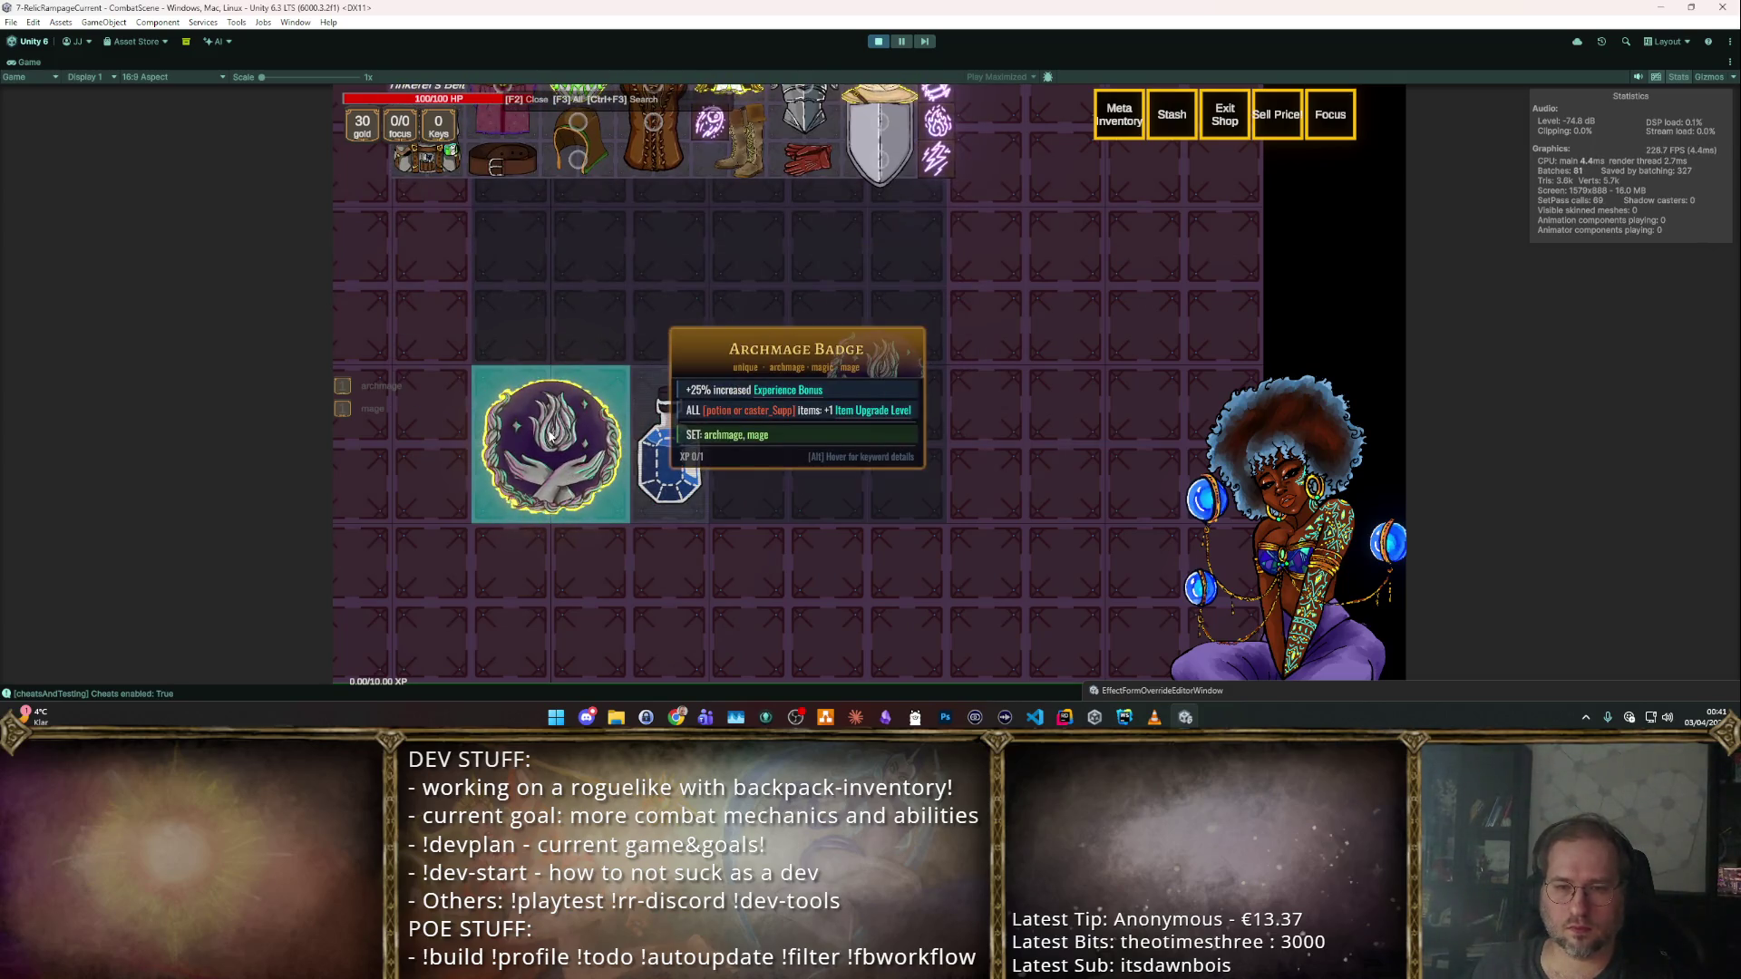
key(F2)
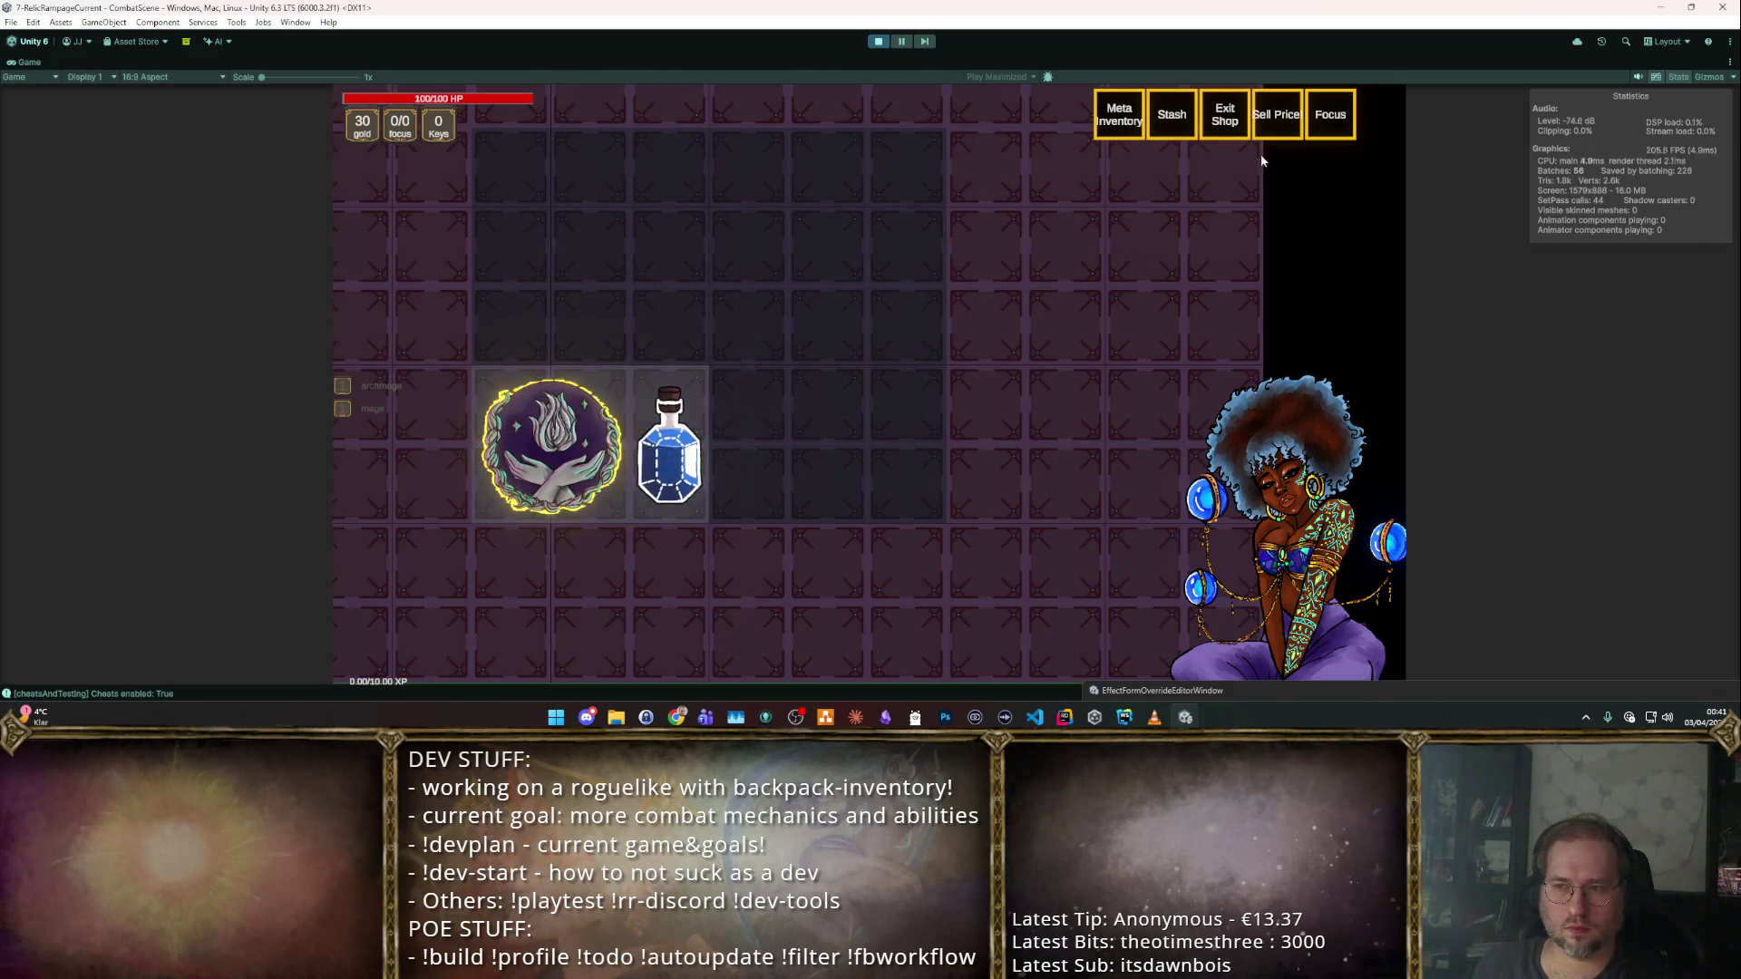
click(1329, 116)
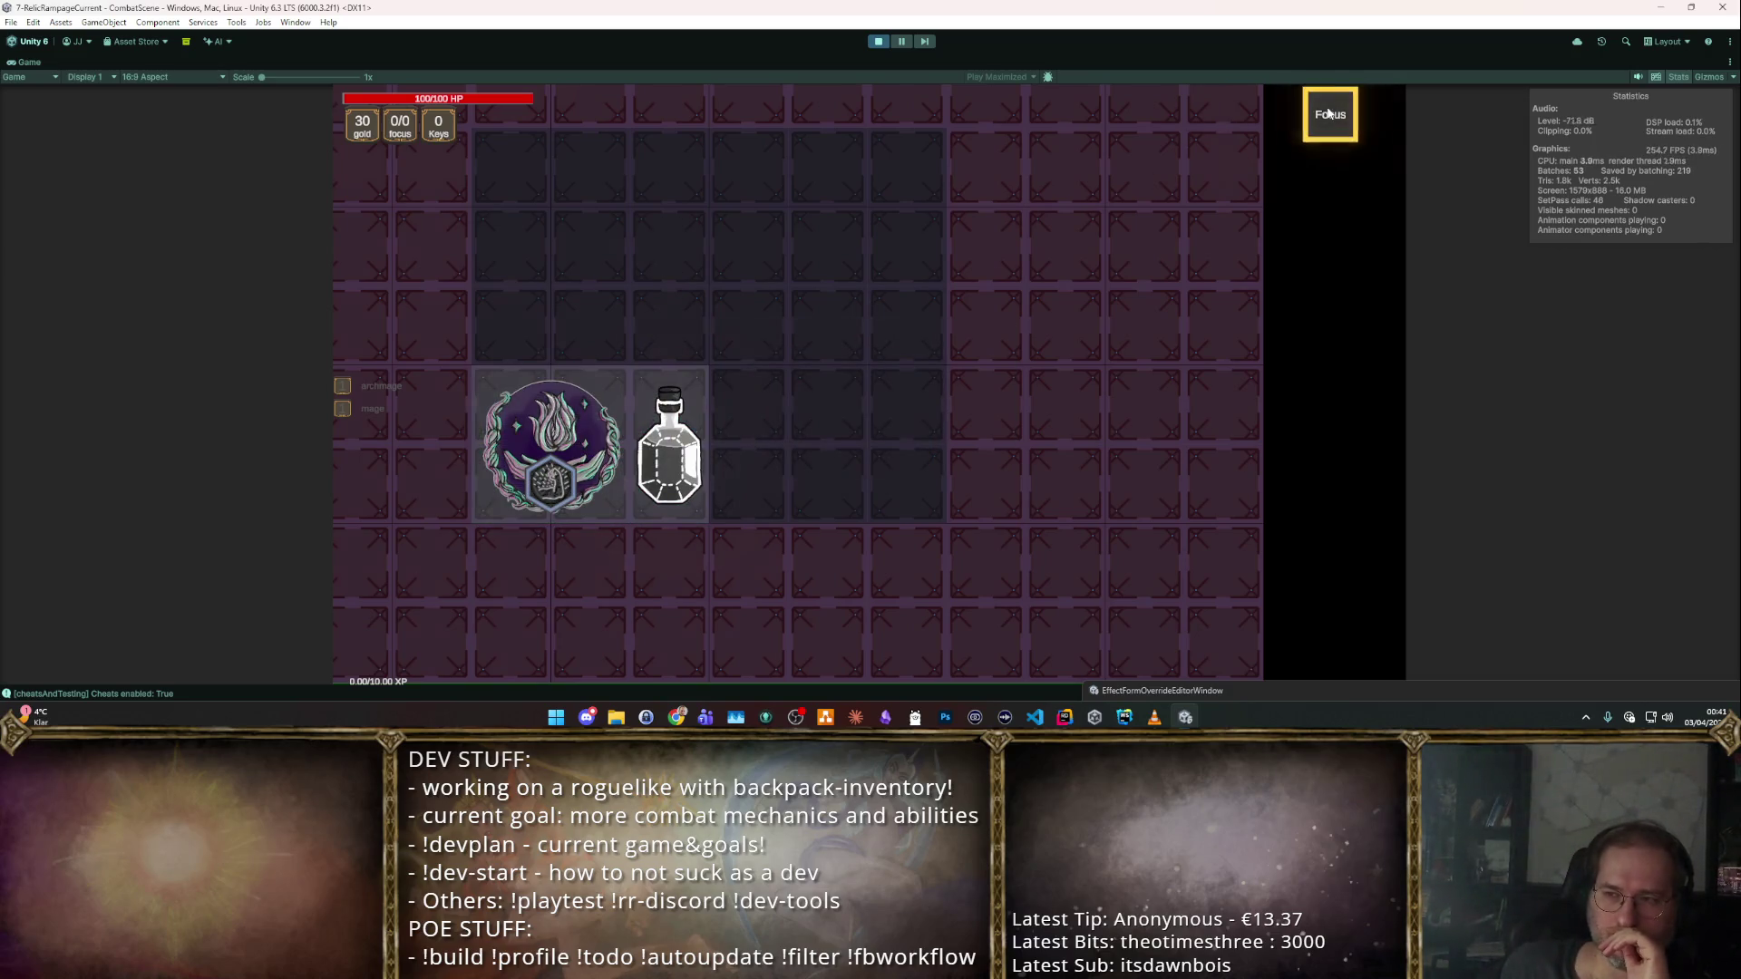
click(876, 43)
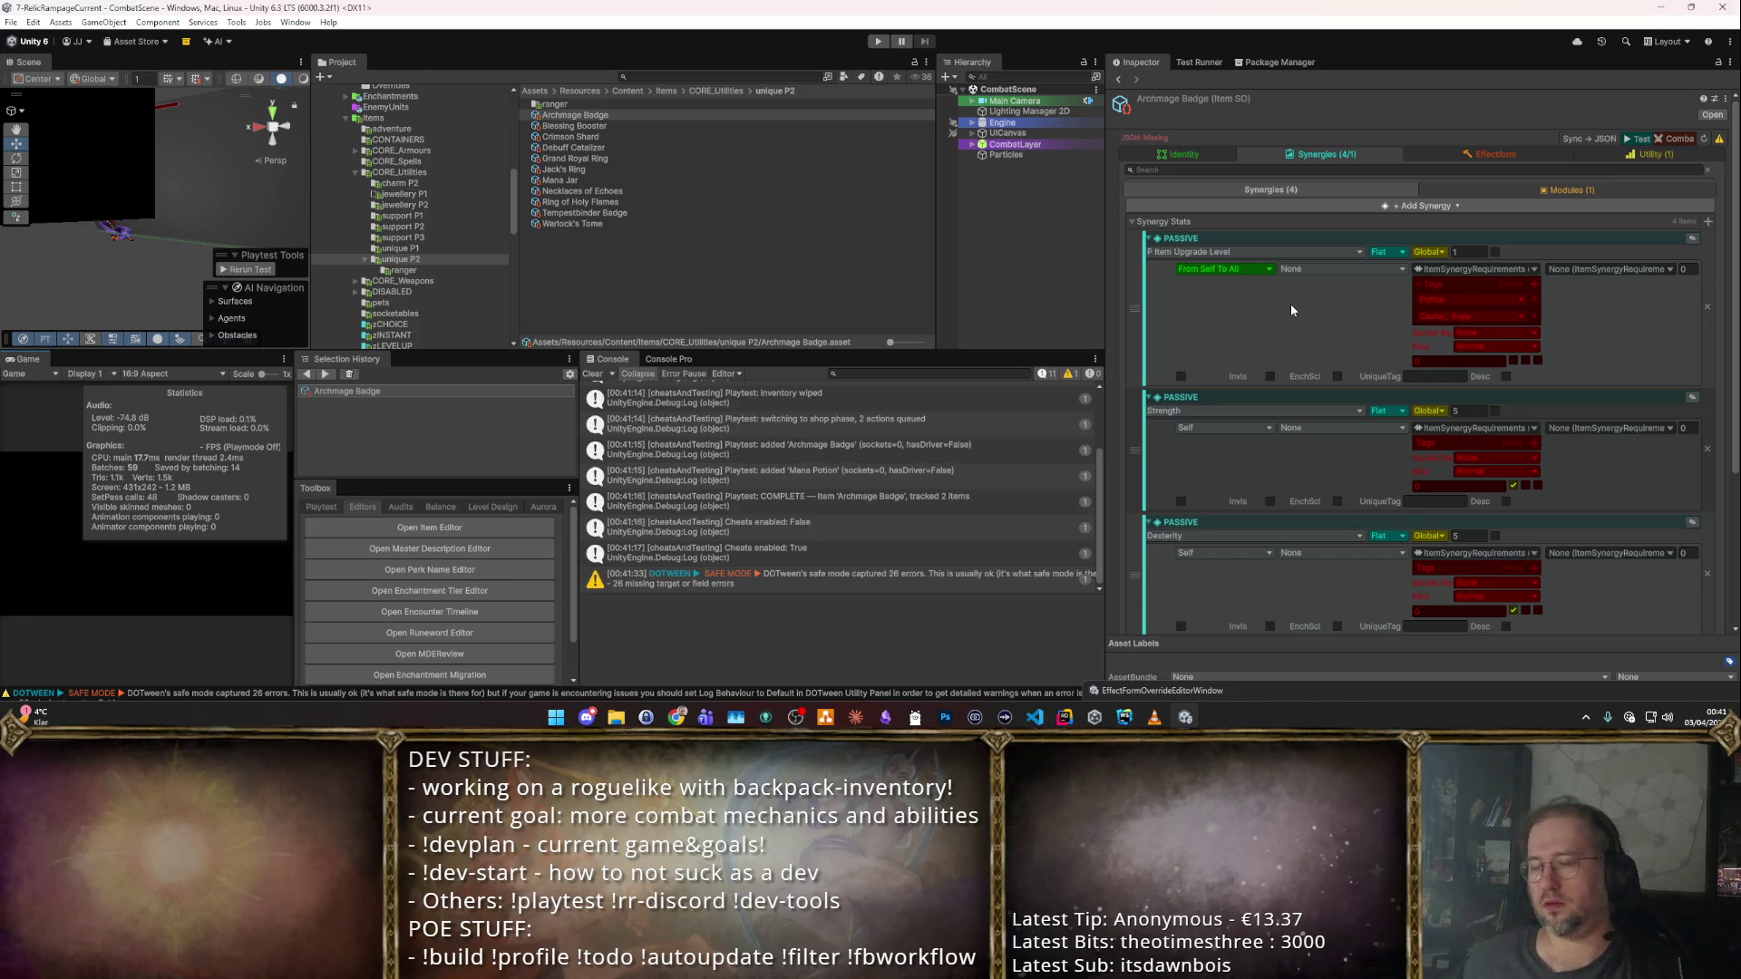
Review the badge's synergy list, then show its Identity section with tags and the cost-3 Transcendence upgrade.
scroll(1291, 303, down, 2)
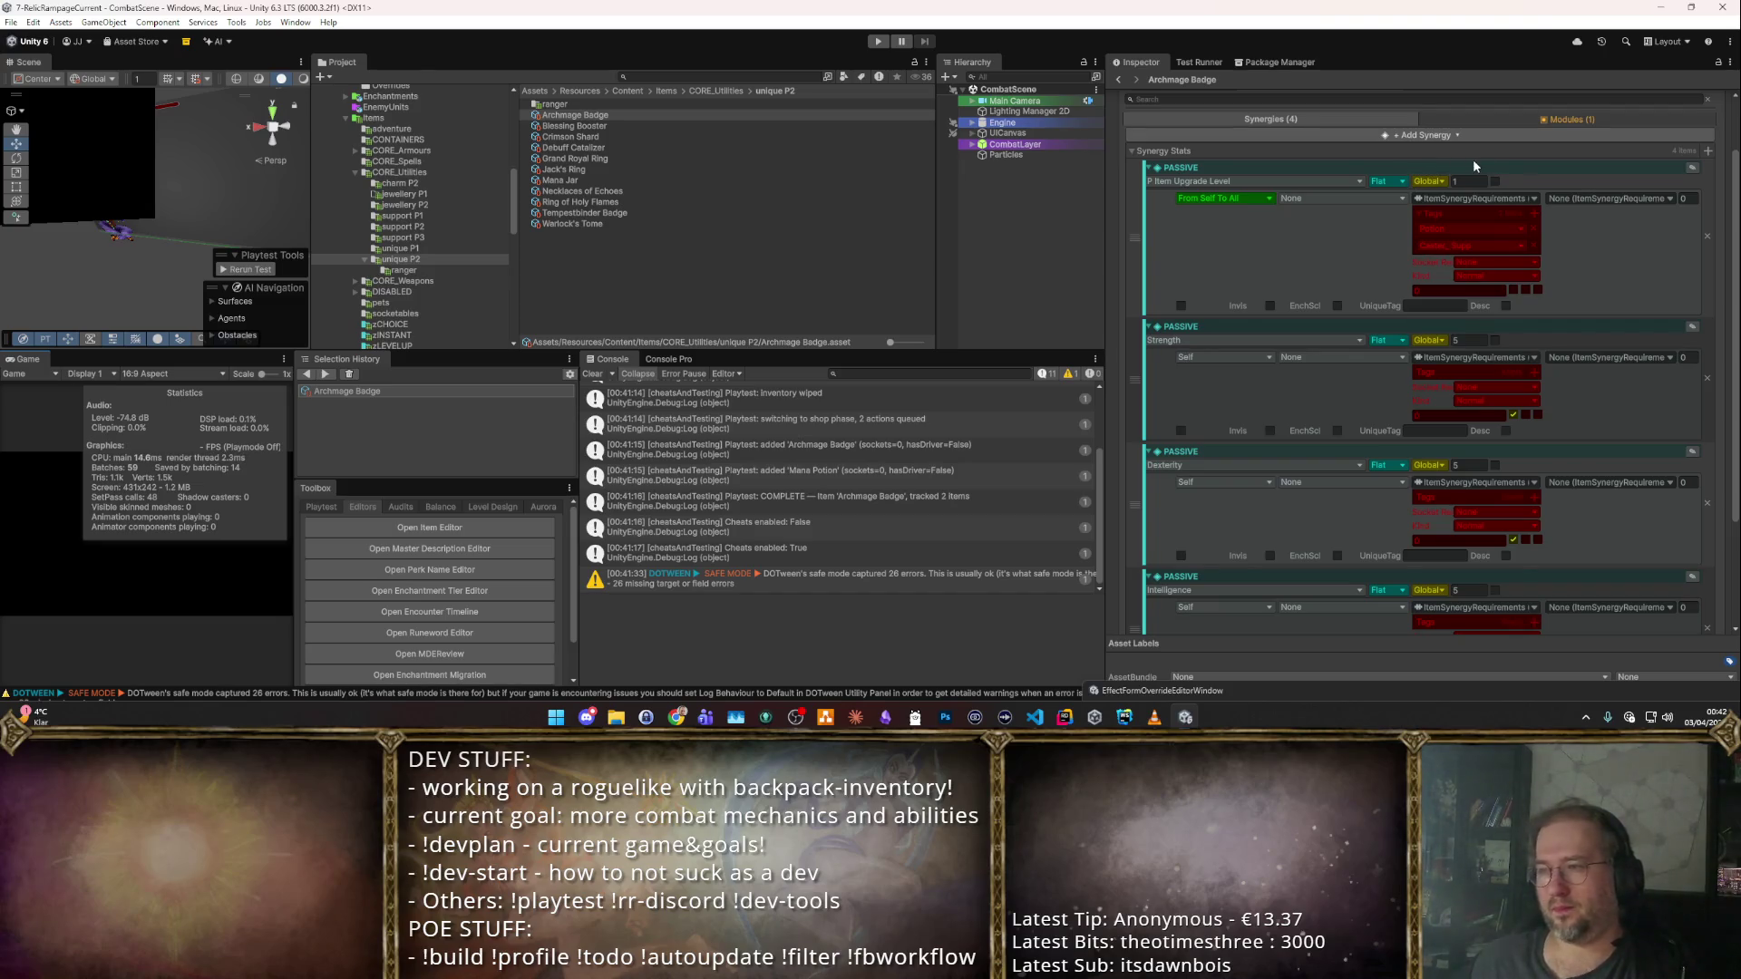
scroll(1505, 150, down, 4)
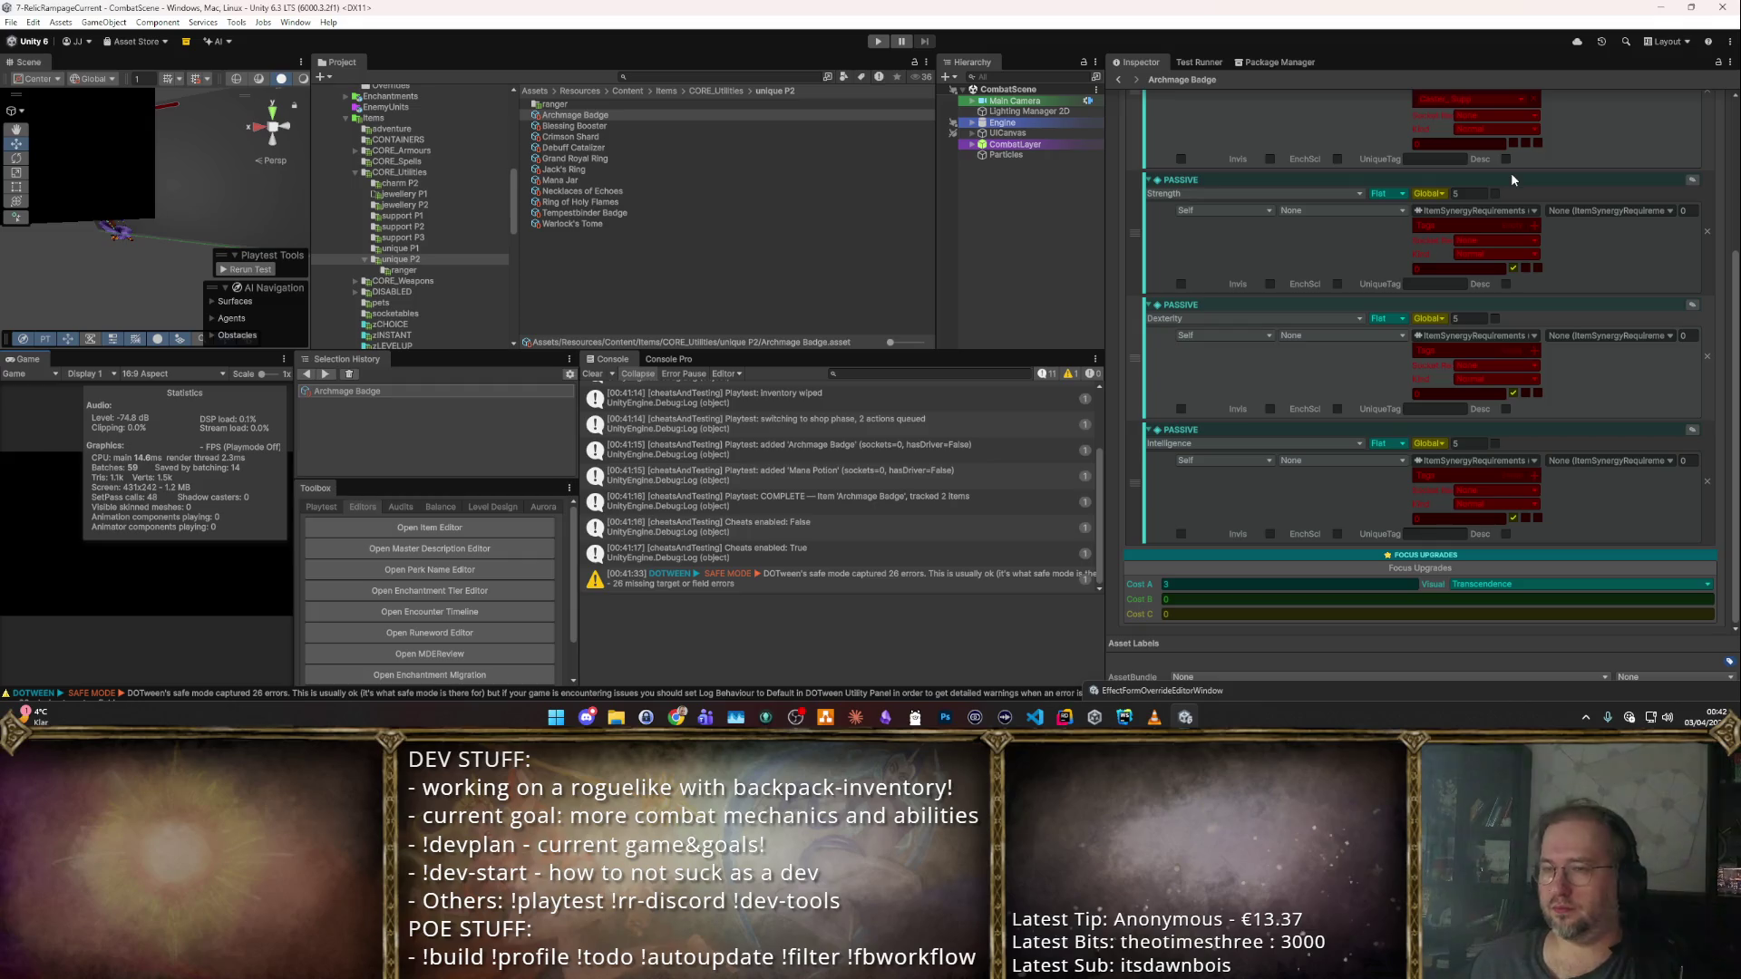
scroll(1510, 177, up, 6)
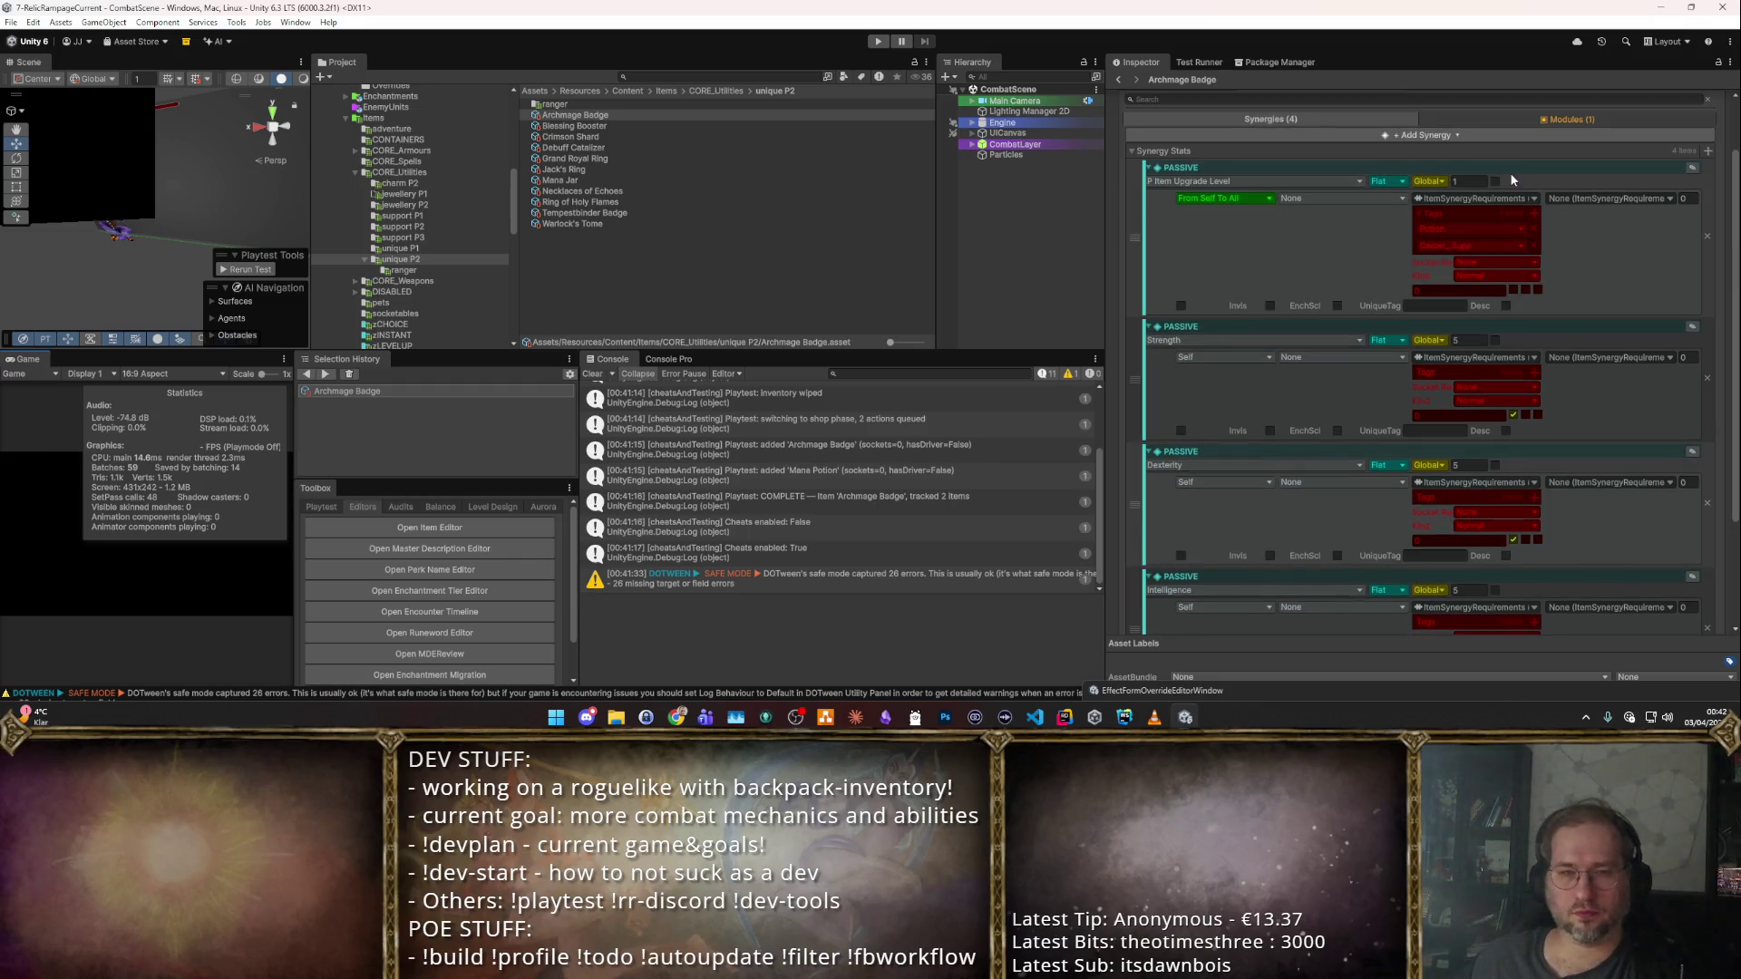
scroll(1499, 182, down, 6)
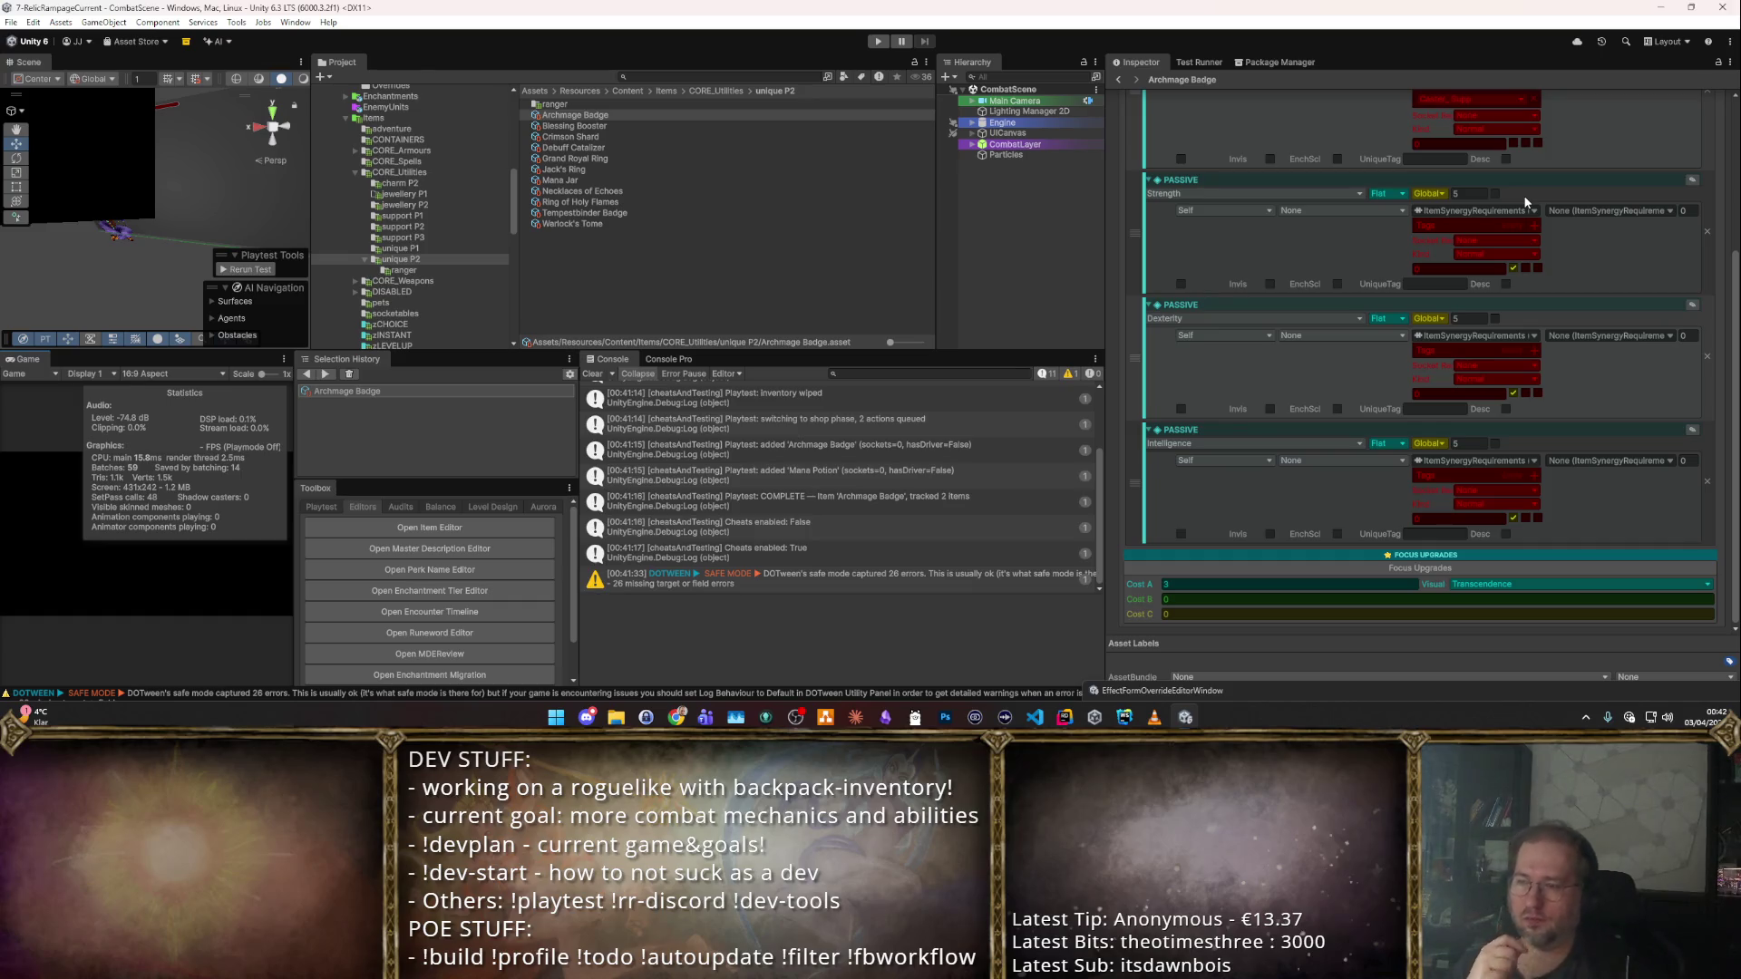
scroll(1526, 203, up, 4)
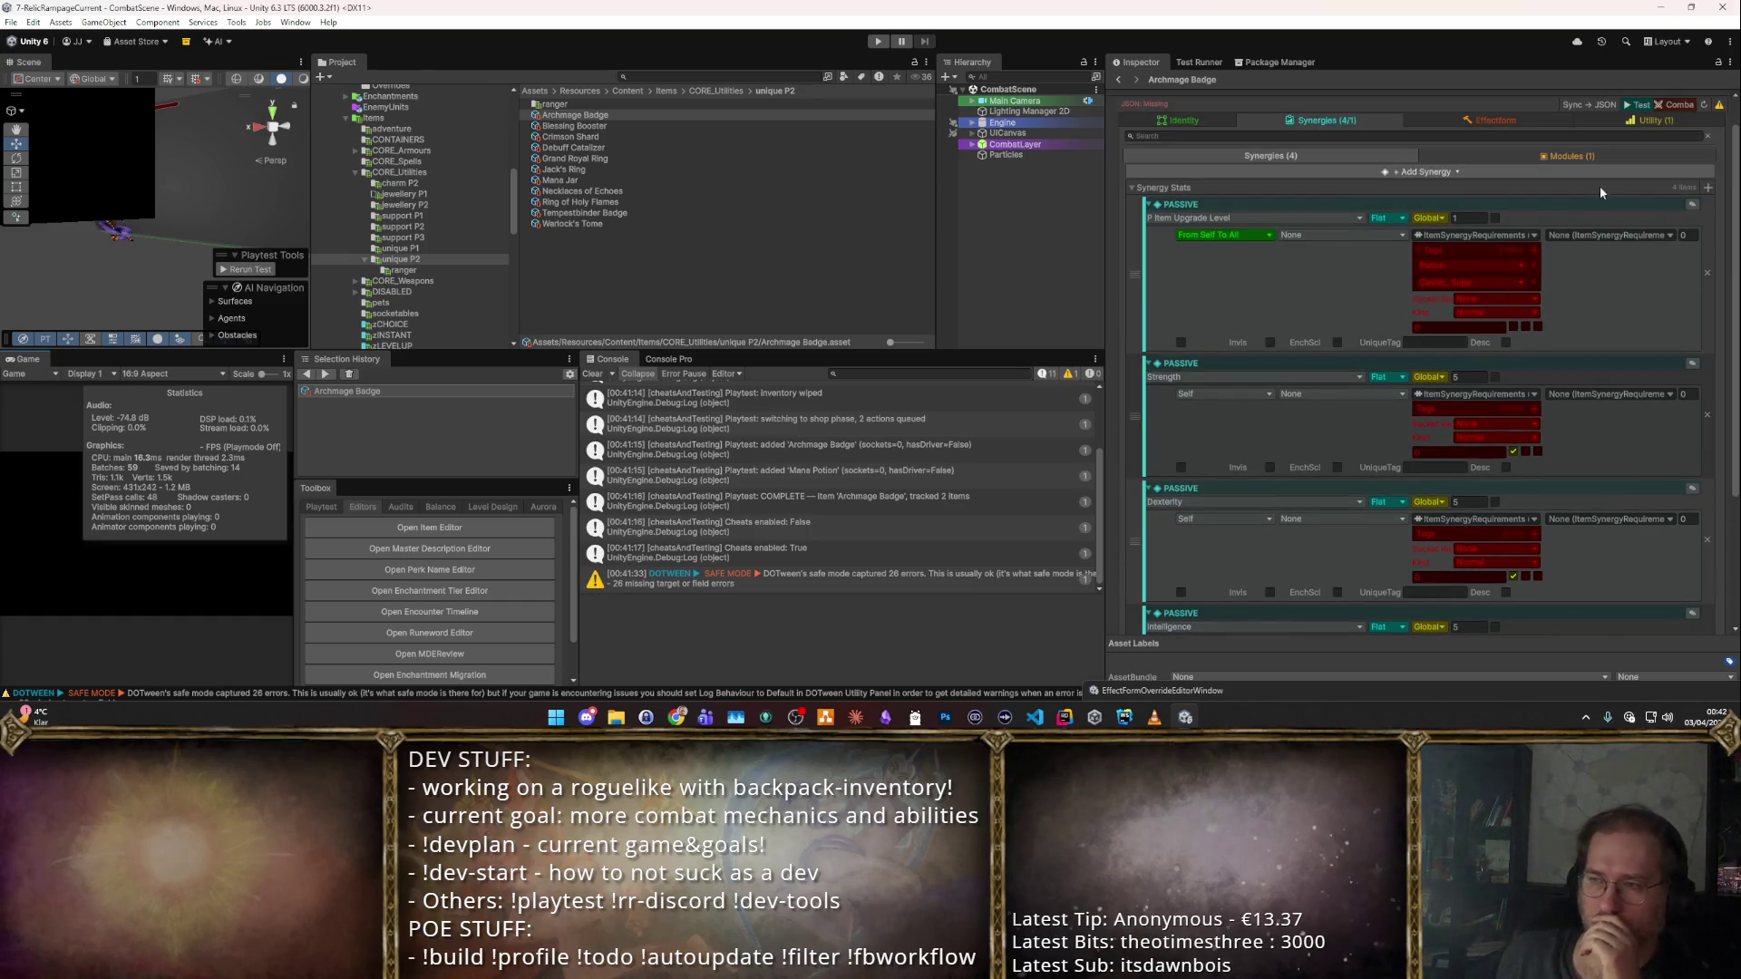
click(1707, 191)
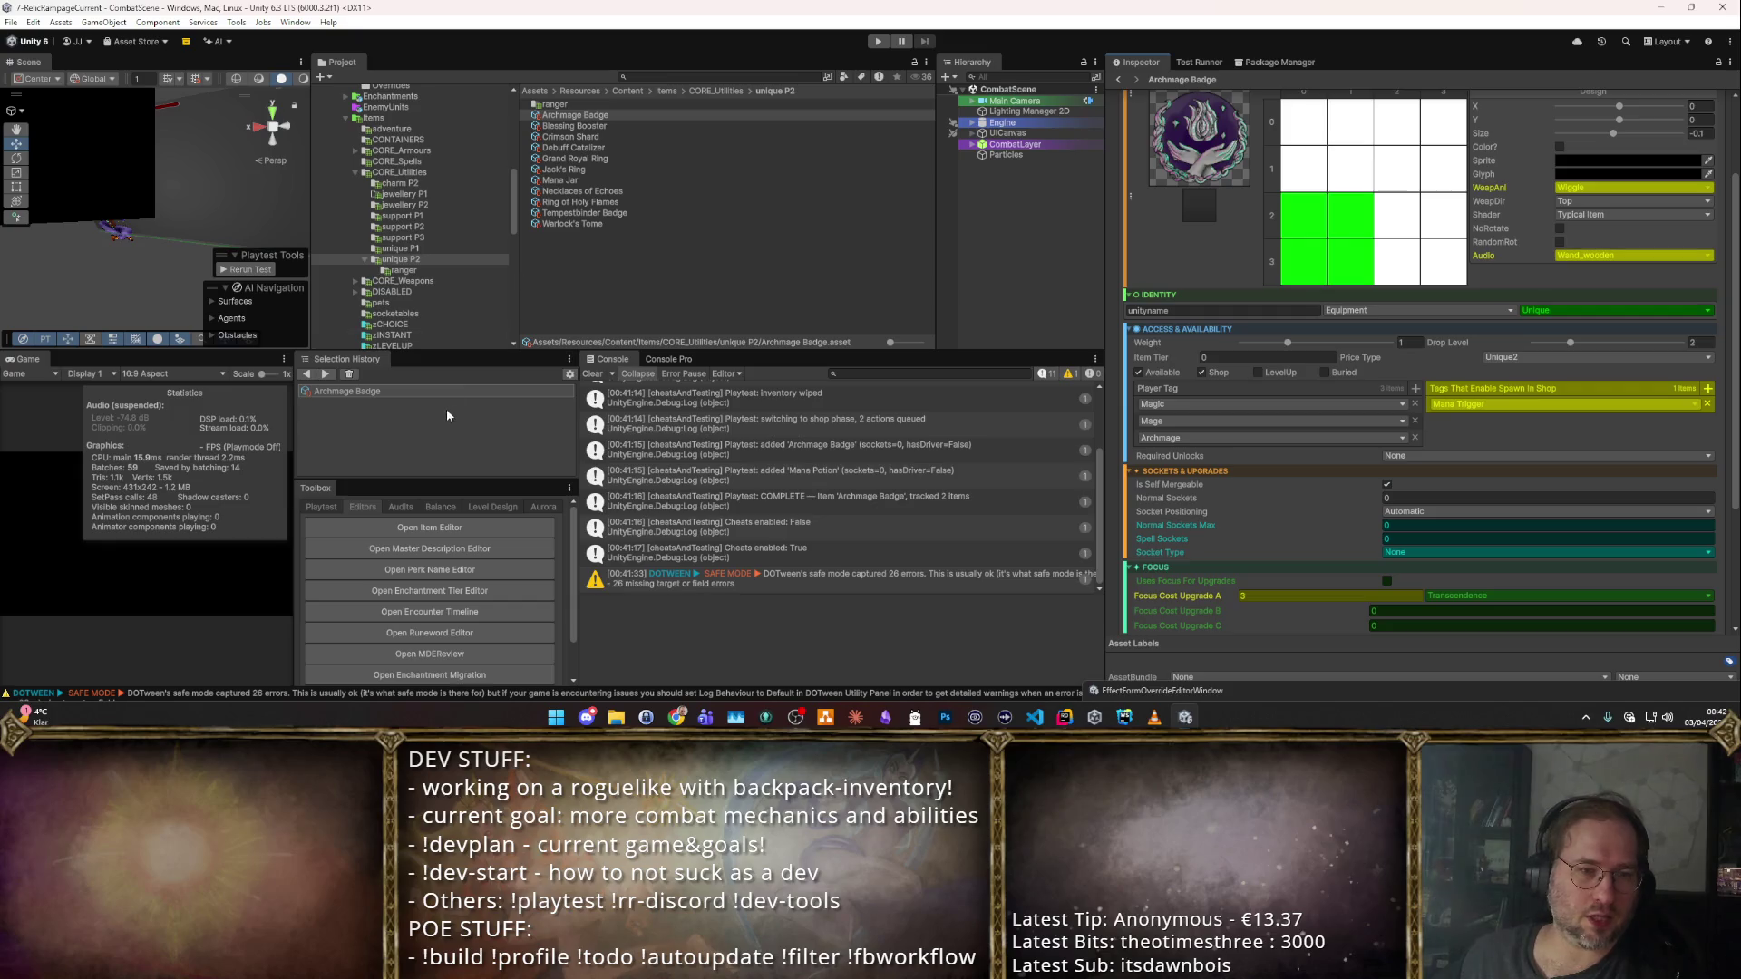
Move the EffectFormOverrideEditorWindow aside, then open Set2Archmage under PlayerSetBenefitsSO in the SOBrowser.
click(1167, 692)
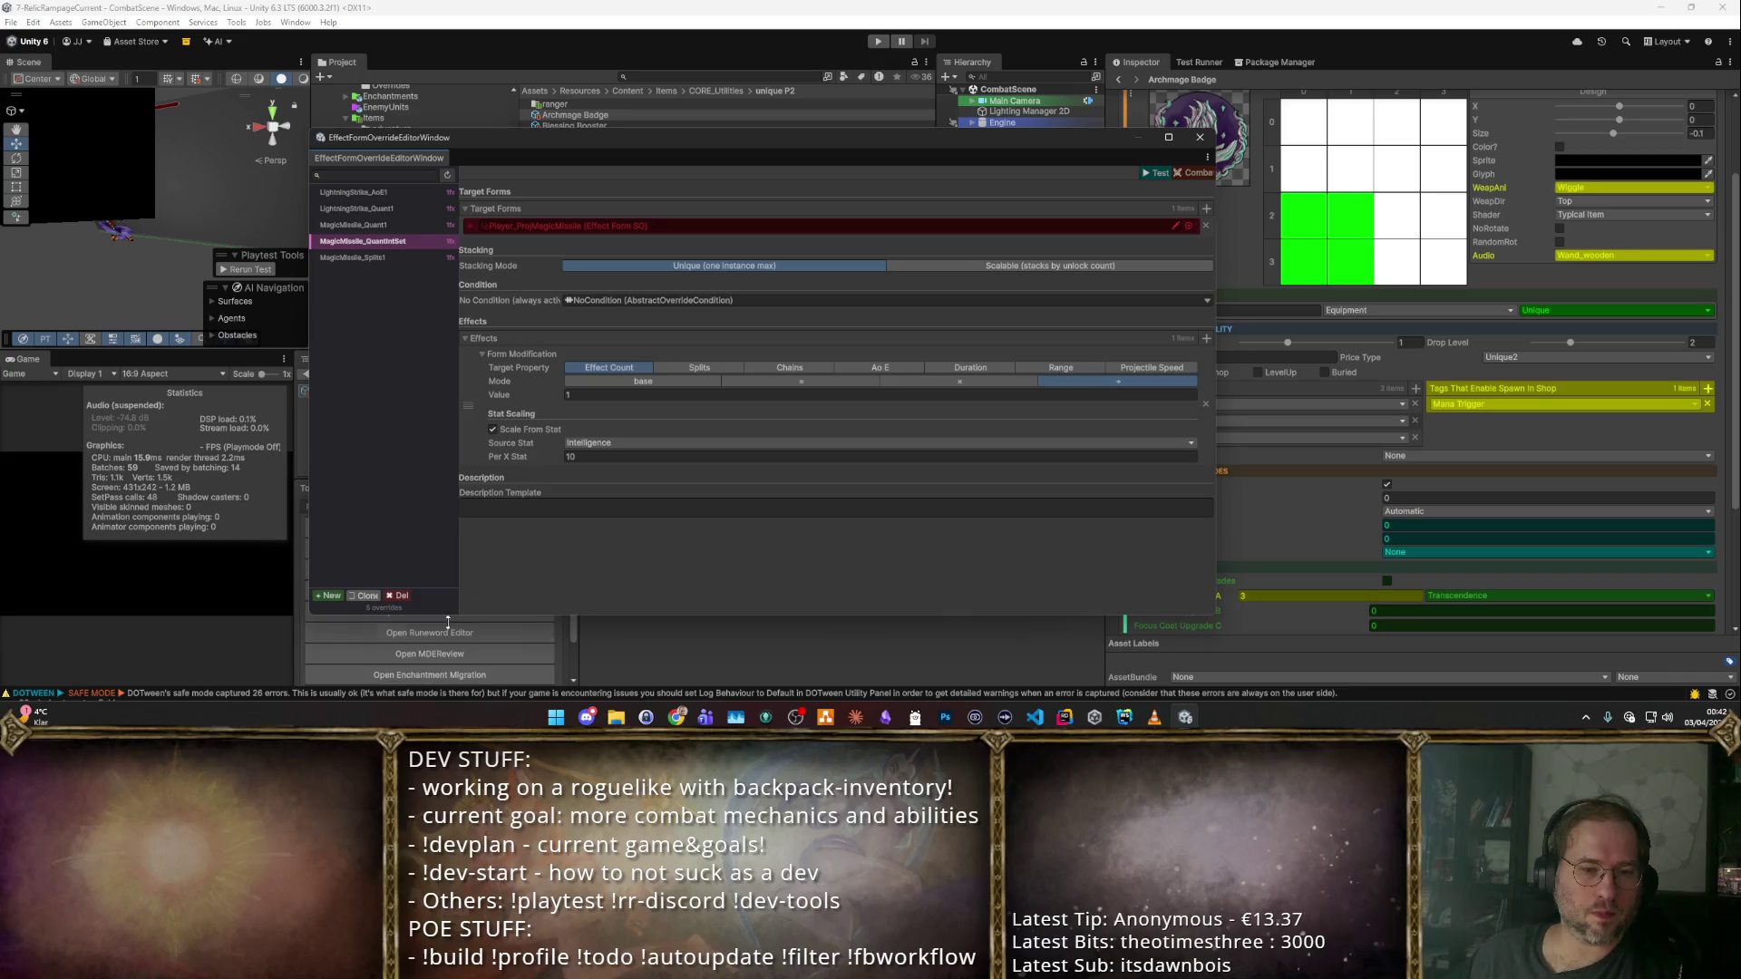
scroll(492, 638, down, 2)
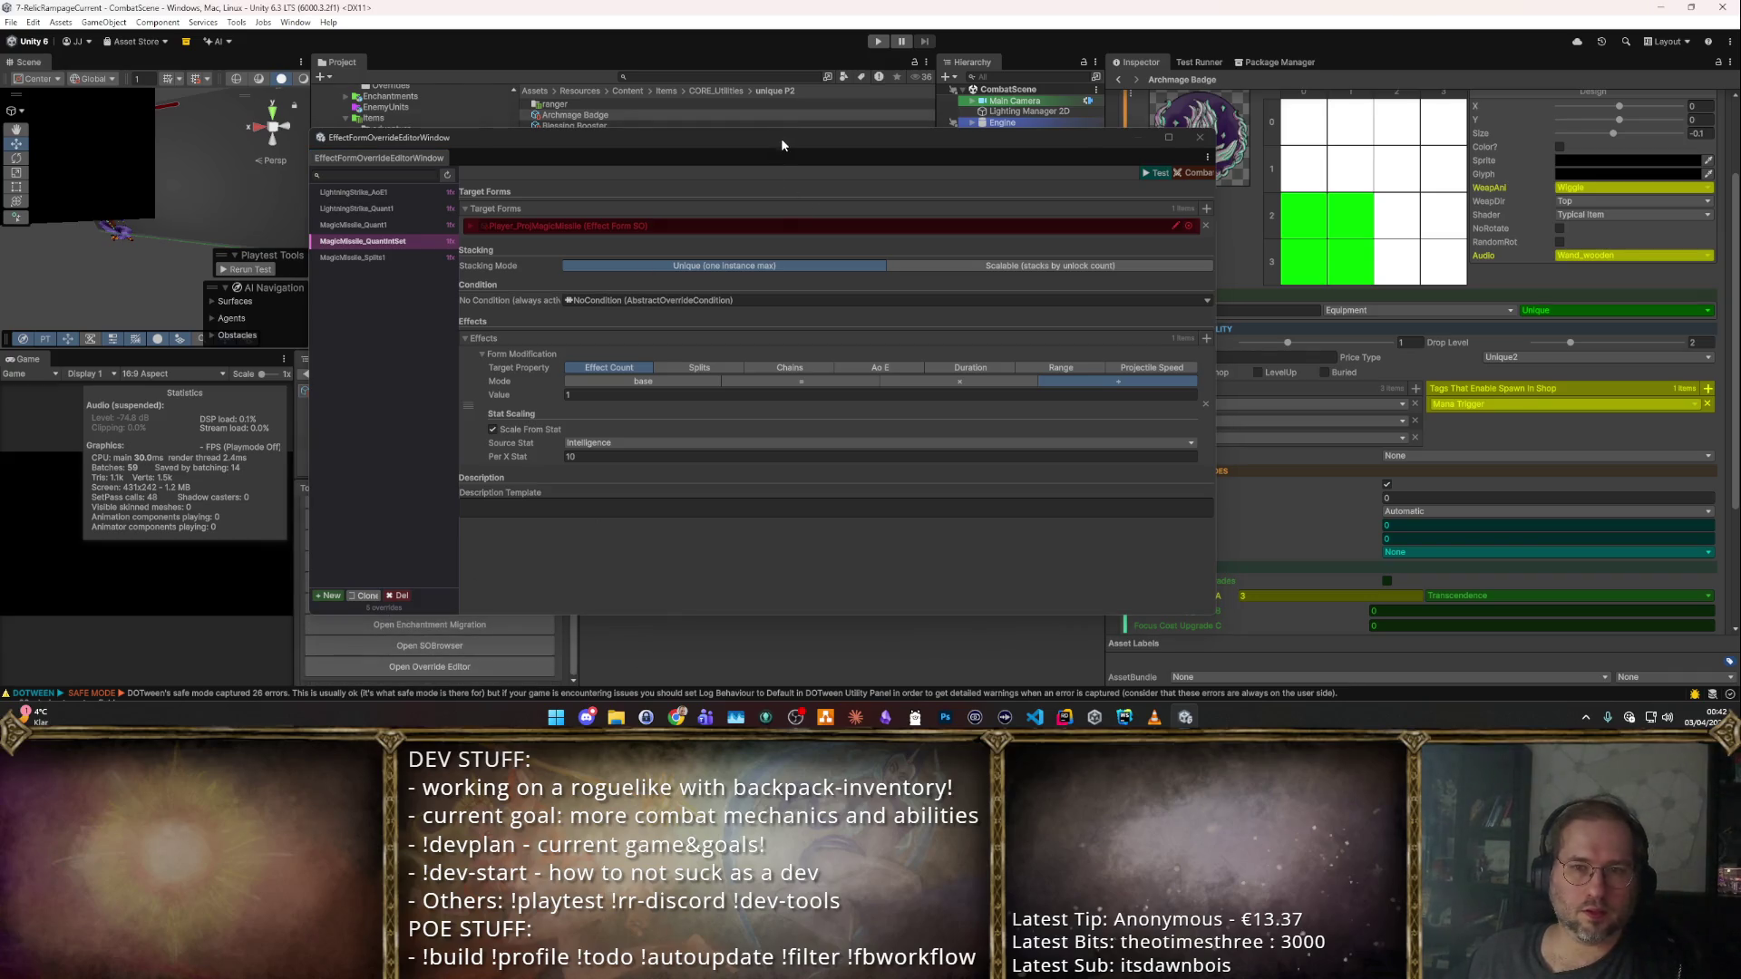
drag(781, 137, 1551, 325)
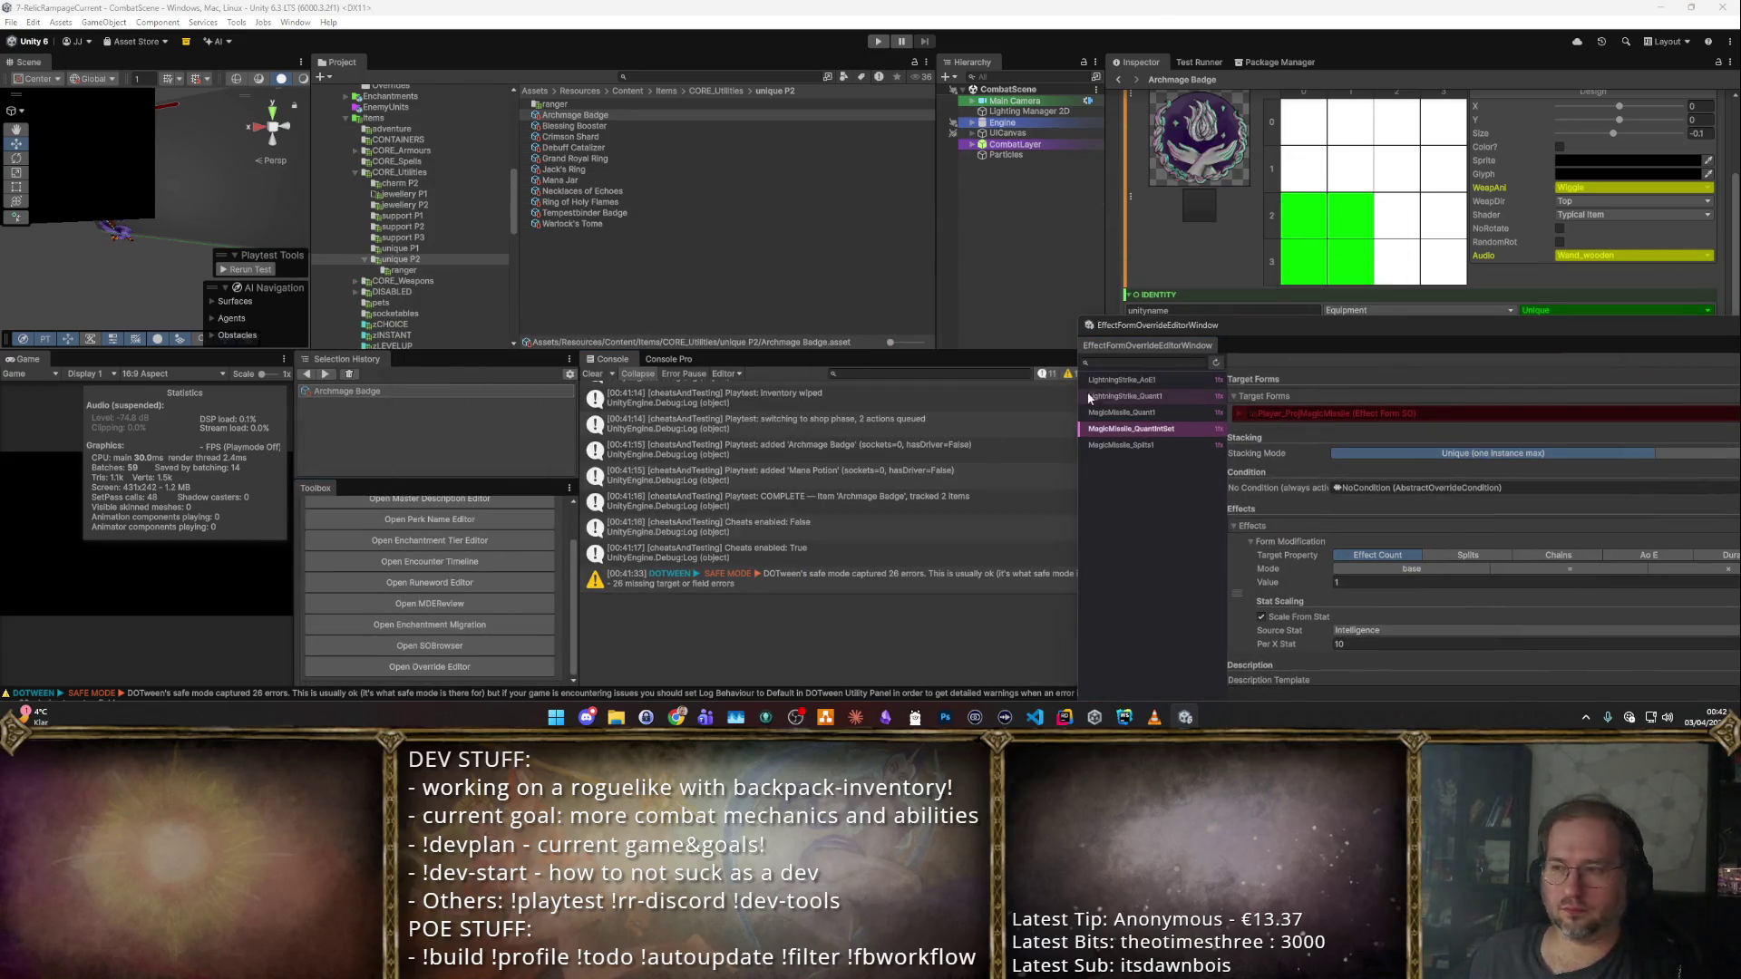
click(429, 645)
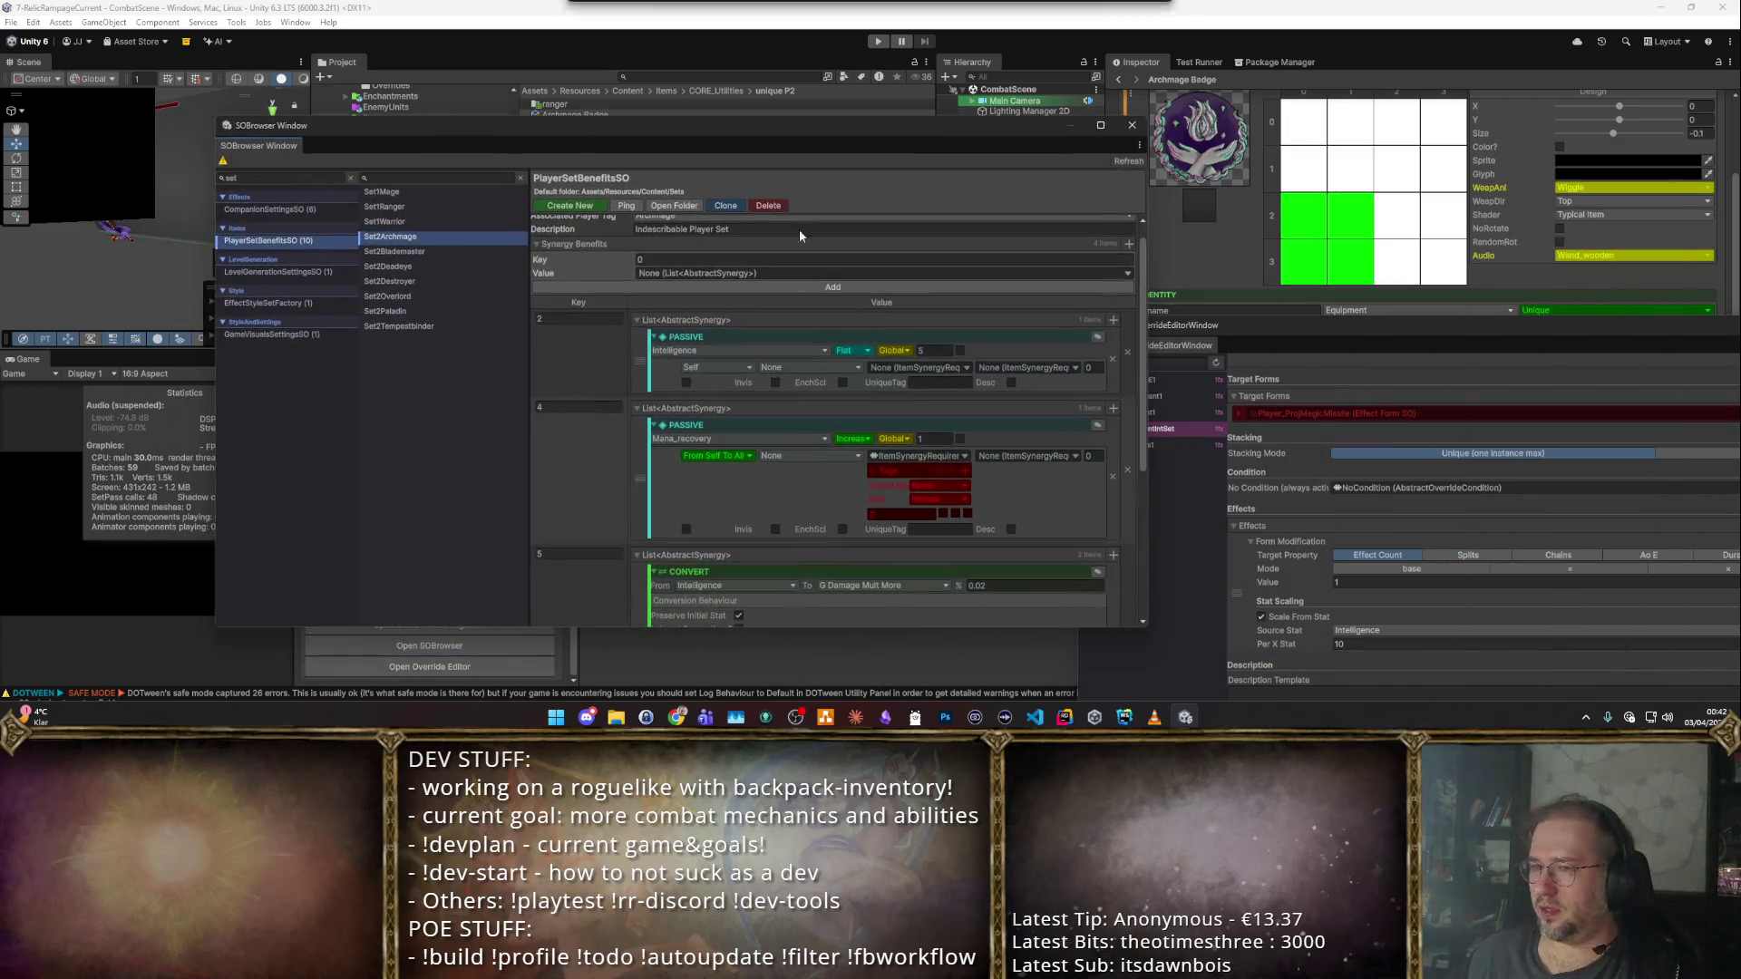
click(1280, 323)
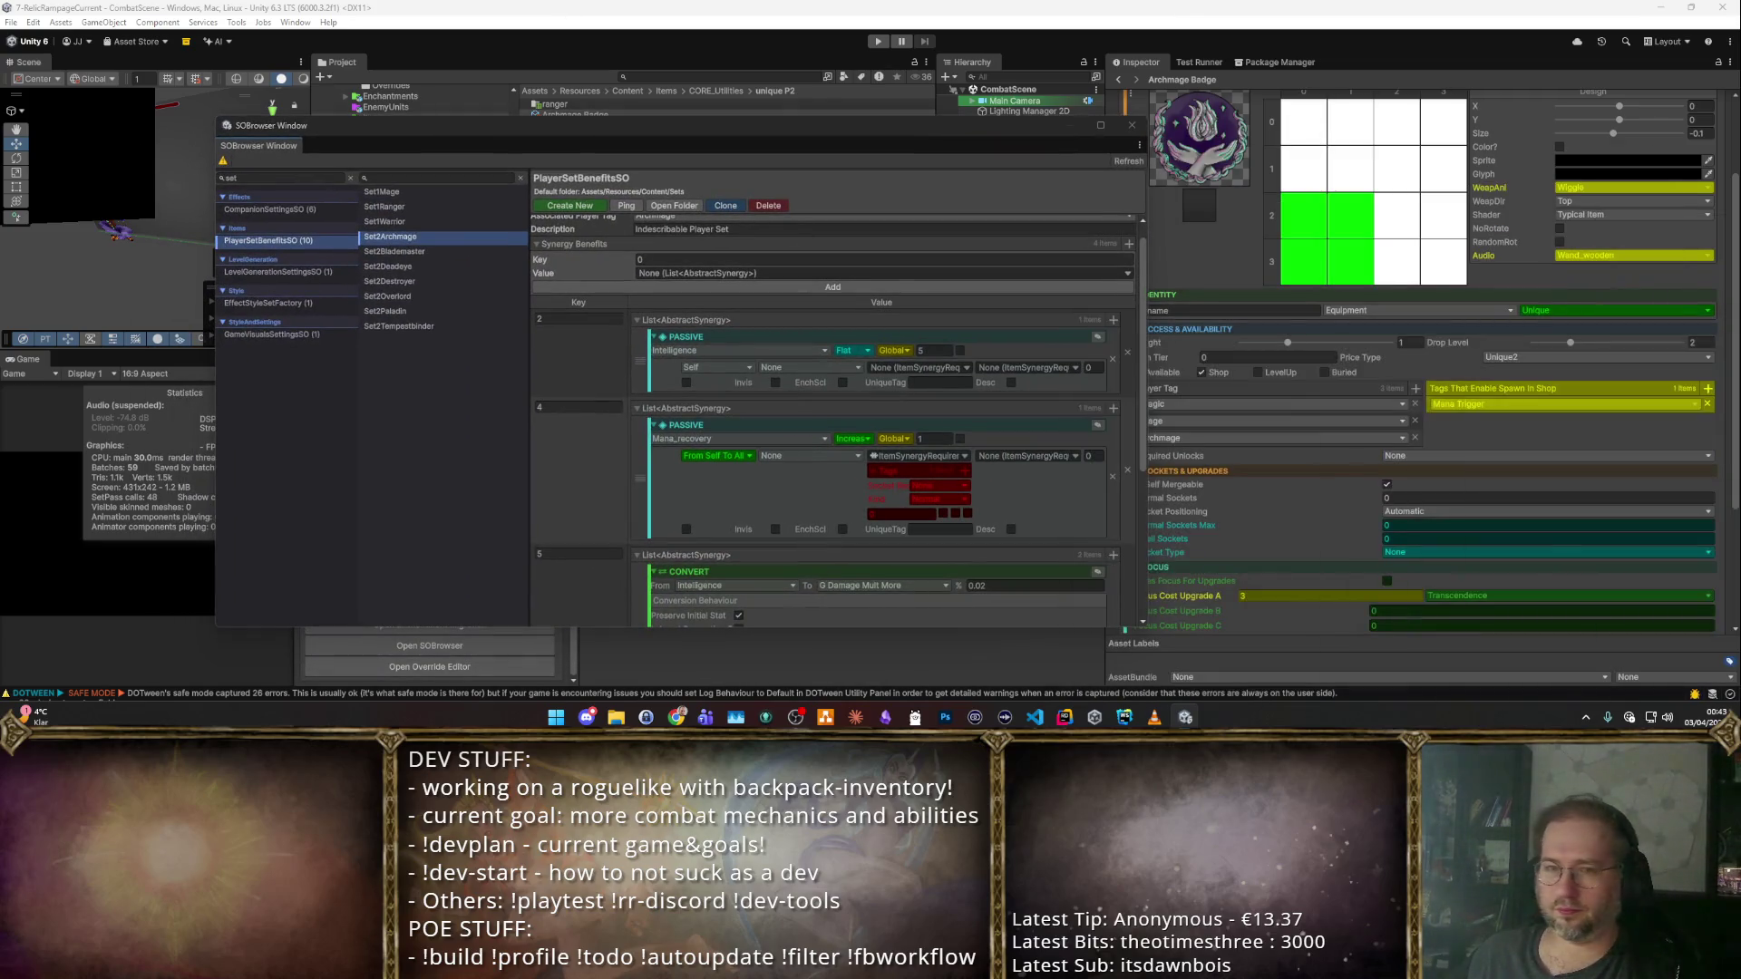
scroll(710, 377, down, 1)
scroll(959, 437, down, 5)
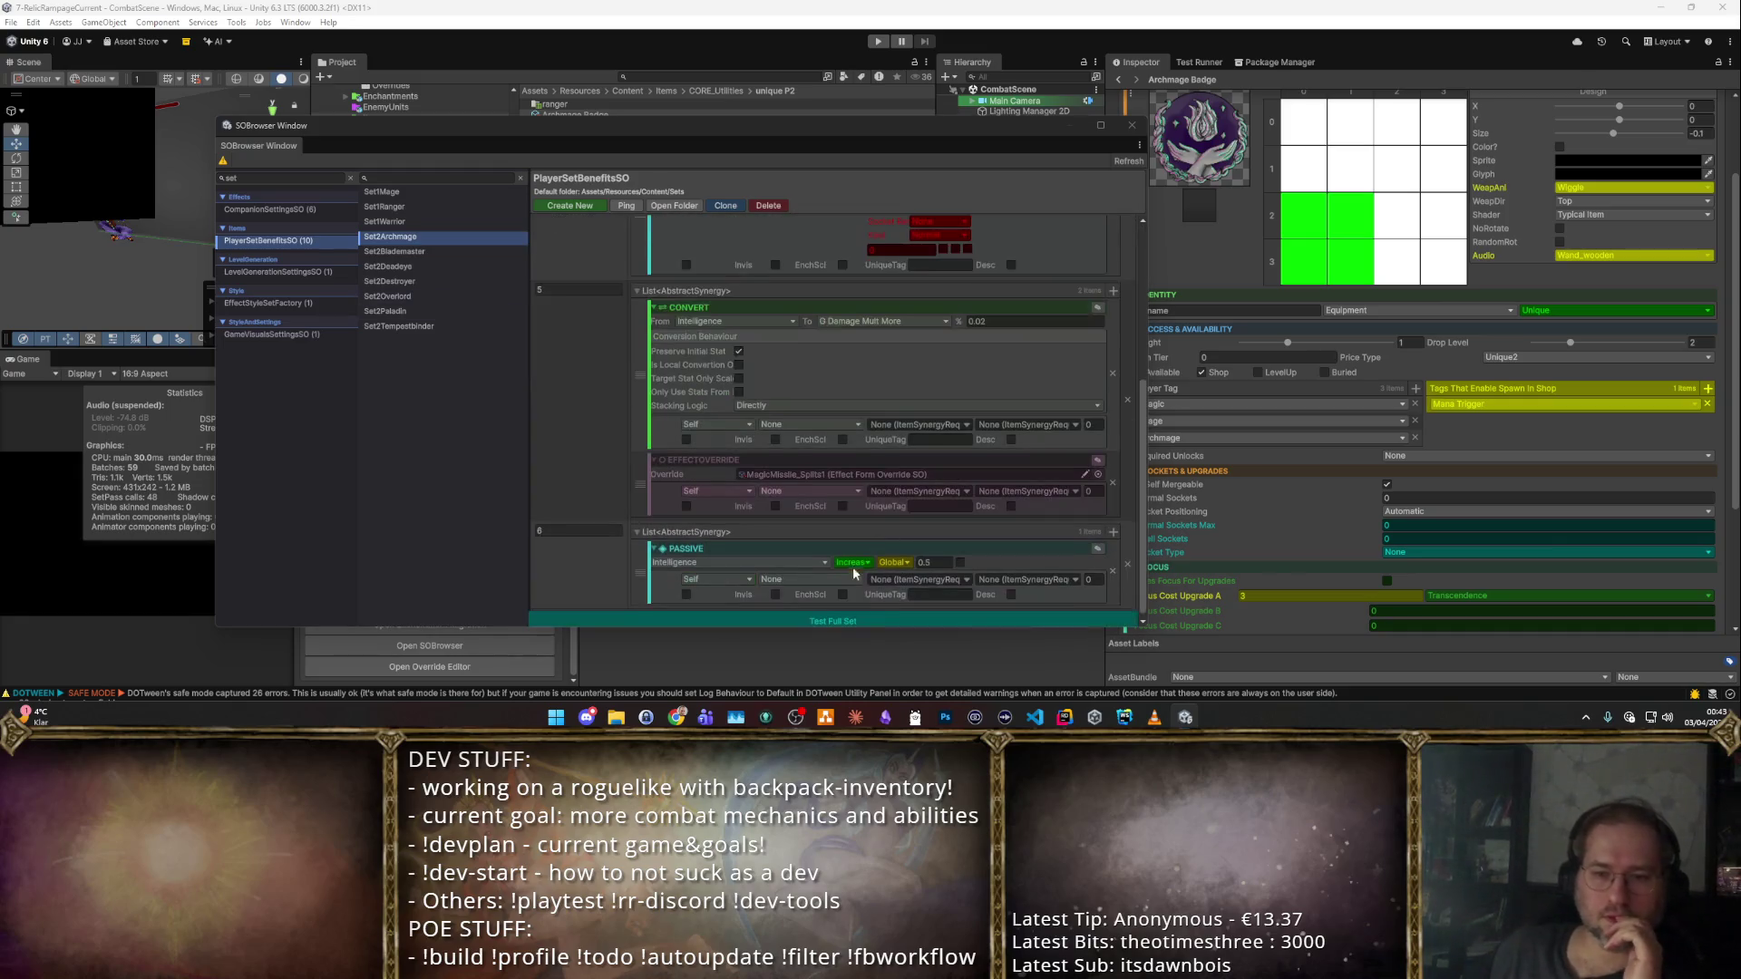